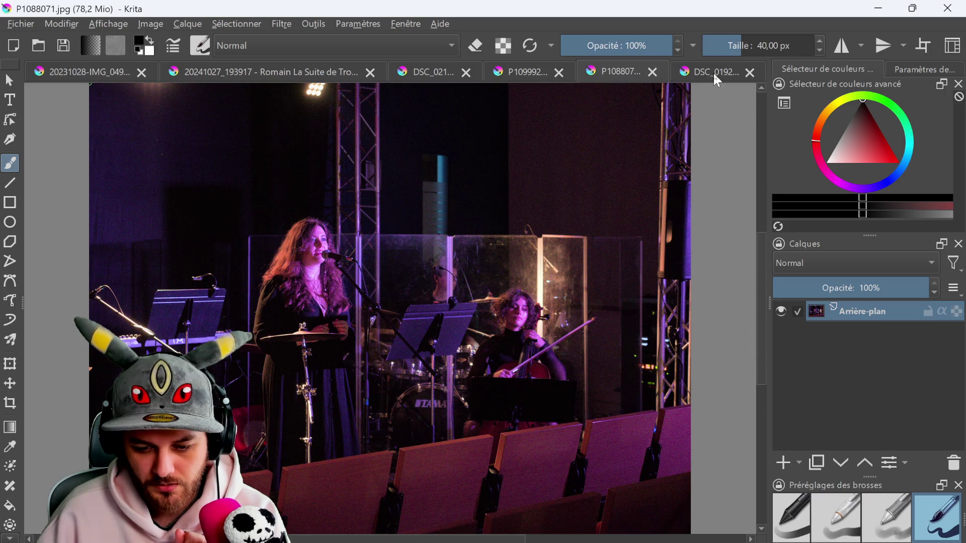
# Browse the open event photo tabs, then paste in a new image using the sRGB-elle-V2-g10.icc profile
pyautogui.click(714, 73)
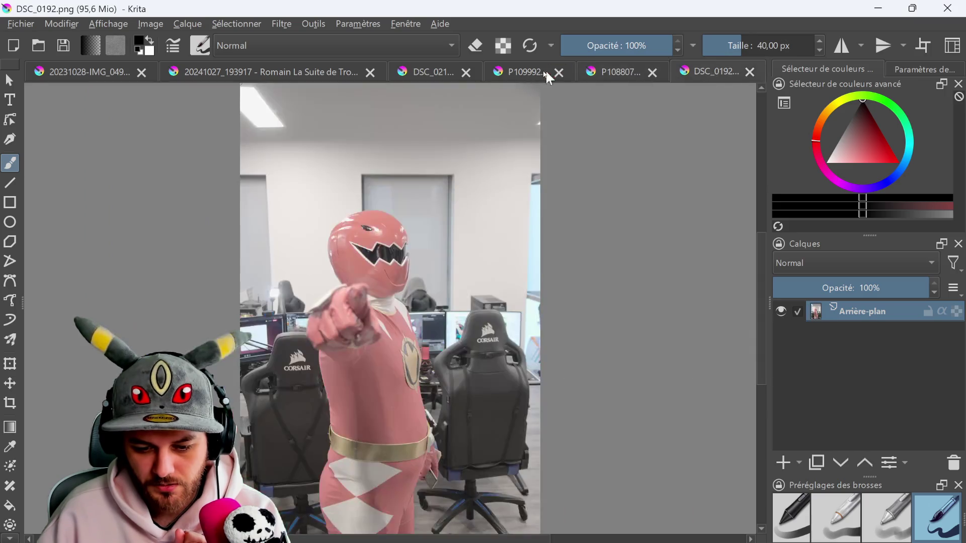
pyautogui.click(616, 71)
pyautogui.click(526, 71)
pyautogui.click(448, 73)
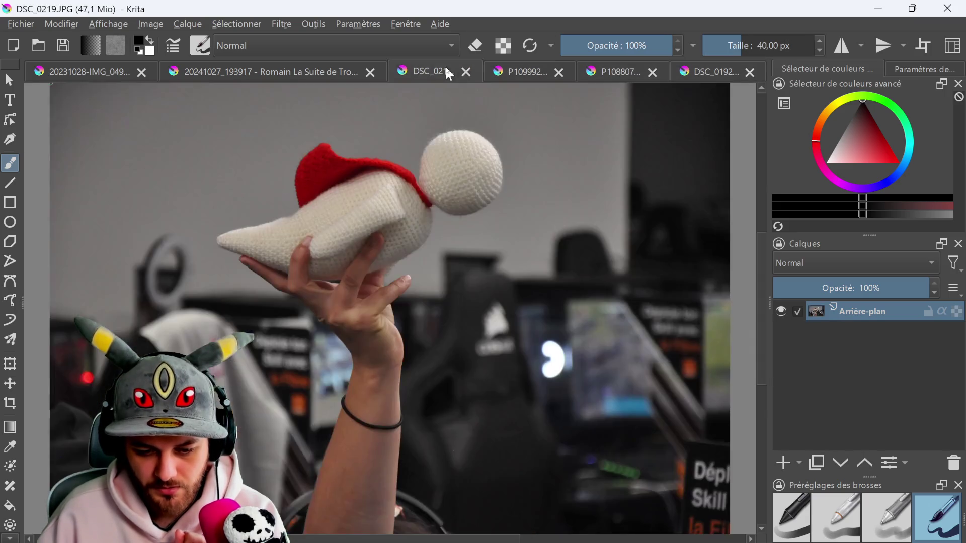
pyautogui.click(249, 66)
pyautogui.click(64, 64)
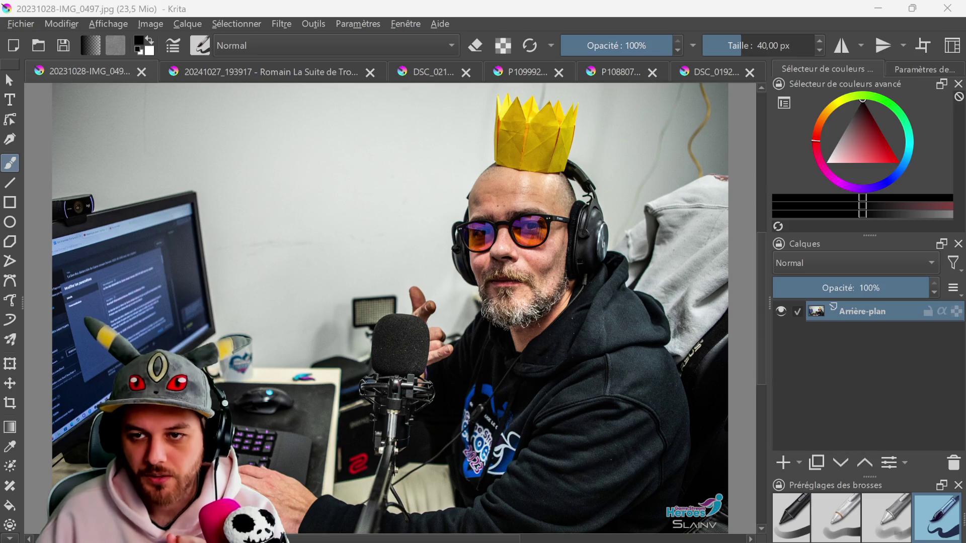
pyautogui.hotkey('ctrl', 'v')
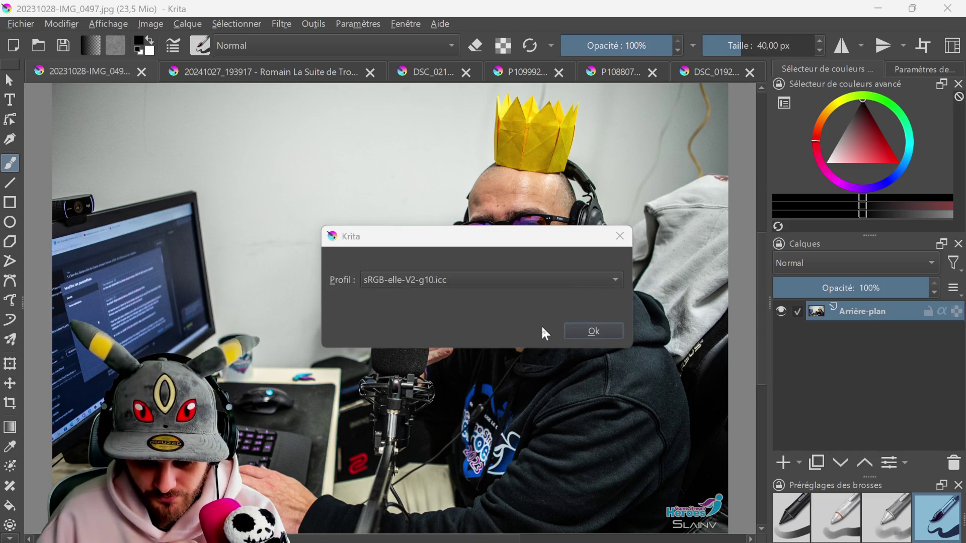
pyautogui.click(578, 331)
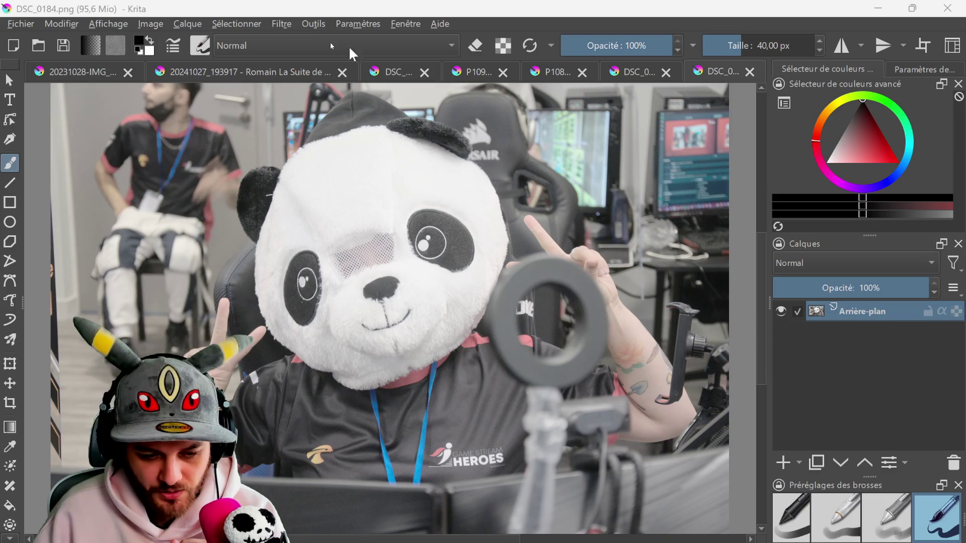
# Apply Auto Contrast to the panda photo DSC_0184.png, reapplying it with Ctrl+F
pyautogui.click(281, 24)
pyautogui.moveTo(330, 77)
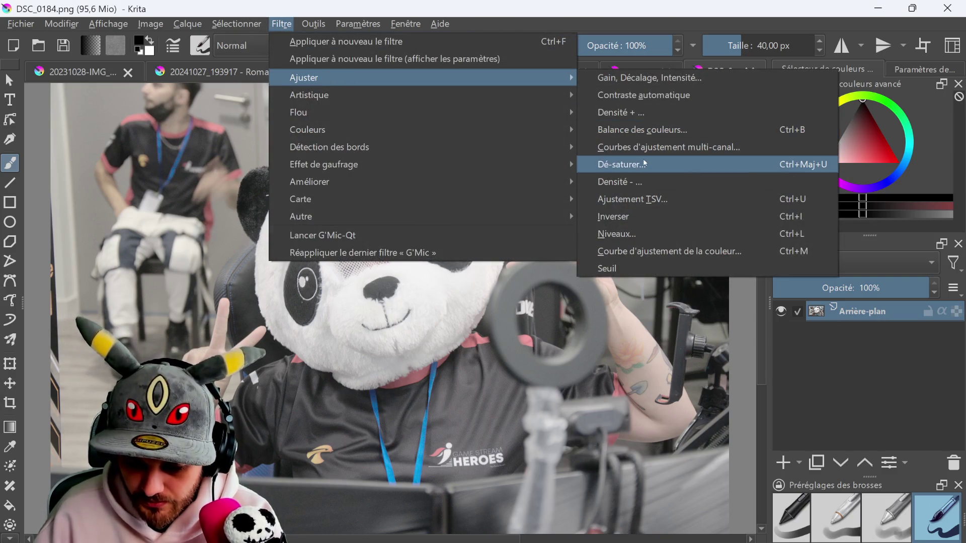
pyautogui.click(635, 96)
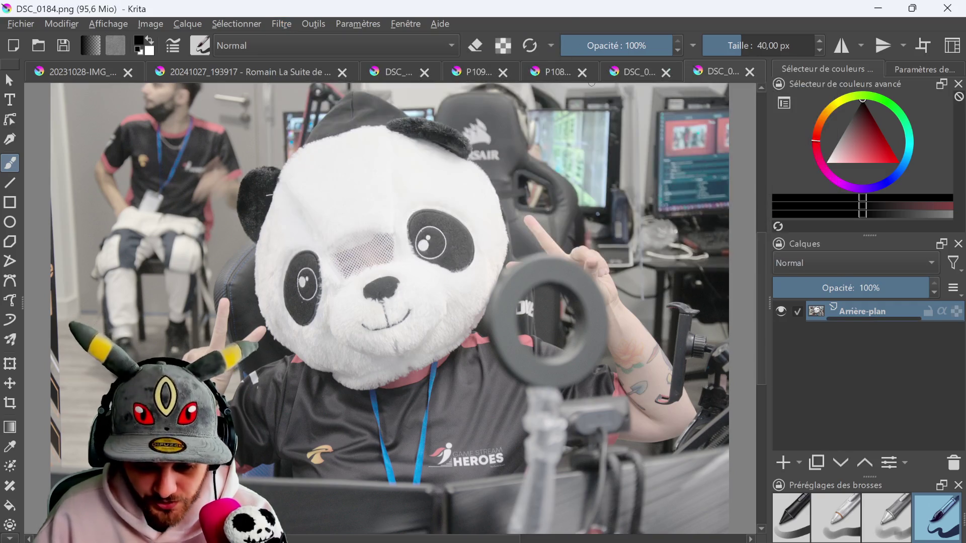
pyautogui.click(646, 75)
pyautogui.click(705, 67)
pyautogui.hotkey('ctrl', 'f')
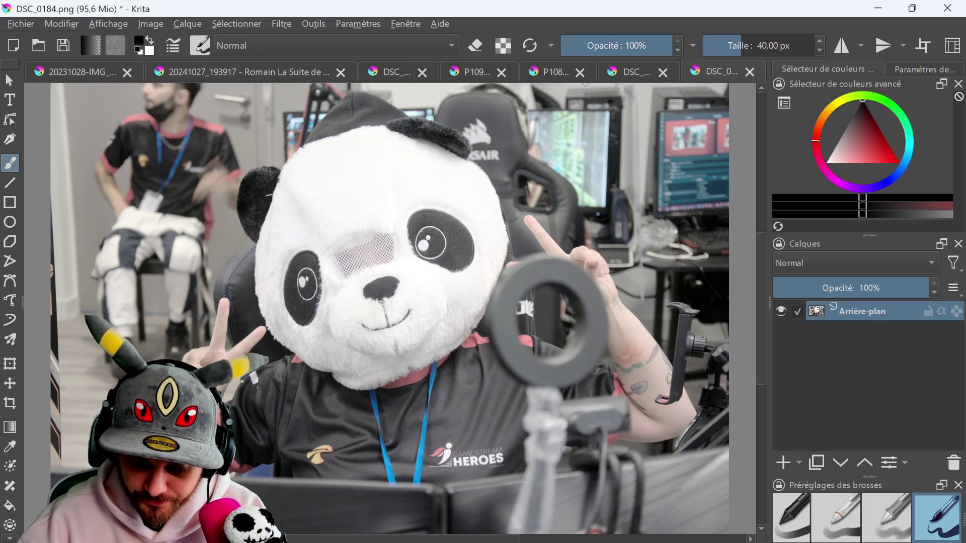
# Desaturate the panda photo DSC_0184.png to greyscale, then switch to the pink ranger photo DSC_0192
pyautogui.click(639, 66)
pyautogui.click(716, 77)
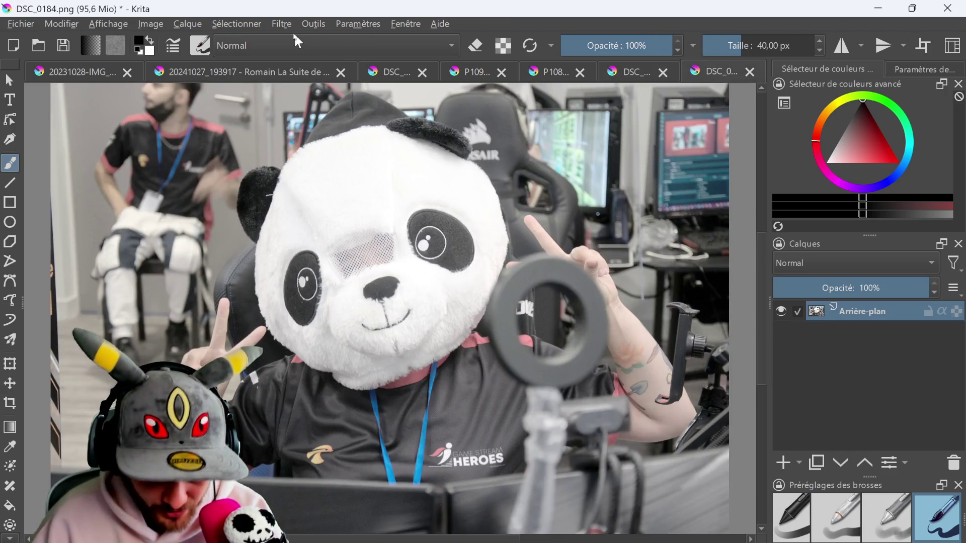
pyautogui.click(281, 23)
pyautogui.moveTo(342, 78)
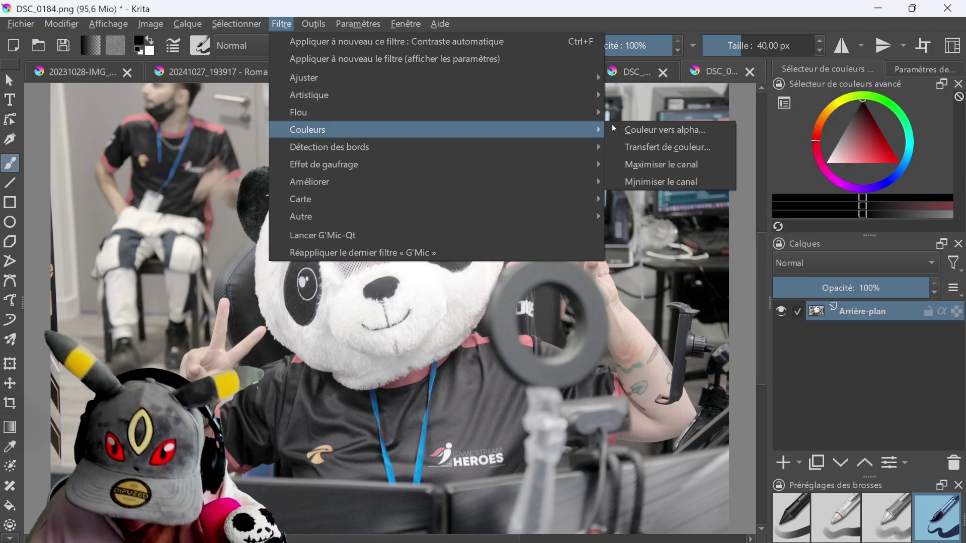
pyautogui.moveTo(498, 96)
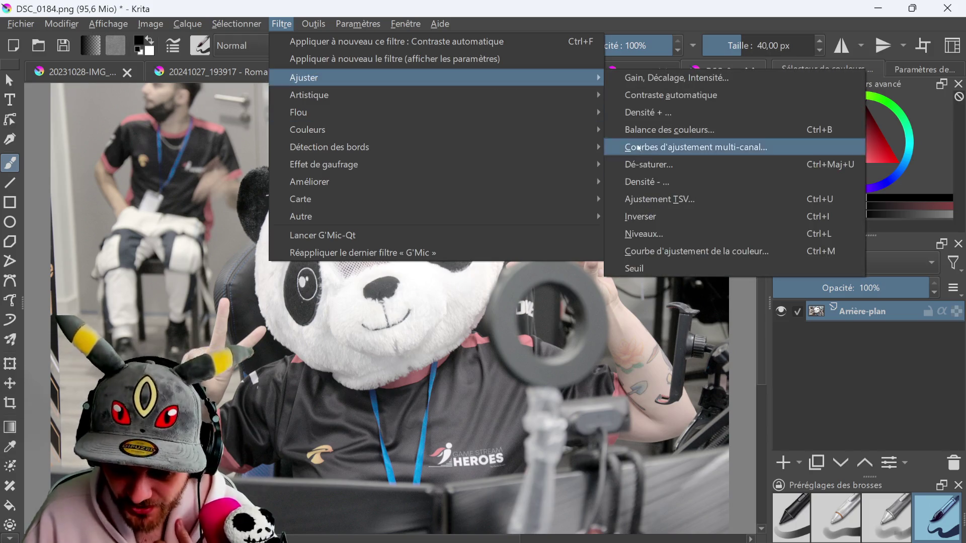
pyautogui.click(648, 173)
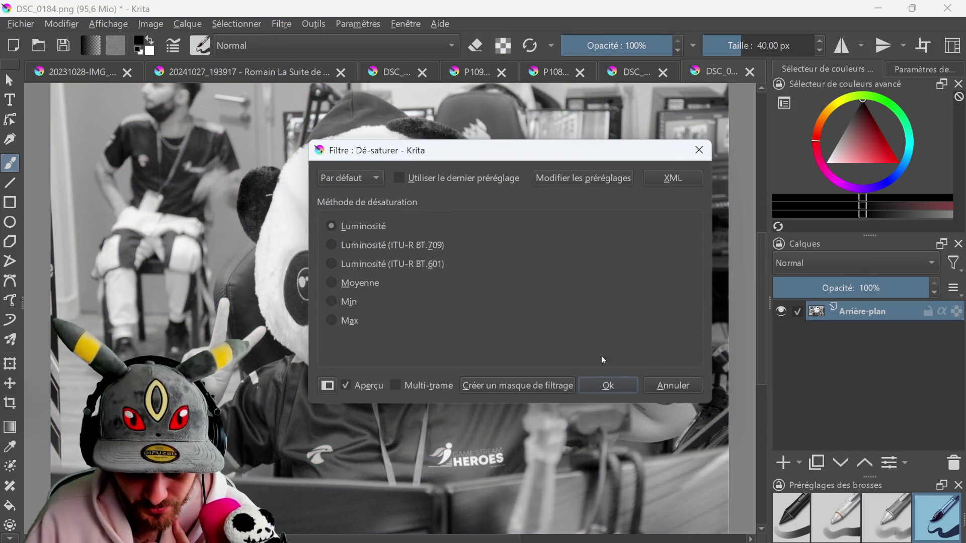
pyautogui.click(610, 384)
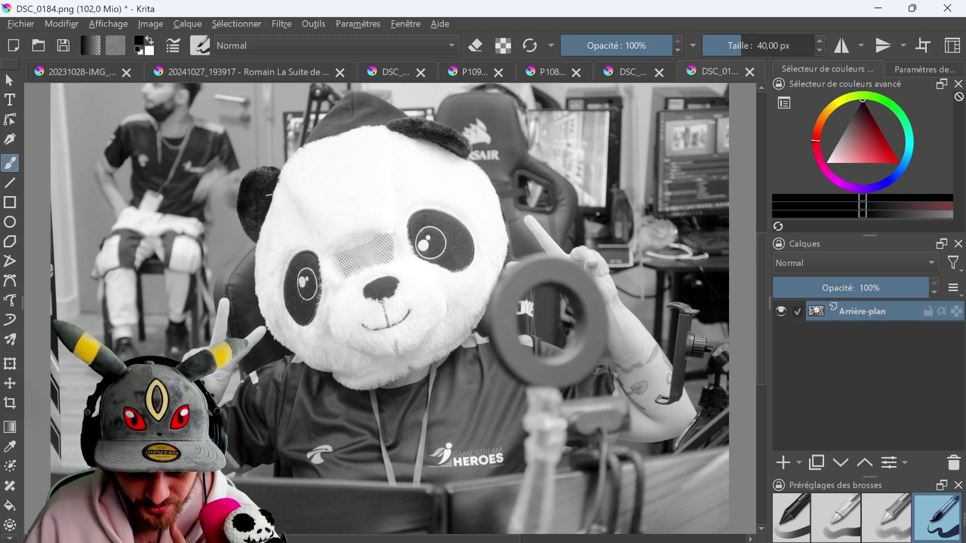
pyautogui.click(626, 76)
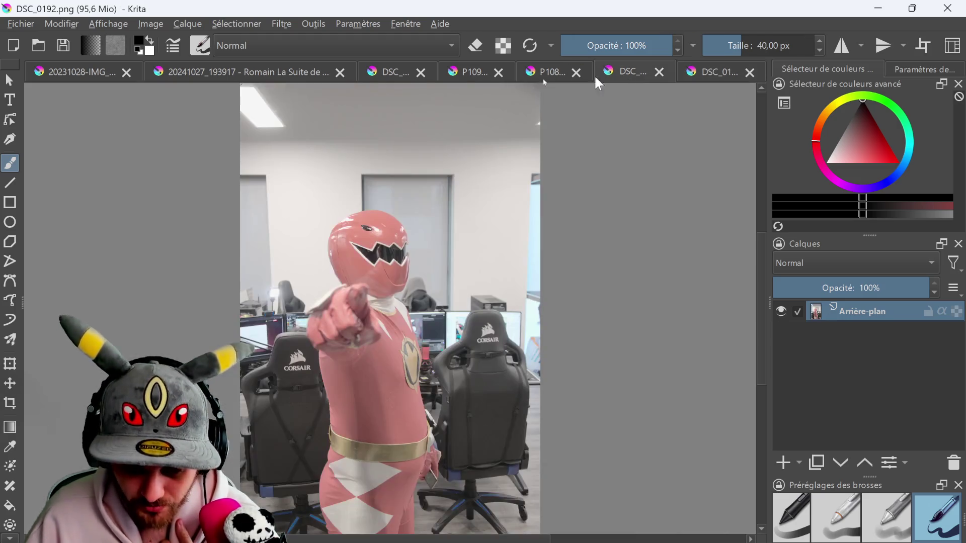
# Desaturate the pink ranger photo DSC_0192.png to greyscale
pyautogui.click(279, 23)
pyautogui.moveTo(319, 79)
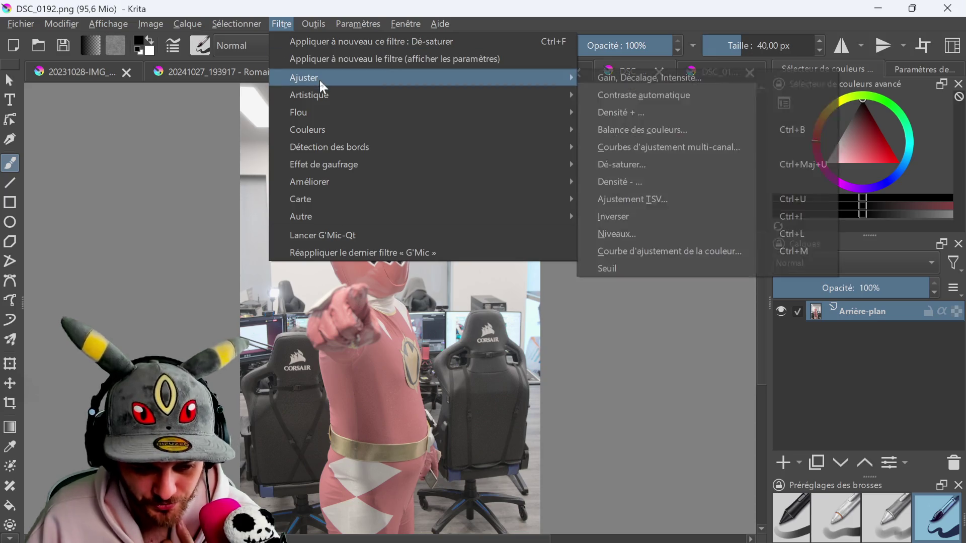
pyautogui.click(663, 165)
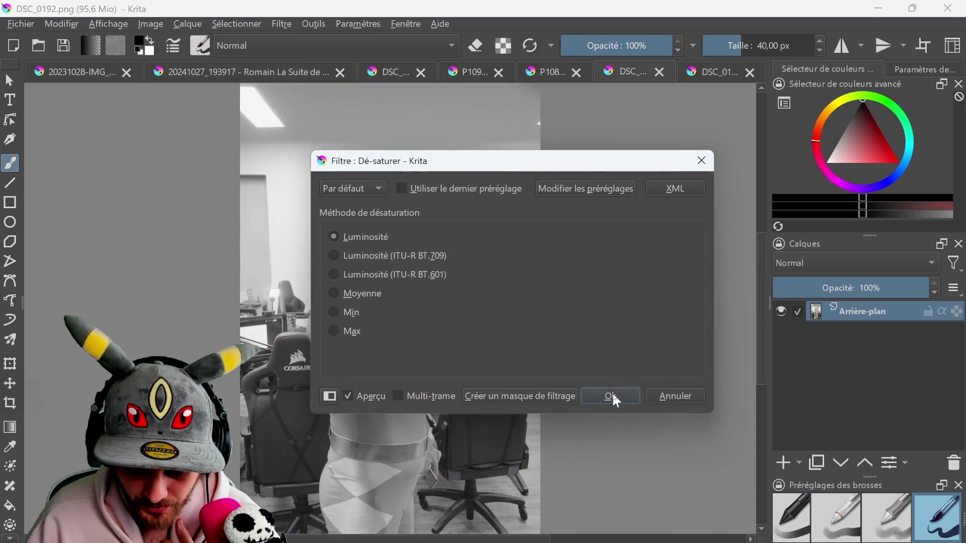
pyautogui.click(612, 397)
# Desaturate the concert photo P1088071, then bring up the office photo P1099923
pyautogui.click(536, 70)
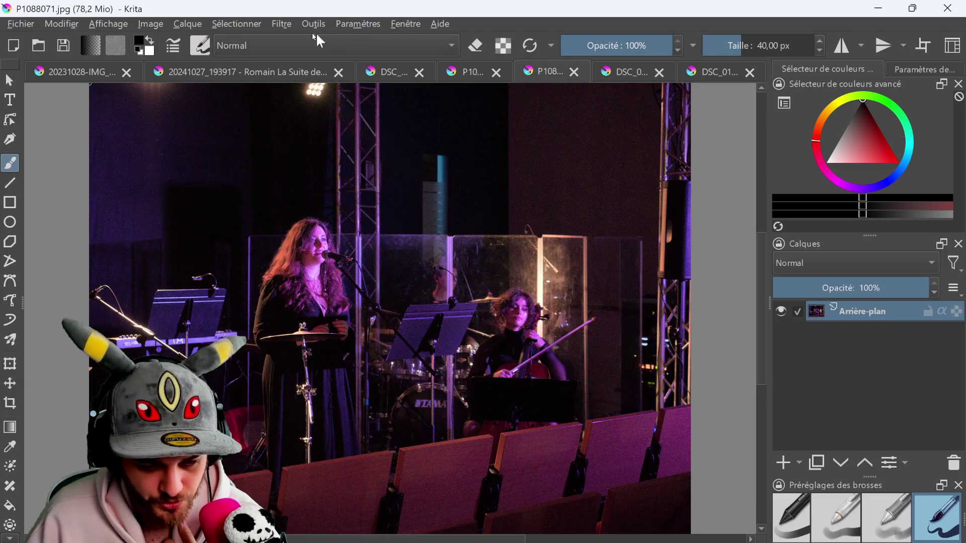
pyautogui.click(282, 23)
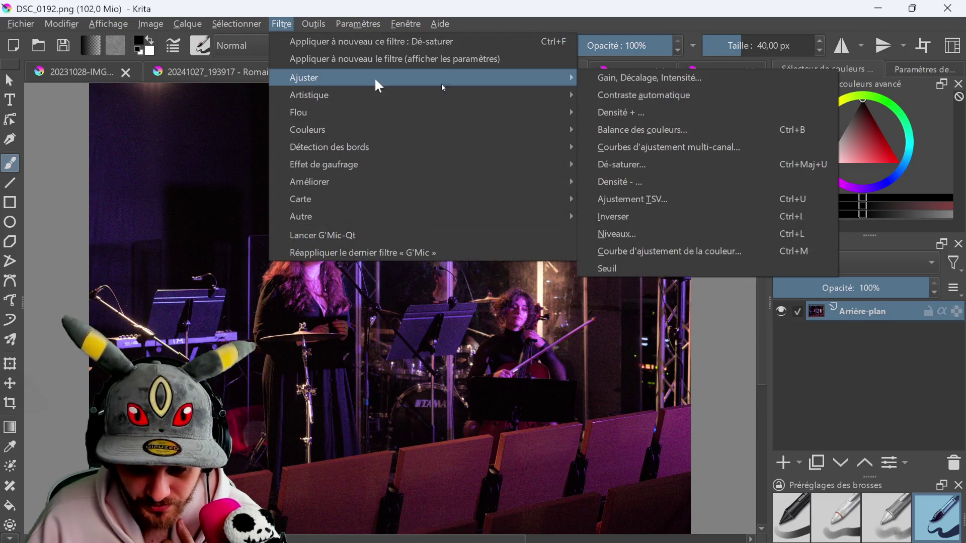
pyautogui.click(610, 160)
pyautogui.press('Return')
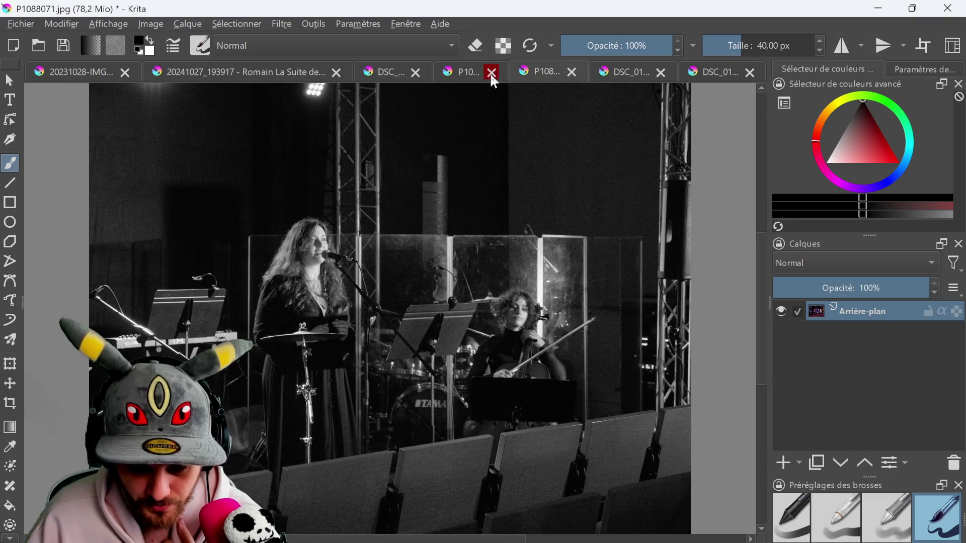
pyautogui.click(481, 73)
pyautogui.click(277, 23)
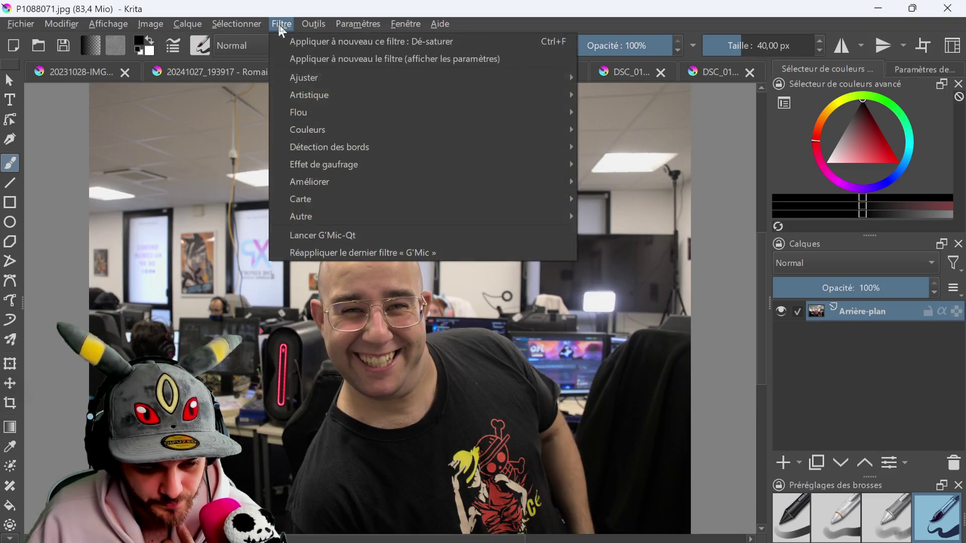
# Desaturate the office photo P1099923.jpg to greyscale
pyautogui.moveTo(334, 80)
pyautogui.click(676, 163)
pyautogui.press('Return')
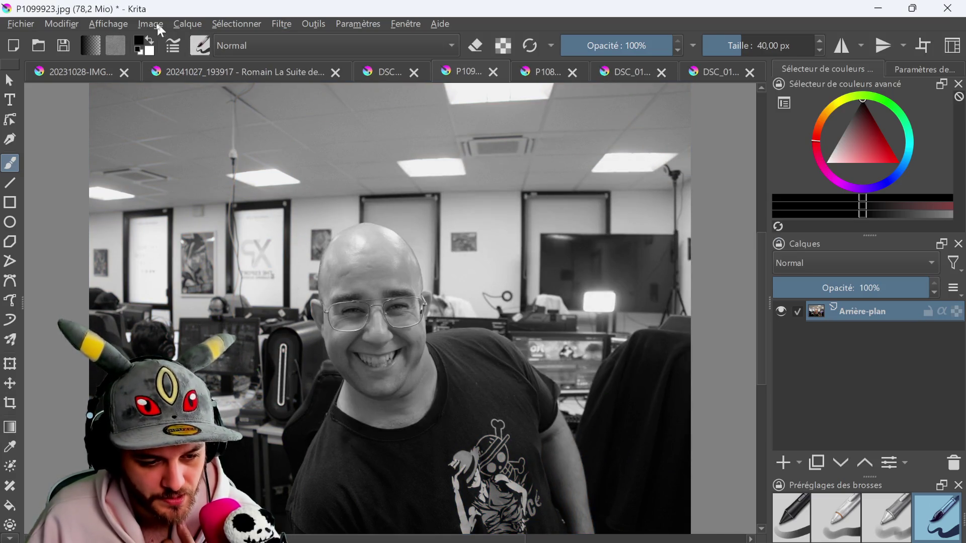
# Desaturate the crochet figure photo DSC_0219 to greyscale
pyautogui.click(372, 73)
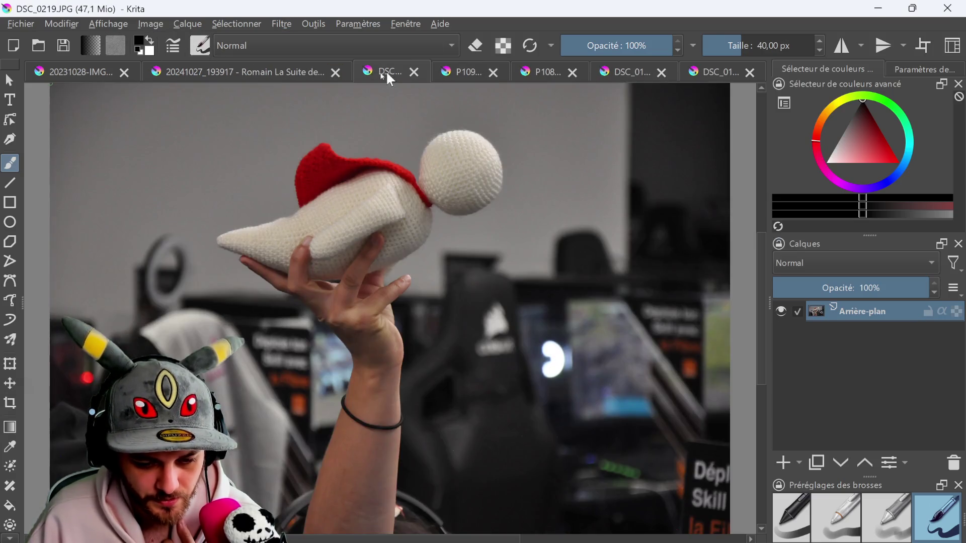
pyautogui.click(147, 25)
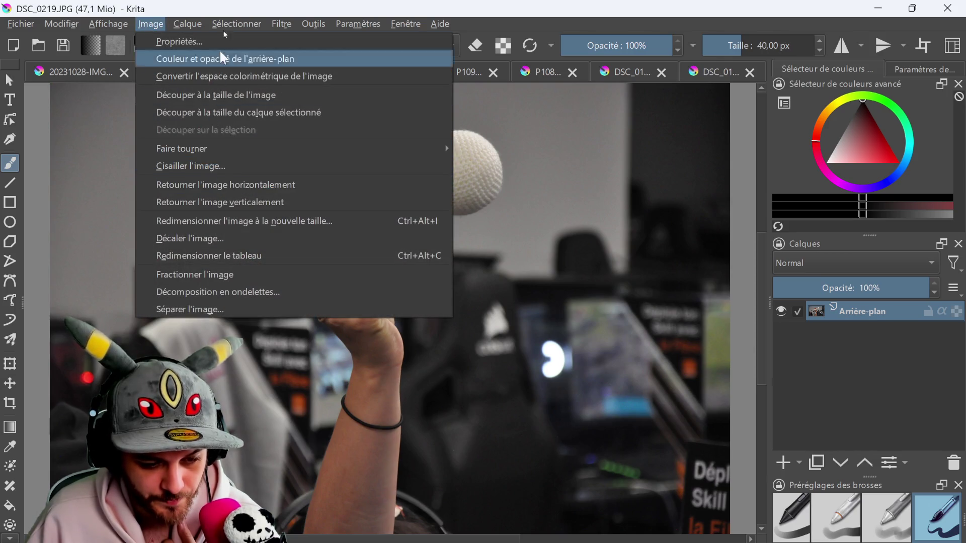
pyautogui.moveTo(282, 24)
pyautogui.moveTo(322, 78)
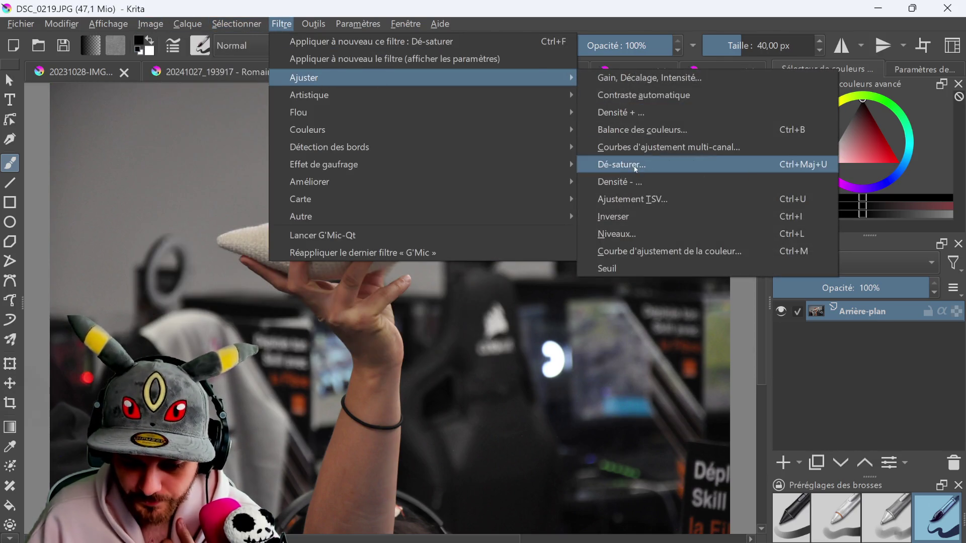
pyautogui.click(636, 169)
pyautogui.click(616, 427)
# Desaturate the group photo 20241027_193917 to greyscale
pyautogui.click(226, 71)
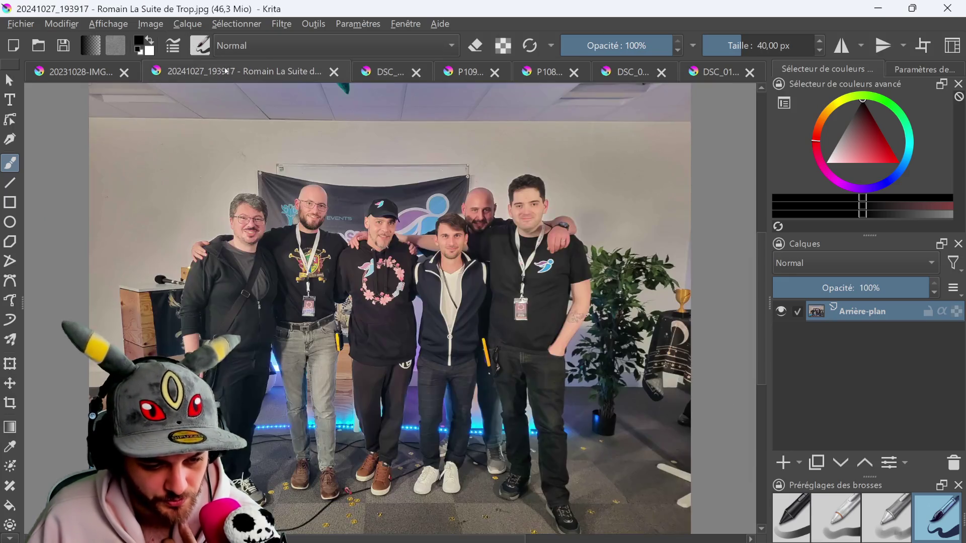
pyautogui.click(281, 24)
pyautogui.moveTo(322, 78)
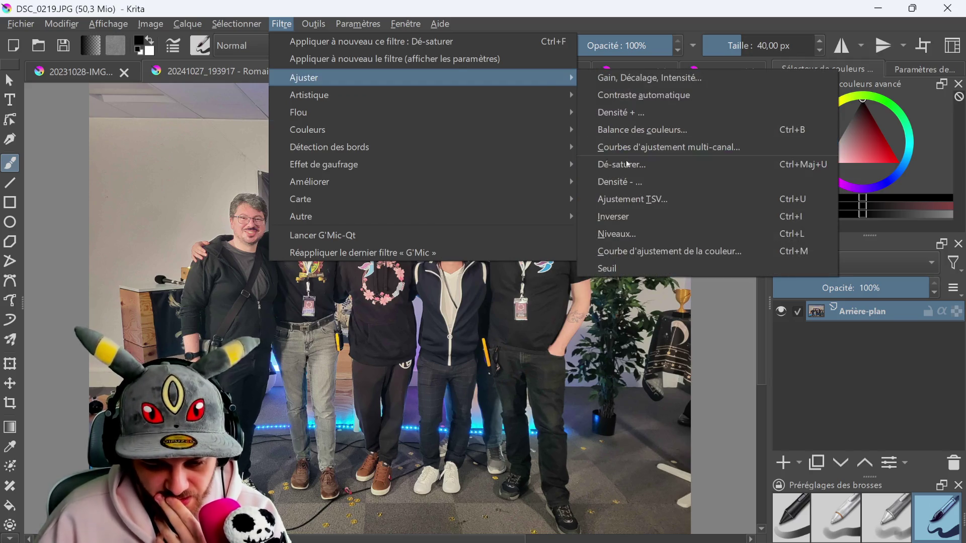
pyautogui.click(626, 164)
pyautogui.click(621, 438)
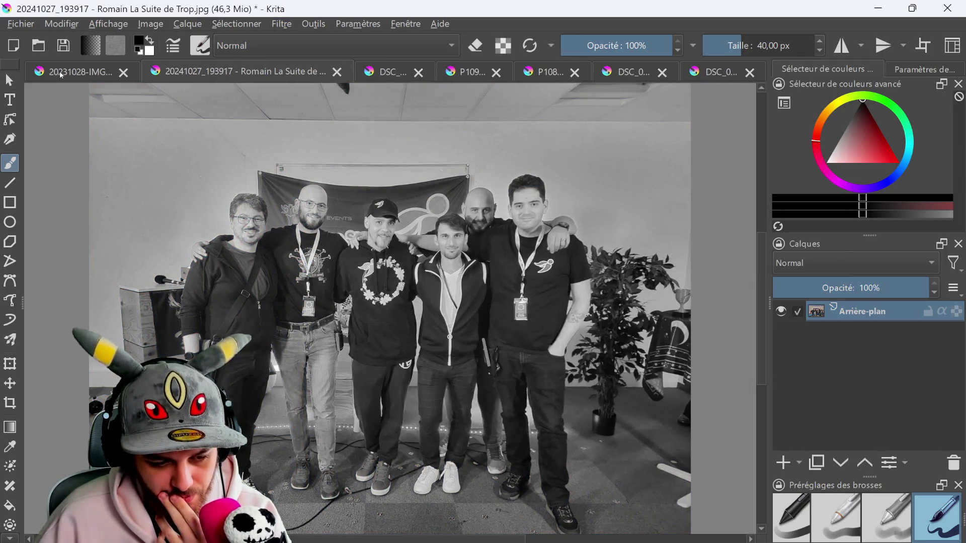
# Desaturate the crown photo 20231028-IMG_0497.jpg to greyscale
pyautogui.click(61, 74)
pyautogui.click(281, 24)
pyautogui.moveTo(312, 78)
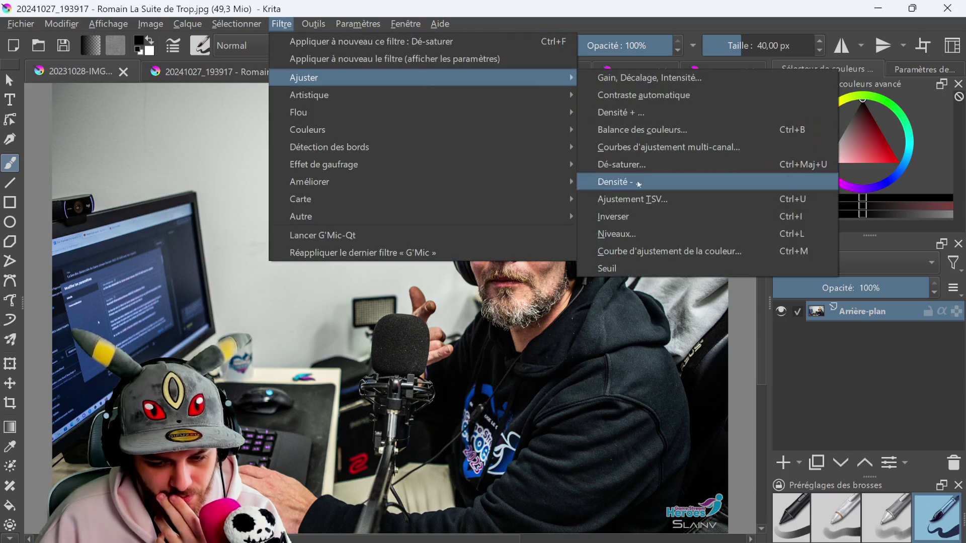
pyautogui.click(622, 165)
pyautogui.click(613, 449)
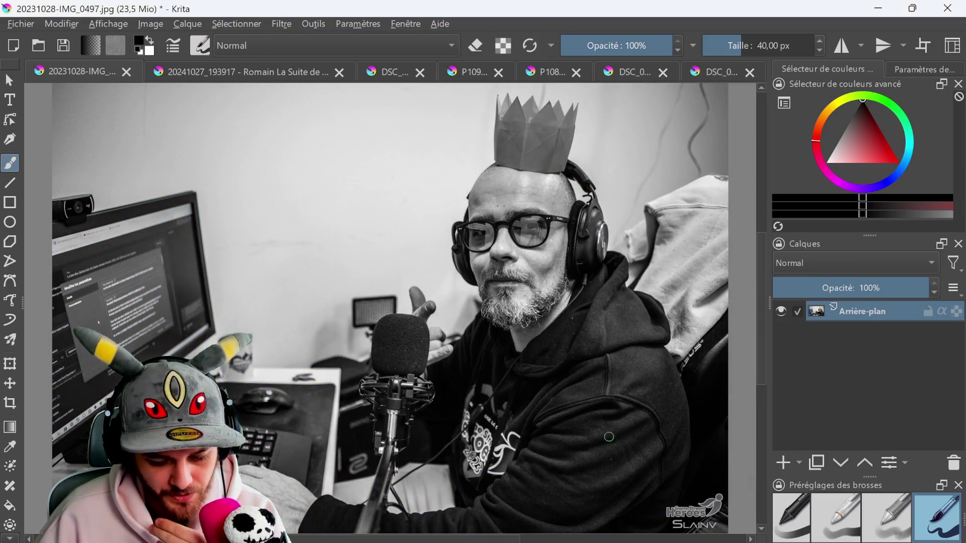
# Bring up the Colour Balance filter dialog for the crown photo and move it higher
pyautogui.click(281, 25)
pyautogui.moveTo(315, 77)
pyautogui.click(662, 129)
pyautogui.moveTo(529, 230); pyautogui.dragTo(485, 98)
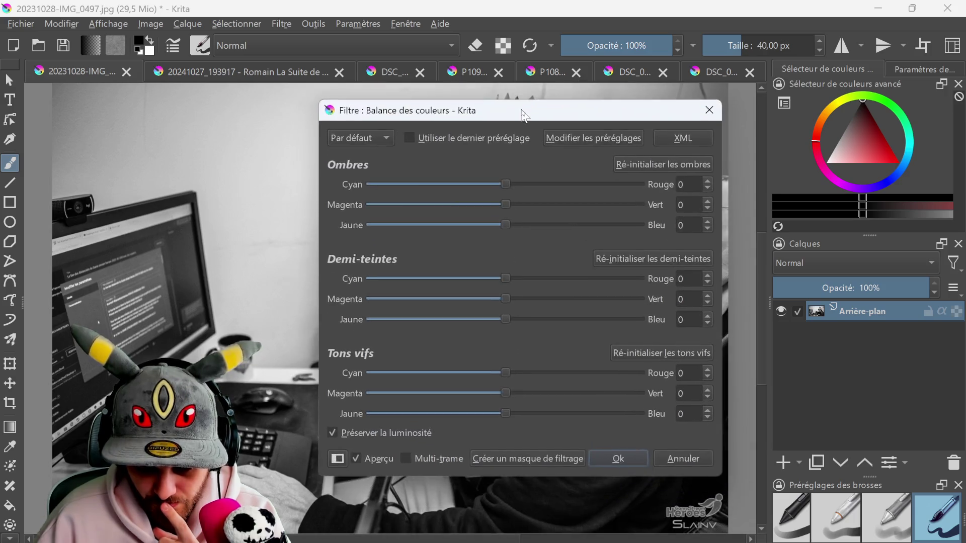
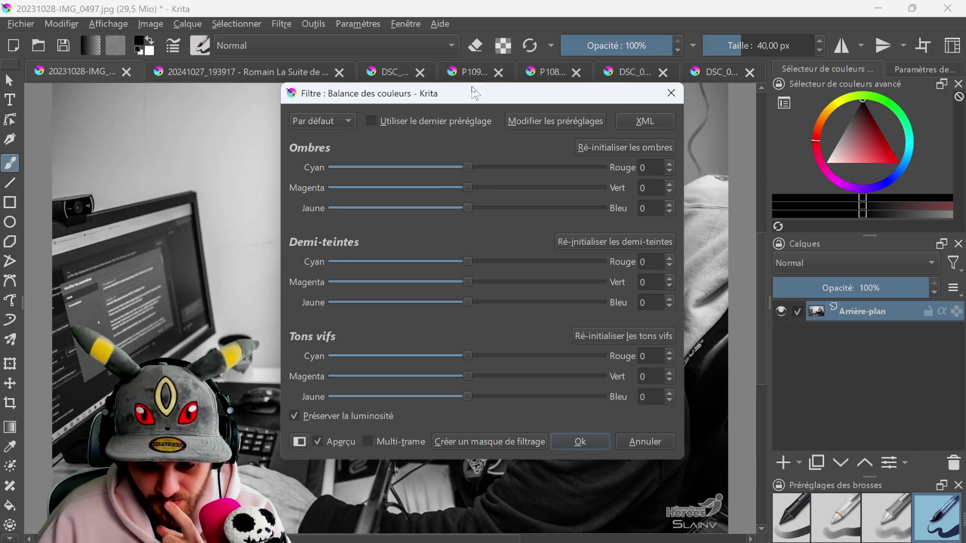
# Apply a colour balance shifting shadows, midtones and highlights toward cyan on the current photo
pyautogui.moveTo(474, 94); pyautogui.dragTo(807, 116)
pyautogui.moveTo(798, 192)
pyautogui.mouseDown()
pyautogui.moveTo(683, 192)
pyautogui.moveTo(815, 192)
pyautogui.moveTo(654, 206)
pyautogui.mouseUp()
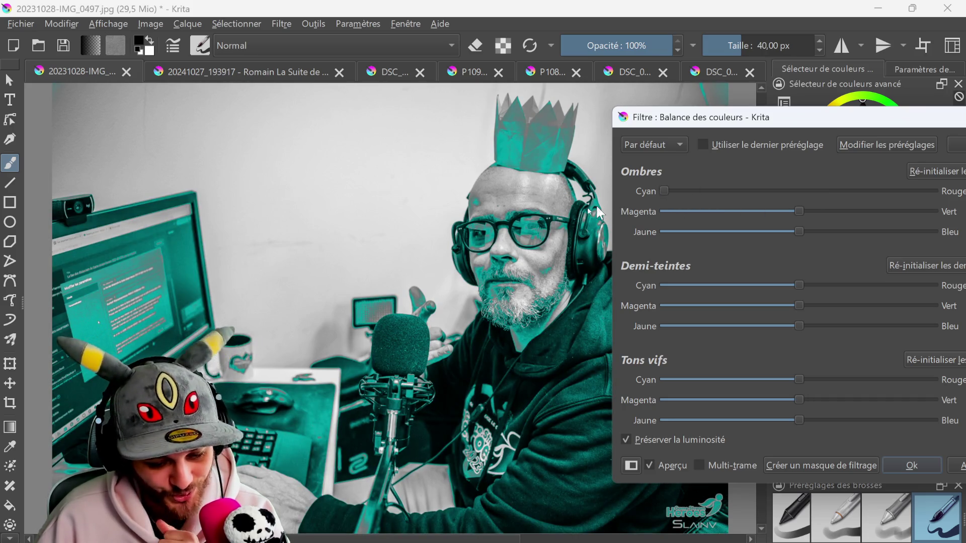
pyautogui.moveTo(799, 286); pyautogui.dragTo(608, 283)
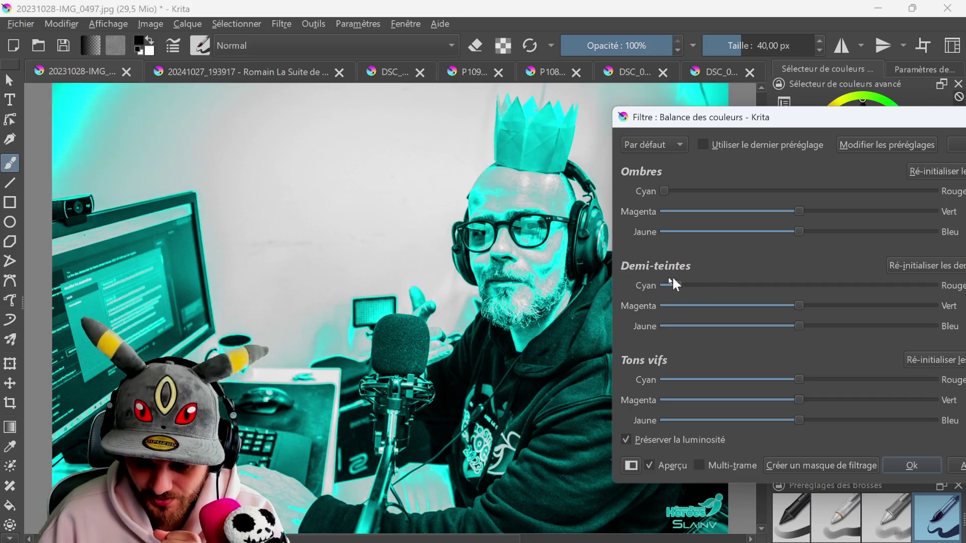
pyautogui.moveTo(760, 380)
pyautogui.mouseDown()
pyautogui.moveTo(734, 381)
pyautogui.moveTo(829, 382)
pyautogui.moveTo(800, 387)
pyautogui.mouseUp()
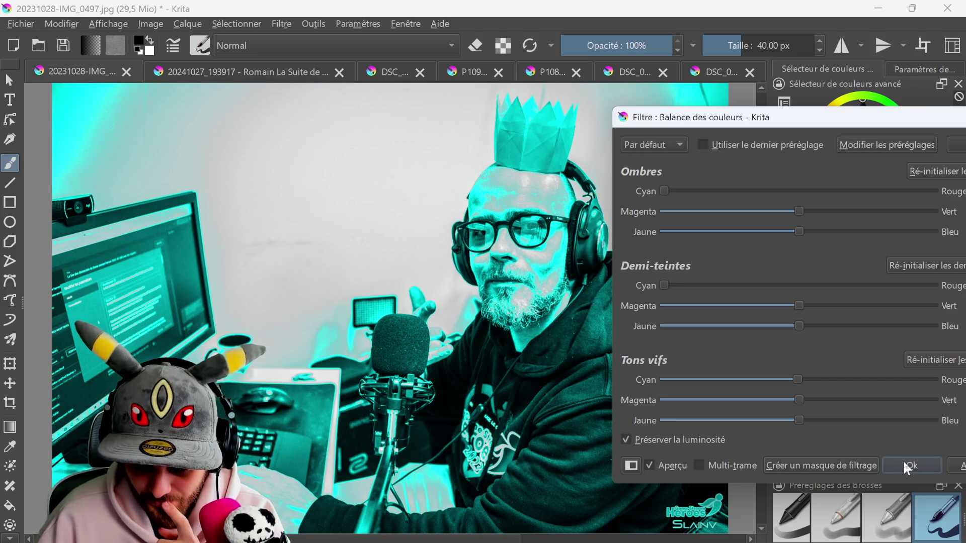
pyautogui.moveTo(758, 121); pyautogui.dragTo(568, 101)
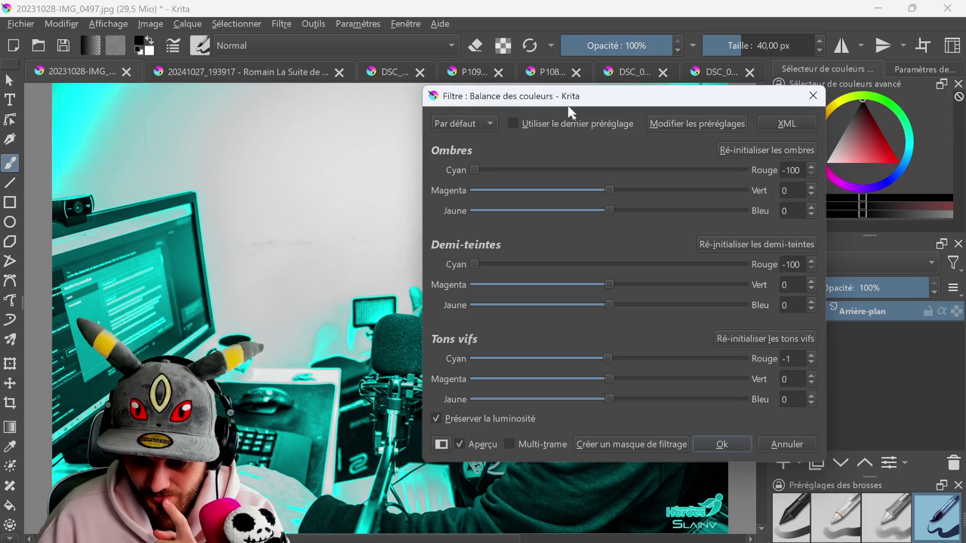
pyautogui.click(722, 444)
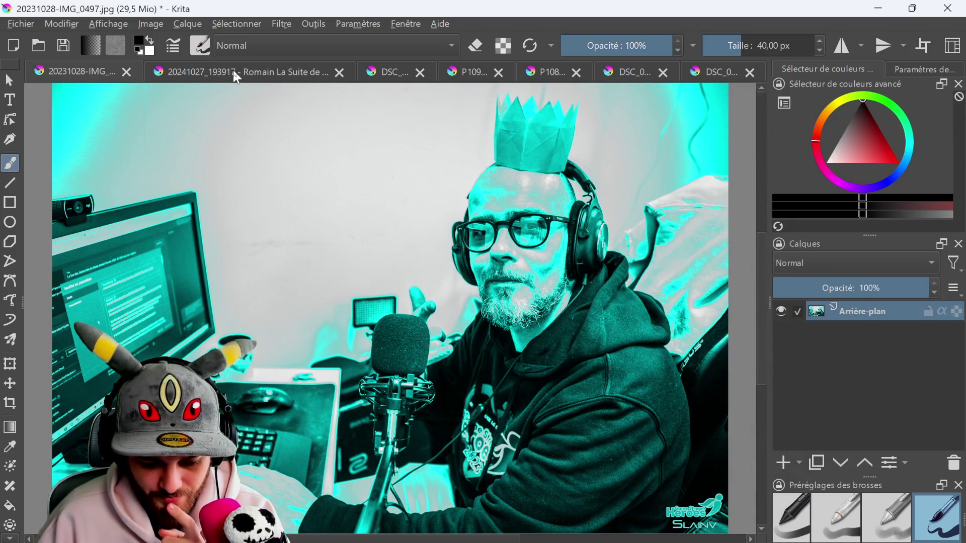
# Tint the group photo cyan, with the highlights warmed slightly toward red
pyautogui.click(234, 75)
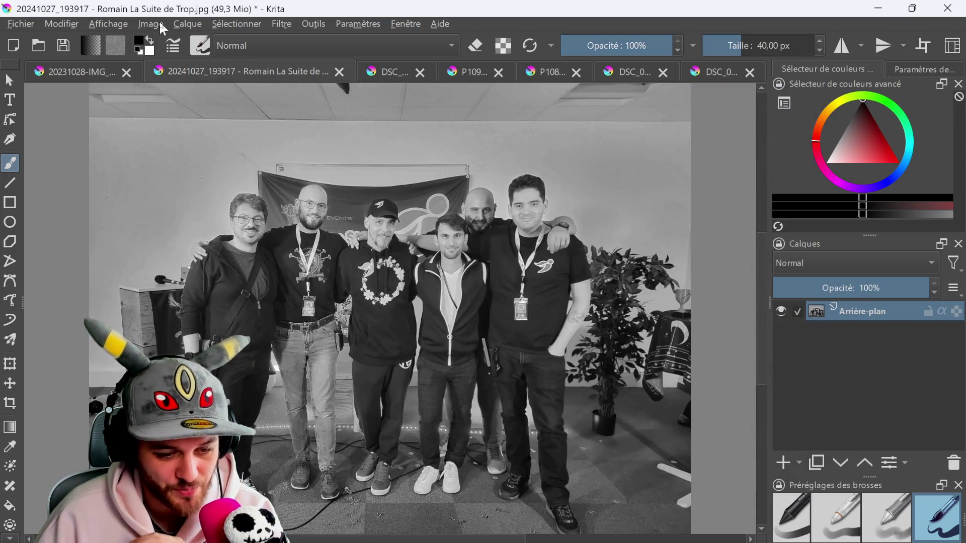
pyautogui.click(282, 23)
pyautogui.moveTo(324, 77)
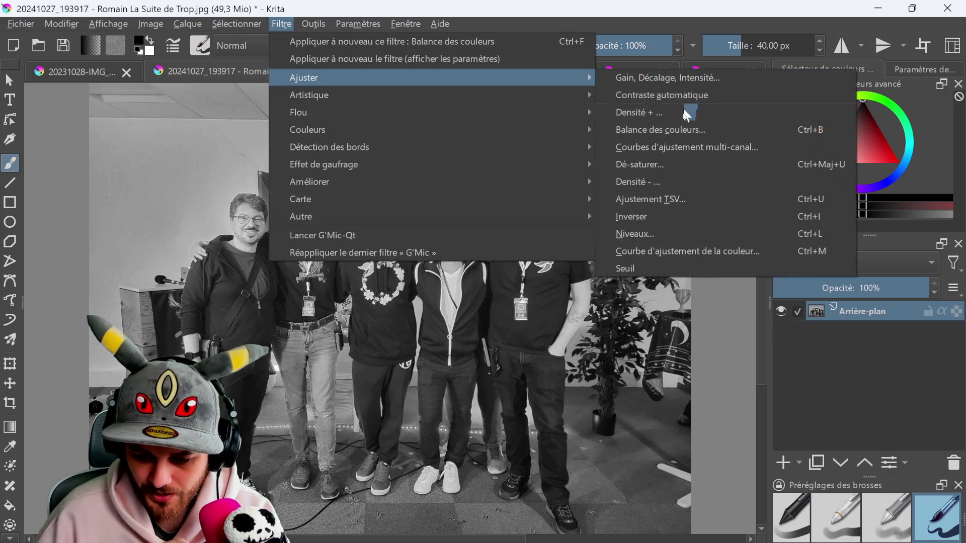
pyautogui.click(674, 129)
pyautogui.moveTo(611, 181); pyautogui.dragTo(425, 177)
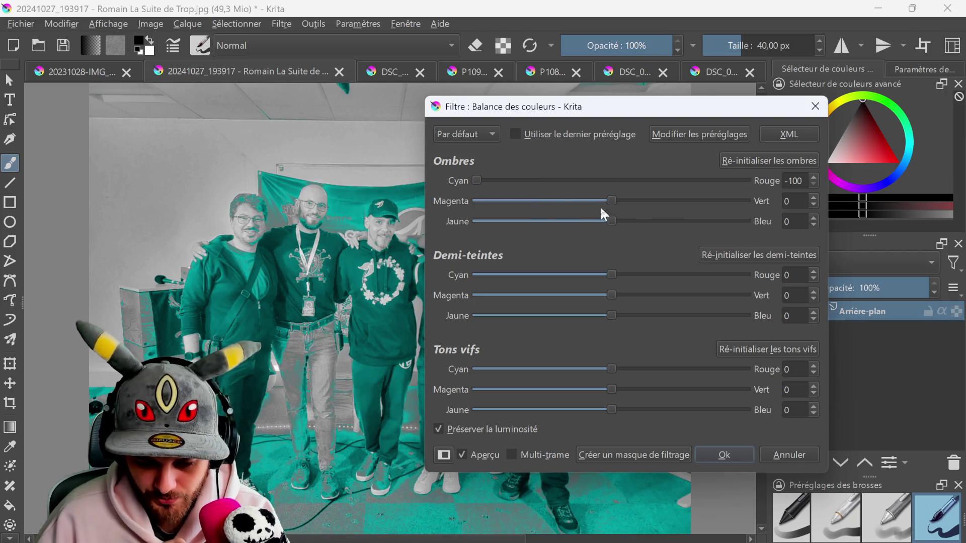
pyautogui.moveTo(612, 274); pyautogui.dragTo(364, 278)
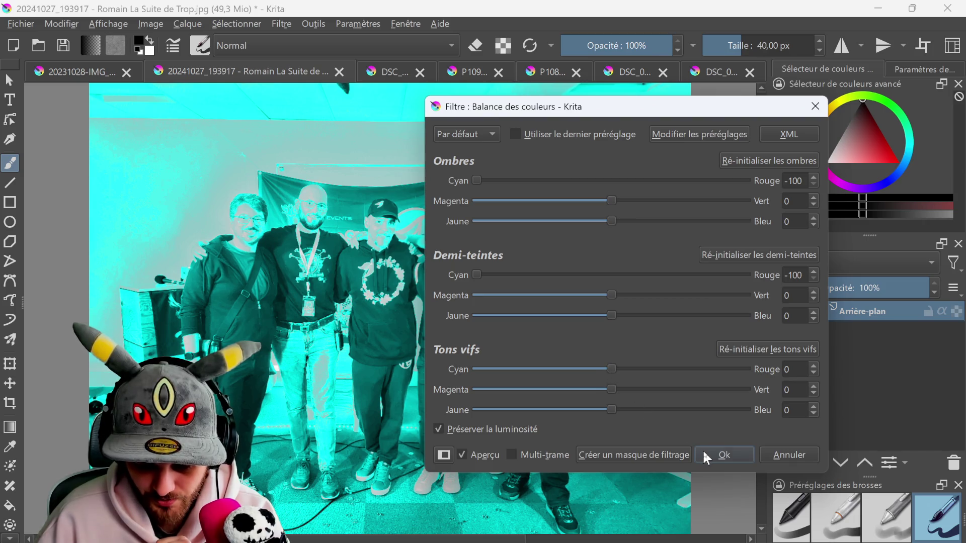
pyautogui.moveTo(612, 369); pyautogui.dragTo(615, 369)
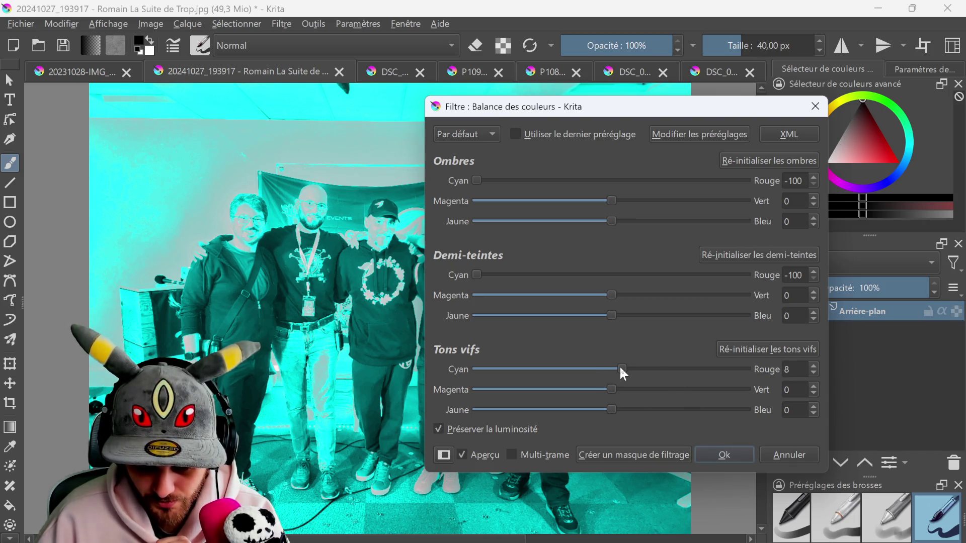
pyautogui.moveTo(621, 369)
pyautogui.mouseDown()
pyautogui.moveTo(605, 370)
pyautogui.moveTo(675, 369)
pyautogui.moveTo(636, 370)
pyautogui.mouseUp()
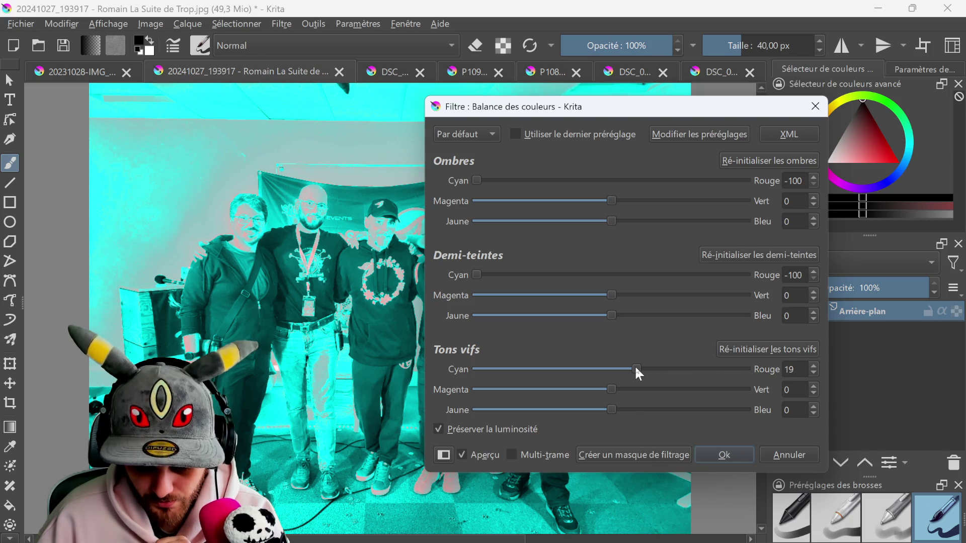
pyautogui.click(723, 454)
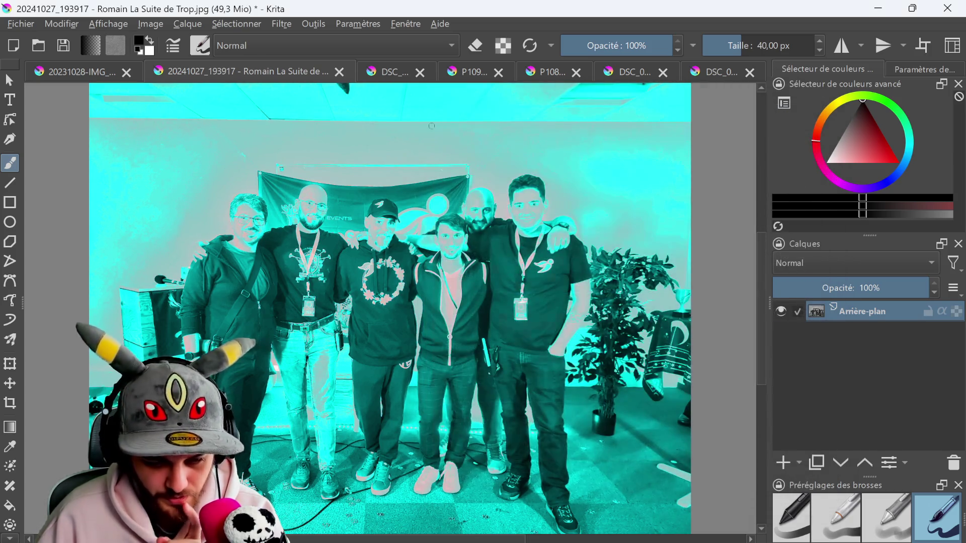
# Tint DSC_0219.JPG cyan by pushing its shadows and midtones fully toward cyan
pyautogui.click(389, 71)
pyautogui.click(281, 24)
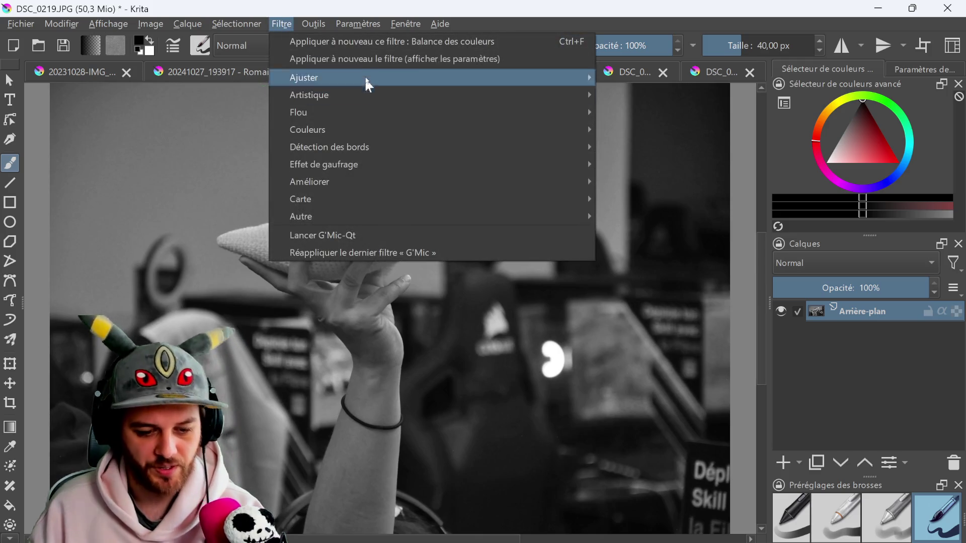
pyautogui.moveTo(363, 81)
pyautogui.click(649, 125)
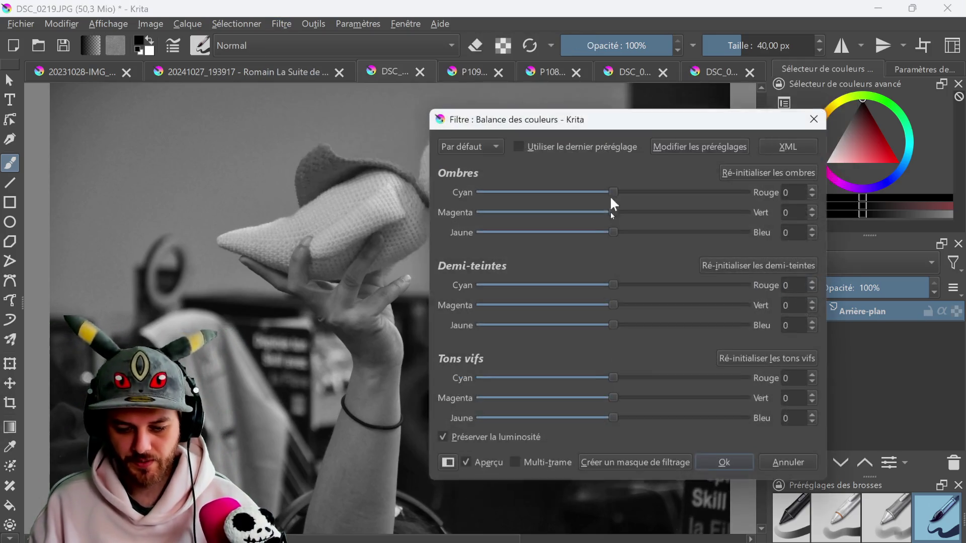
pyautogui.moveTo(615, 193); pyautogui.dragTo(477, 191)
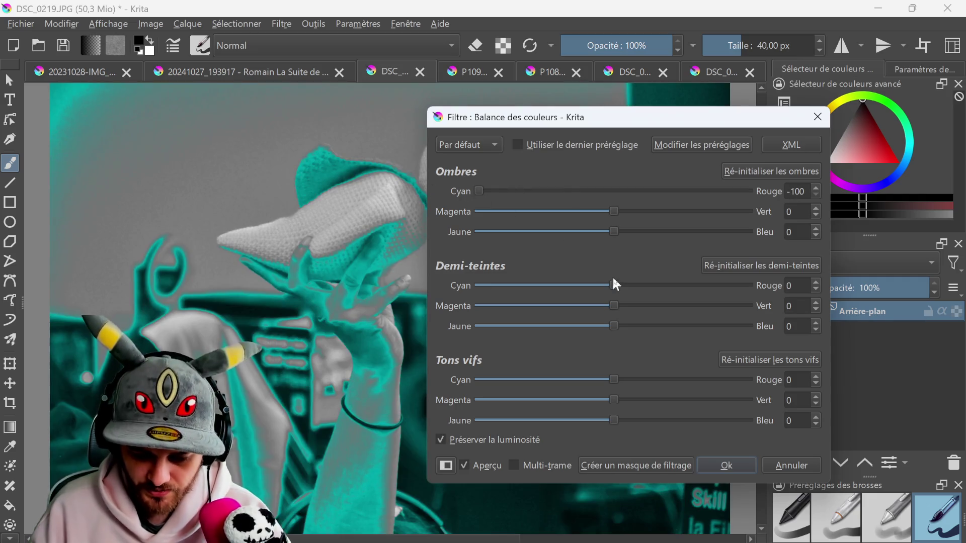
pyautogui.moveTo(615, 285); pyautogui.dragTo(479, 308)
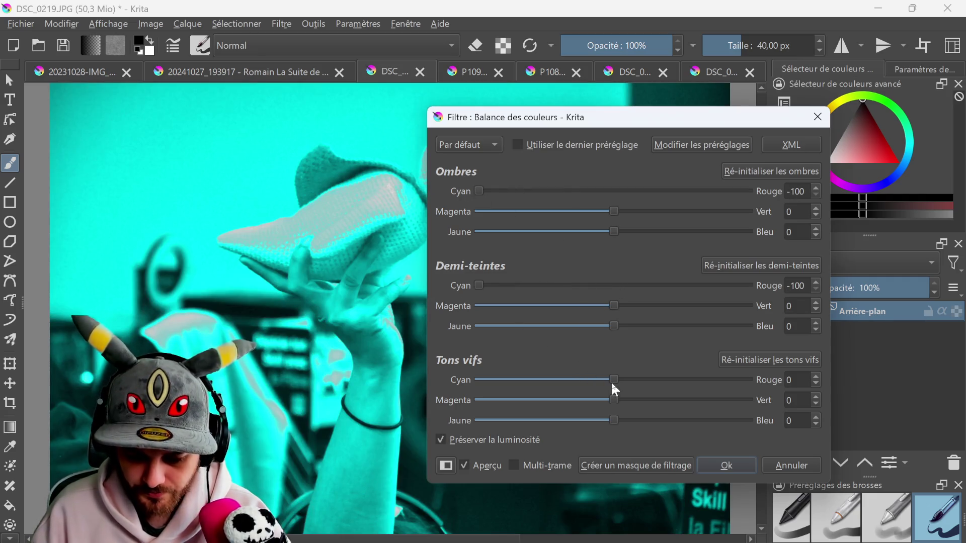
pyautogui.click(727, 466)
# Tint the P1099923.jpg office photo cyan, nudging its highlights slightly toward red
pyautogui.click(468, 72)
pyautogui.click(278, 24)
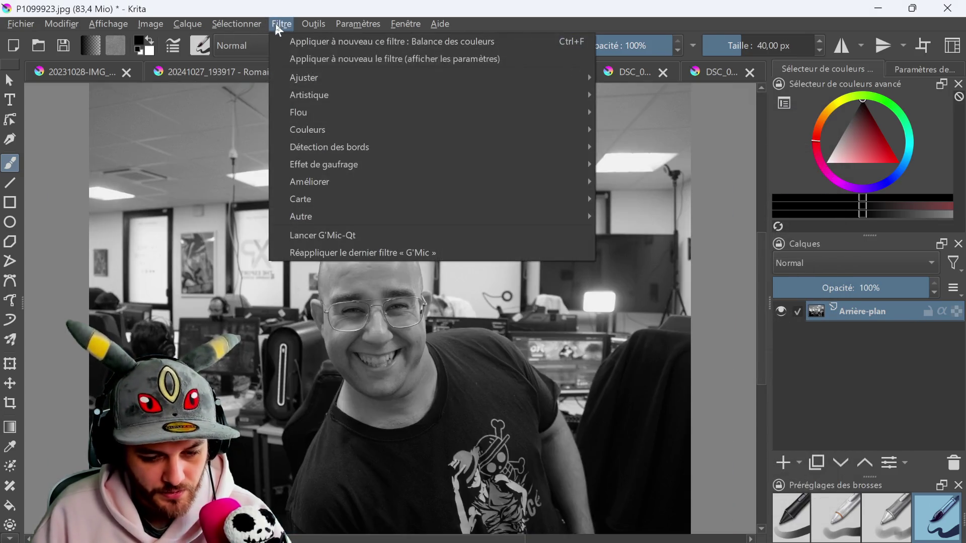
pyautogui.moveTo(302, 75)
pyautogui.click(688, 138)
pyautogui.moveTo(617, 202); pyautogui.dragTo(492, 238)
pyautogui.moveTo(619, 297); pyautogui.dragTo(437, 290)
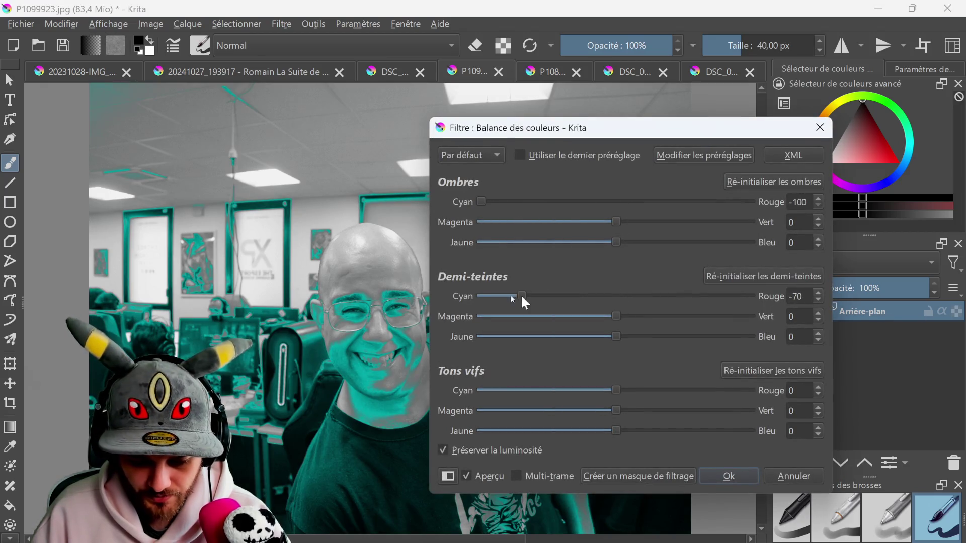
pyautogui.moveTo(619, 397); pyautogui.dragTo(635, 398)
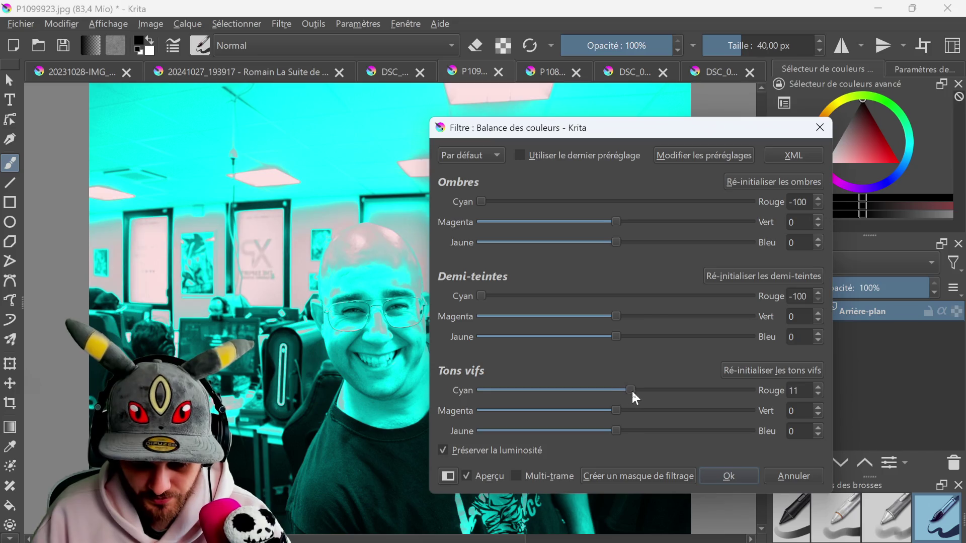
pyautogui.click(730, 476)
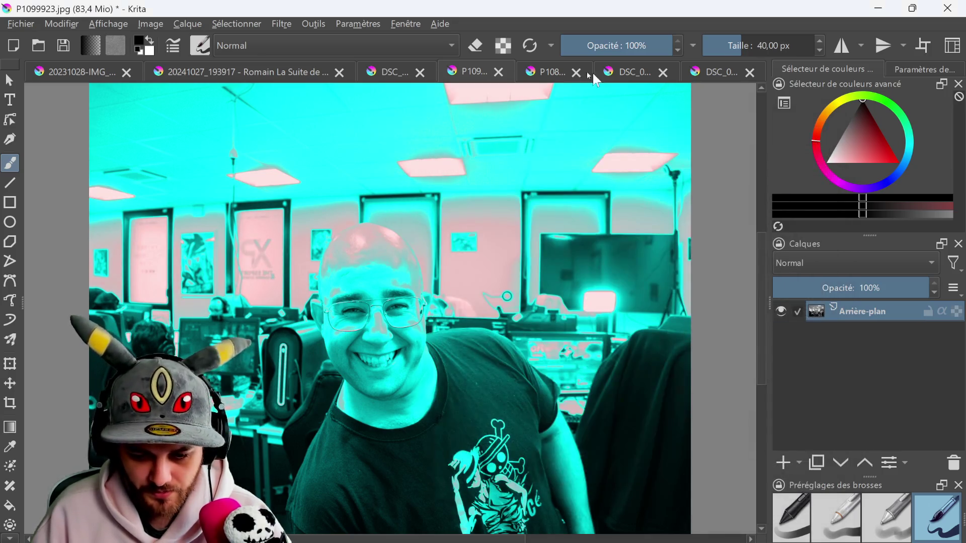
# Tint the P1088071.jpg concert photo cyan through its shadows and midtones
pyautogui.click(554, 73)
pyautogui.click(280, 25)
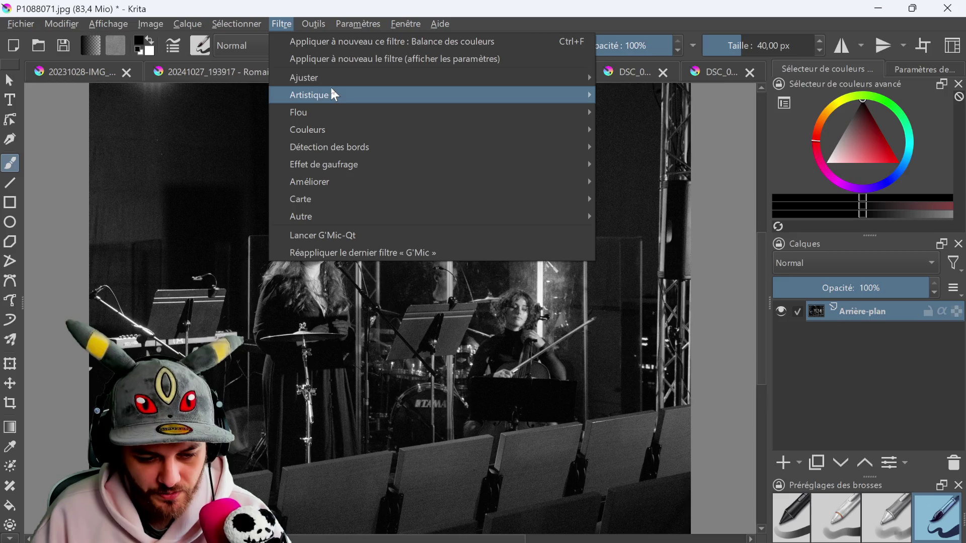
pyautogui.moveTo(333, 78)
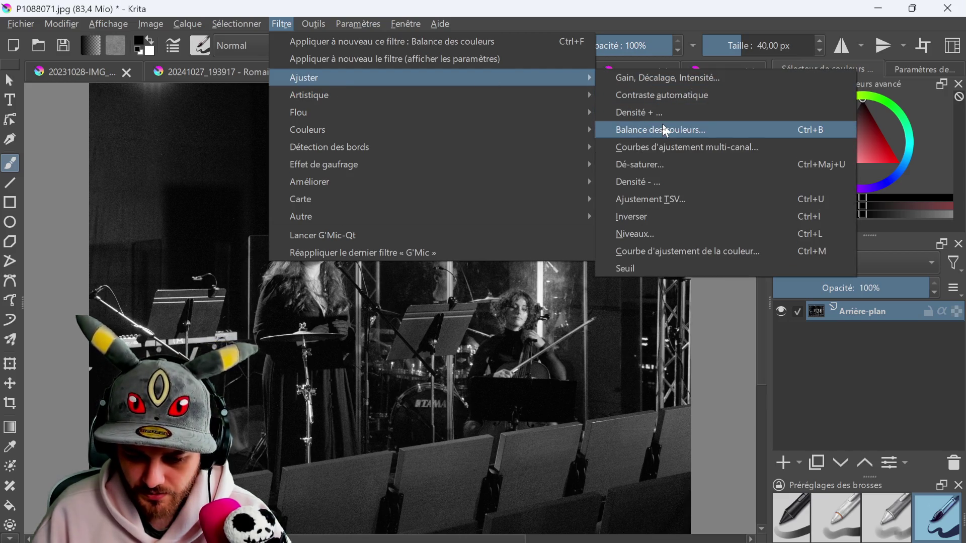
pyautogui.click(662, 129)
pyautogui.moveTo(531, 223); pyautogui.dragTo(368, 220)
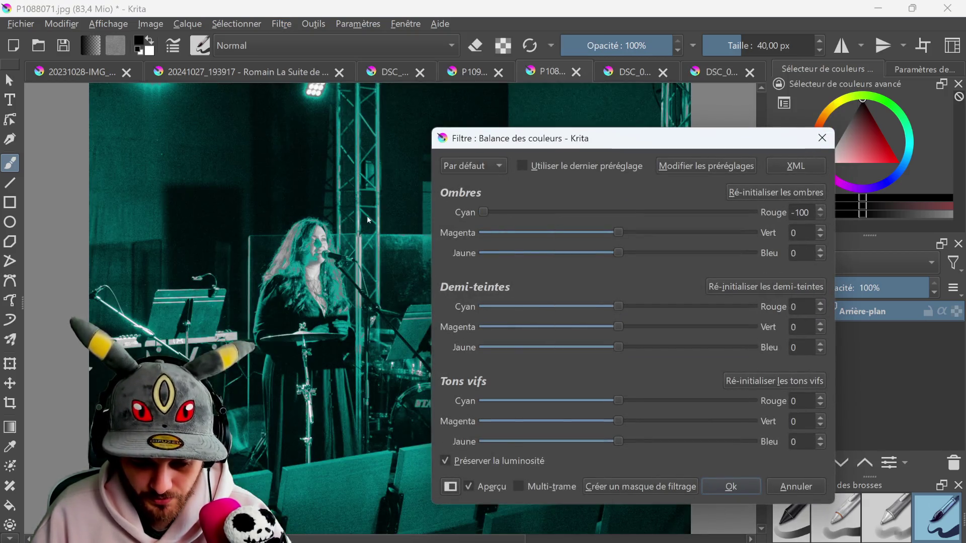
pyautogui.moveTo(623, 314); pyautogui.dragTo(483, 308)
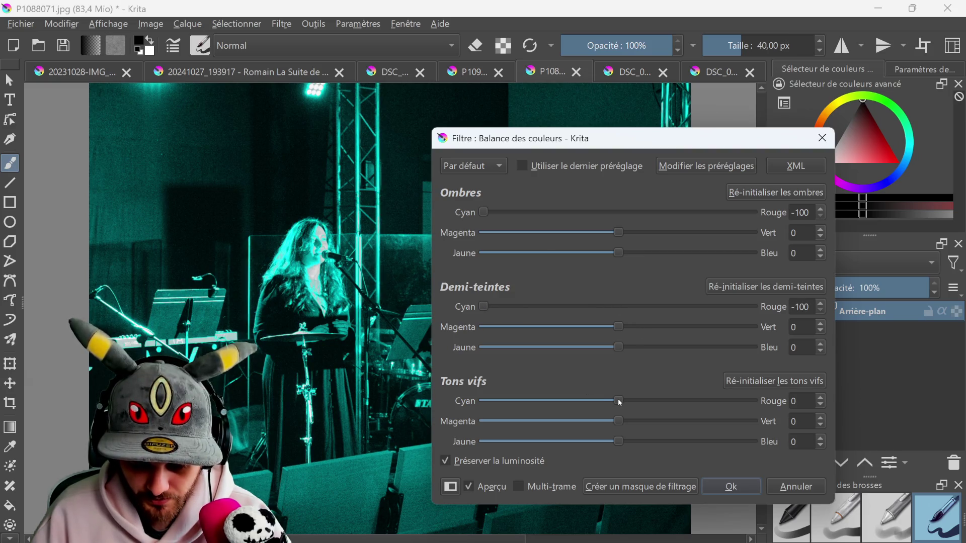
pyautogui.click(728, 487)
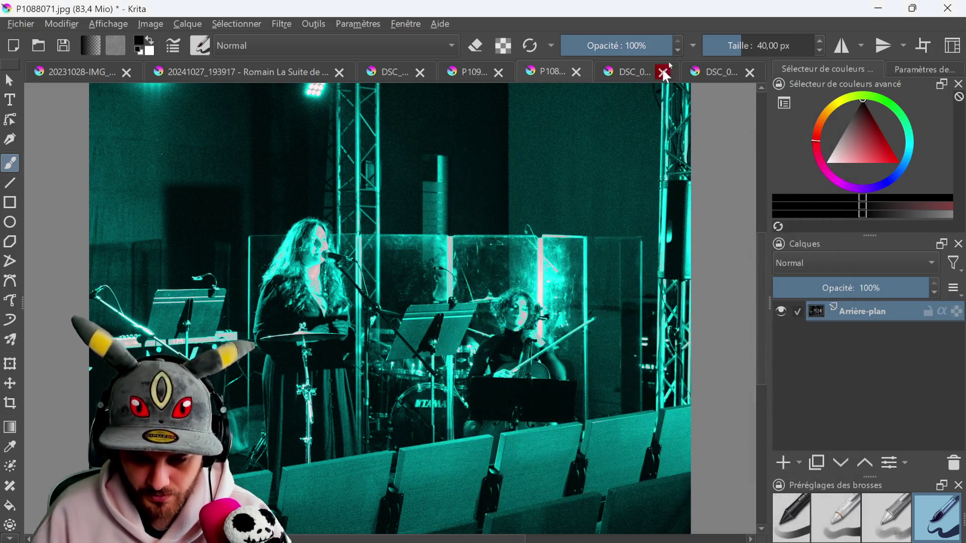
# Tint DSC_0192.png cyan through its shadows and midtones
pyautogui.click(617, 71)
pyautogui.click(281, 24)
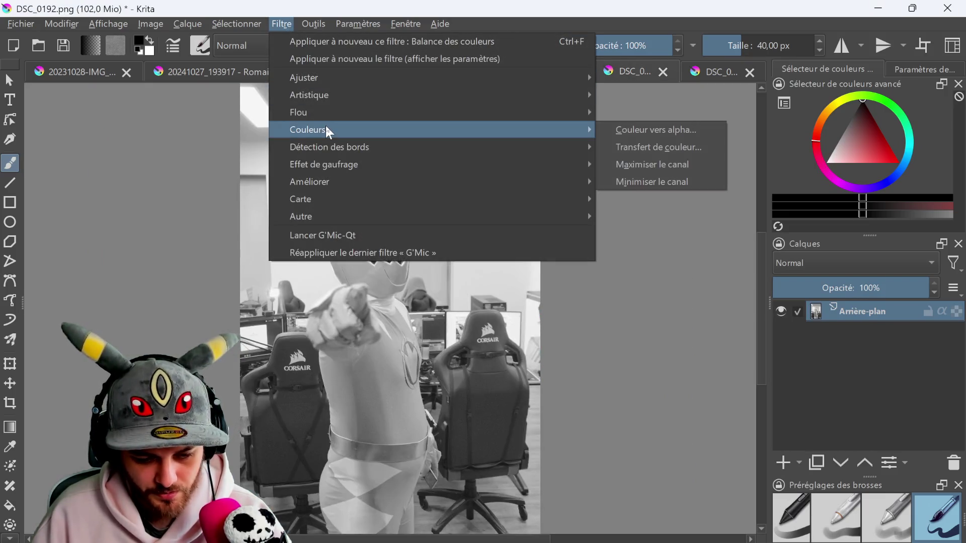
pyautogui.moveTo(522, 81)
pyautogui.click(632, 130)
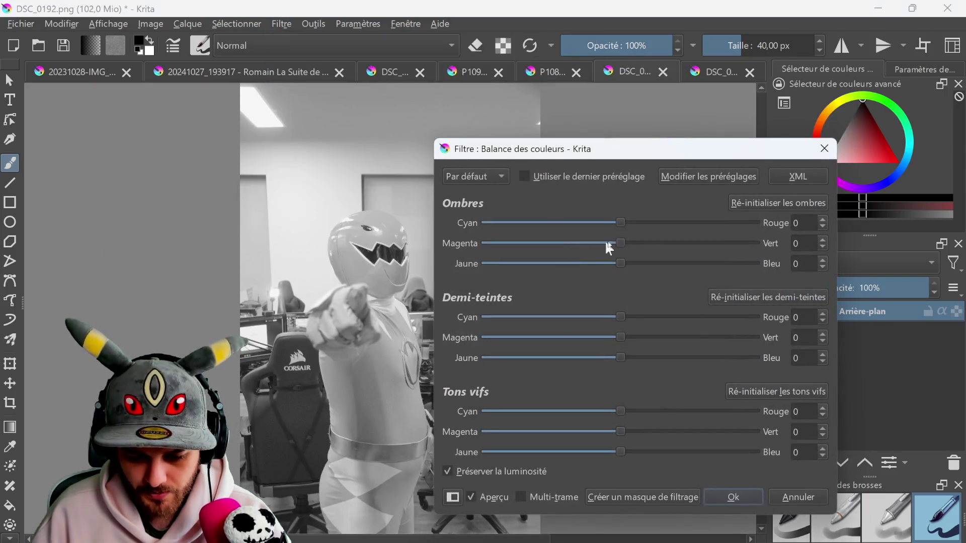
pyautogui.moveTo(620, 222); pyautogui.dragTo(485, 226)
pyautogui.moveTo(619, 318); pyautogui.dragTo(439, 322)
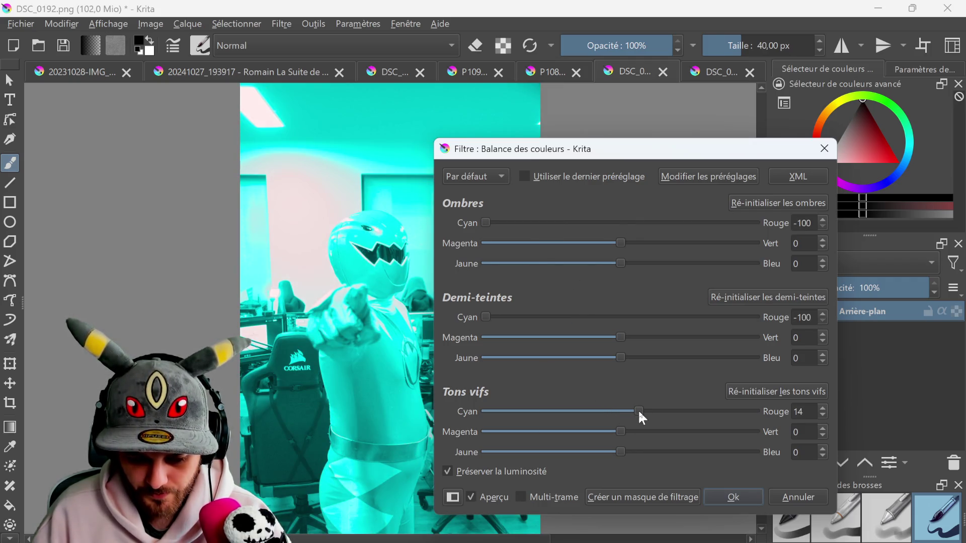
pyautogui.click(733, 496)
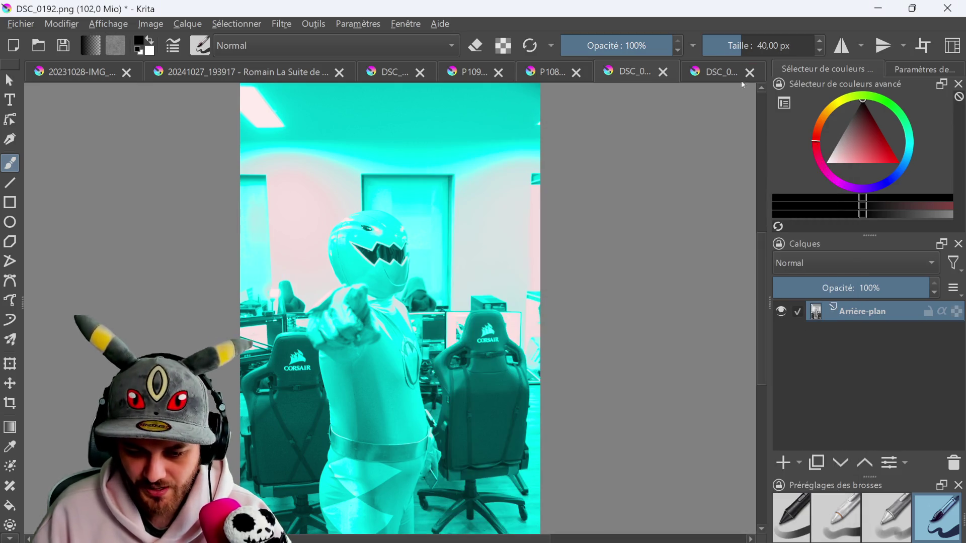
# Push the midtones of the DSC_0184 photo fully toward cyan
pyautogui.click(719, 75)
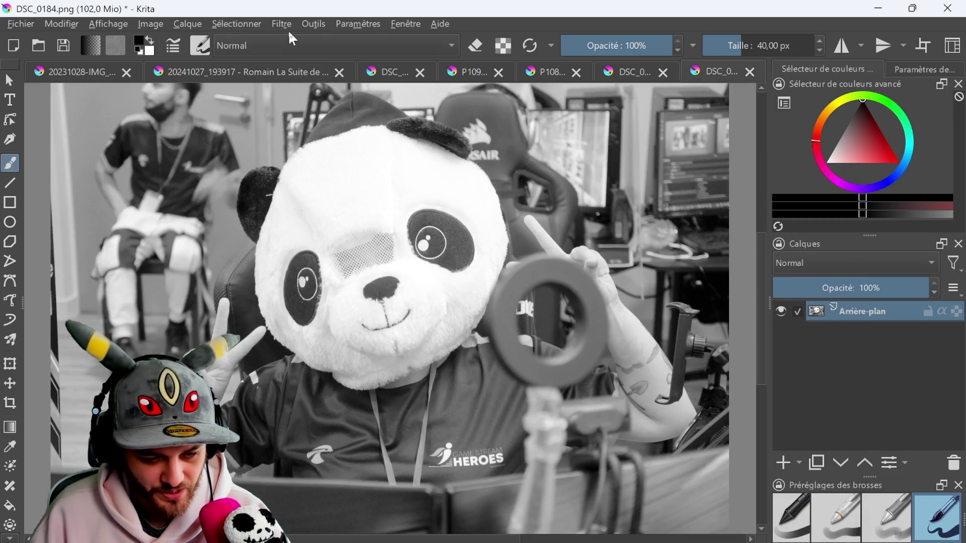
pyautogui.click(282, 24)
pyautogui.moveTo(327, 82)
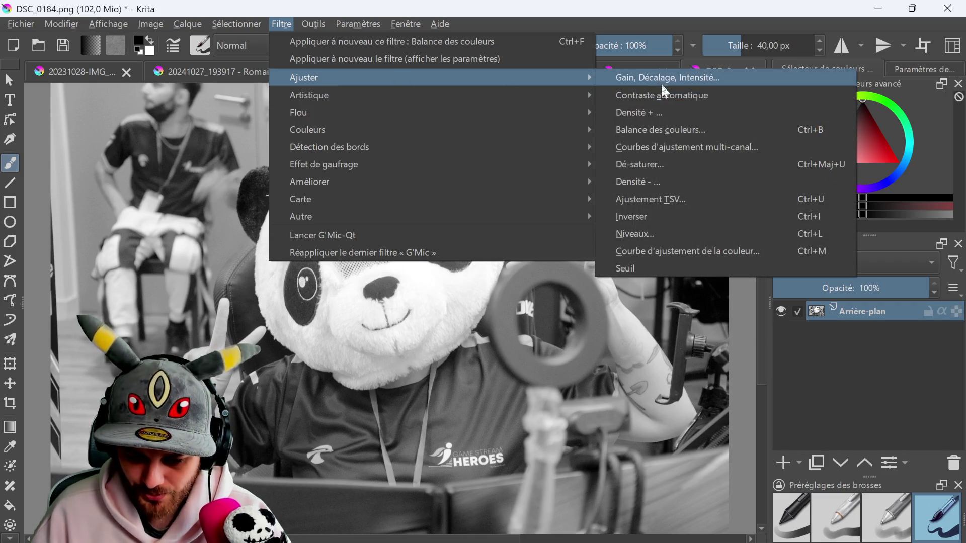
pyautogui.click(660, 129)
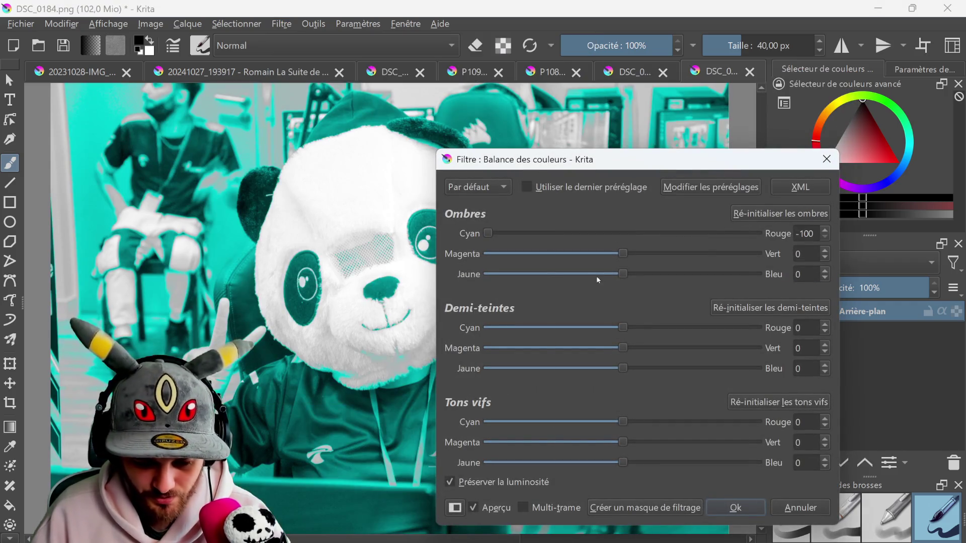
pyautogui.moveTo(623, 326); pyautogui.dragTo(472, 312)
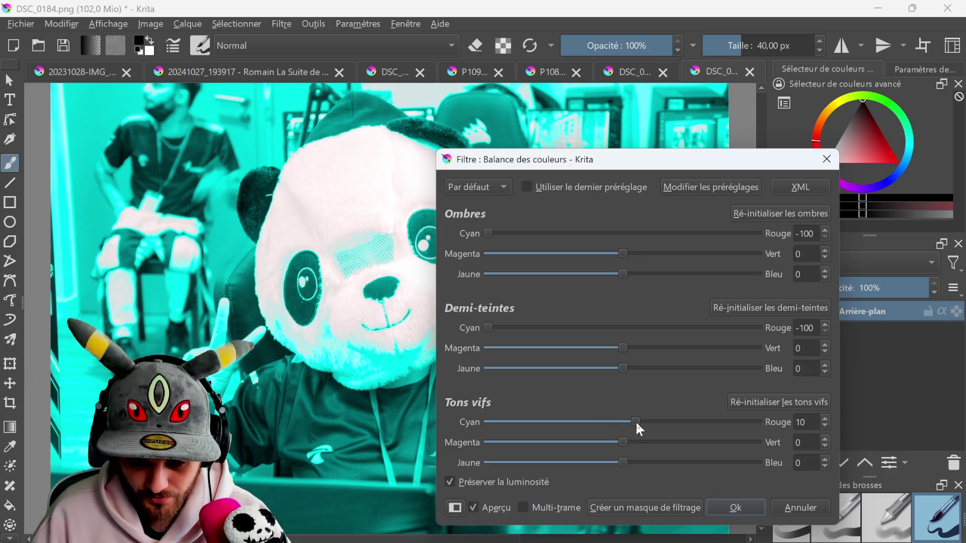
pyautogui.click(720, 513)
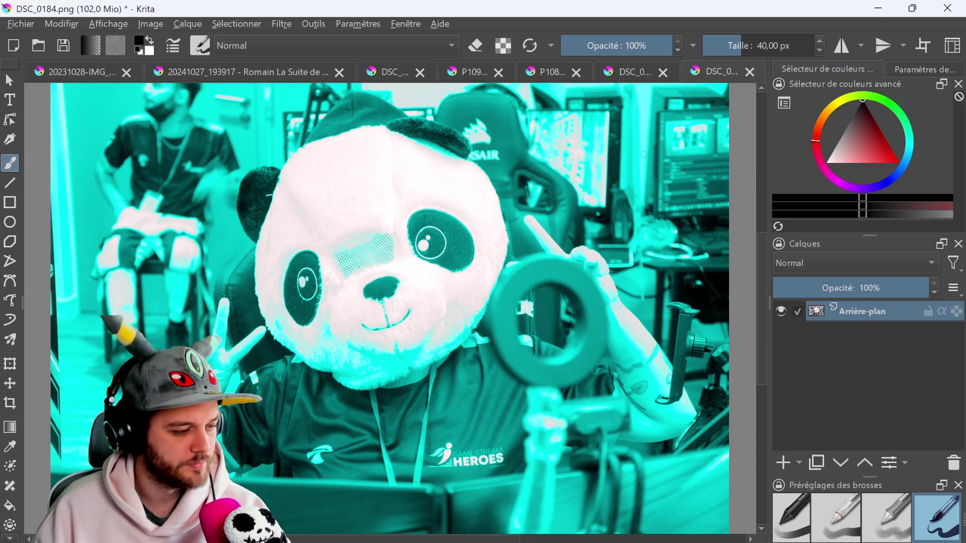
# Export DSC_0184 as a PNG, replacing the existing file in the Images folder
pyautogui.click(19, 24)
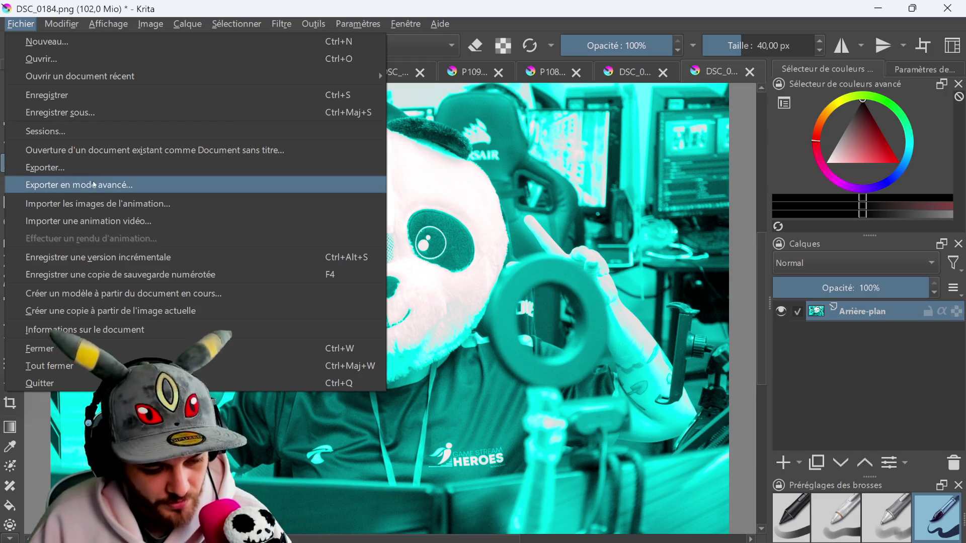
pyautogui.click(108, 185)
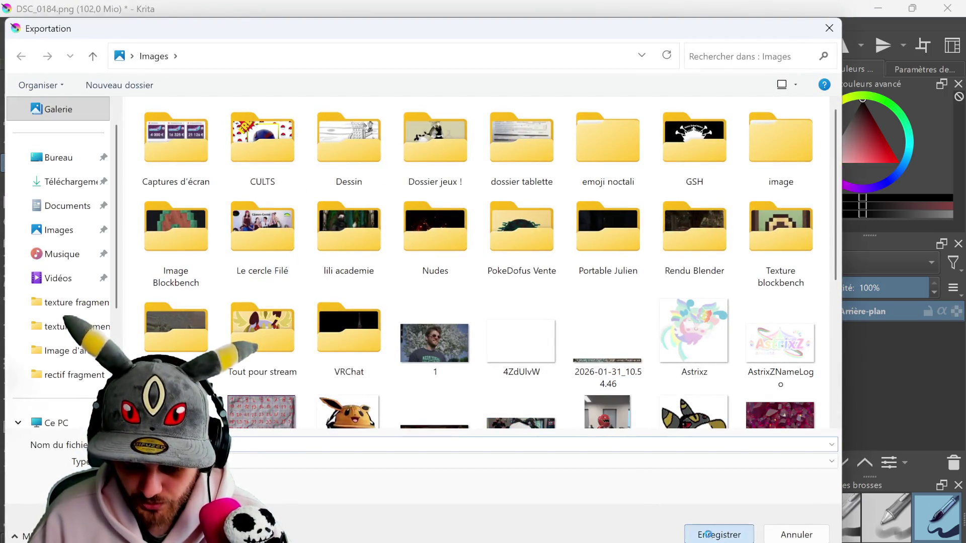
pyautogui.click(719, 535)
pyautogui.click(522, 293)
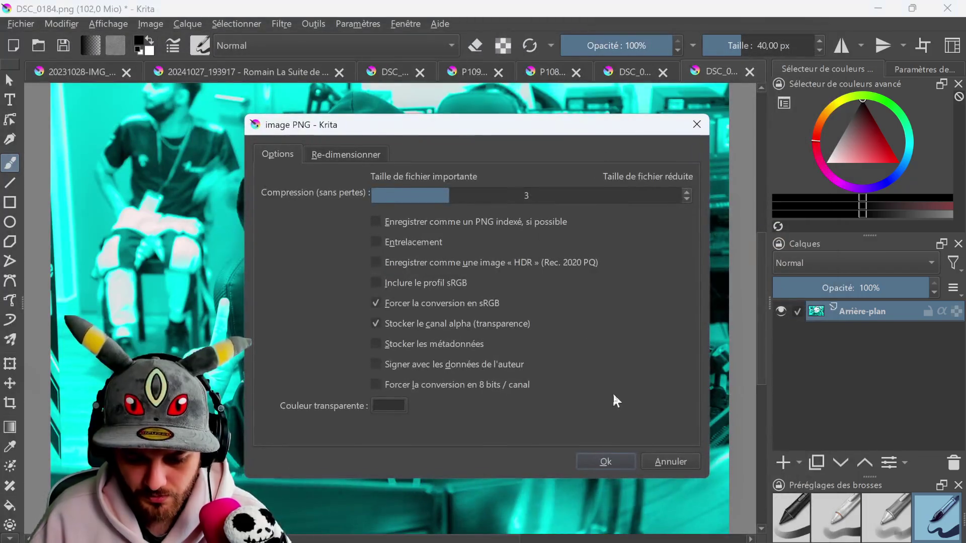
pyautogui.click(599, 467)
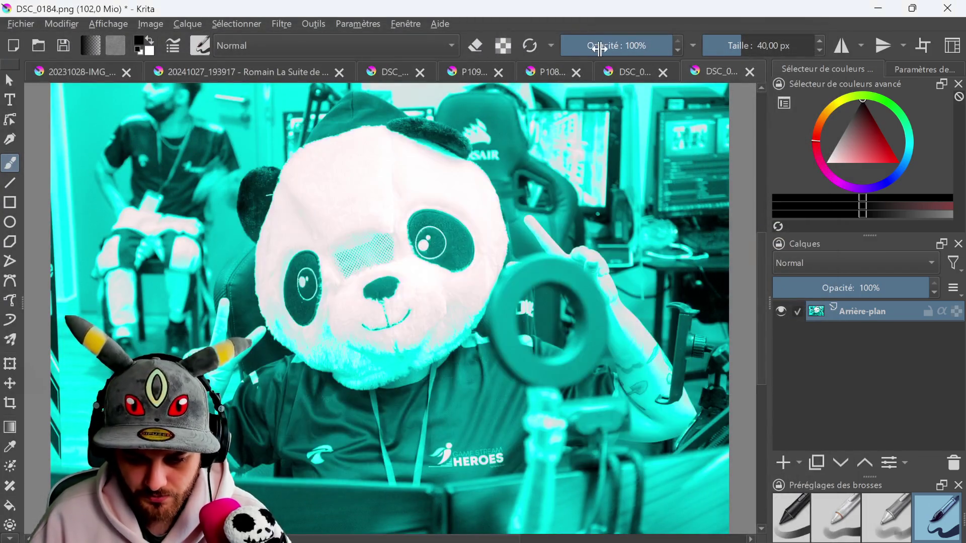
# Export DSC_0192 as a PNG, overwriting the existing DSC_0192.png
pyautogui.click(626, 74)
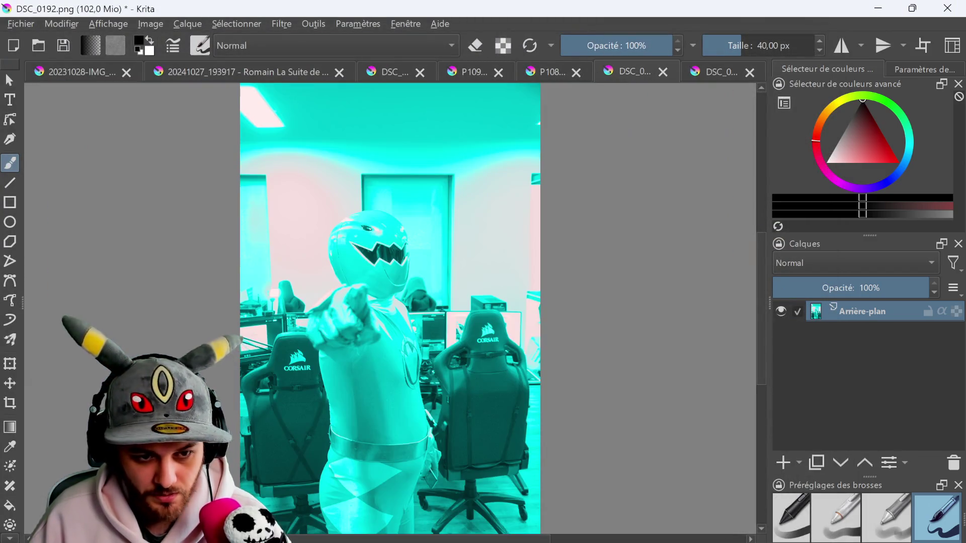
pyautogui.click(20, 27)
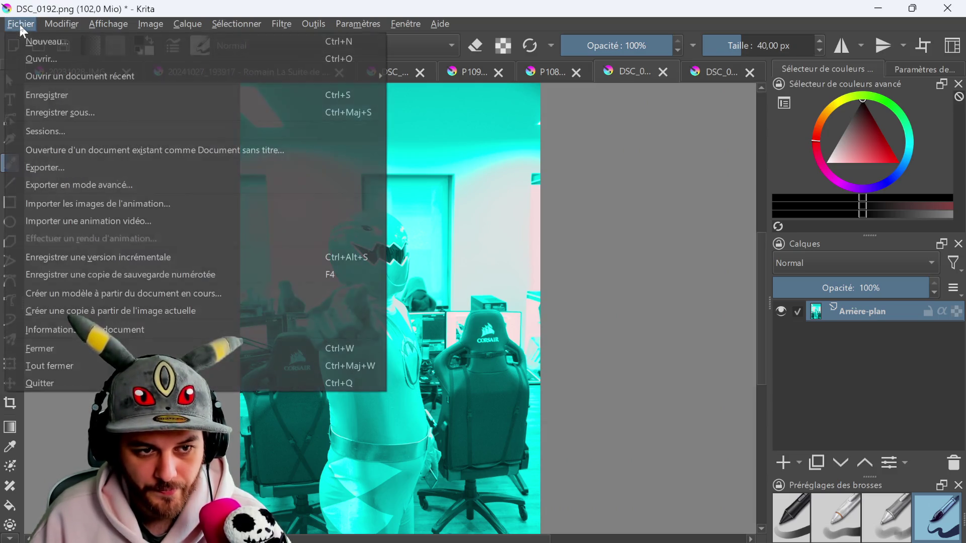
pyautogui.click(108, 183)
pyautogui.click(717, 533)
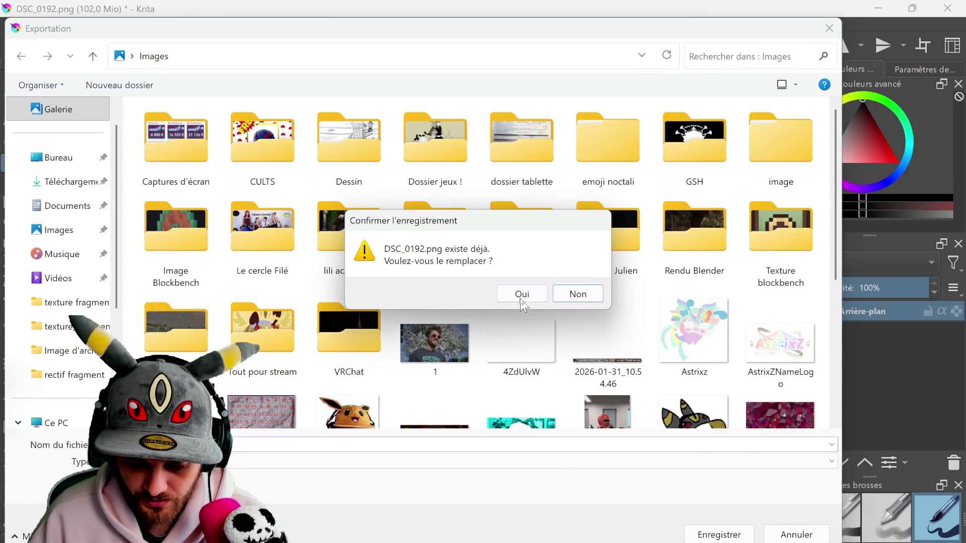
pyautogui.click(517, 290)
pyautogui.click(606, 462)
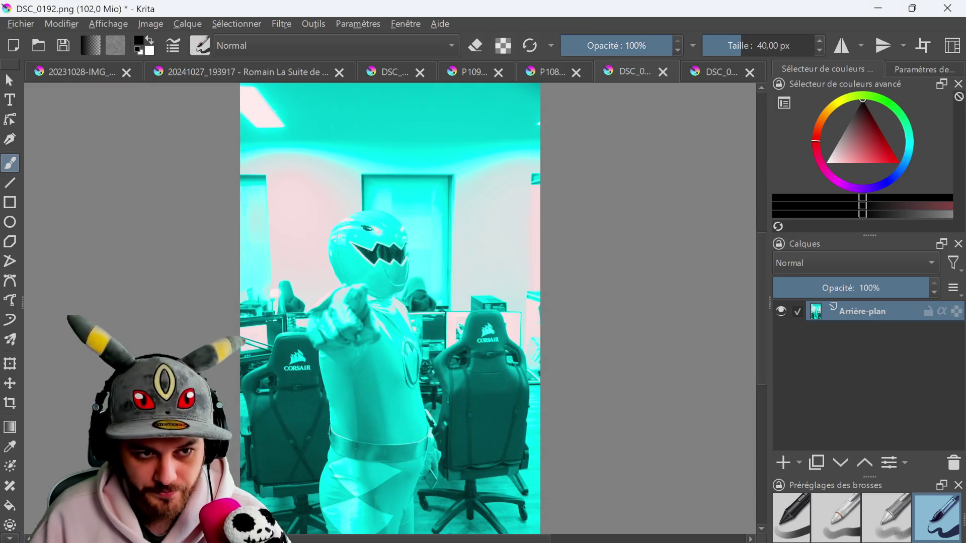
# Export the P1088071 concert photo as a PNG into the Images folder
pyautogui.click(553, 72)
pyautogui.click(21, 24)
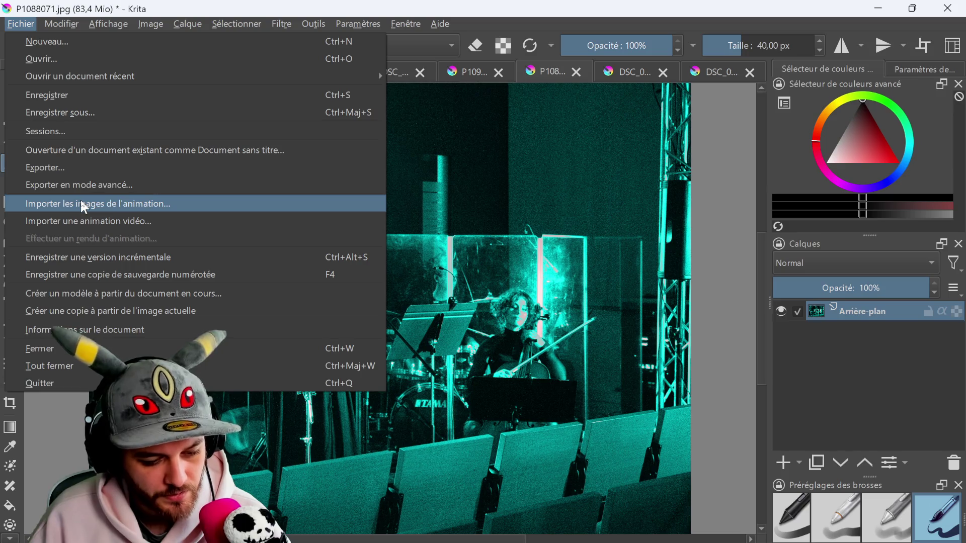
pyautogui.click(80, 183)
pyautogui.click(720, 535)
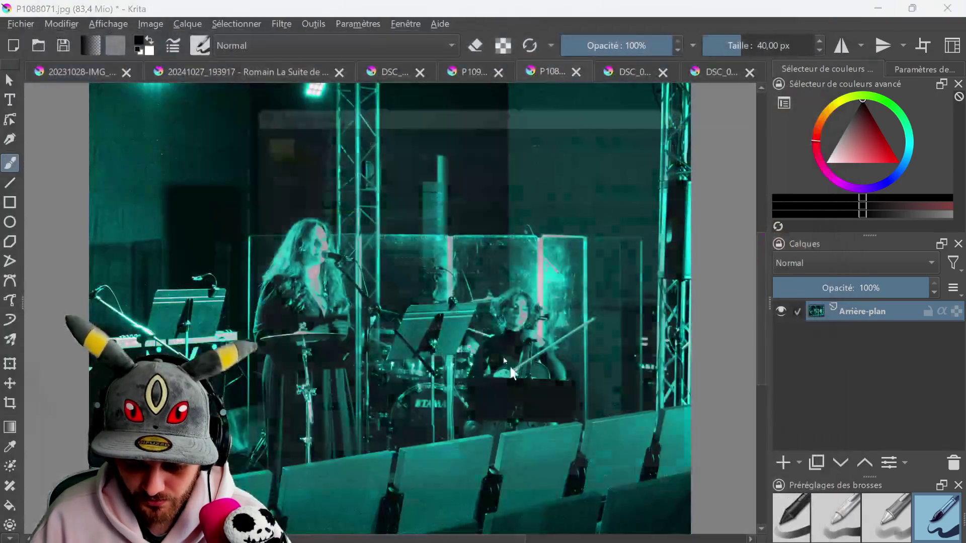
pyautogui.click(622, 488)
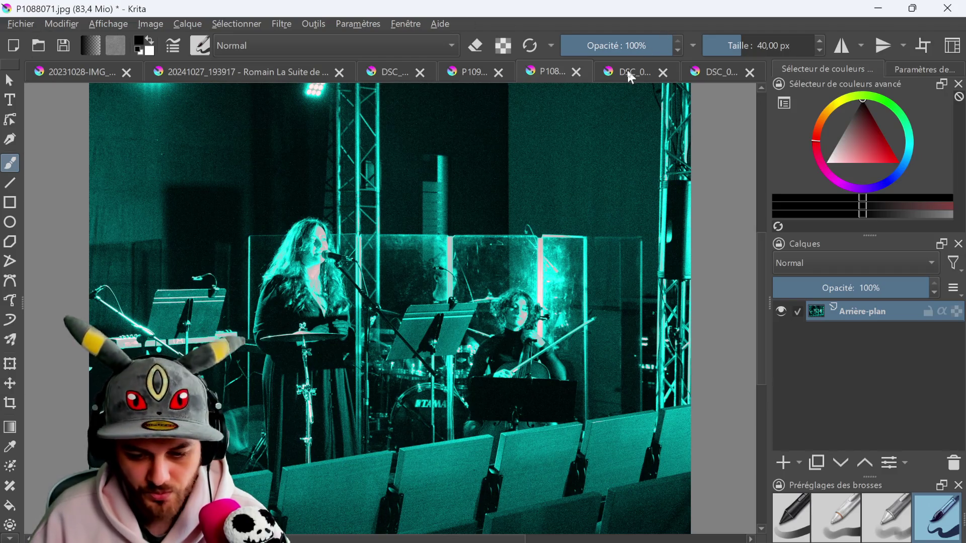
# Export the P1099923 photo as a PNG into the Images folder
pyautogui.click(481, 78)
pyautogui.click(22, 24)
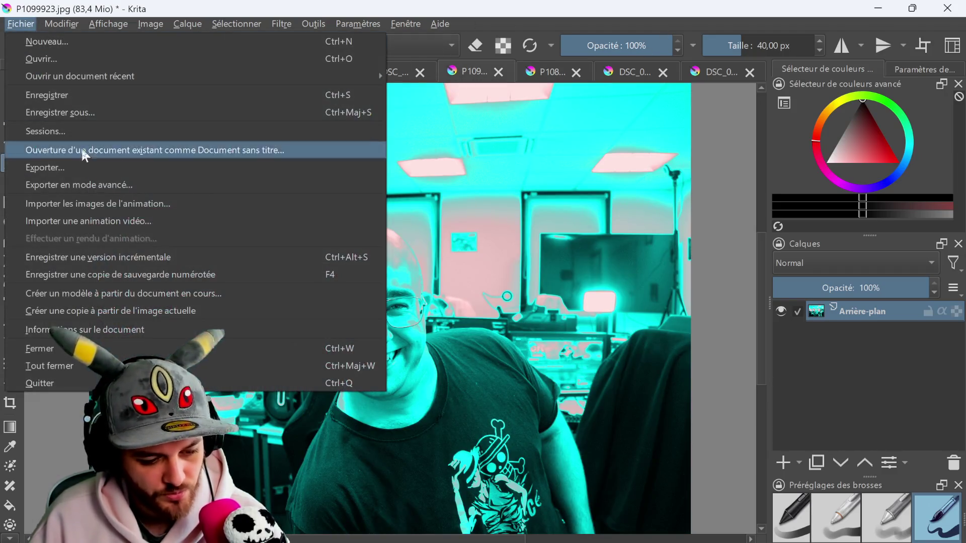
pyautogui.click(84, 183)
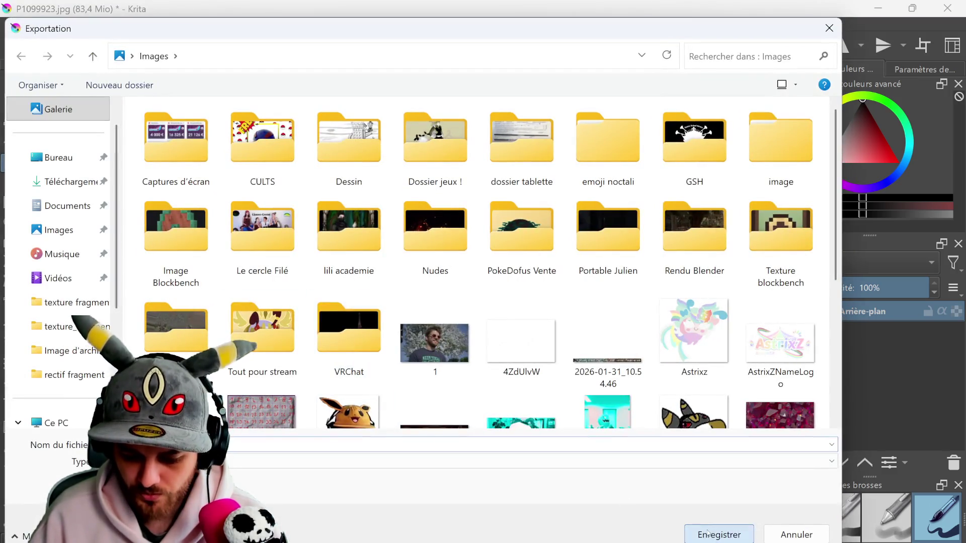
pyautogui.click(715, 528)
pyautogui.click(613, 486)
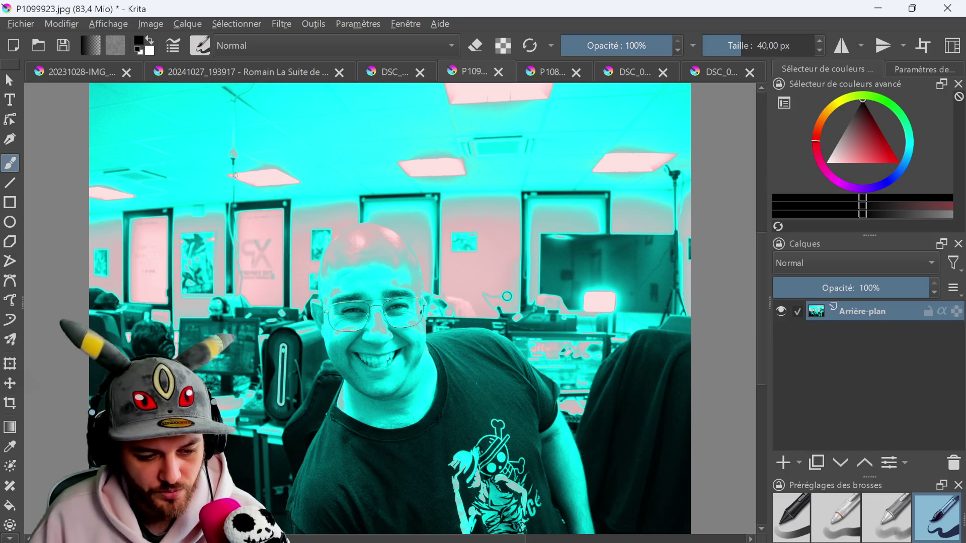
# Export the DSC_0219 photo as a PNG into the Images folder
pyautogui.click(398, 72)
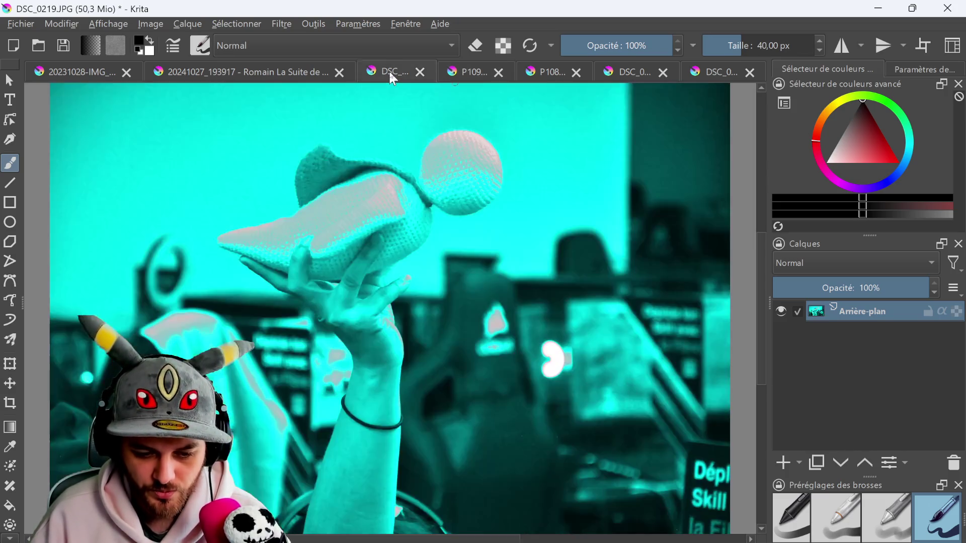
pyautogui.click(14, 26)
pyautogui.click(95, 184)
pyautogui.click(705, 534)
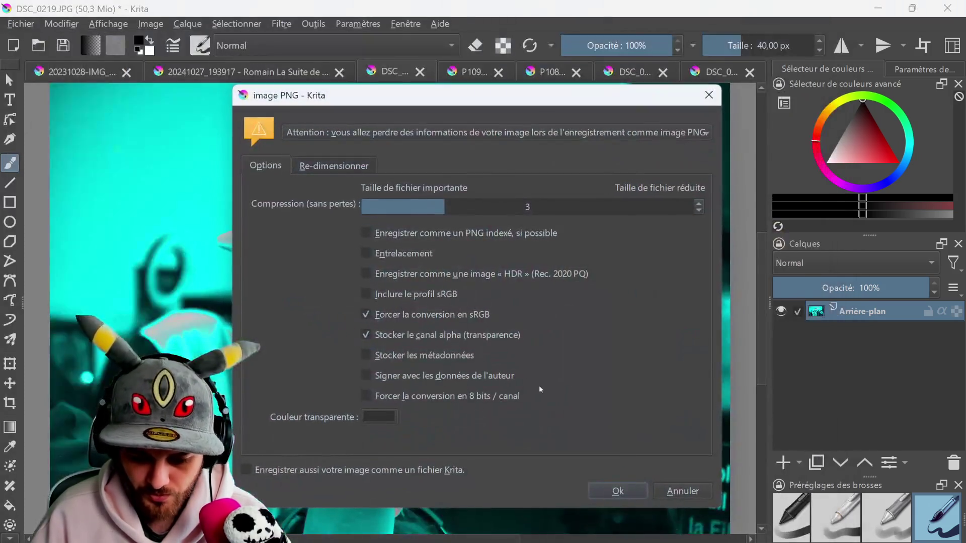
pyautogui.click(620, 496)
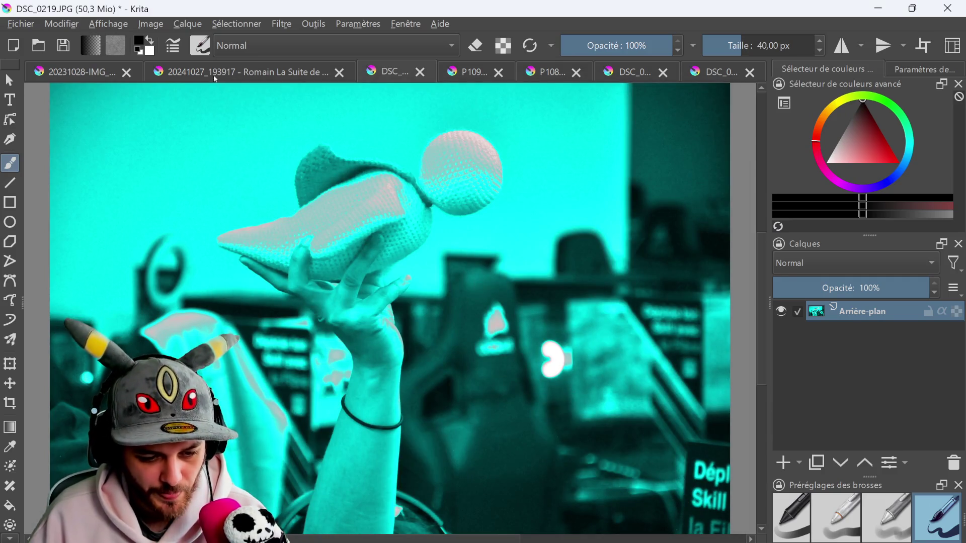
# Export the group photo as a PNG into the Images folder
pyautogui.click(229, 75)
pyautogui.click(22, 23)
pyautogui.click(104, 184)
pyautogui.click(705, 534)
pyautogui.click(609, 462)
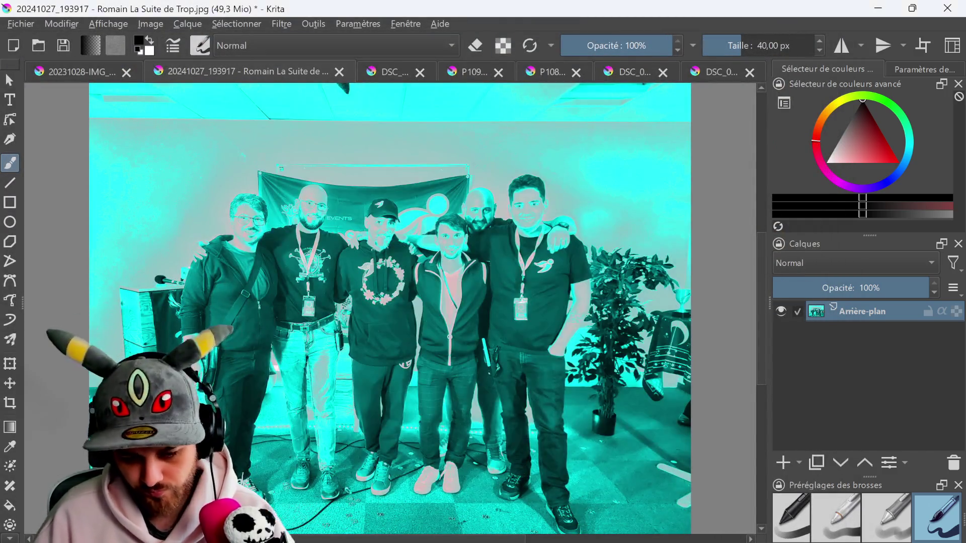
# Export the 20231028-IMG_0497 photo as a PNG into the Images folder
pyautogui.click(76, 70)
pyautogui.click(21, 25)
pyautogui.click(103, 184)
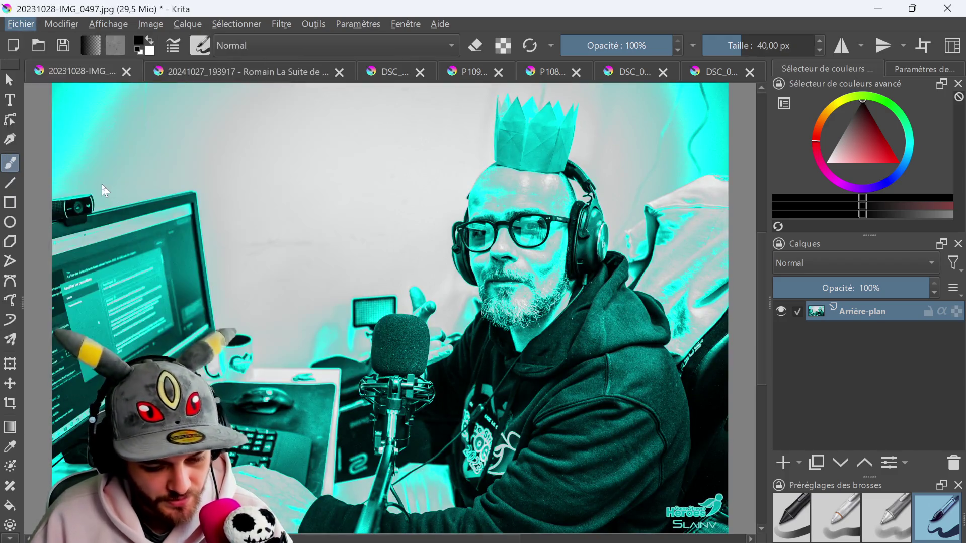
pyautogui.click(717, 536)
pyautogui.click(614, 487)
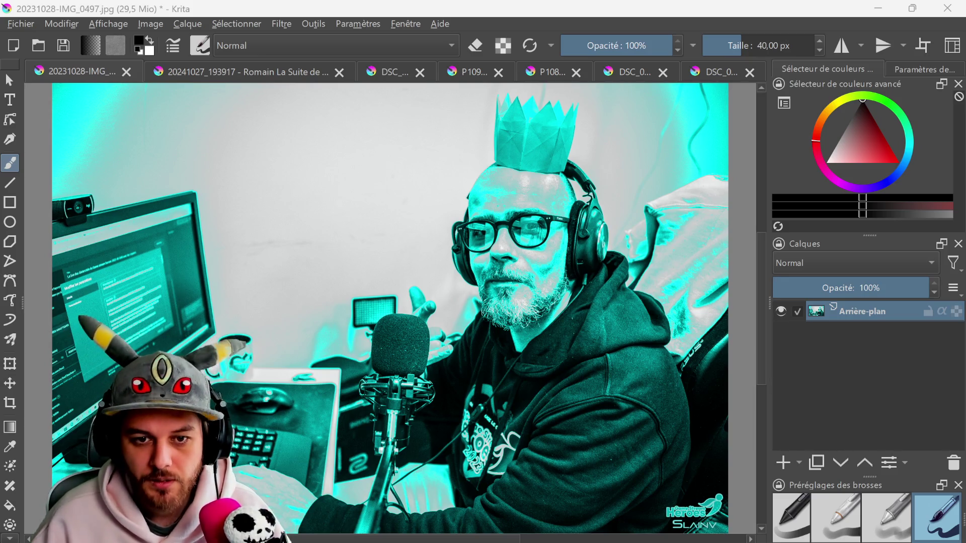
# Quit Krita, declining to save changes to each of the five modified photos
pyautogui.click(941, 17)
pyautogui.click(523, 329)
pyautogui.click(554, 336)
pyautogui.click(499, 330)
pyautogui.click(495, 330)
pyautogui.click(494, 331)
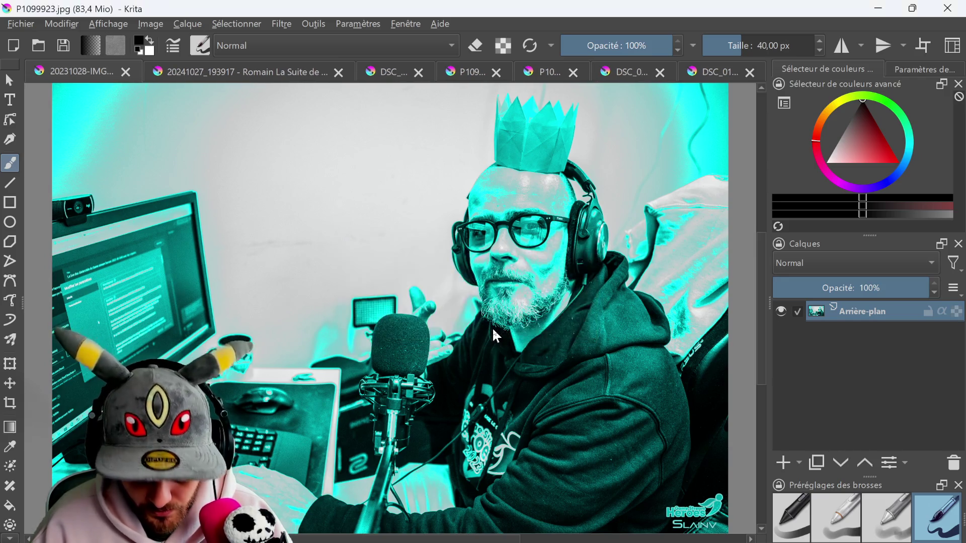
# Switch to a top-down view of the desk and add a new plane
pyautogui.moveTo(420, 295); pyautogui.dragTo(367, 348, button='middle')
pyautogui.scroll(-3, 383, 280)
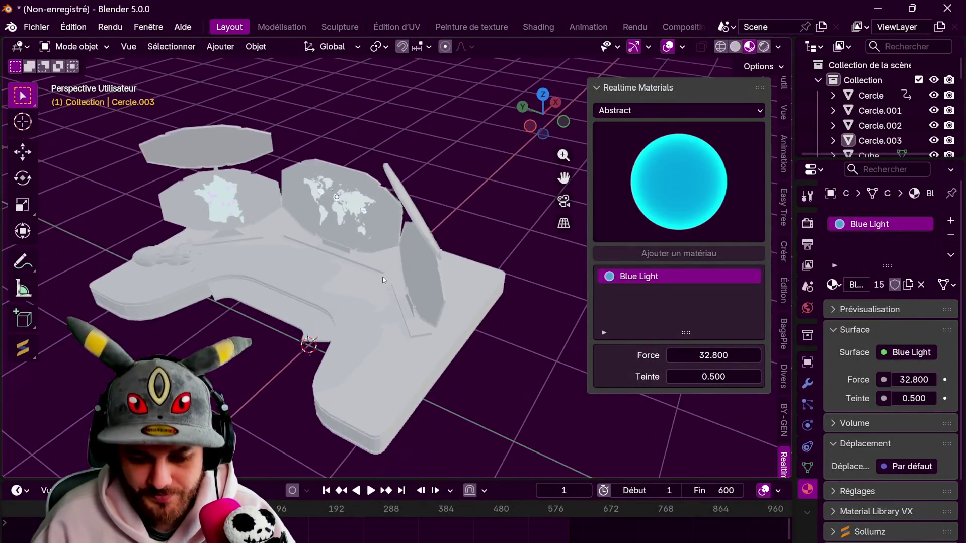
pyautogui.scroll(2, 469, 285)
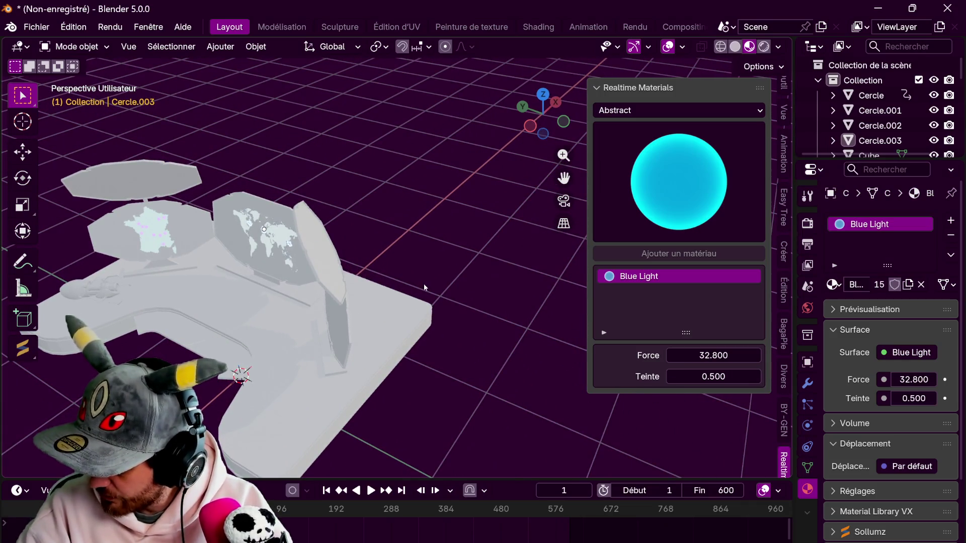
pyautogui.click(543, 94)
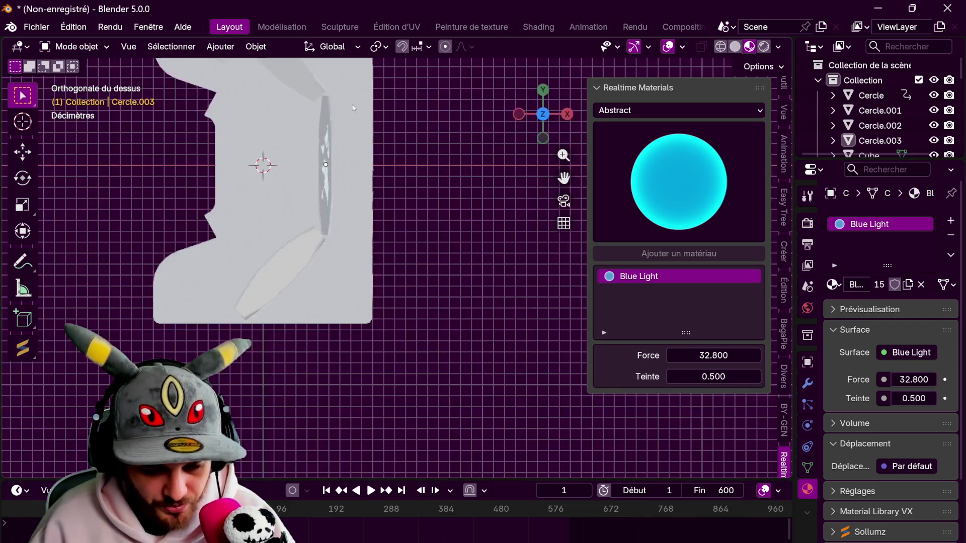
pyautogui.click(220, 47)
pyautogui.moveTo(324, 65)
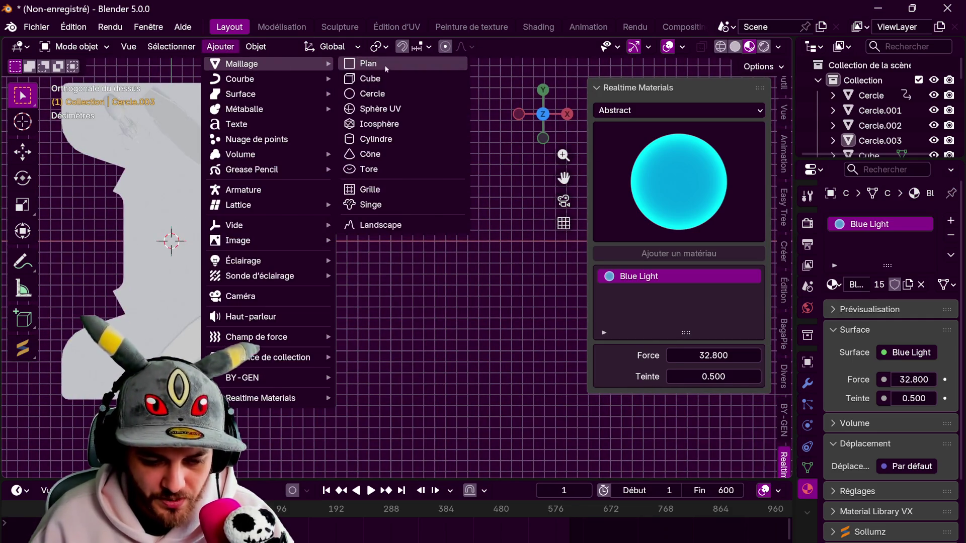
pyautogui.click(367, 63)
# Move the new plane along X to sit beside the desk
pyautogui.press('g')
pyautogui.press('y')
pyautogui.press('x')
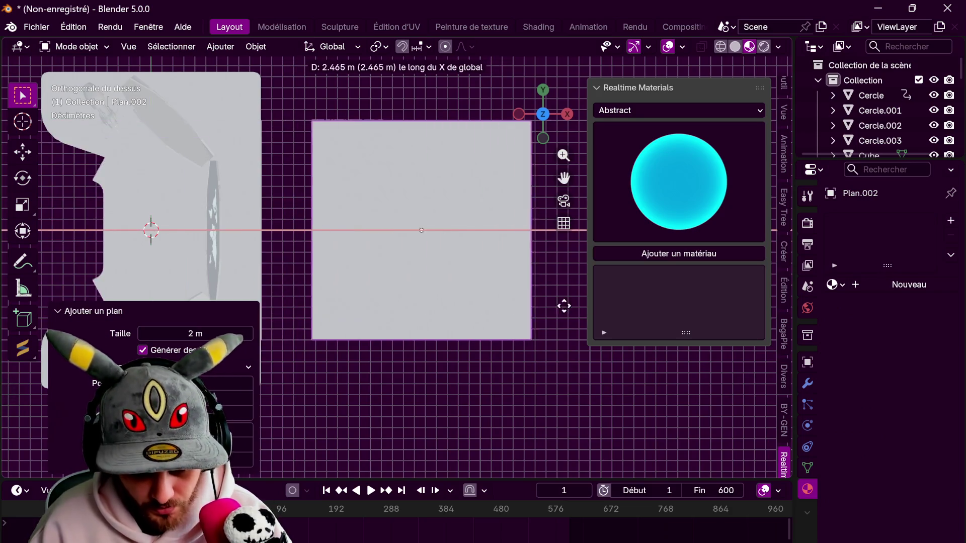
pyautogui.click(565, 309)
pyautogui.moveTo(565, 309)
pyautogui.keyDown('shift'); pyautogui.mouseDown(button='middle')
pyautogui.moveTo(425, 350)
pyautogui.moveTo(457, 178)
pyautogui.moveTo(406, 288)
pyautogui.mouseUp(button='middle'); pyautogui.keyUp('shift')
pyautogui.scroll(2, 426, 272)
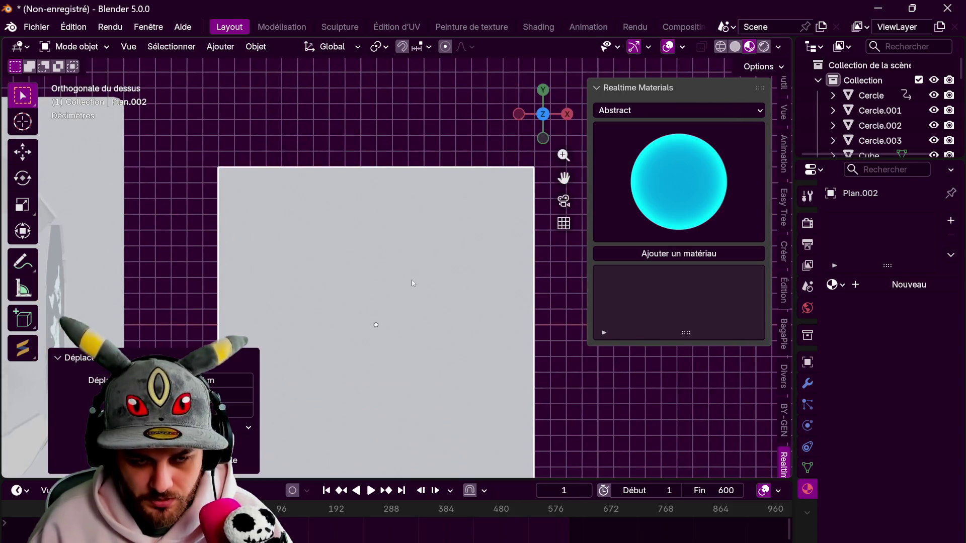
pyautogui.scroll(-3, 413, 278)
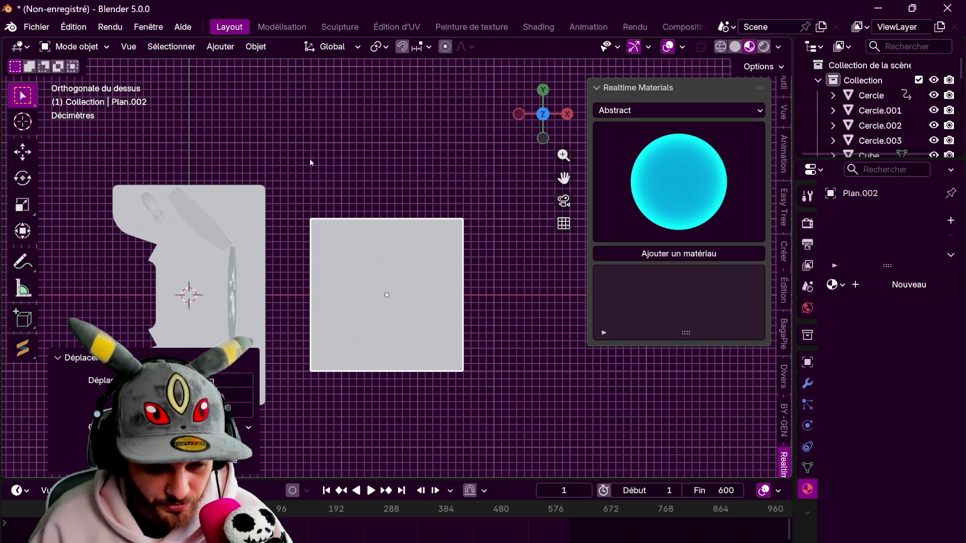
# Scale the plane wider along the X axis
pyautogui.press('s')
pyautogui.press('x')
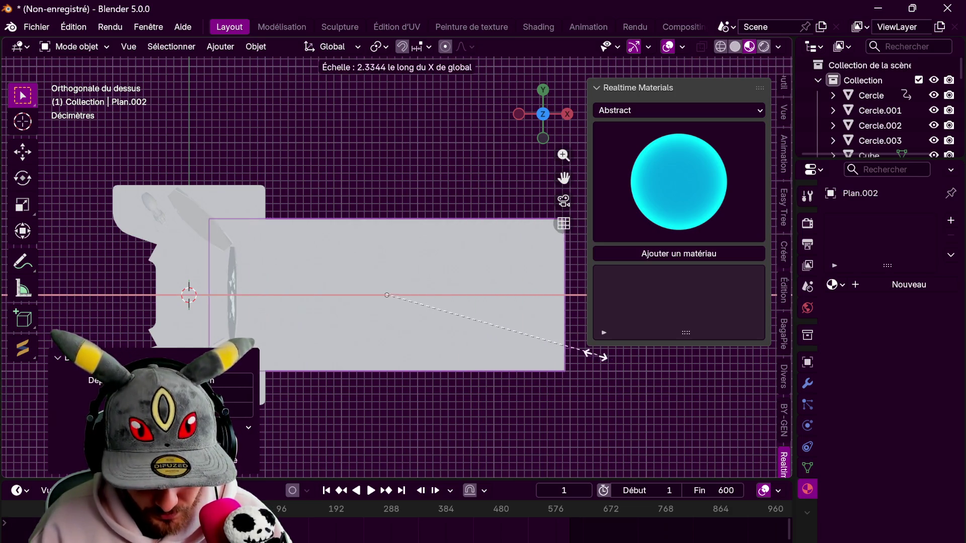
pyautogui.click(526, 337)
pyautogui.keyDown('shift'); pyautogui.moveTo(506, 333); pyautogui.dragTo(440, 326, button='middle'); pyautogui.keyUp('shift')
# Shift the plane further right along X and enter Edit Mode
pyautogui.press('g')
pyautogui.press('x')
pyautogui.click(458, 319)
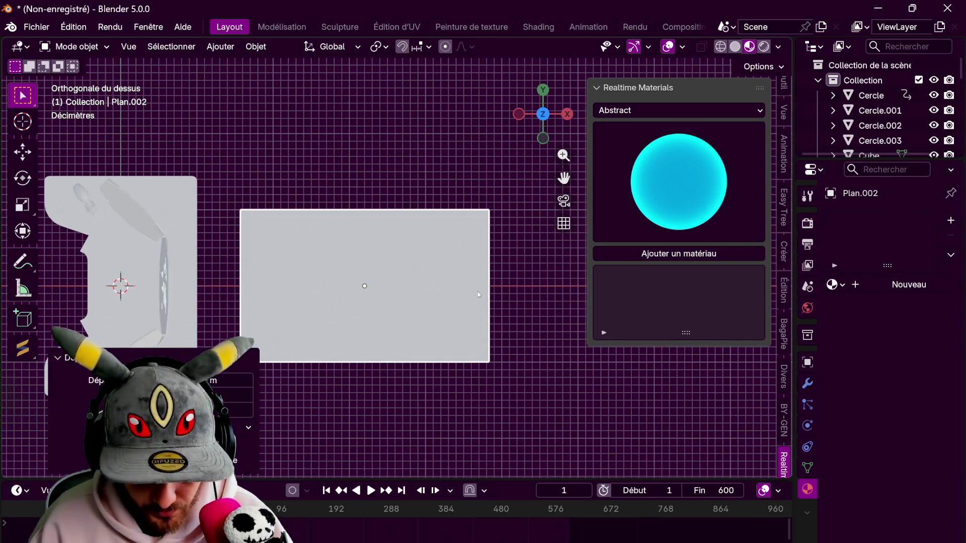
pyautogui.keyDown('shift'); pyautogui.moveTo(478, 295); pyautogui.dragTo(491, 258, button='middle'); pyautogui.keyUp('shift')
pyautogui.press('Tab')
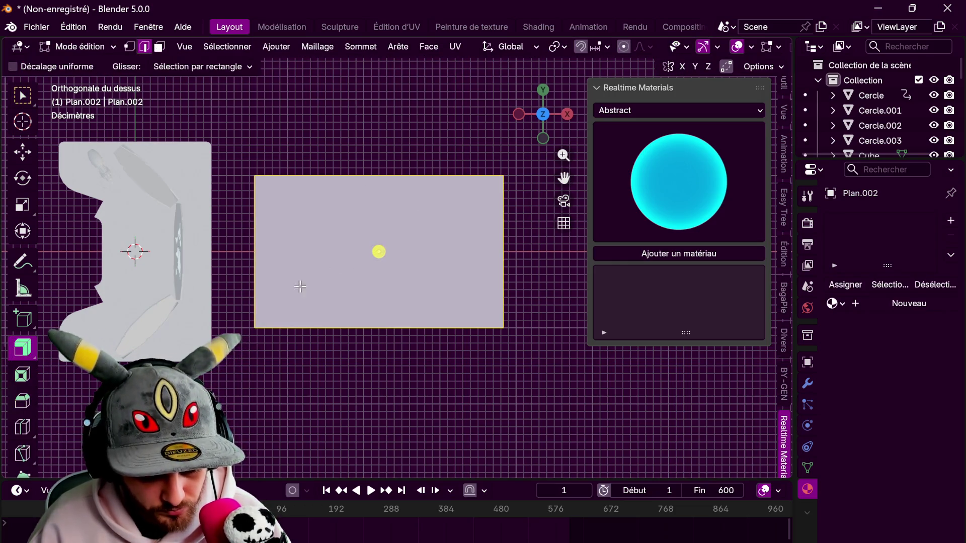
# Shrink/fatten the plane, then extrude its top and bottom edges outward
pyautogui.hotkey('alt', 's')
pyautogui.click(390, 210)
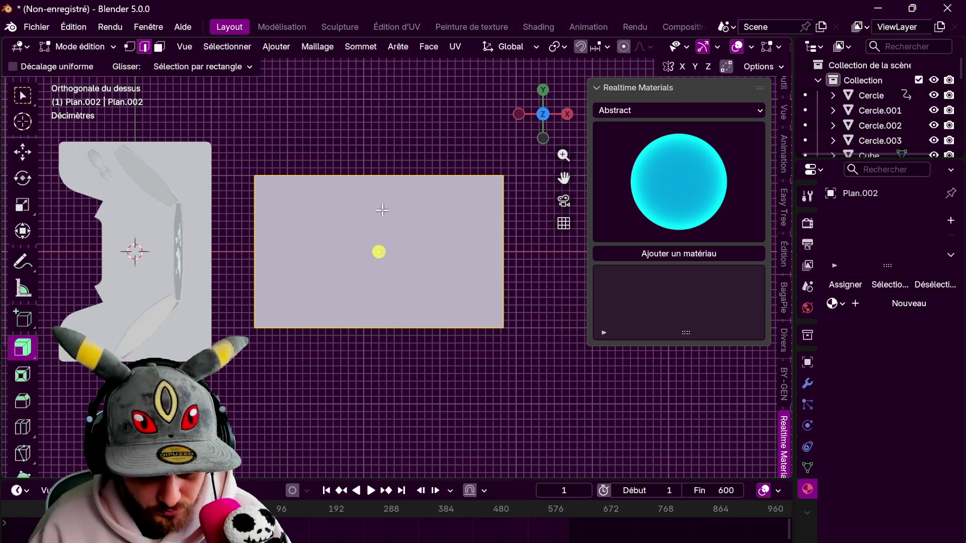
pyautogui.click(363, 166)
pyautogui.keyDown('shift'); pyautogui.click(366, 327); pyautogui.keyUp('shift')
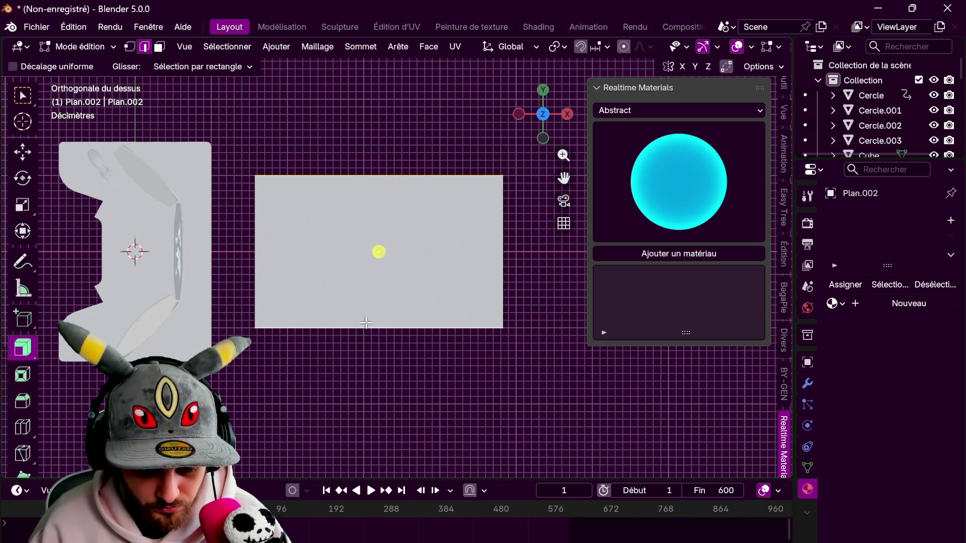
pyautogui.moveTo(378, 249); pyautogui.dragTo(377, 236)
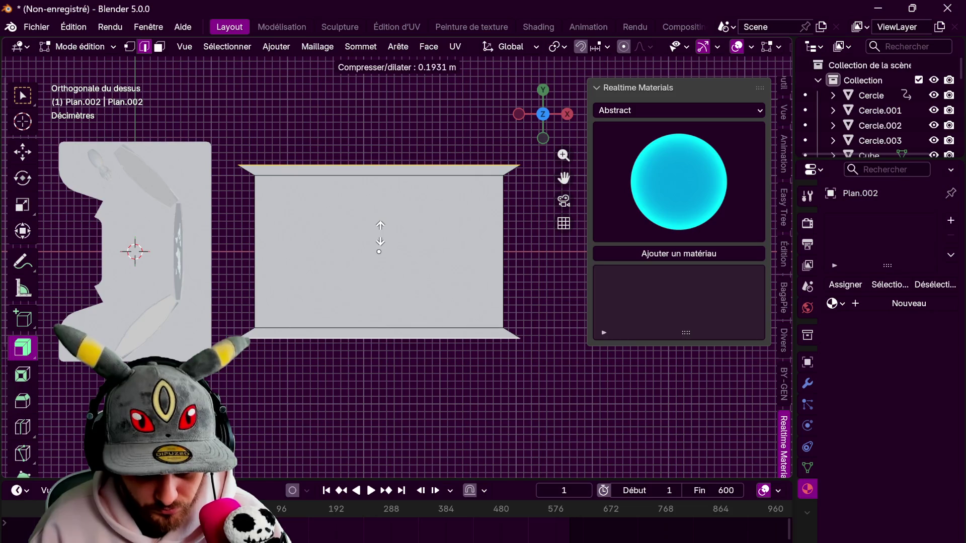
# Extrude the left and right edges into side border strips and scale them along Y
pyautogui.click(255, 250)
pyautogui.keyDown('shift'); pyautogui.click(504, 229); pyautogui.keyUp('shift')
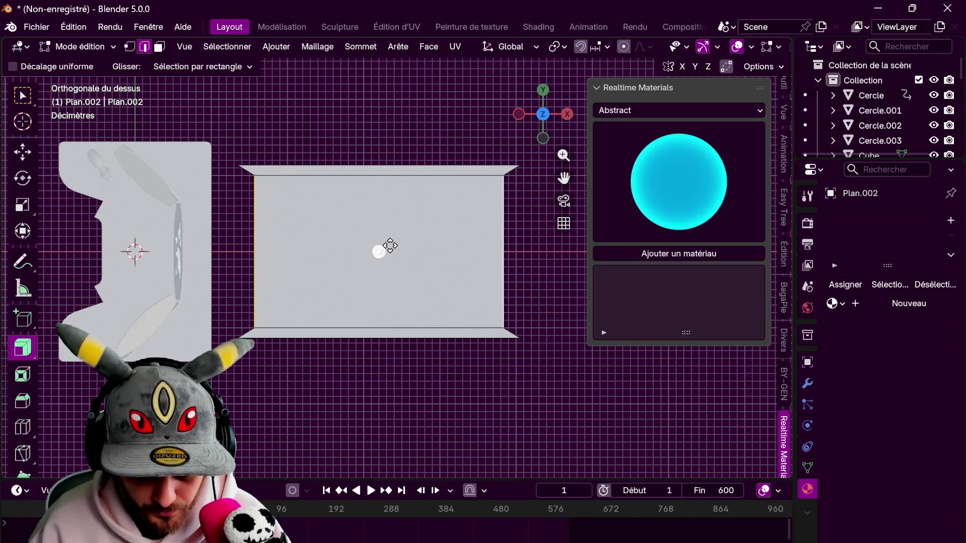
pyautogui.moveTo(390, 246); pyautogui.dragTo(430, 184)
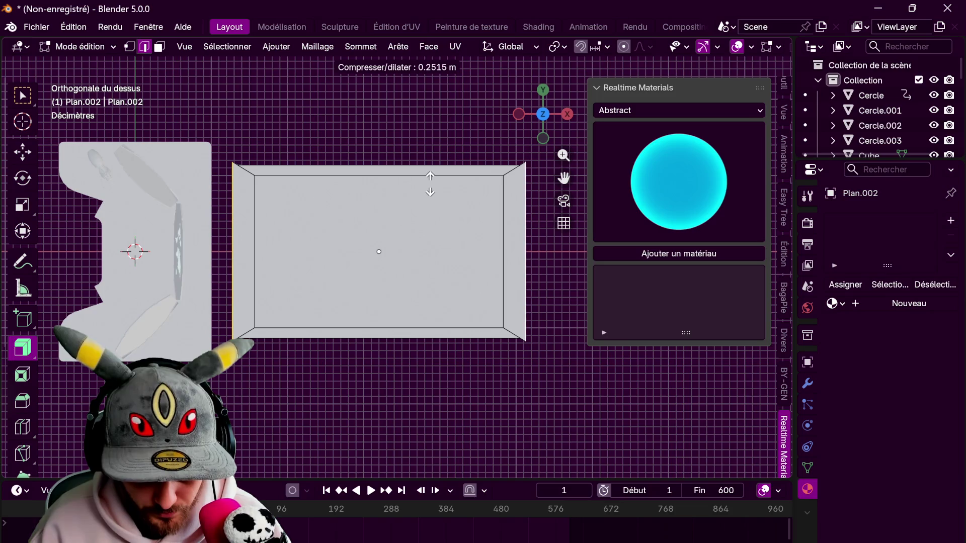
pyautogui.moveTo(430, 184); pyautogui.dragTo(430, 190)
pyautogui.press('s')
pyautogui.press('y')
pyautogui.click(465, 315)
# Scale the bottom outer border edge along Y, then select the plane's centre face
pyautogui.click(378, 166)
pyautogui.keyDown('shift'); pyautogui.click(396, 330); pyautogui.keyUp('shift')
pyautogui.click(398, 337)
pyautogui.press('s')
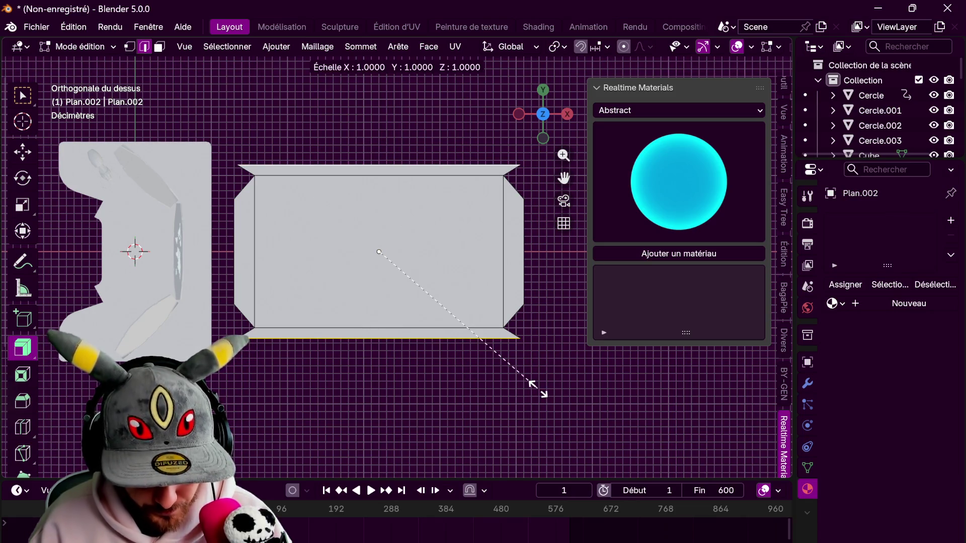
pyautogui.press('y')
pyautogui.click(541, 390)
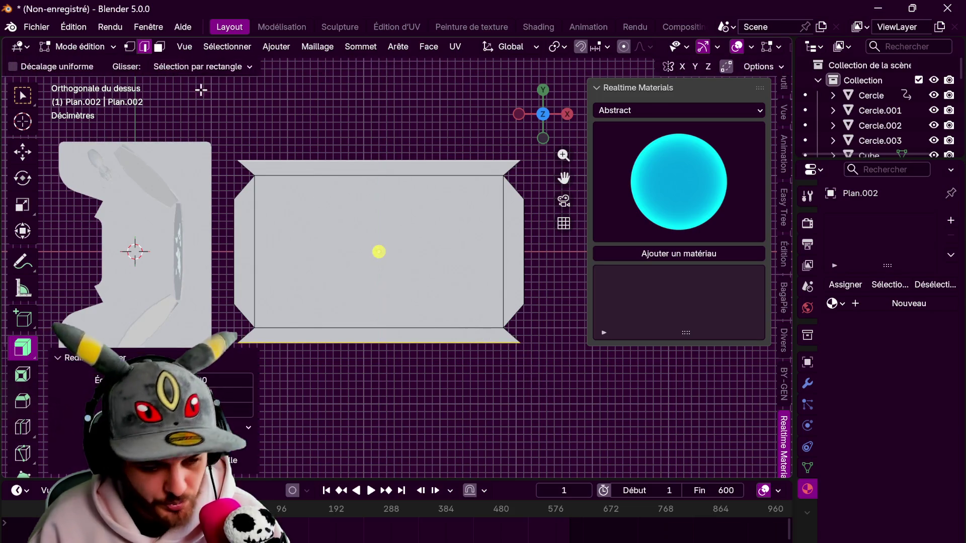
pyautogui.press('3')
pyautogui.click(378, 252)
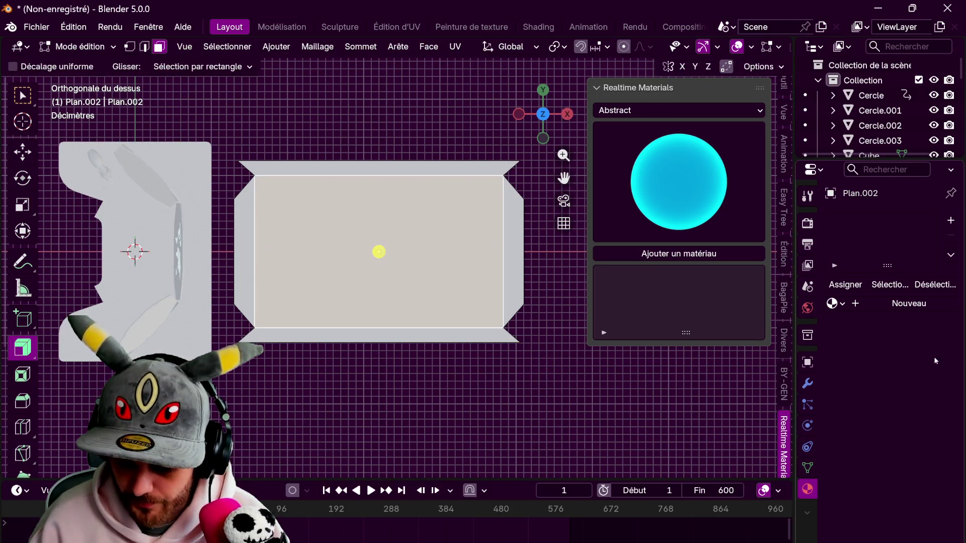
# Select the top, left, right and bottom border faces and assign them the Blue Light material
pyautogui.click(394, 164)
pyautogui.keyDown('shift'); pyautogui.click(242, 234); pyautogui.keyUp('shift')
pyautogui.keyDown('shift'); pyautogui.click(526, 252); pyautogui.keyUp('shift')
pyautogui.keyDown('shift'); pyautogui.click(430, 335); pyautogui.keyUp('shift')
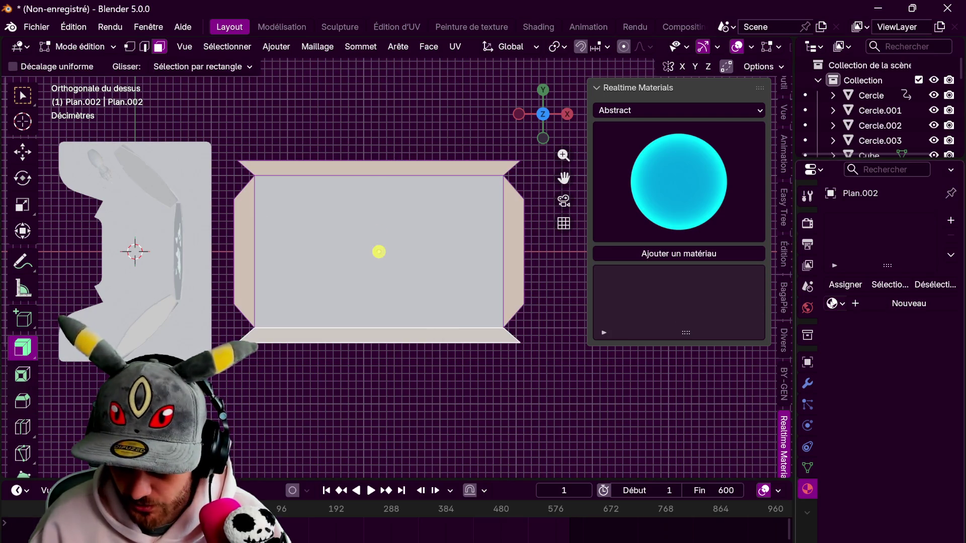
pyautogui.click(835, 303)
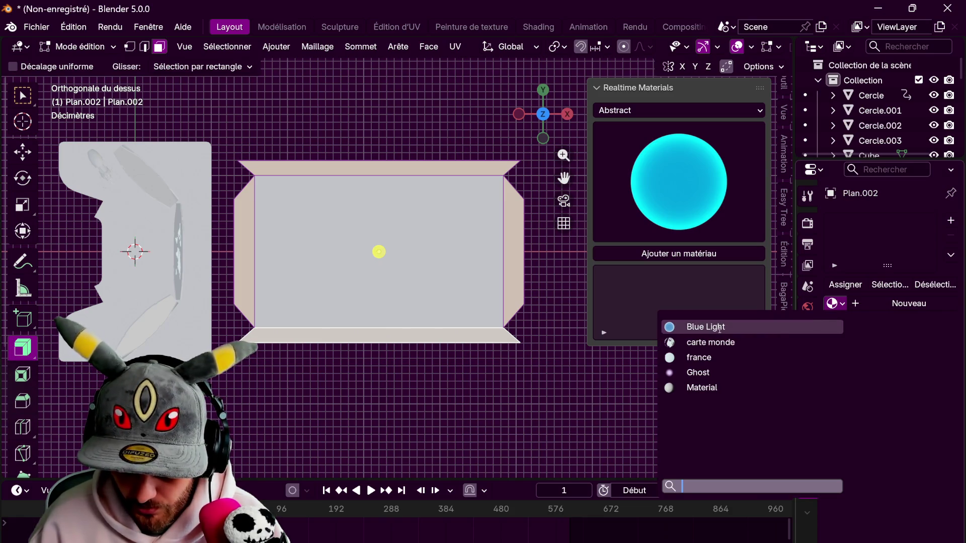
pyautogui.click(770, 324)
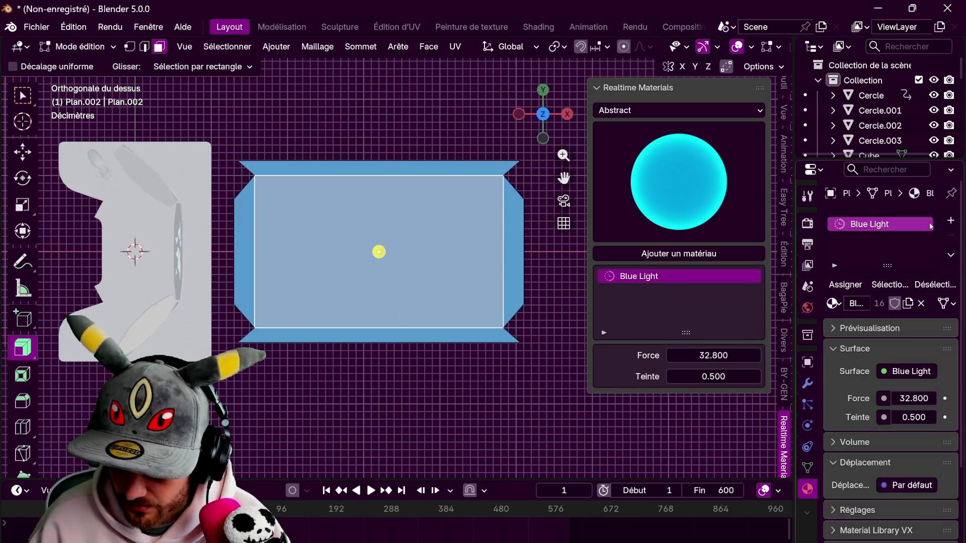
# Add a second material named image1 and assign it to the plane's centre face
pyautogui.click(951, 220)
pyautogui.click(887, 326)
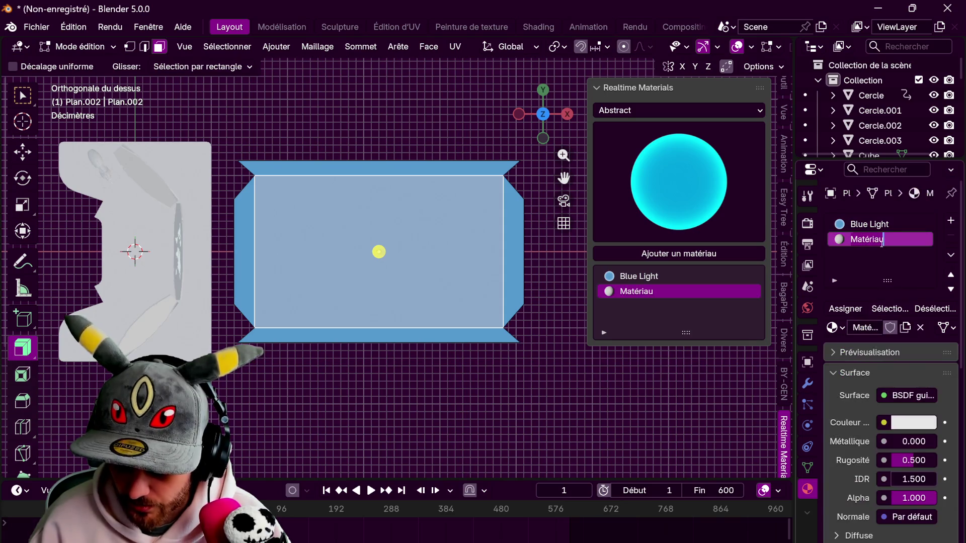
pyautogui.doubleClick(881, 240)
pyautogui.press('BackSpace')
pyautogui.write('image1')
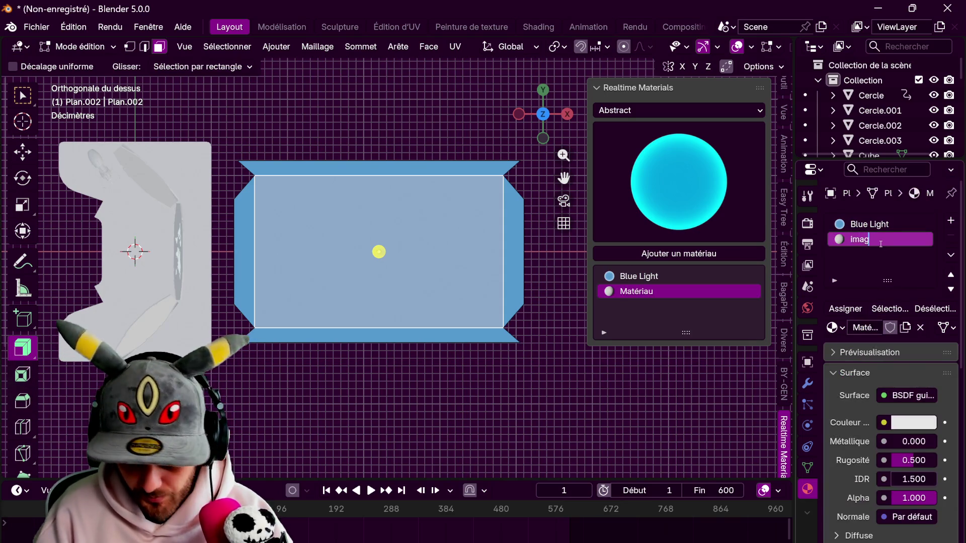
pyautogui.press('Return')
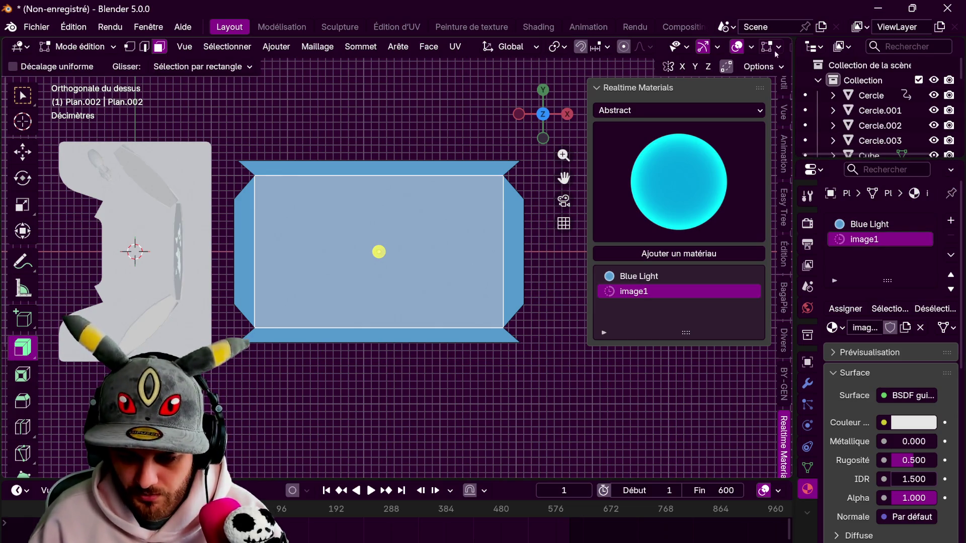
pyautogui.click(845, 308)
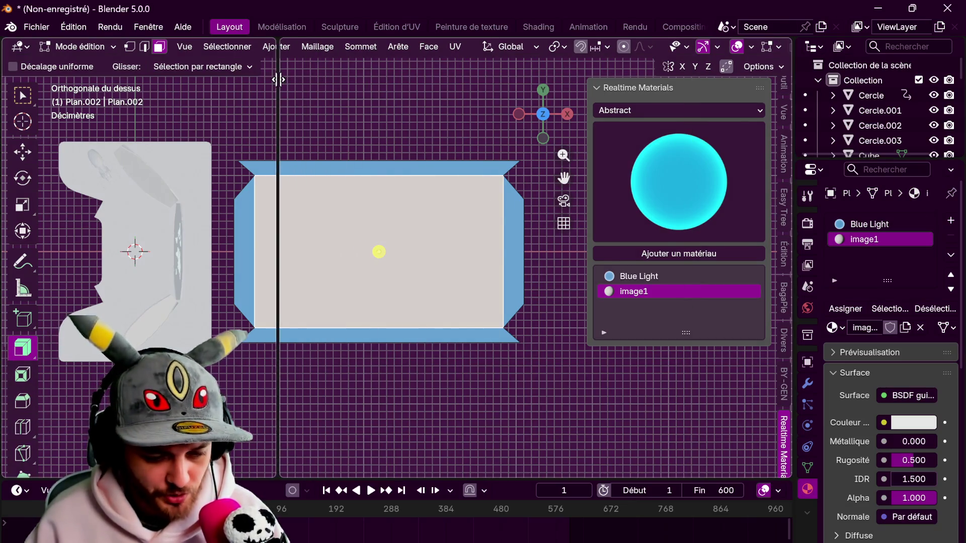
# Split off a Shader Editor and add DSC_0219.png as an image node feeding Base Color
pyautogui.moveTo(39, 38); pyautogui.dragTo(282, 151)
pyautogui.click(297, 47)
pyautogui.click(352, 170)
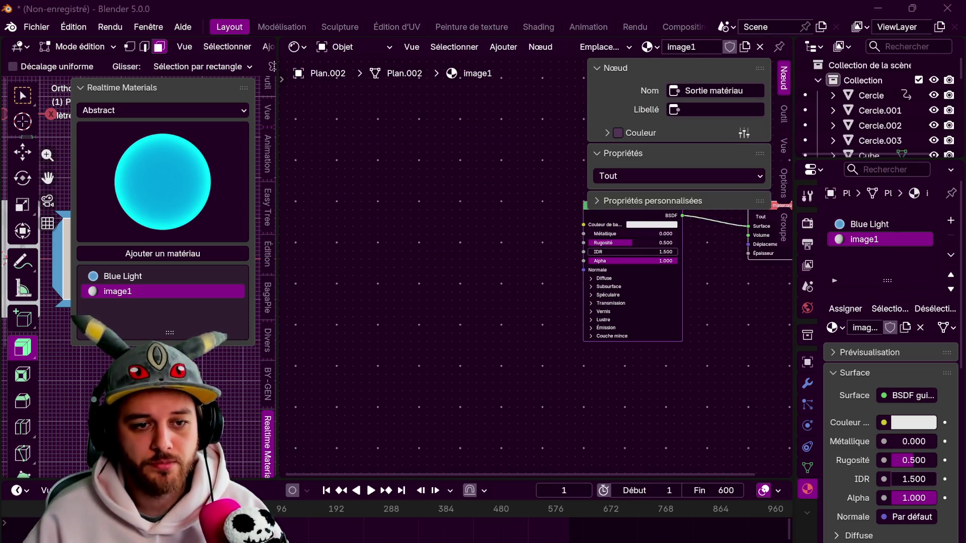
pyautogui.moveTo(417, 228); pyautogui.dragTo(416, 227)
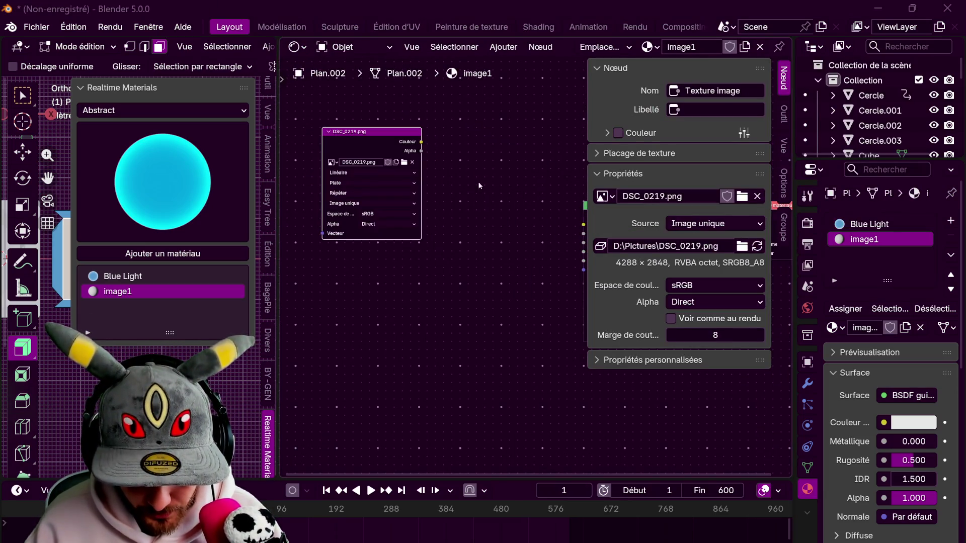
pyautogui.moveTo(431, 149); pyautogui.dragTo(380, 174, button='middle')
pyautogui.moveTo(366, 173); pyautogui.dragTo(528, 256)
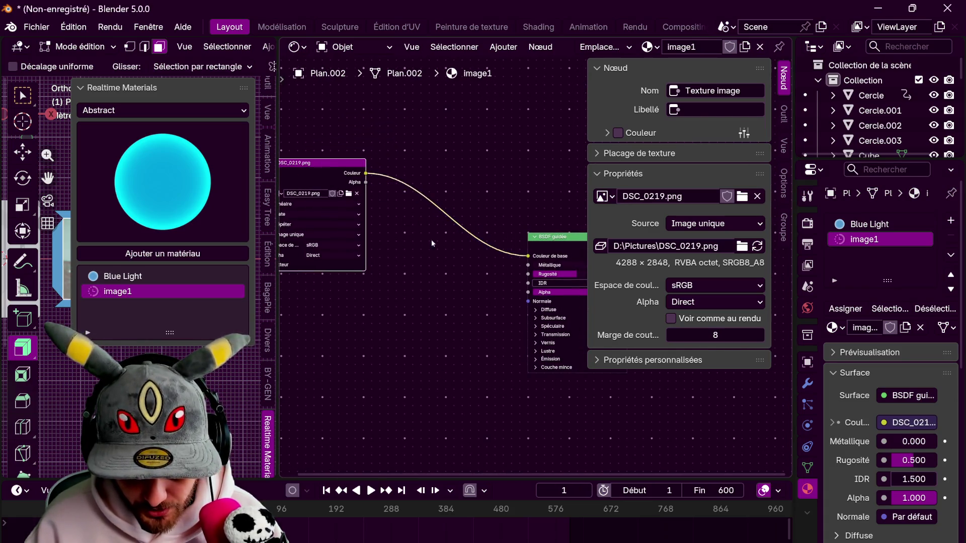
# Route the photo into Alpha and Emission Color at strength 1, then merge the node editor away
pyautogui.moveTo(279, 59); pyautogui.dragTo(437, 59)
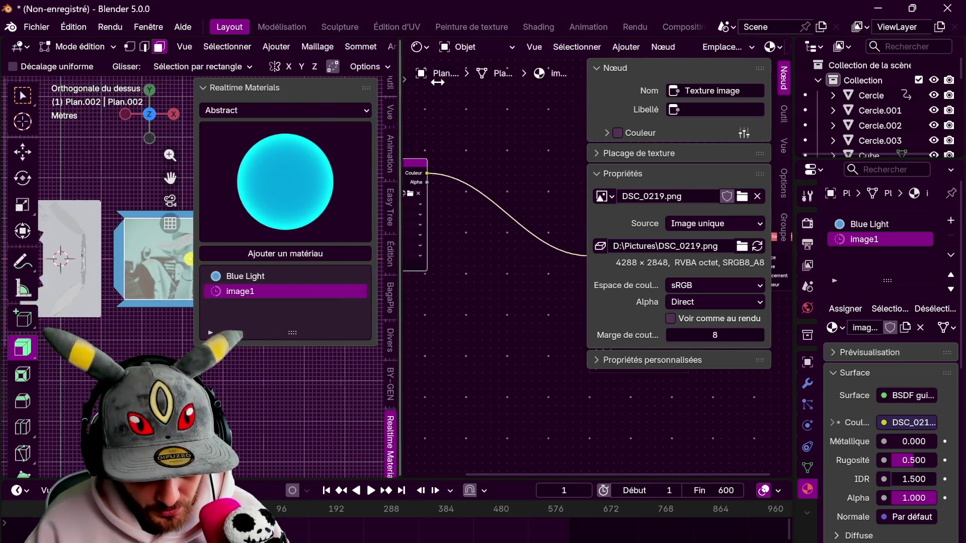
pyautogui.keyDown('shift'); pyautogui.moveTo(180, 334); pyautogui.dragTo(98, 337, button='middle'); pyautogui.keyUp('shift')
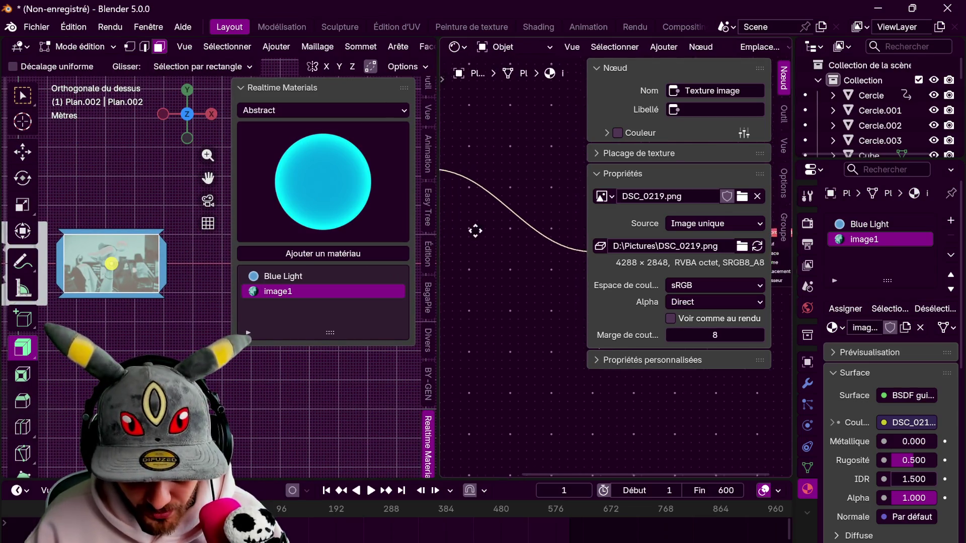
pyautogui.moveTo(474, 209)
pyautogui.mouseDown(button='middle')
pyautogui.moveTo(508, 225)
pyautogui.moveTo(492, 209)
pyautogui.mouseUp(button='middle')
pyautogui.moveTo(587, 140); pyautogui.dragTo(778, 140)
pyautogui.moveTo(496, 198); pyautogui.dragTo(584, 191, button='middle')
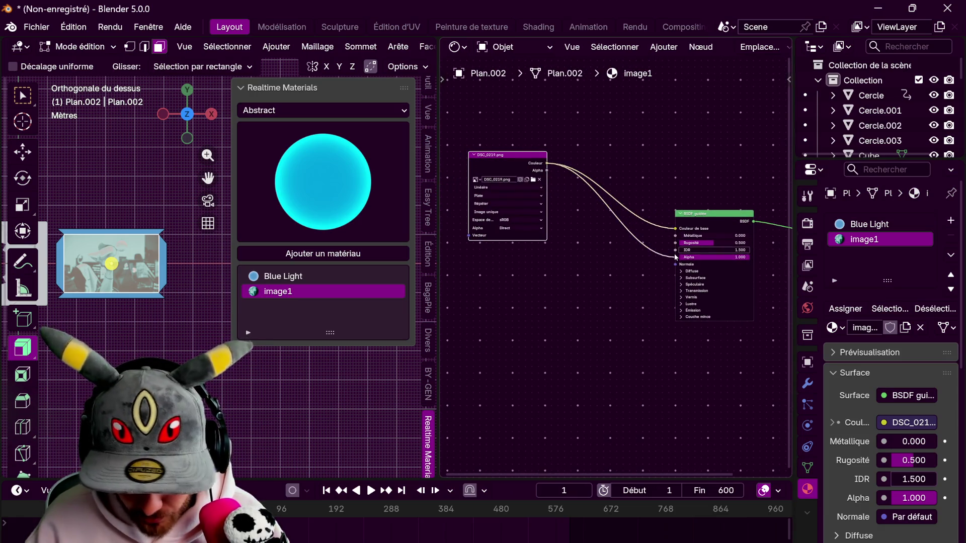
pyautogui.moveTo(548, 164); pyautogui.dragTo(674, 257)
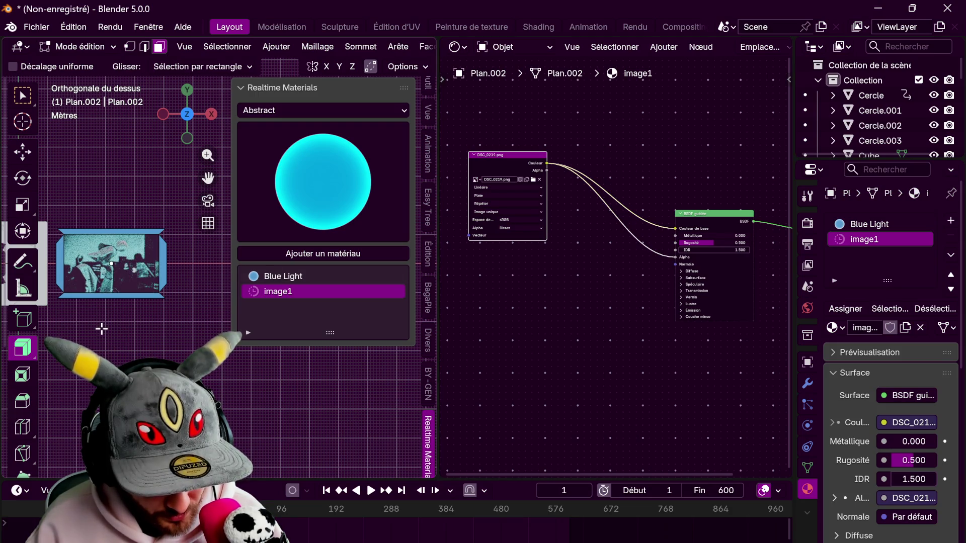
pyautogui.click(684, 311)
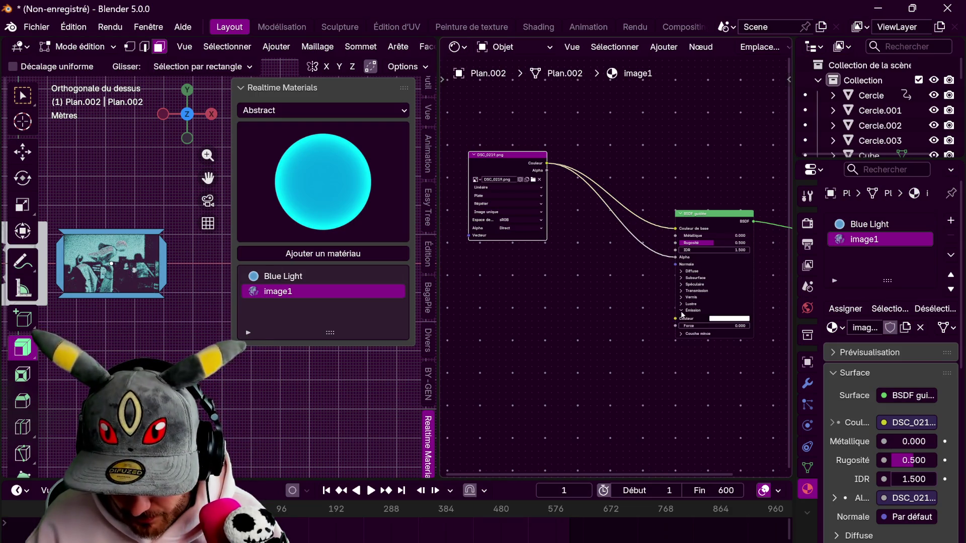
pyautogui.moveTo(548, 164); pyautogui.dragTo(676, 319)
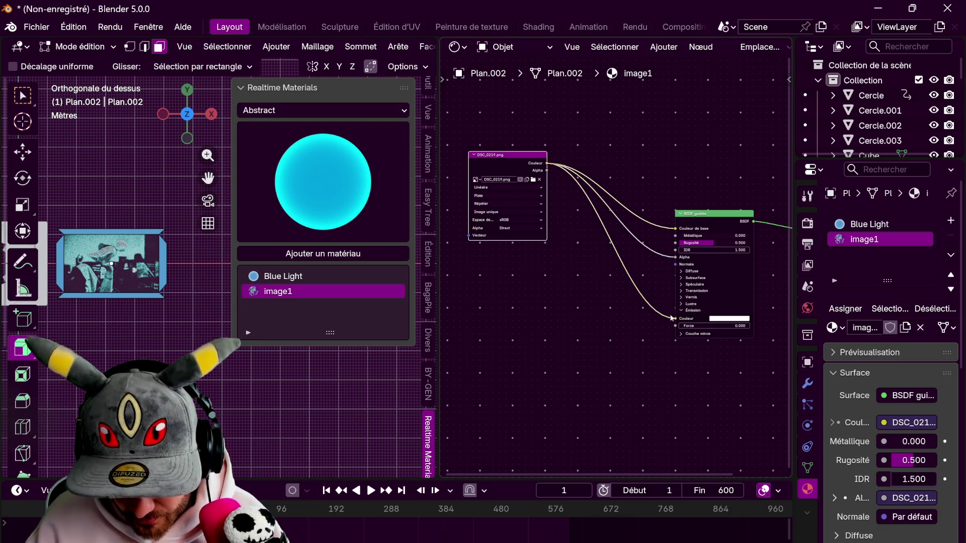
pyautogui.click(685, 327)
pyautogui.write('1')
pyautogui.press('Return')
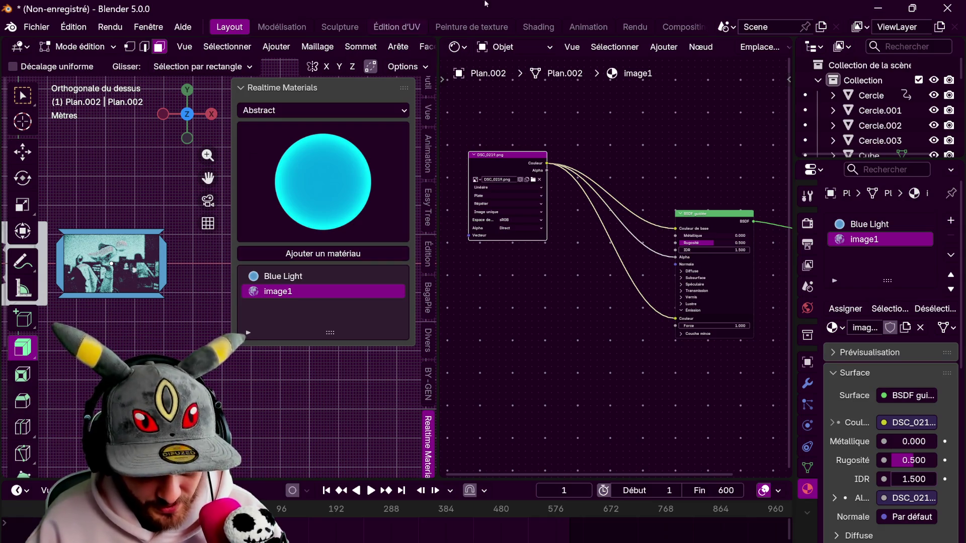
pyautogui.moveTo(442, 39); pyautogui.dragTo(455, 47)
pyautogui.press('Tab')
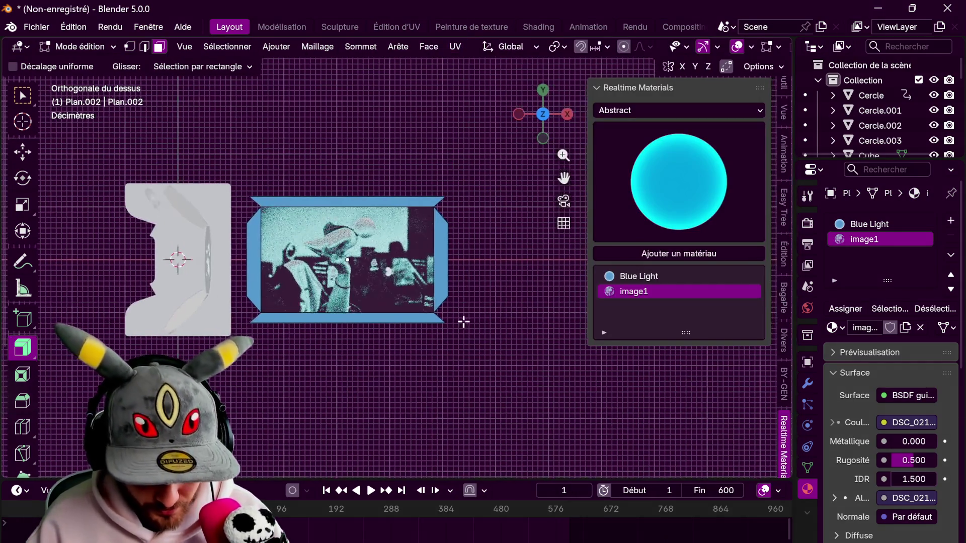
# Move the photo plane over the desk, nudge it along X, and lower it along Z
pyautogui.press('g')
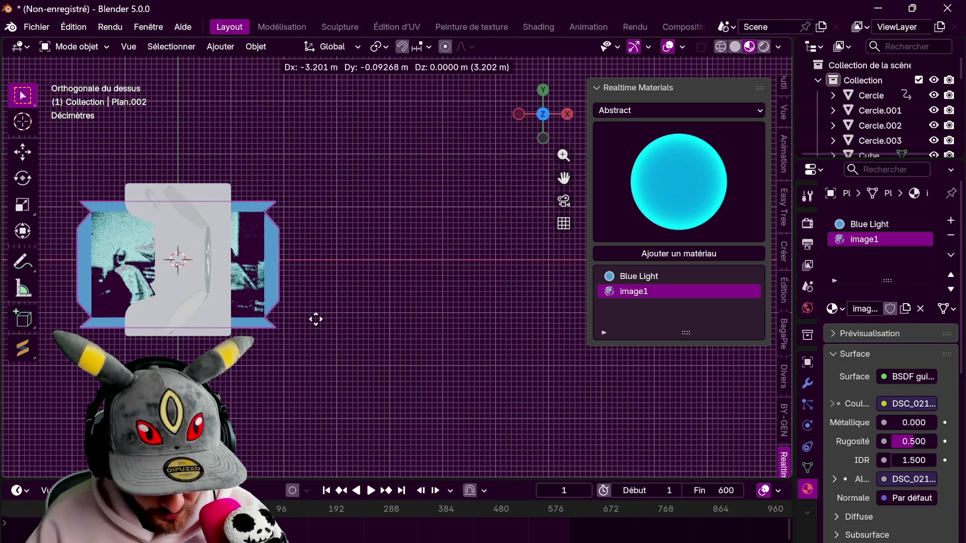
pyautogui.press('z')
pyautogui.press('Escape')
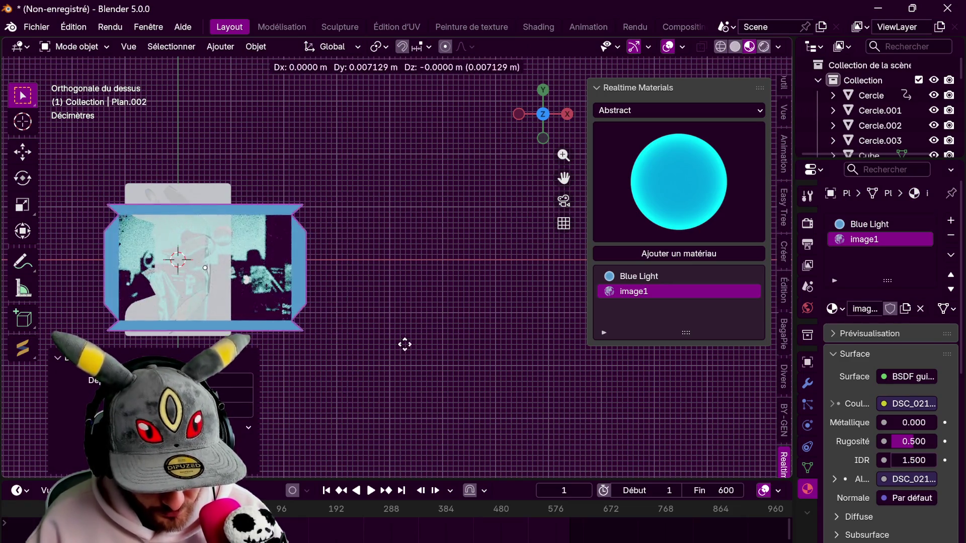
pyautogui.press('g')
pyautogui.press('x')
pyautogui.click(398, 346)
pyautogui.moveTo(397, 345)
pyautogui.mouseDown(button='middle')
pyautogui.moveTo(398, 250)
pyautogui.moveTo(384, 253)
pyautogui.moveTo(454, 210)
pyautogui.mouseUp(button='middle')
pyautogui.press('g')
pyautogui.press('z')
pyautogui.click(454, 282)
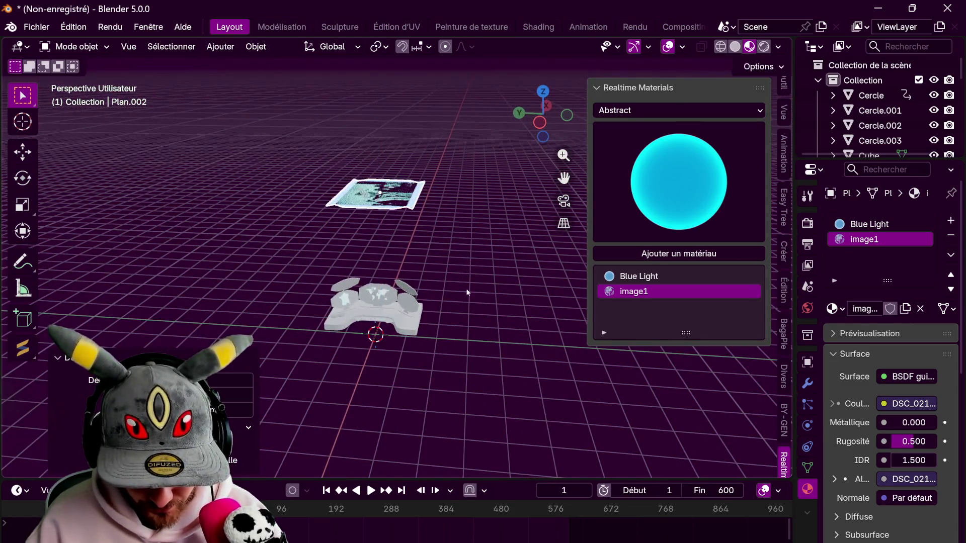
pyautogui.moveTo(454, 282); pyautogui.dragTo(533, 131, button='middle')
pyautogui.click(543, 97)
pyautogui.press('KP_Decimal')
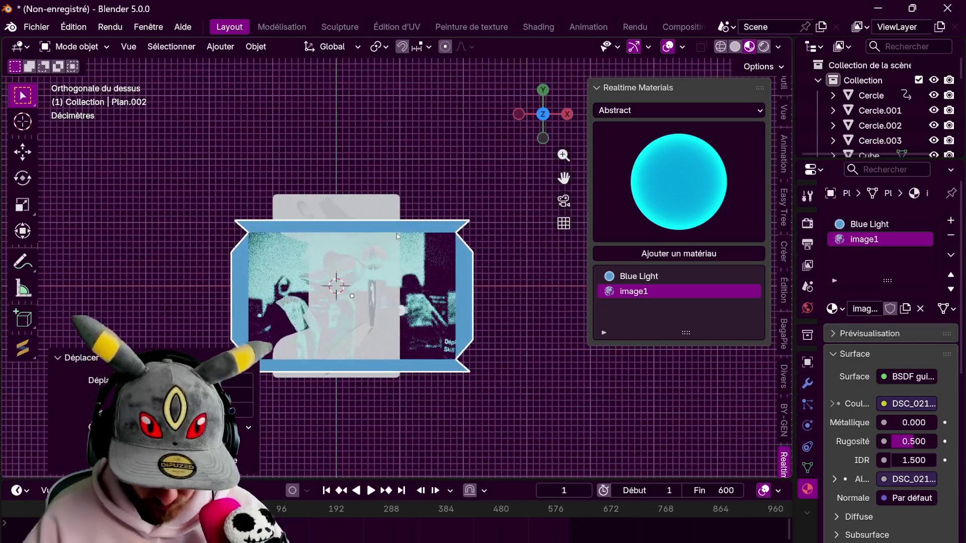
# Scale the frame's top outer edge along X to about 0.2
pyautogui.press('Tab')
pyautogui.press('2')
pyautogui.click(351, 220)
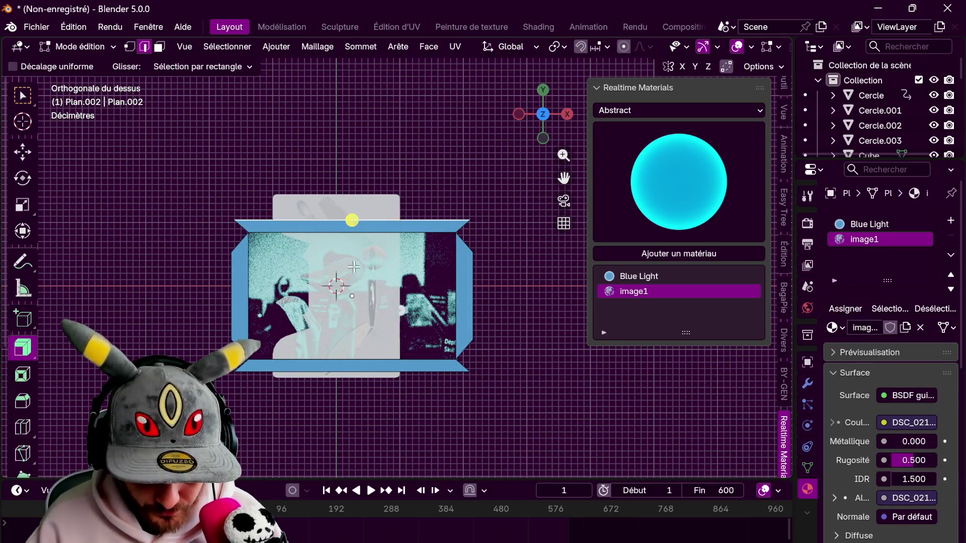
pyautogui.press('s')
pyautogui.press('x')
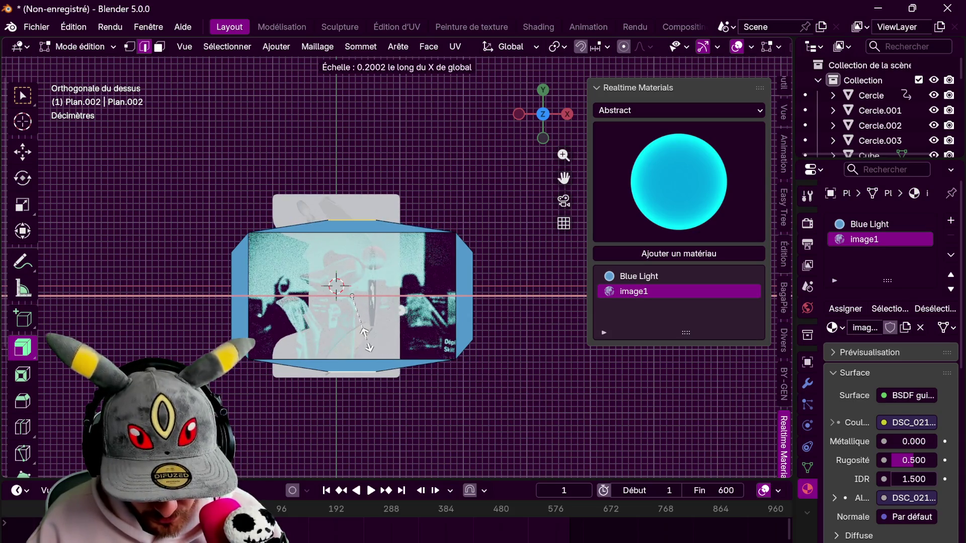
pyautogui.click(388, 329)
pyautogui.press('Tab')
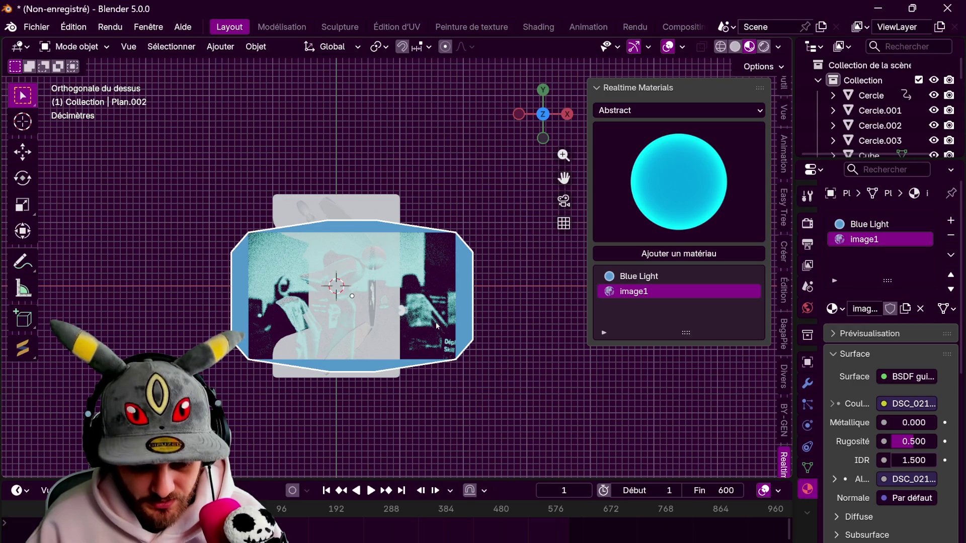
# Select the frame's border faces in Edit Mode
pyautogui.scroll(1, 418, 321)
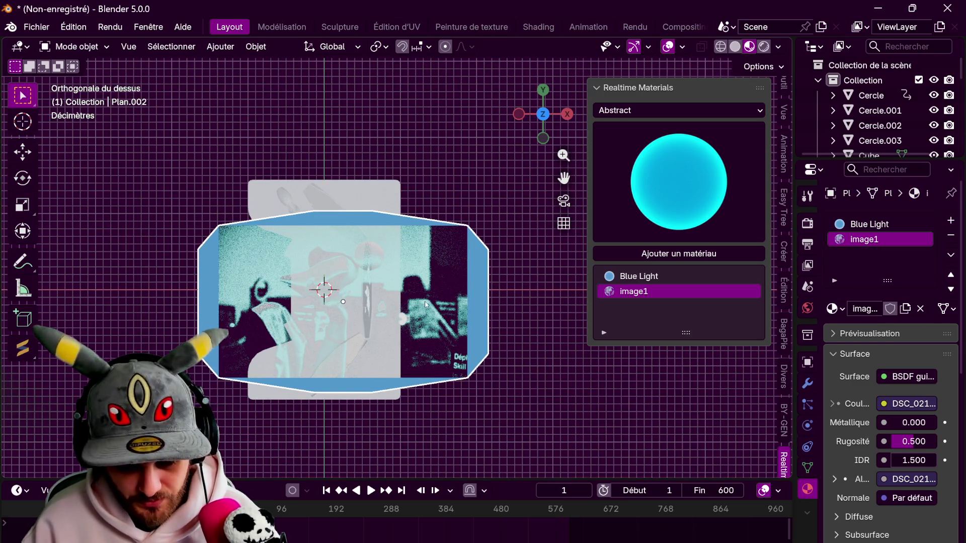
pyautogui.press('Tab')
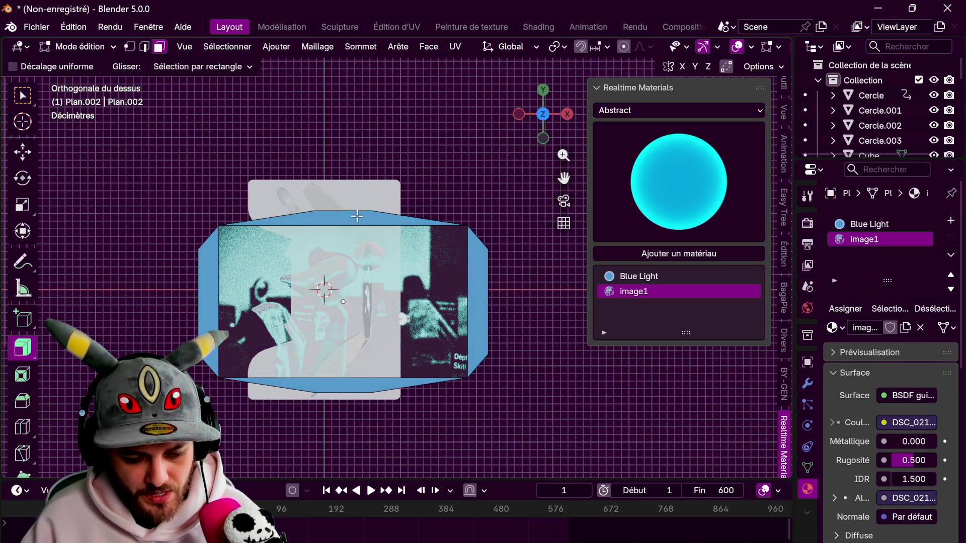
pyautogui.click(357, 217)
pyautogui.click(334, 385)
# Delete the old border faces and push the top, left and right edges outward about 0.29 m
pyautogui.press('x')
pyautogui.click(335, 385)
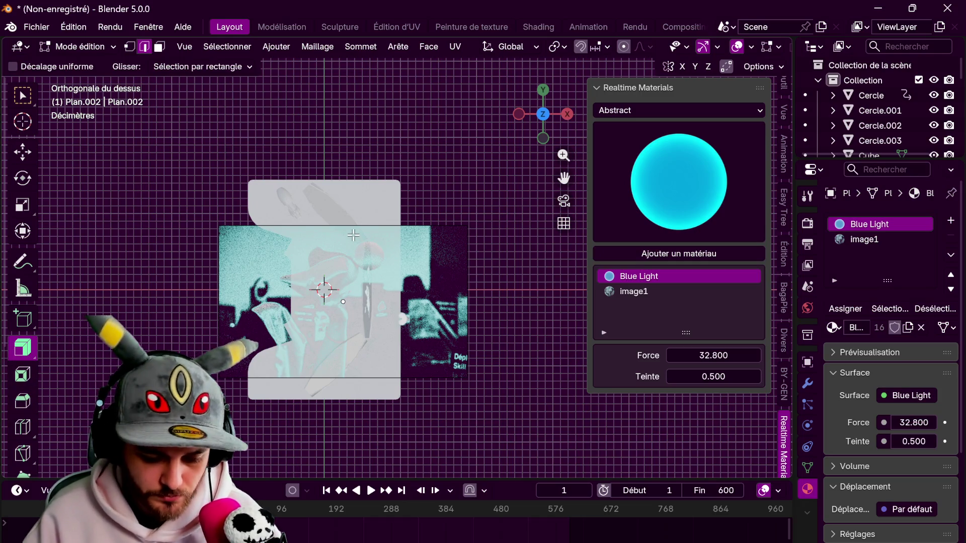
pyautogui.click(353, 232)
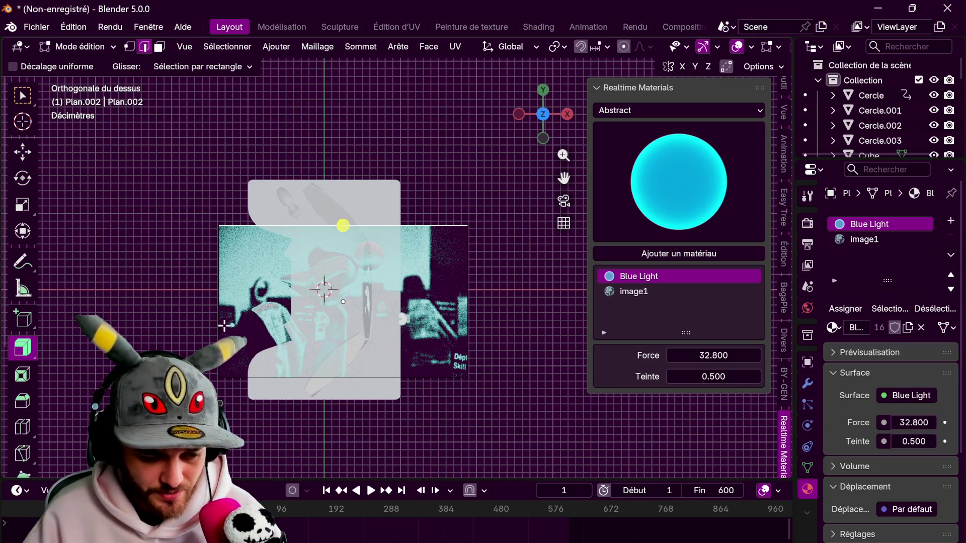
pyautogui.keyDown('shift'); pyautogui.click(217, 294); pyautogui.keyUp('shift')
pyautogui.keyDown('shift'); pyautogui.click(472, 316); pyautogui.keyUp('shift')
pyautogui.hotkey('alt', 's')
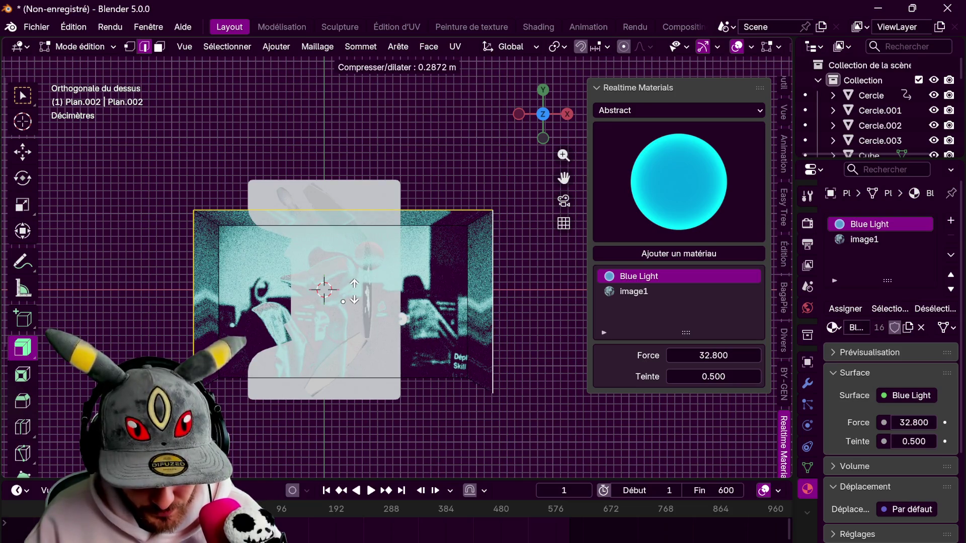
pyautogui.click(343, 302)
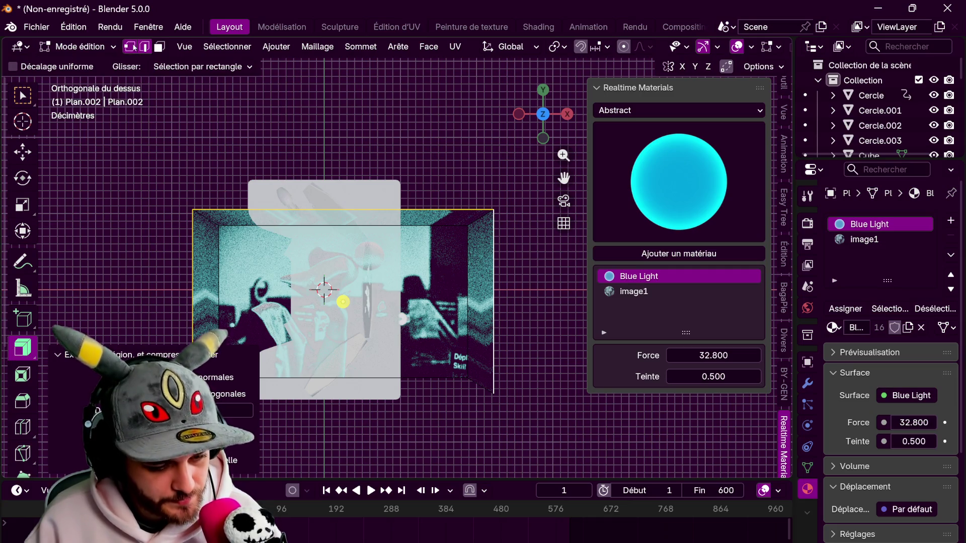
# Clear the selection and pick the border's top corner vertices in vertex mode
pyautogui.hotkey('alt', 'a')
pyautogui.press('1')
pyautogui.keyDown('shift'); pyautogui.click(492, 211); pyautogui.keyUp('shift')
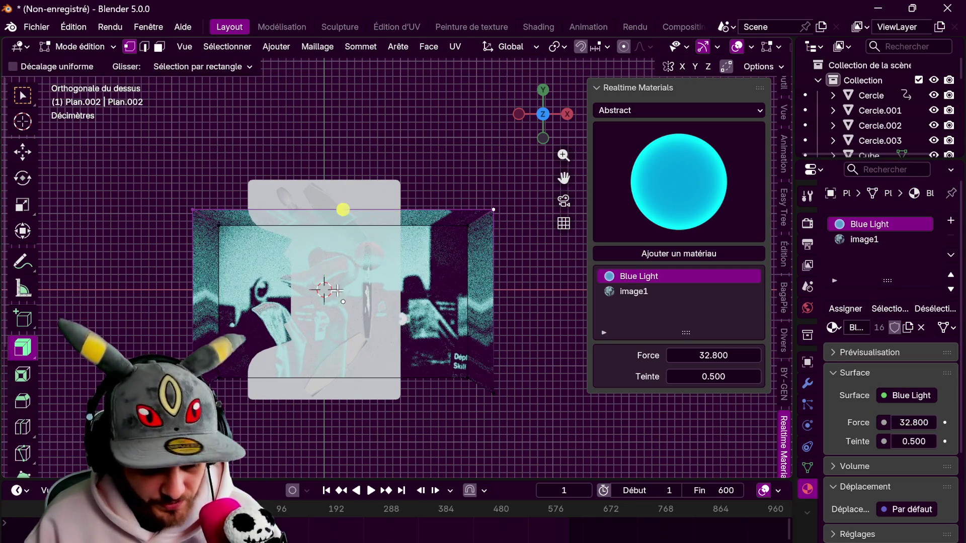
# Bevel the selected corner vertices about 0.374 m wide with 10 segments and review in Object Mode
pyautogui.click(22, 401)
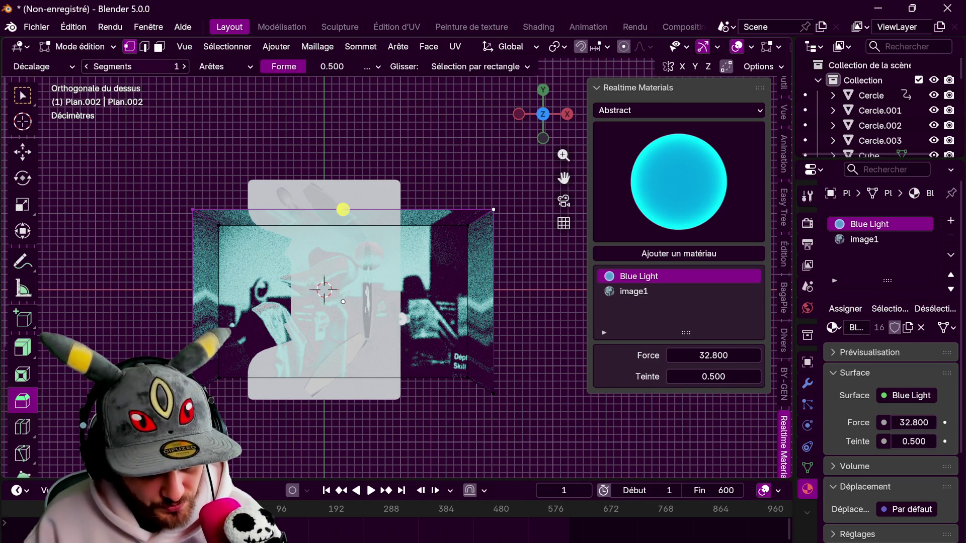
pyautogui.click(225, 66)
pyautogui.click(221, 101)
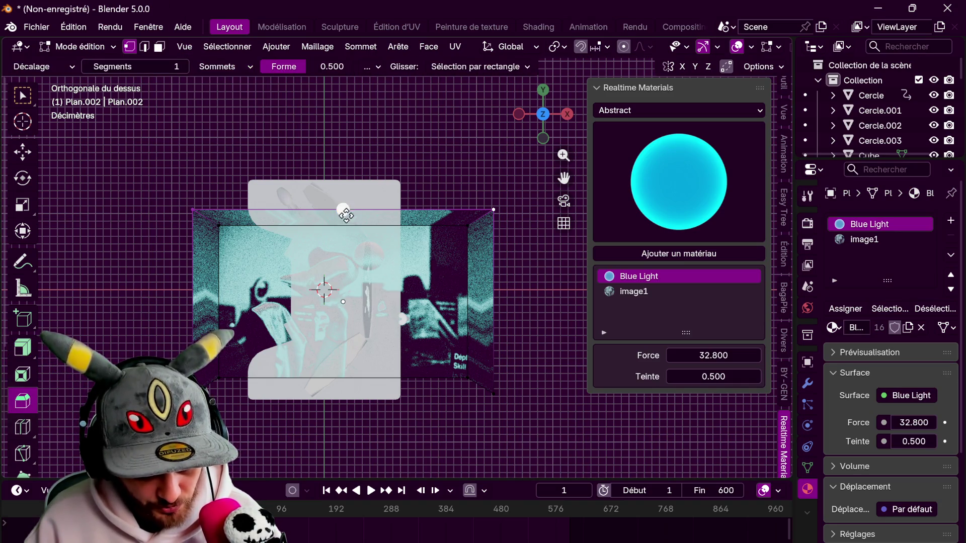
pyautogui.moveTo(343, 301)
pyautogui.mouseDown()
pyautogui.moveTo(355, 283)
pyautogui.moveTo(343, 284)
pyautogui.mouseUp()
pyautogui.click(211, 250)
pyautogui.write('10')
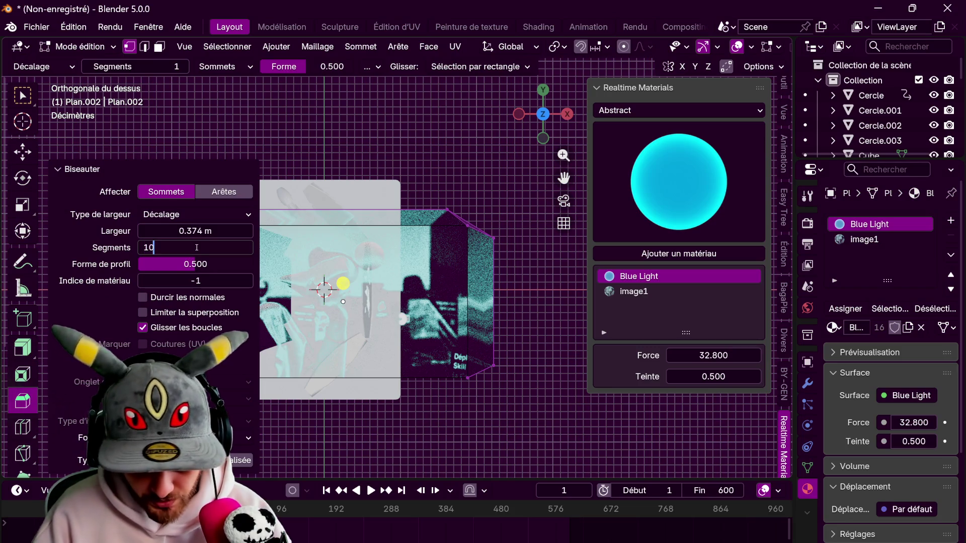
pyautogui.press('Return')
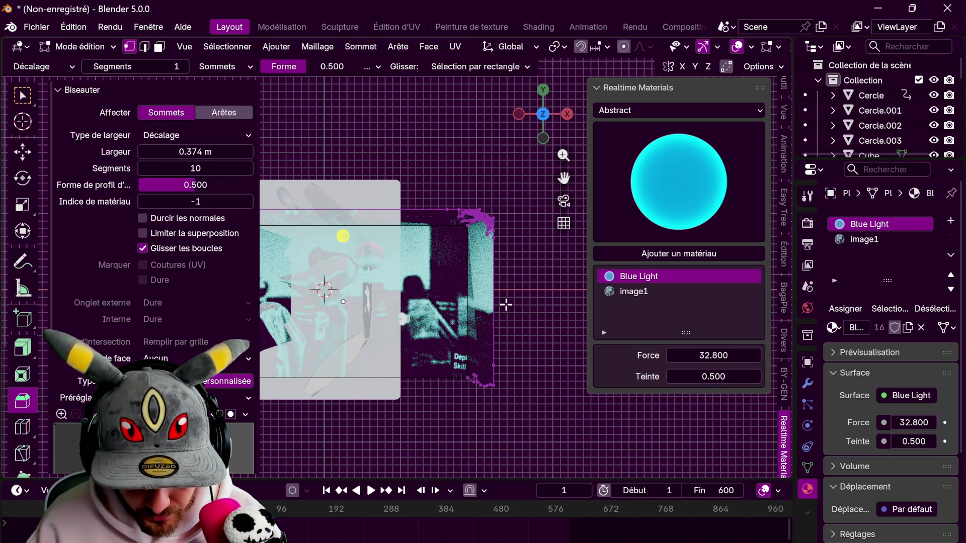
pyautogui.press('Tab')
pyautogui.press('Tab')
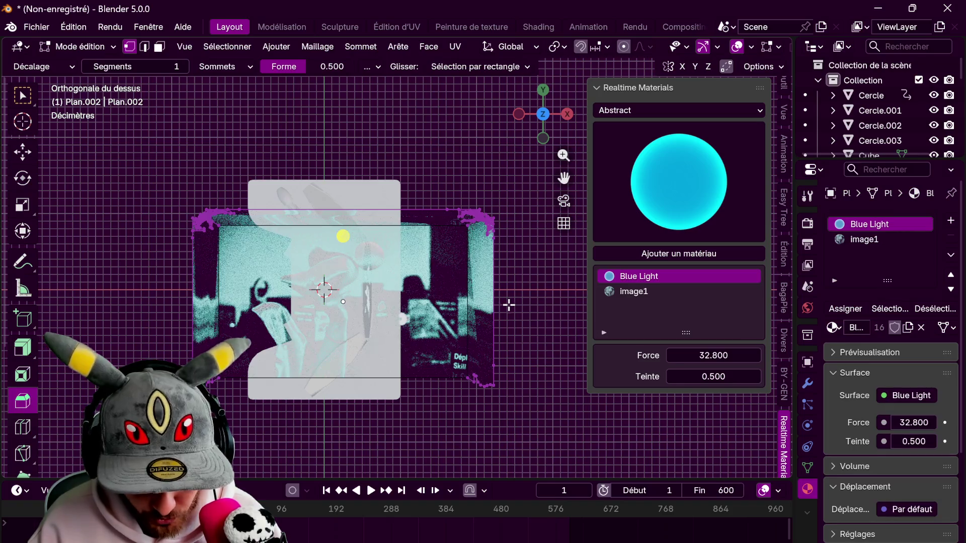
pyautogui.scroll(6, 524, 276)
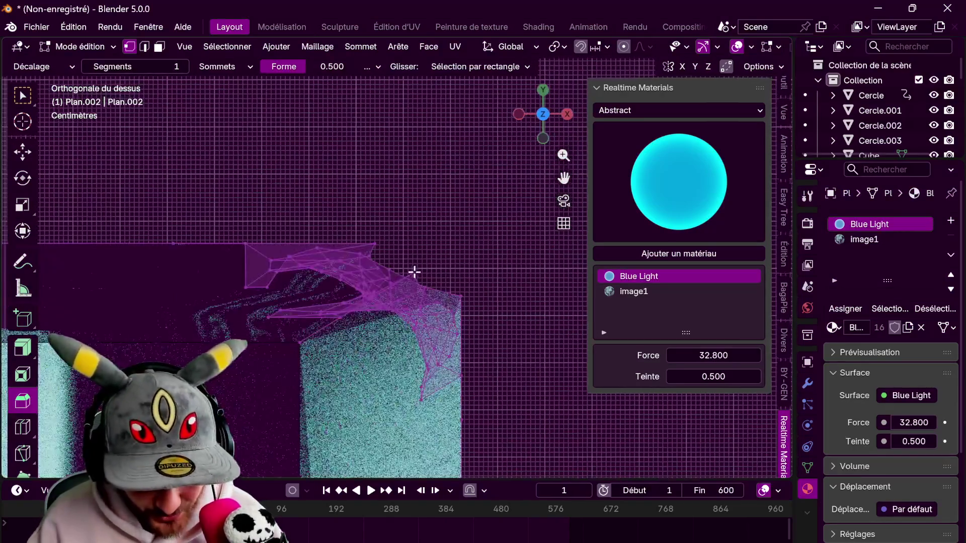
pyautogui.scroll(-5, 419, 269)
pyautogui.keyDown('shift'); pyautogui.moveTo(339, 322); pyautogui.dragTo(397, 276, button='middle'); pyautogui.keyUp('shift')
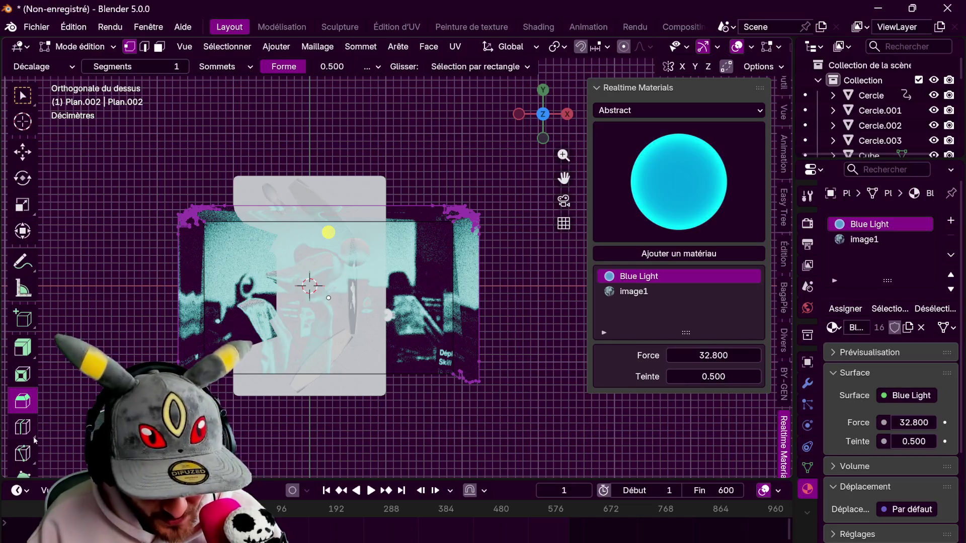
pyautogui.press('Tab')
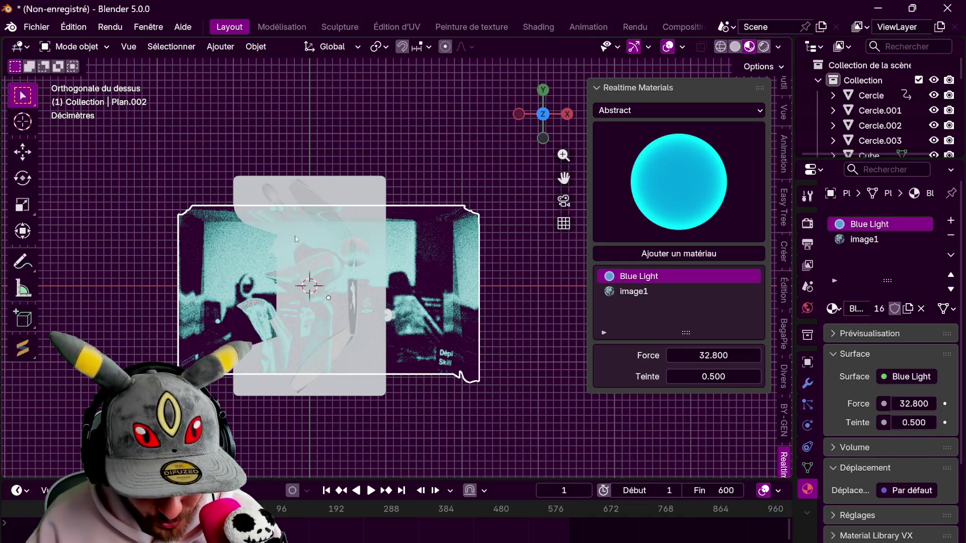
# Re-bevel the selected corners at 0.318 m width, then deselect the mesh
pyautogui.press('Tab')
pyautogui.moveTo(328, 298); pyautogui.dragTo(351, 288)
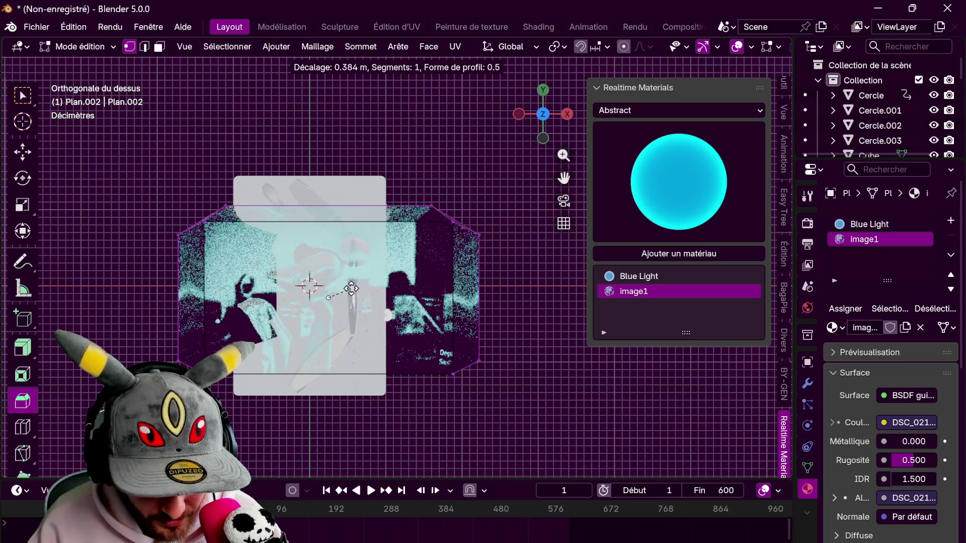
pyautogui.click(328, 279)
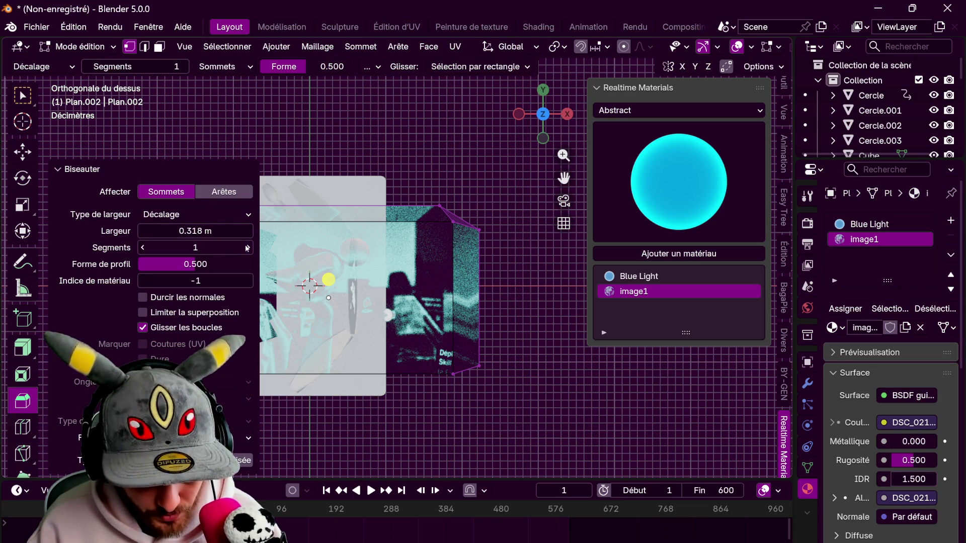
pyautogui.click(512, 303)
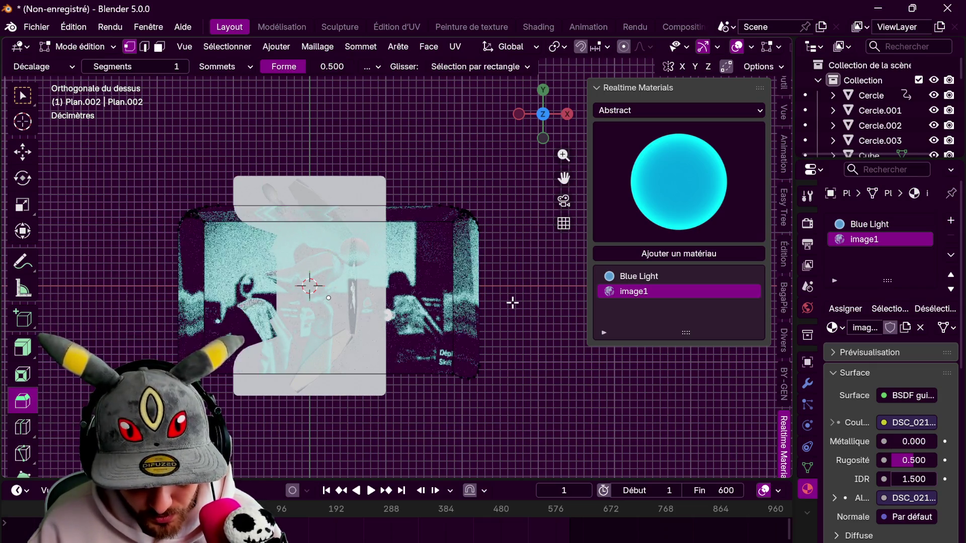
pyautogui.press('Tab')
pyautogui.press('Tab')
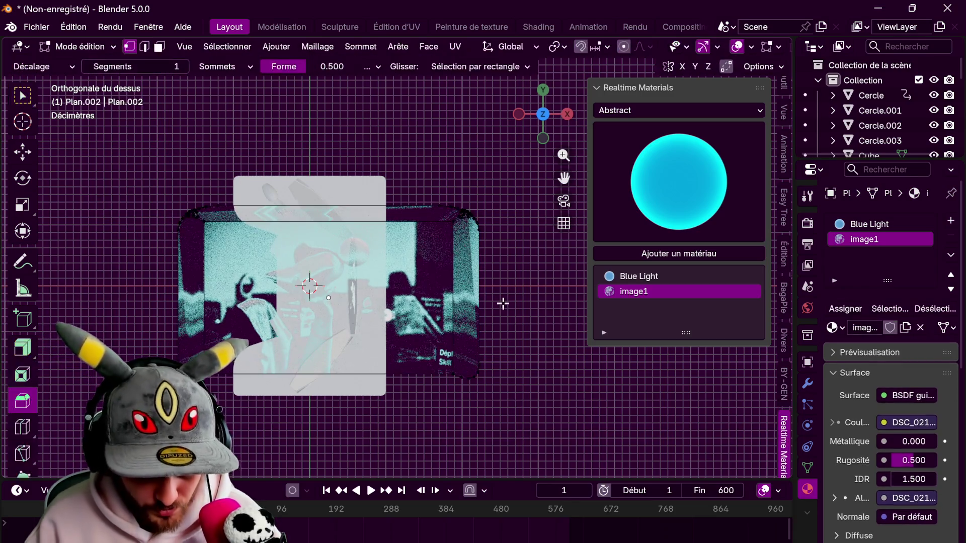
# Try selecting the outer border edges and faces, then undo the bevel back to sharp corners
pyautogui.press('2')
pyautogui.click(482, 266)
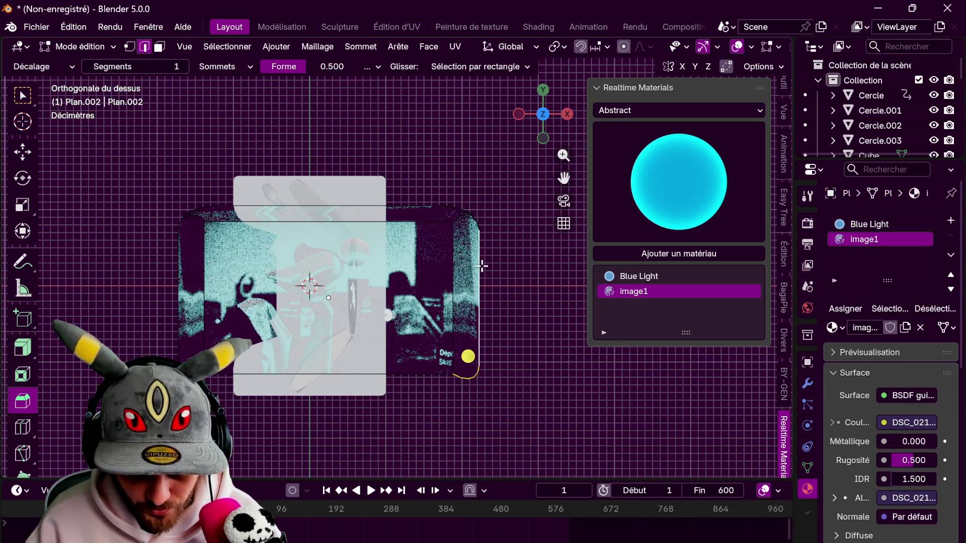
pyautogui.click(518, 263)
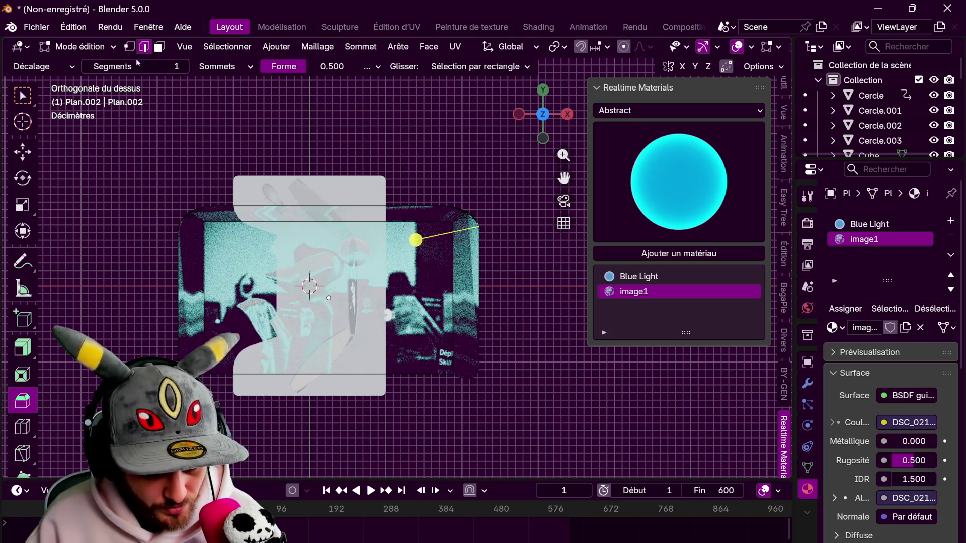
pyautogui.press('3')
pyautogui.scroll(4, 512, 253)
pyautogui.scroll(-3, 511, 253)
pyautogui.press('w')
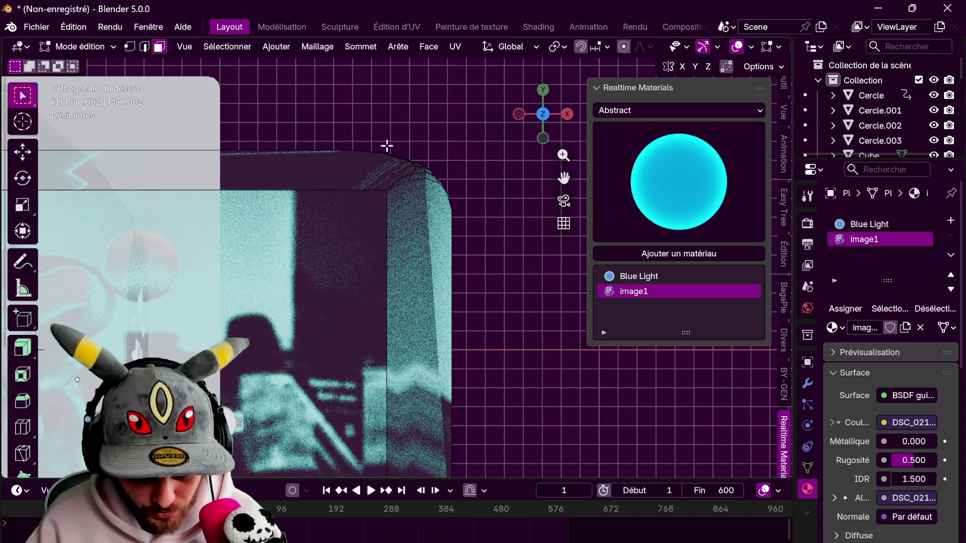
pyautogui.keyDown('alt'); pyautogui.click(464, 183); pyautogui.keyUp('alt')
pyautogui.scroll(-2, 453, 211)
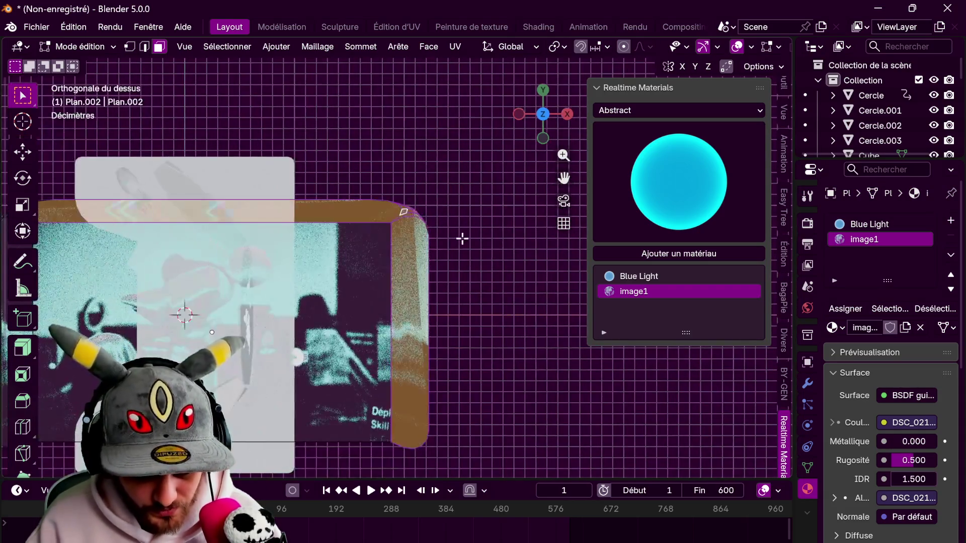
pyautogui.click(462, 239)
pyautogui.press('2')
pyautogui.hotkey('ctrl', 'z')
pyautogui.hotkey('ctrl', 'z')
pyautogui.hotkey('ctrl', 'z')
pyautogui.hotkey('ctrl', 'z')
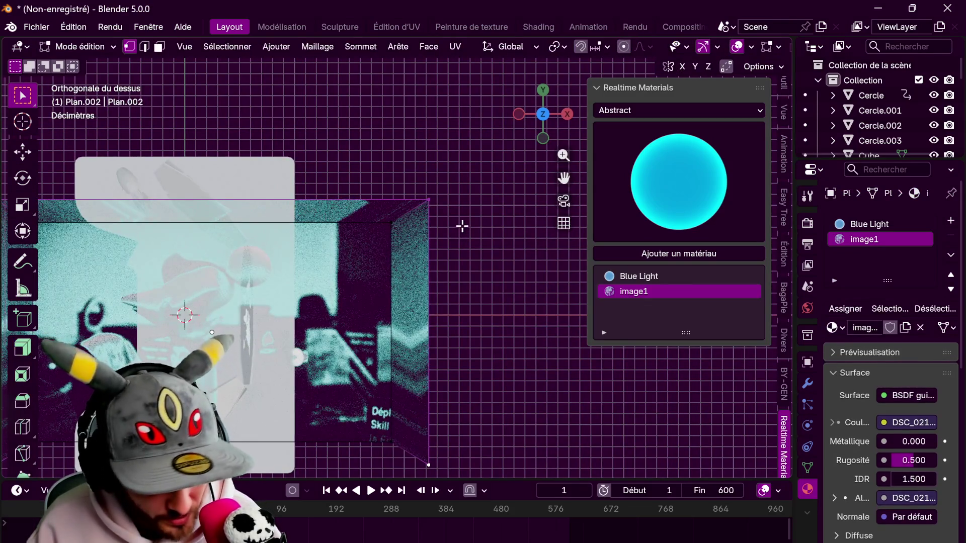
pyautogui.press('KP_Decimal')
# Narrow the plane by moving and scaling its side edges along X
pyautogui.click(22, 402)
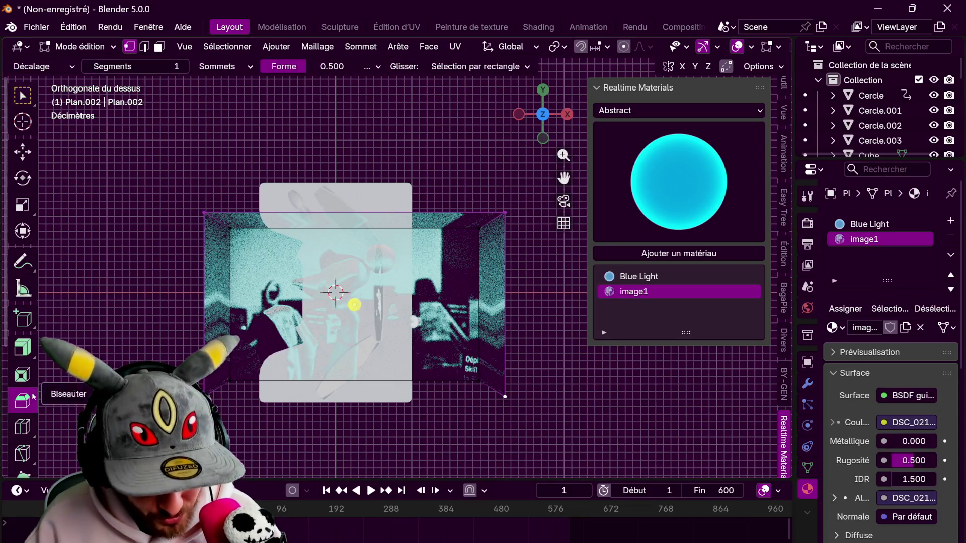
pyautogui.press('2')
pyautogui.click(203, 305)
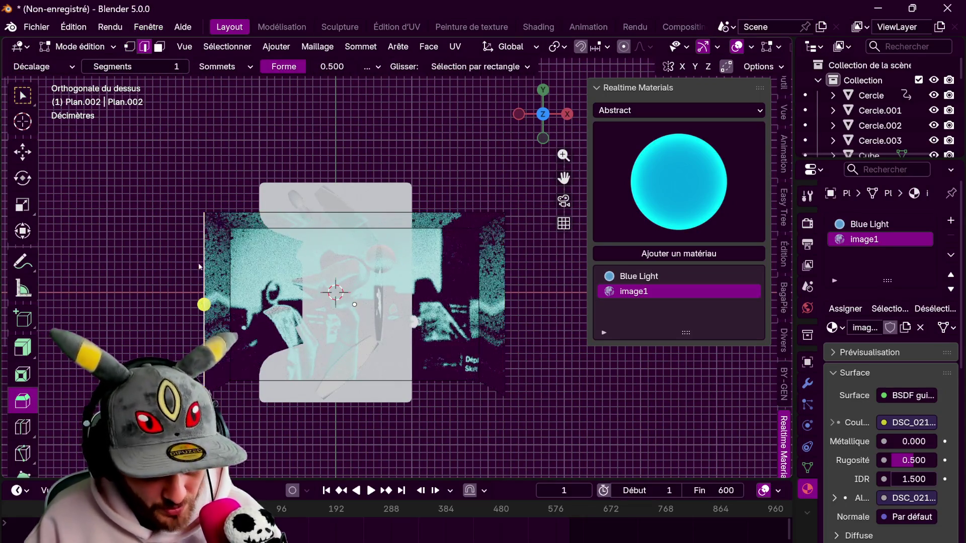
pyautogui.press('g')
pyautogui.press('x')
pyautogui.click(534, 290)
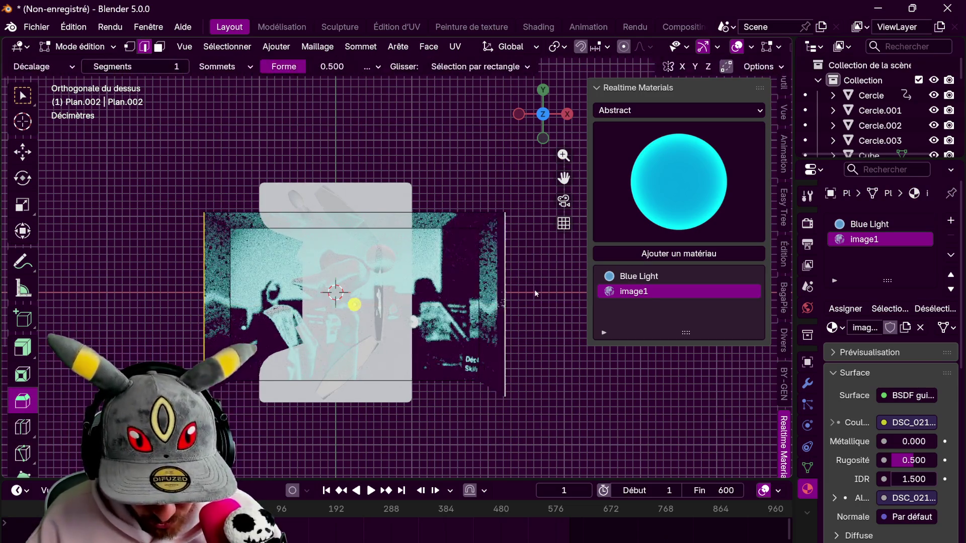
pyautogui.press('s')
pyautogui.press('x')
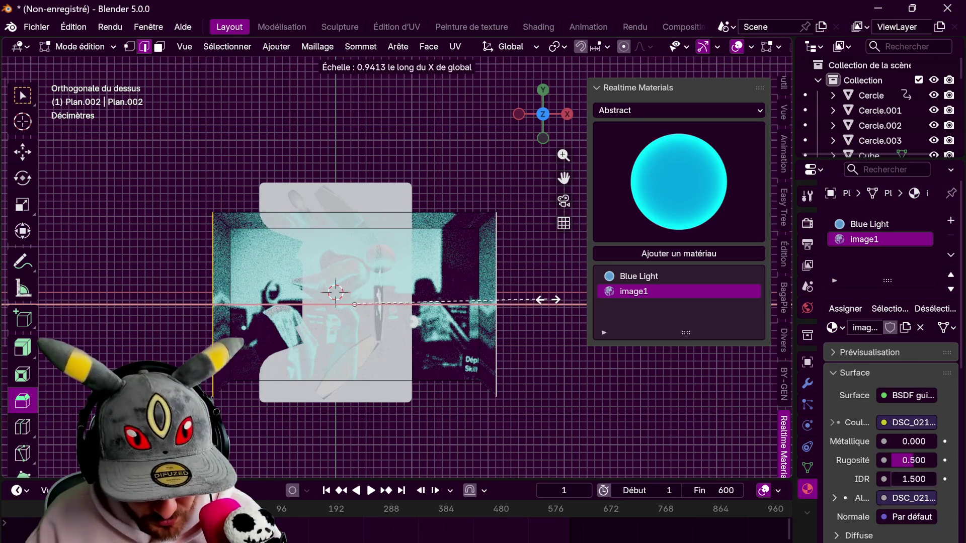
pyautogui.click(515, 297)
# Bevel the four corner vertices to 0.207 m with 3 segments
pyautogui.press('1')
pyautogui.click(216, 212)
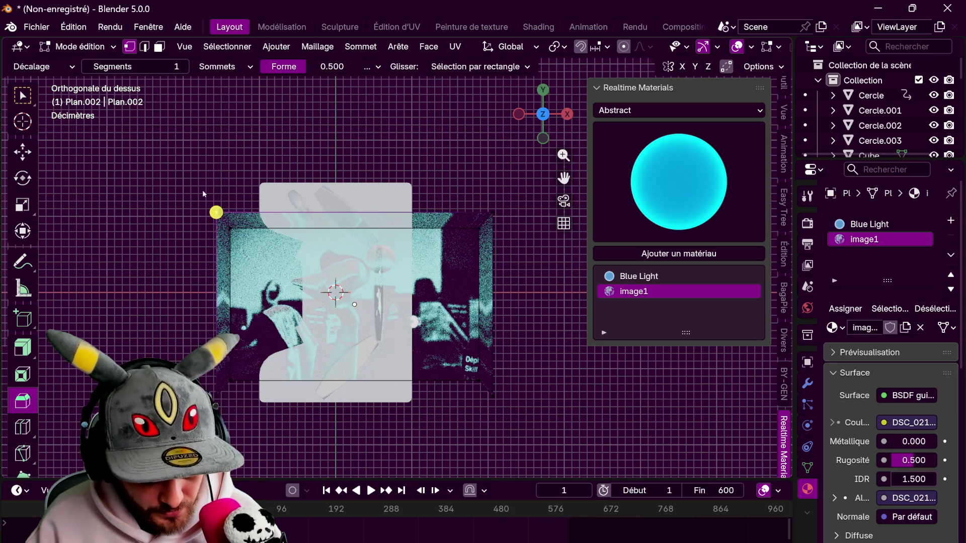
pyautogui.click(354, 212)
pyautogui.click(401, 272)
pyautogui.click(355, 305)
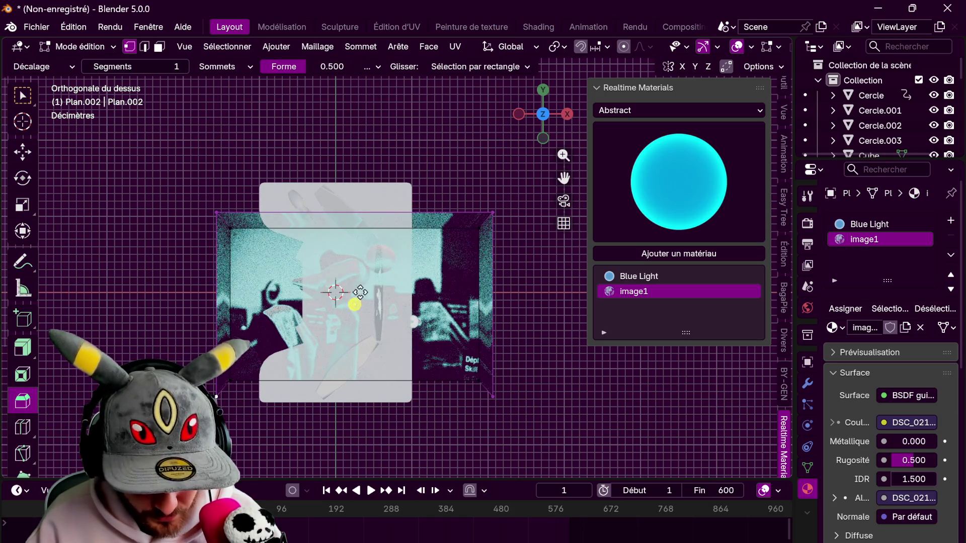
pyautogui.moveTo(361, 291); pyautogui.dragTo(364, 226)
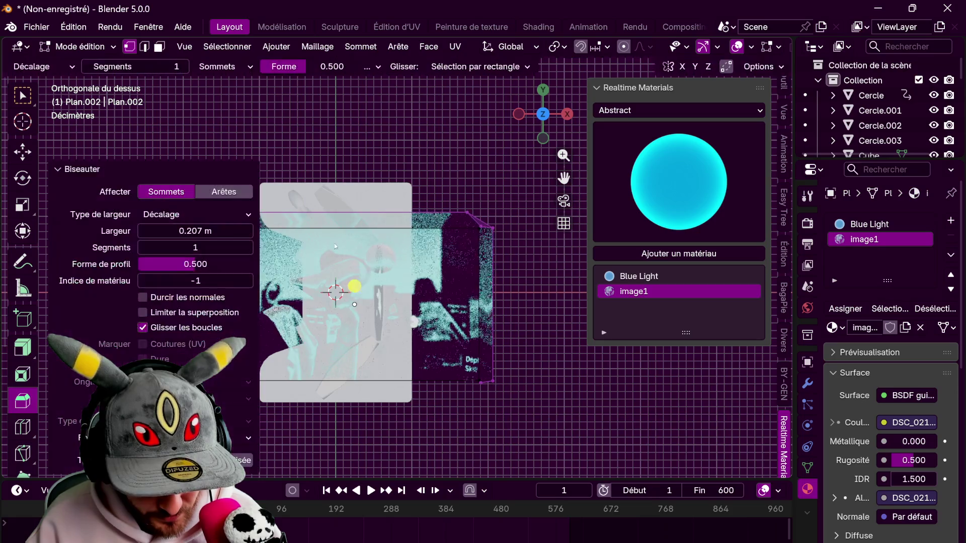
pyautogui.click(248, 247)
pyautogui.click(248, 247)
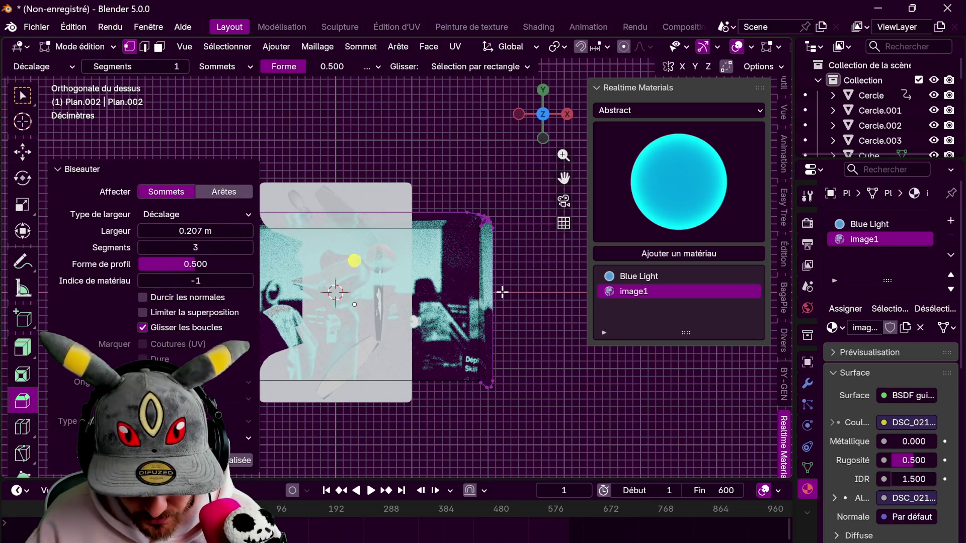
pyautogui.scroll(4, 466, 217)
pyautogui.scroll(3, 467, 218)
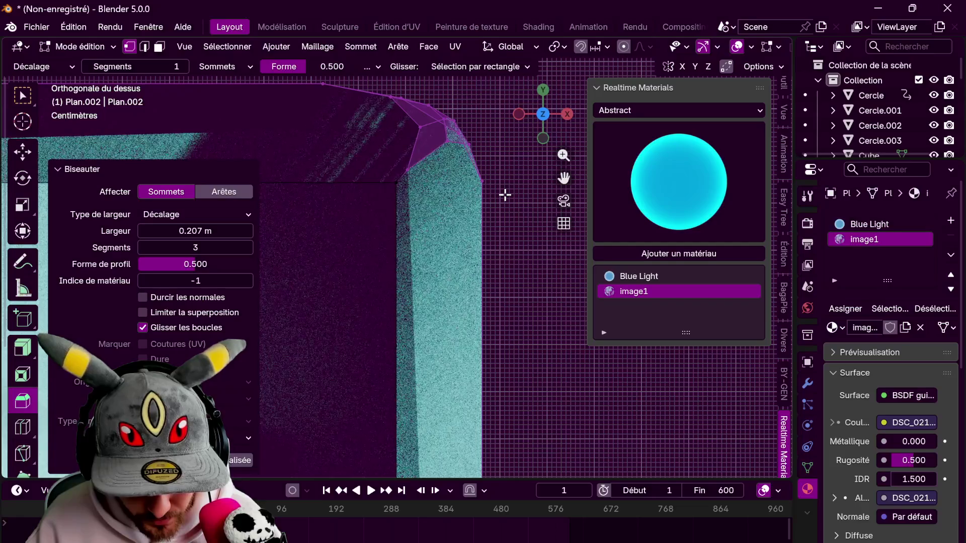
pyautogui.scroll(-7, 473, 227)
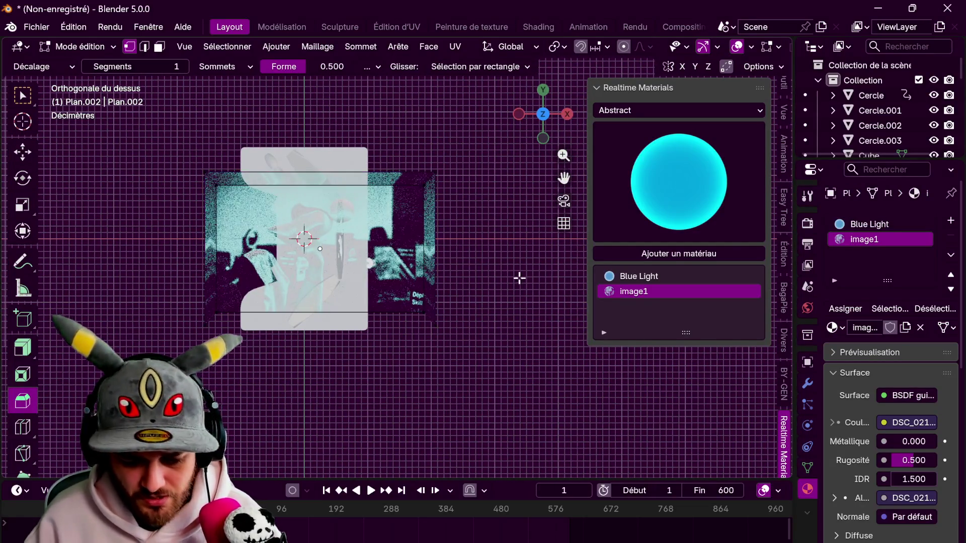
pyautogui.keyDown('shift'); pyautogui.moveTo(401, 335); pyautogui.dragTo(451, 286, button='middle'); pyautogui.keyUp('shift')
# Add a Solidify modifier to the plane, shrink its thickness to about 1 cm, then remove it
pyautogui.press('Tab')
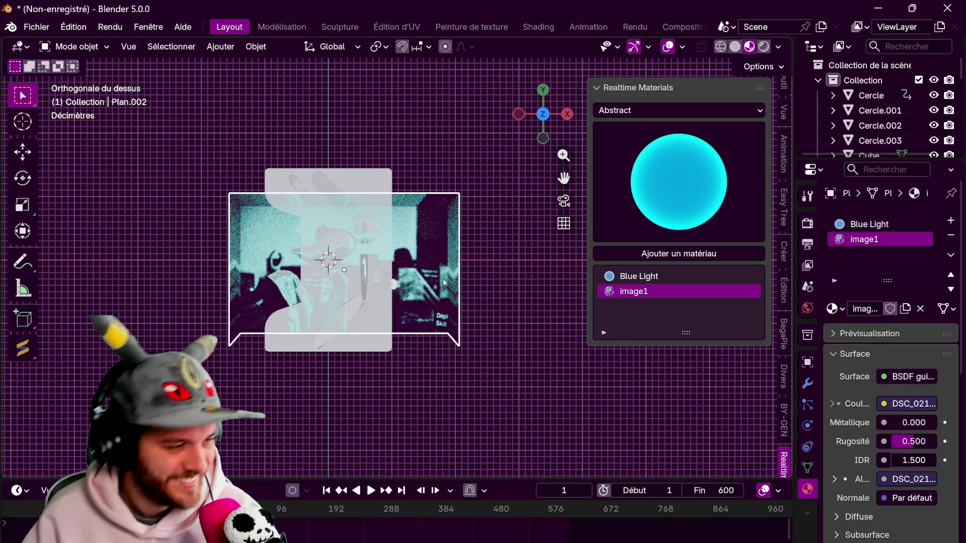
pyautogui.moveTo(478, 250)
pyautogui.mouseDown(button='middle')
pyautogui.moveTo(409, 227)
pyautogui.moveTo(408, 86)
pyautogui.mouseUp(button='middle')
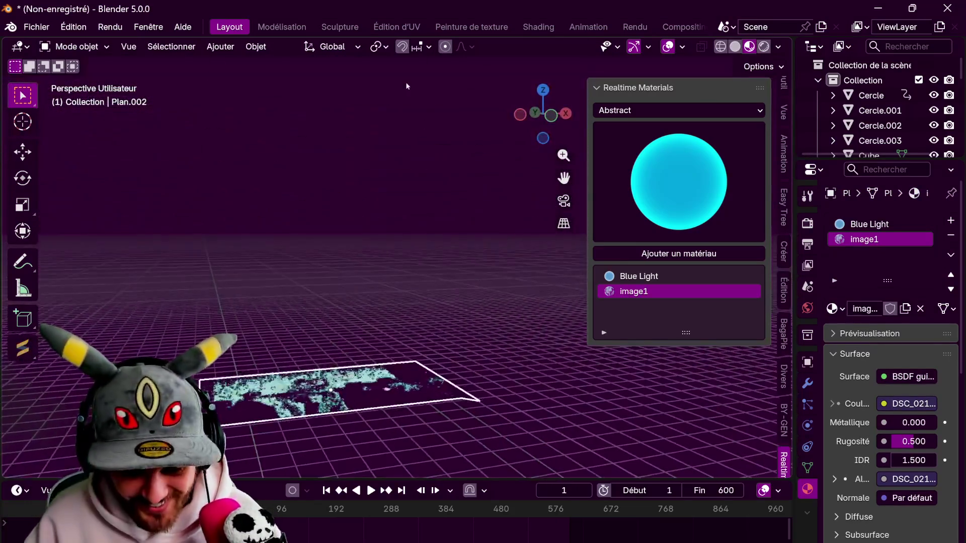
pyautogui.keyDown('shift'); pyautogui.moveTo(441, 334); pyautogui.dragTo(436, 284, button='middle'); pyautogui.keyUp('shift')
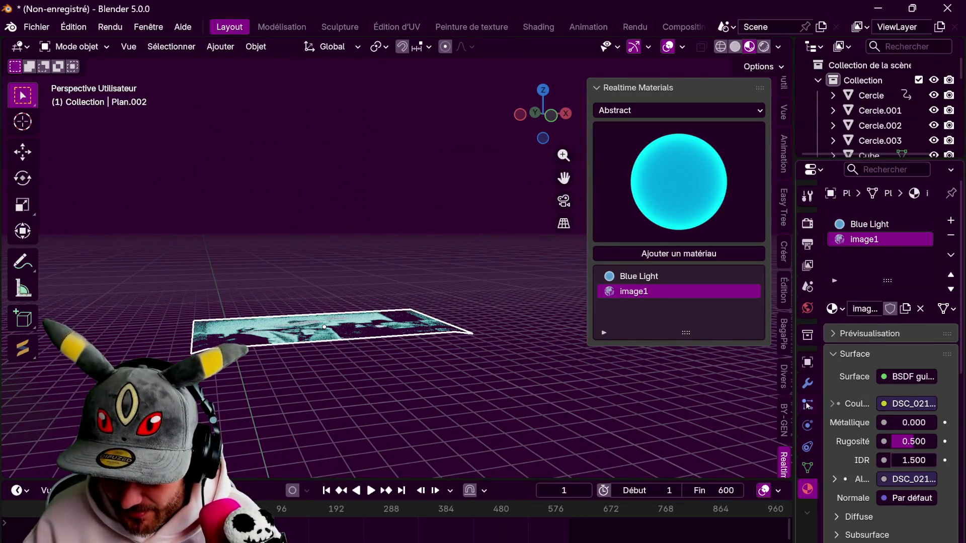
pyautogui.click(809, 385)
pyautogui.click(904, 220)
pyautogui.moveTo(867, 256)
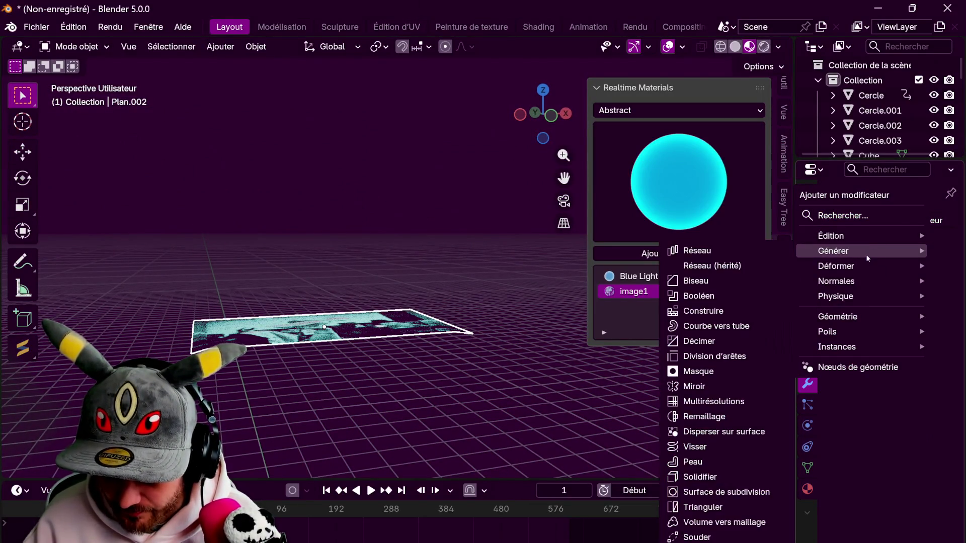
pyautogui.click(732, 477)
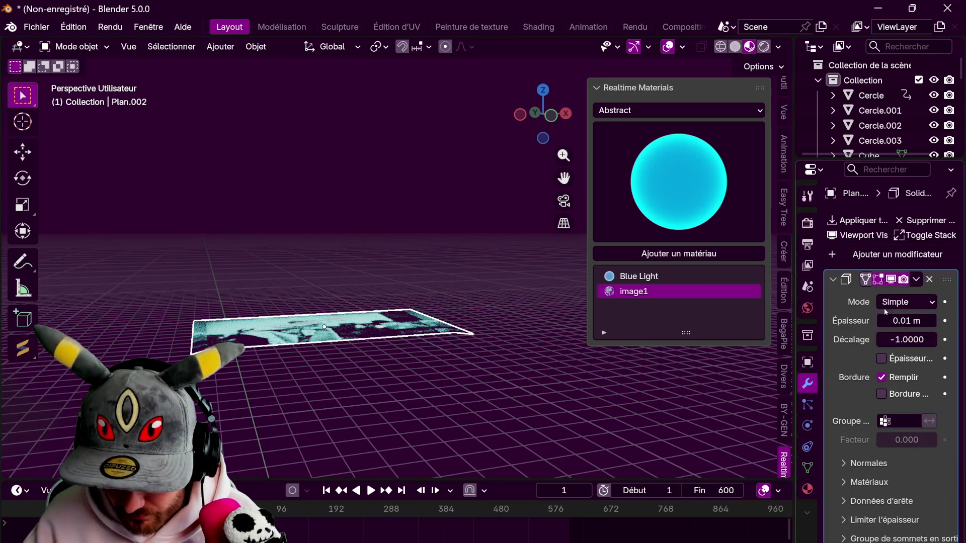
pyautogui.moveTo(900, 321); pyautogui.dragTo(856, 320)
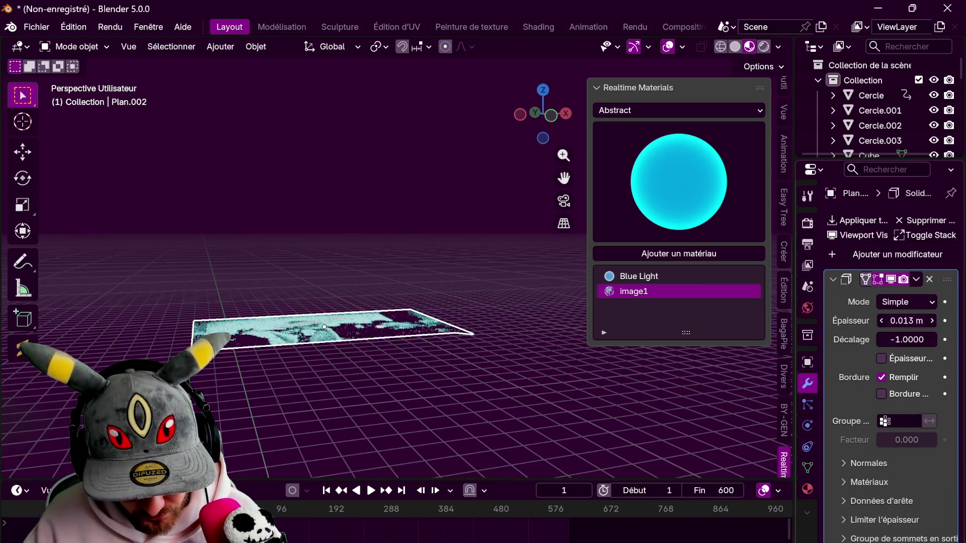
pyautogui.click(916, 279)
pyautogui.click(835, 295)
# Frame the plane in top orthographic view and re-enter Edit Mode
pyautogui.press('KP_Decimal')
pyautogui.press('KP_7')
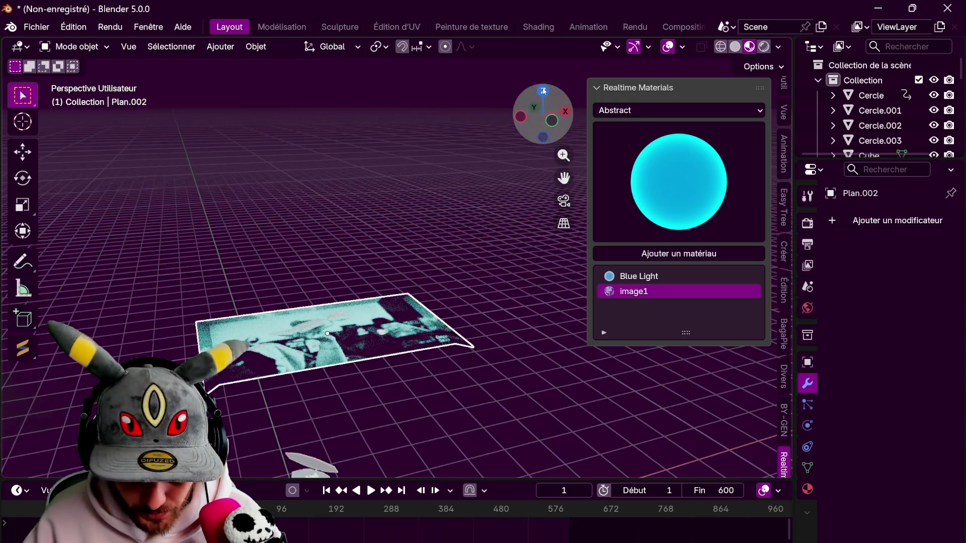
pyautogui.scroll(2, 426, 244)
pyautogui.scroll(1, 426, 243)
pyautogui.press('Tab')
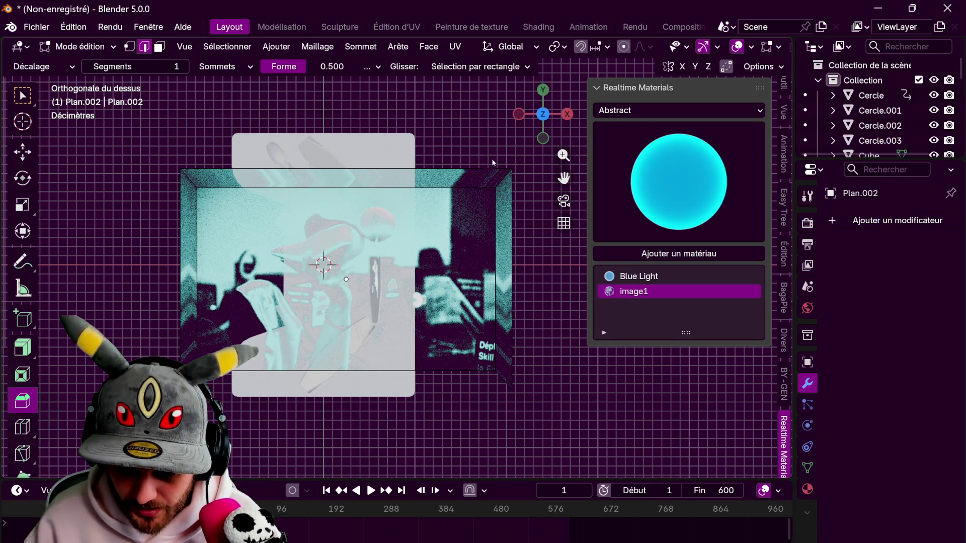
# Toggle edit mode and X-ray, then undo back to the flat edit-mode plane
pyautogui.press('Tab')
pyautogui.hotkey('shift', 'z')
pyautogui.press('Tab')
pyautogui.press('Tab')
pyautogui.hotkey('ctrl', 'z')
pyautogui.hotkey('ctrl', 'z')
pyautogui.hotkey('ctrl', 'z')
pyautogui.hotkey('ctrl', 'z')
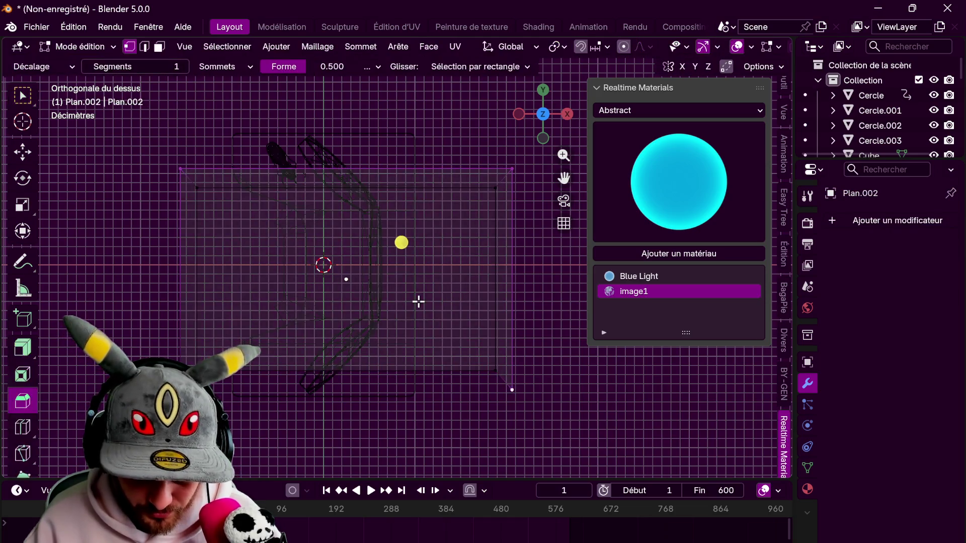
pyautogui.hotkey('ctrl', 'z')
pyautogui.hotkey('ctrl', 'z')
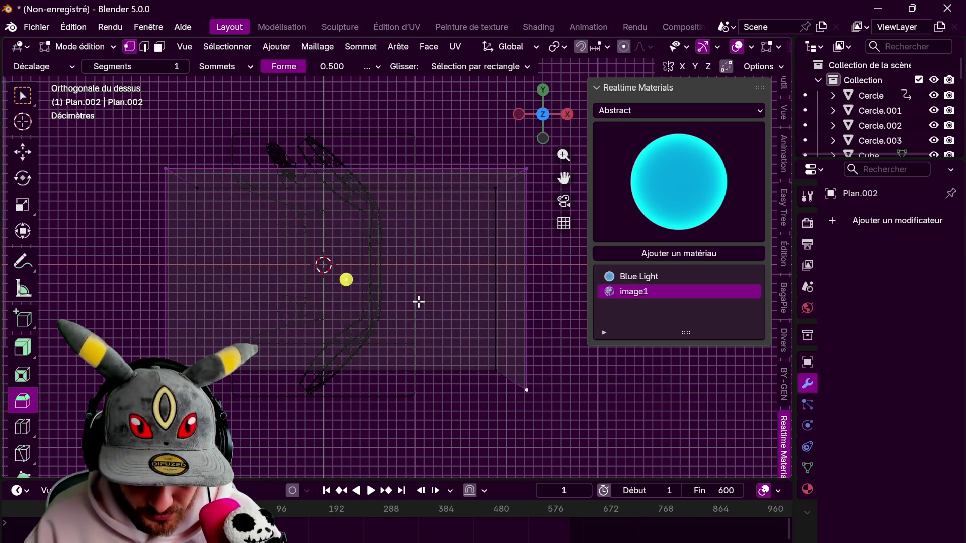
pyautogui.hotkey('ctrl', 'z')
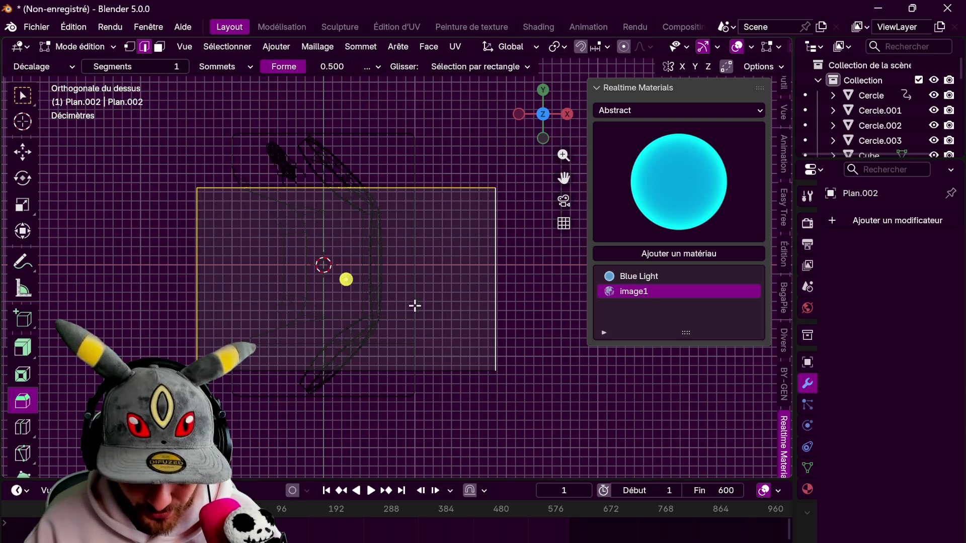
pyautogui.moveTo(413, 305); pyautogui.dragTo(485, 220, button='middle')
# Add a Solidify modifier of about 0.023 m thickness and apply it to the mesh
pyautogui.press('Tab')
pyautogui.click(888, 220)
pyautogui.moveTo(888, 223)
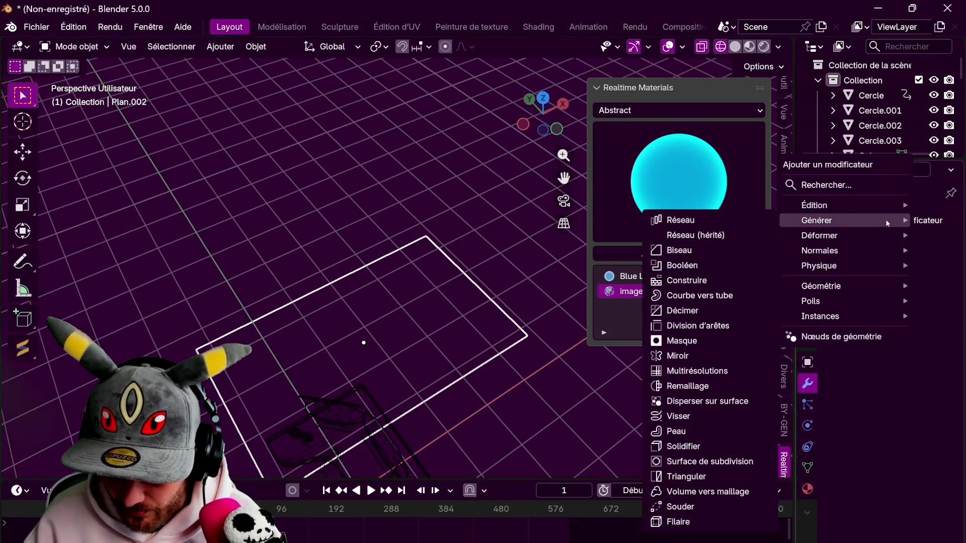
pyautogui.click(683, 447)
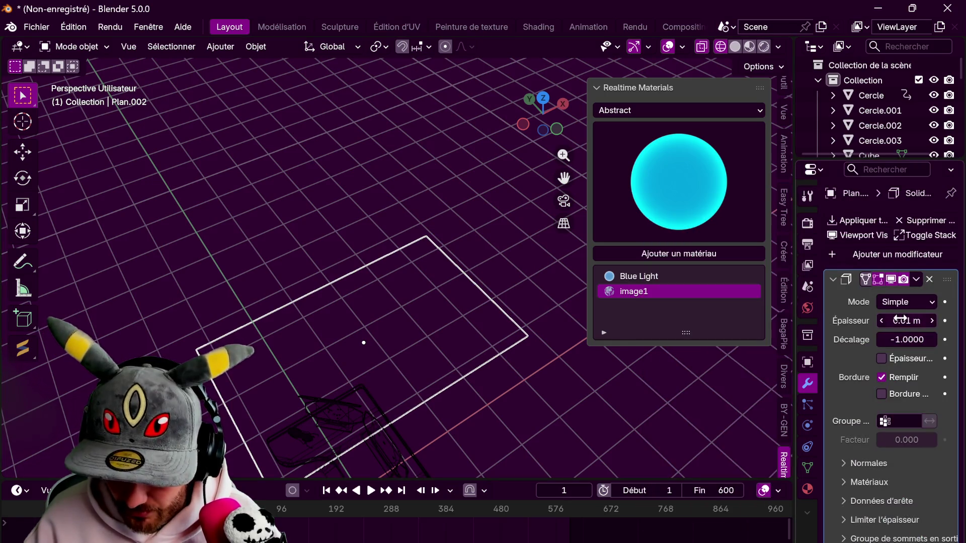
pyautogui.moveTo(900, 320); pyautogui.dragTo(921, 320)
pyautogui.click(916, 279)
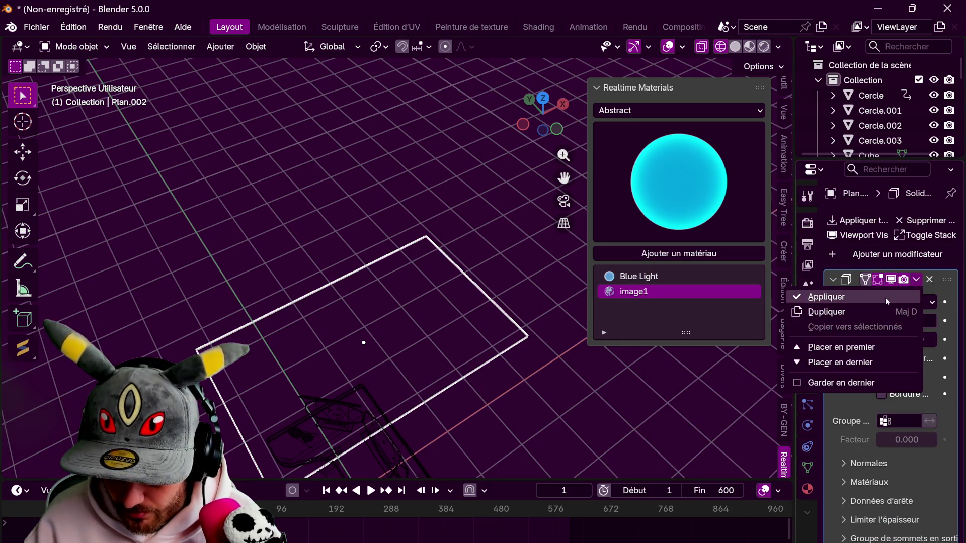
pyautogui.click(887, 301)
pyautogui.moveTo(372, 317); pyautogui.dragTo(397, 228, button='middle')
pyautogui.press('Tab')
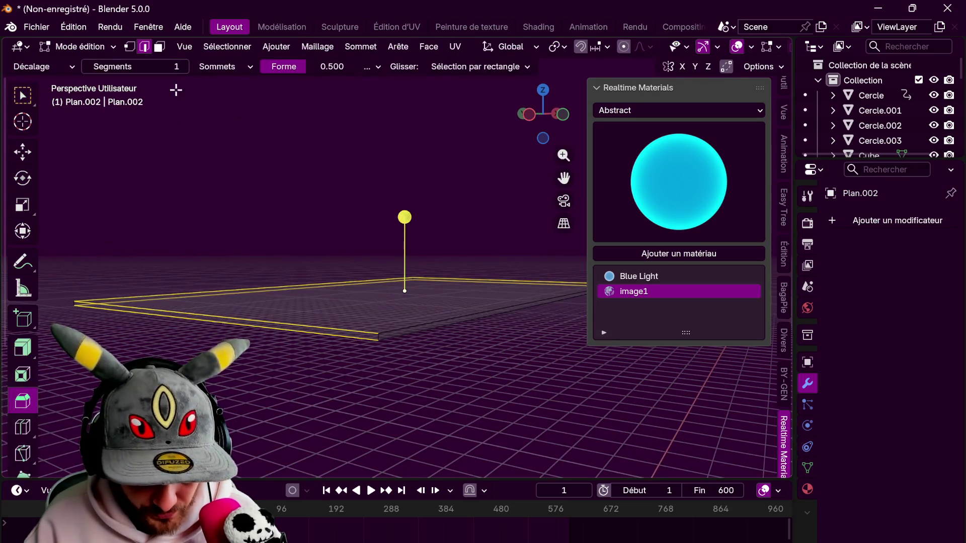
# In face select, pick the plane's thin side face and view it from the top
pyautogui.press('3')
pyautogui.click(378, 340)
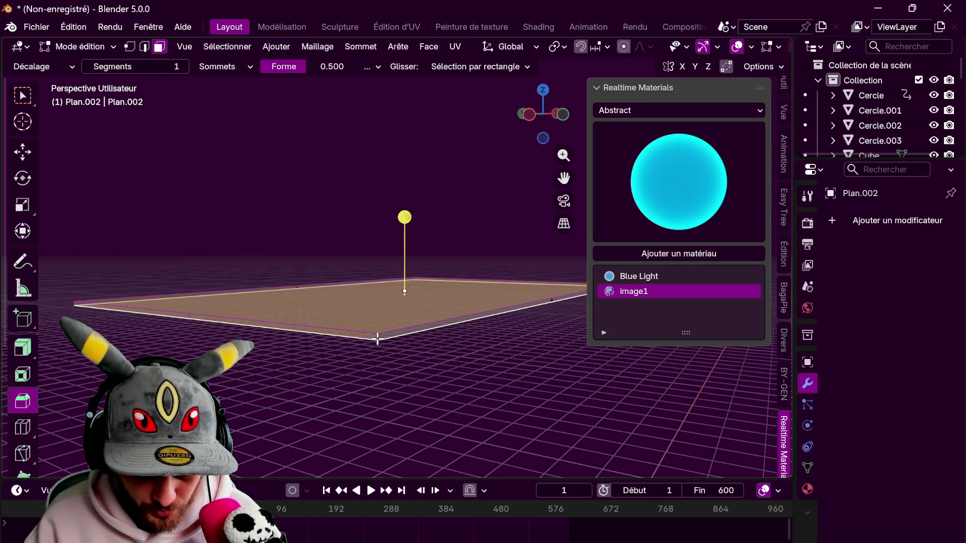
pyautogui.click(382, 334)
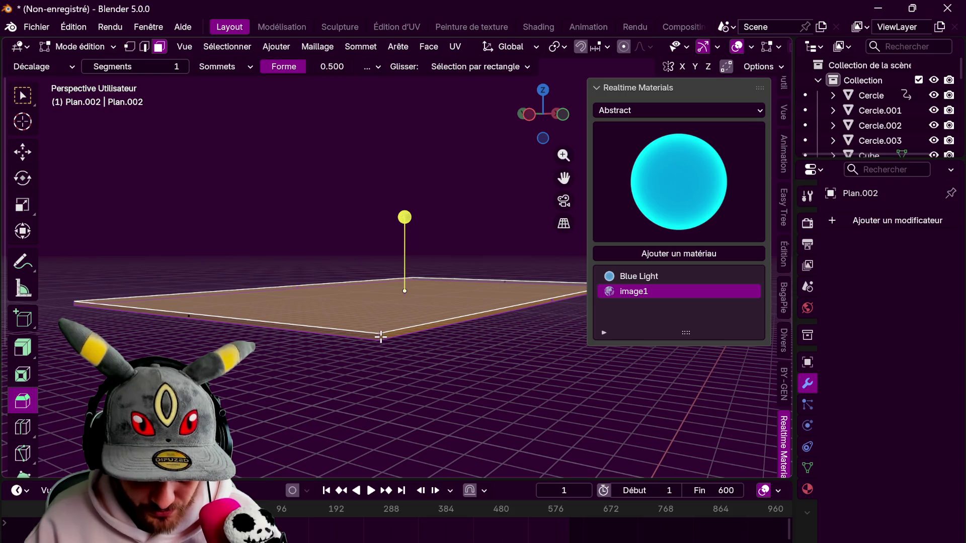
pyautogui.click(380, 337)
pyautogui.click(543, 90)
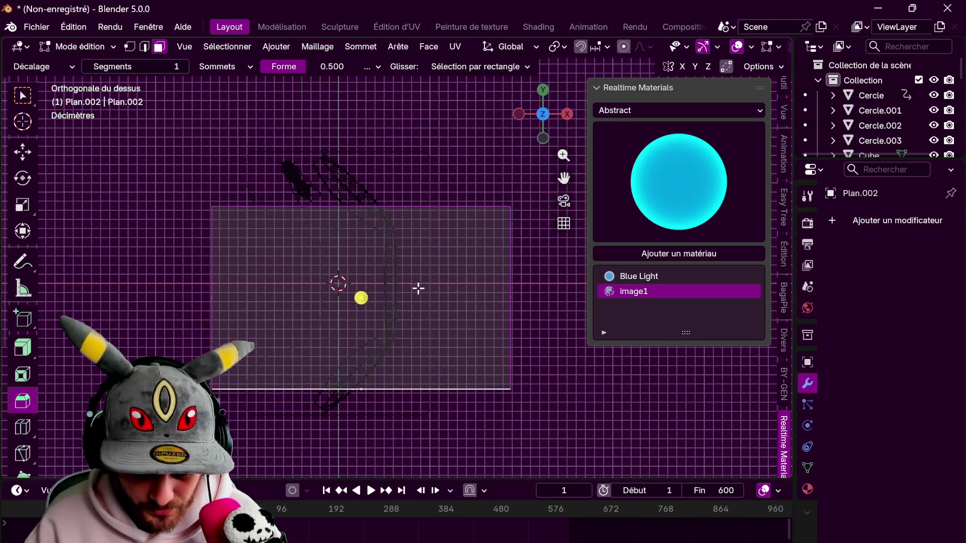
# Fatten the face outward about 0.067 m and stretch it about 1.02 along Y
pyautogui.hotkey('shift', 'space')
pyautogui.press('e')
pyautogui.moveTo(360, 296); pyautogui.dragTo(371, 274)
pyautogui.press('s')
pyautogui.press('y')
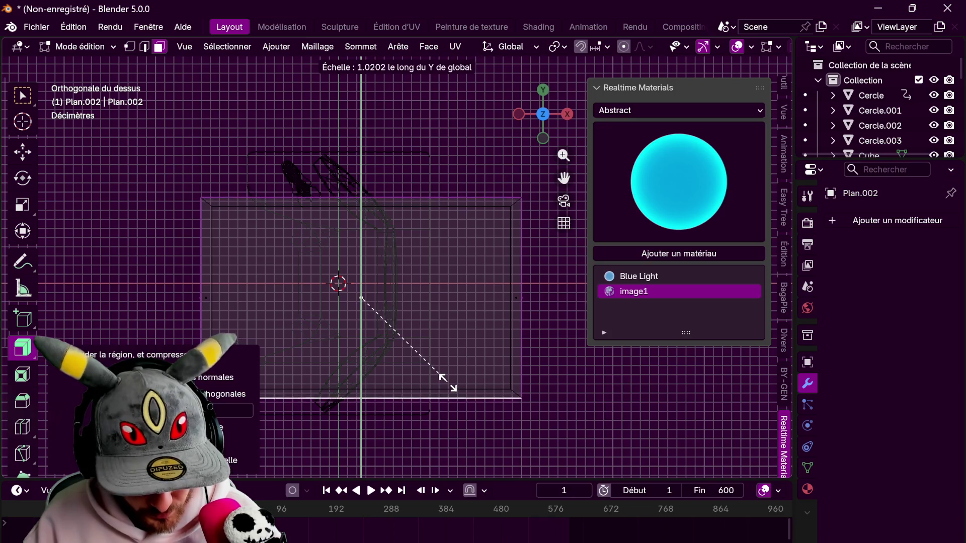
pyautogui.click(464, 387)
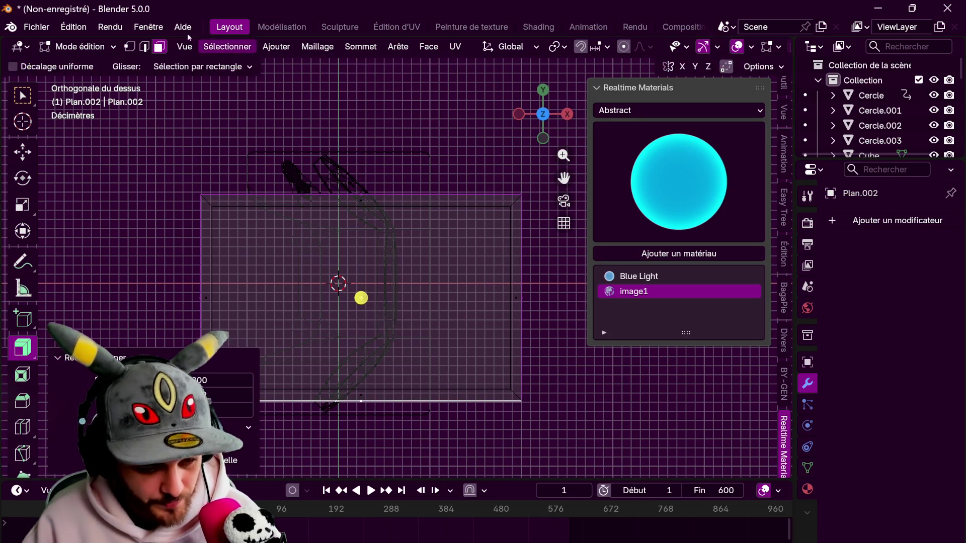
# Box-select the plane's edges and bevel them in Edges mode with 10 segments
pyautogui.press('2')
pyautogui.moveTo(175, 192); pyautogui.dragTo(214, 206)
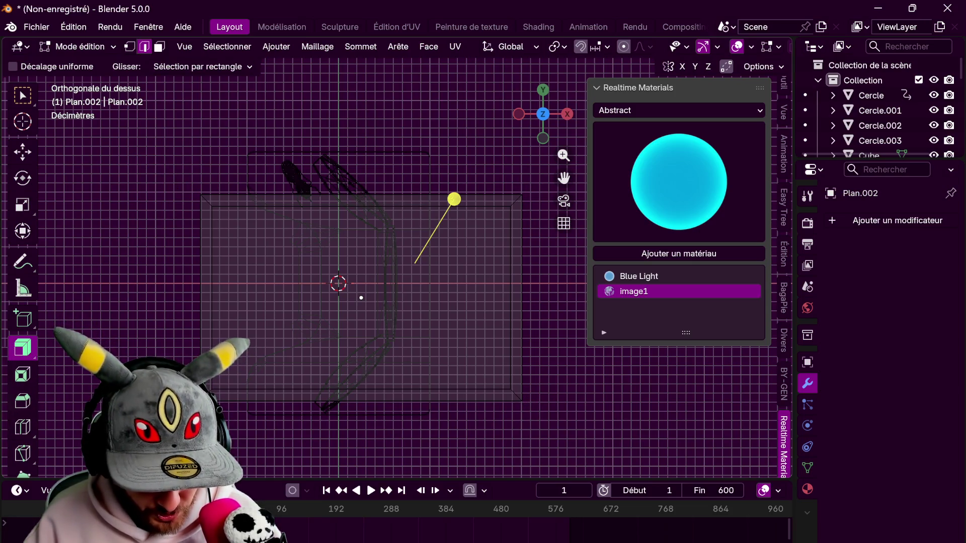
pyautogui.click(23, 401)
pyautogui.moveTo(362, 298); pyautogui.dragTo(394, 240)
pyautogui.click(224, 68)
pyautogui.click(216, 122)
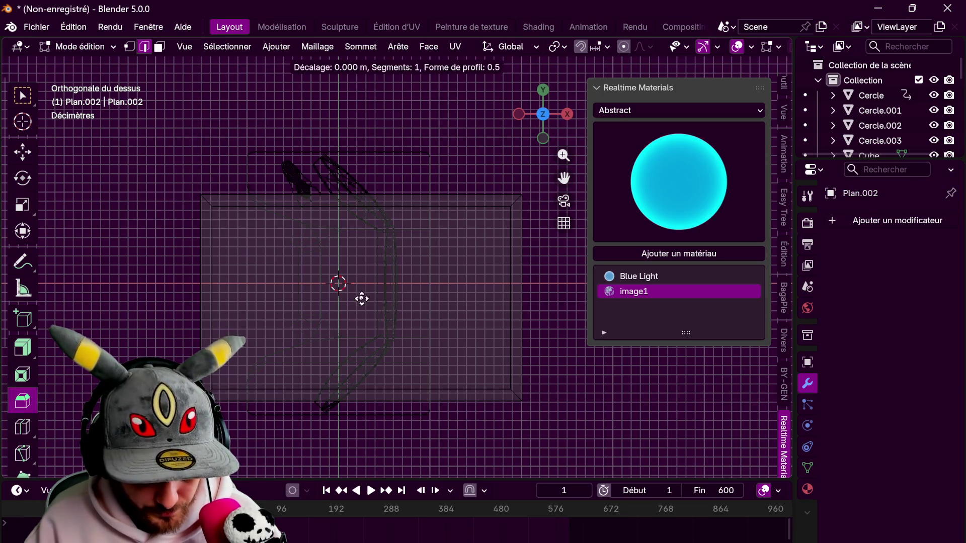
pyautogui.moveTo(405, 199); pyautogui.dragTo(405, 200)
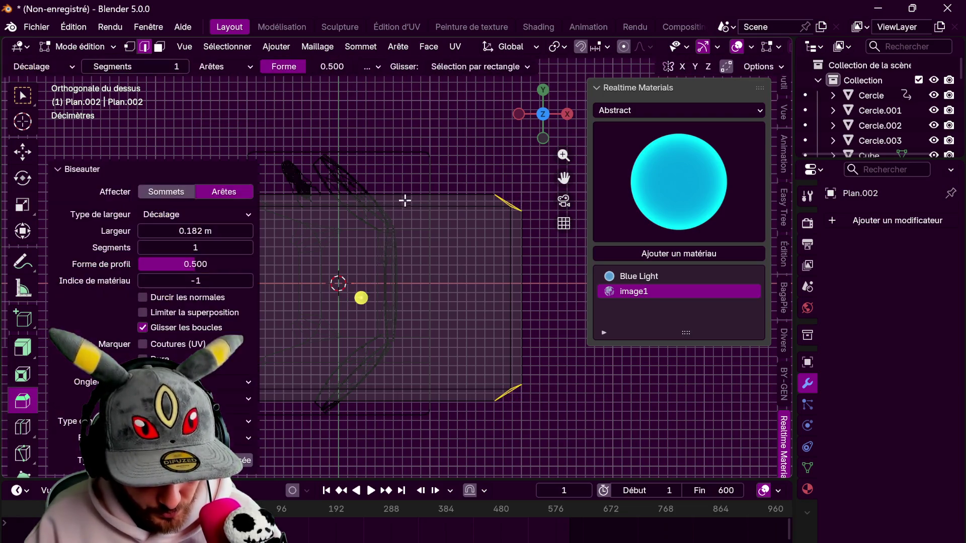
pyautogui.write('10')
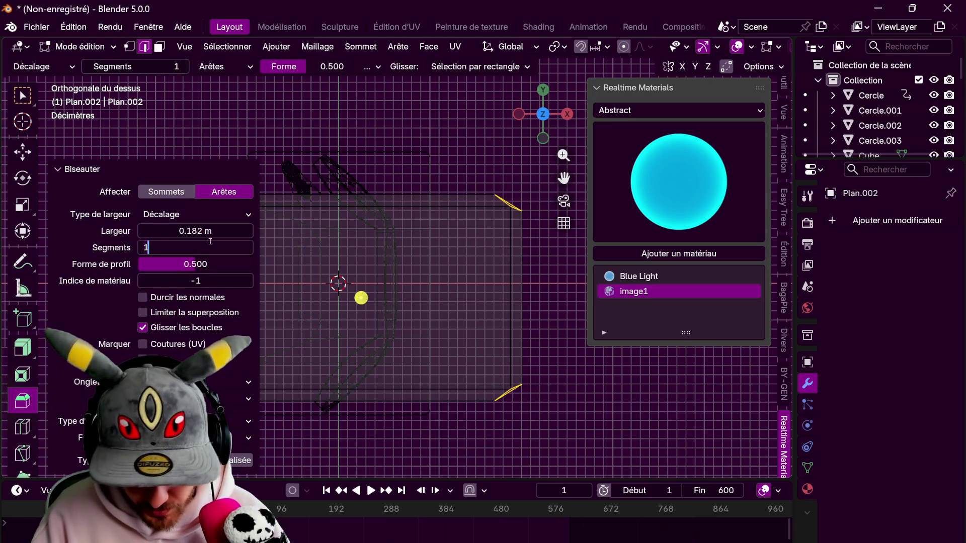
pyautogui.press('Return')
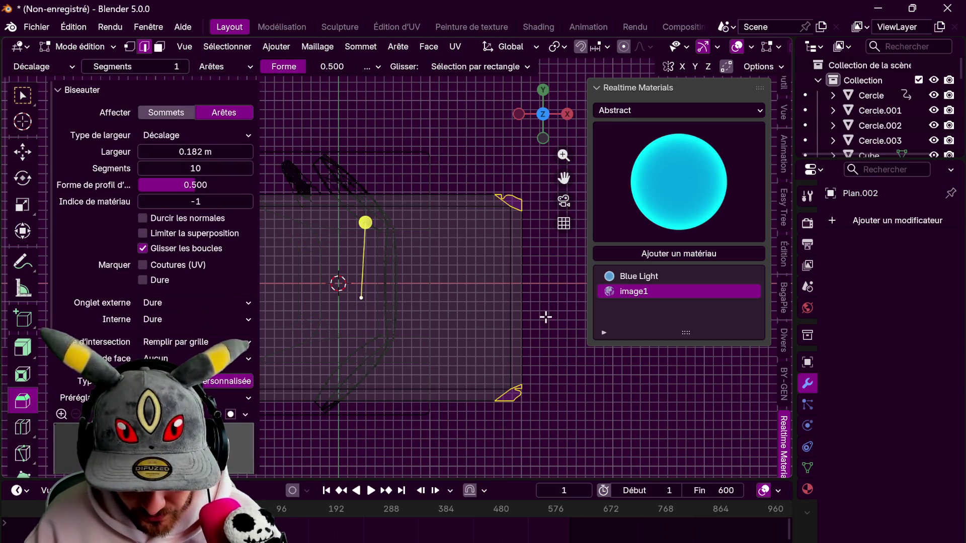
# Fine-tune the bevel width to about 0.172 m and apply a curved profile preset, then exit edit mode
pyautogui.scroll(-3, 537, 318)
pyautogui.keyDown('shift'); pyautogui.moveTo(535, 319); pyautogui.dragTo(483, 277, button='middle'); pyautogui.keyUp('shift')
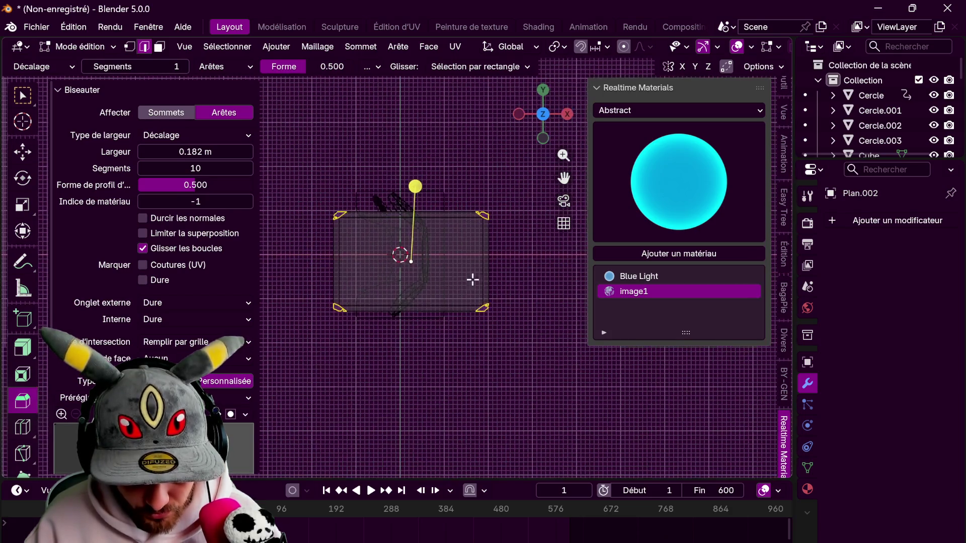
pyautogui.scroll(3, 483, 276)
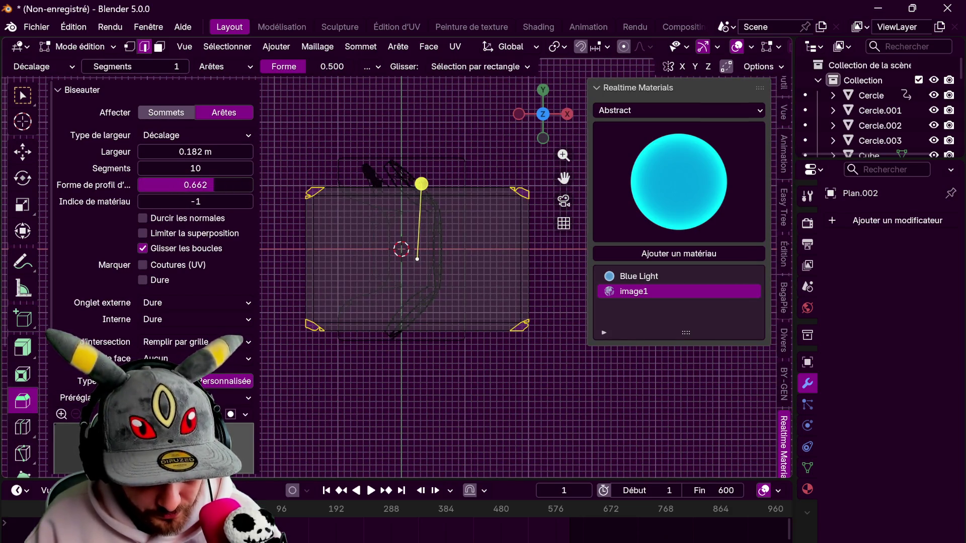
pyautogui.moveTo(421, 183)
pyautogui.mouseDown()
pyautogui.moveTo(341, 259)
pyautogui.moveTo(408, 184)
pyautogui.mouseUp()
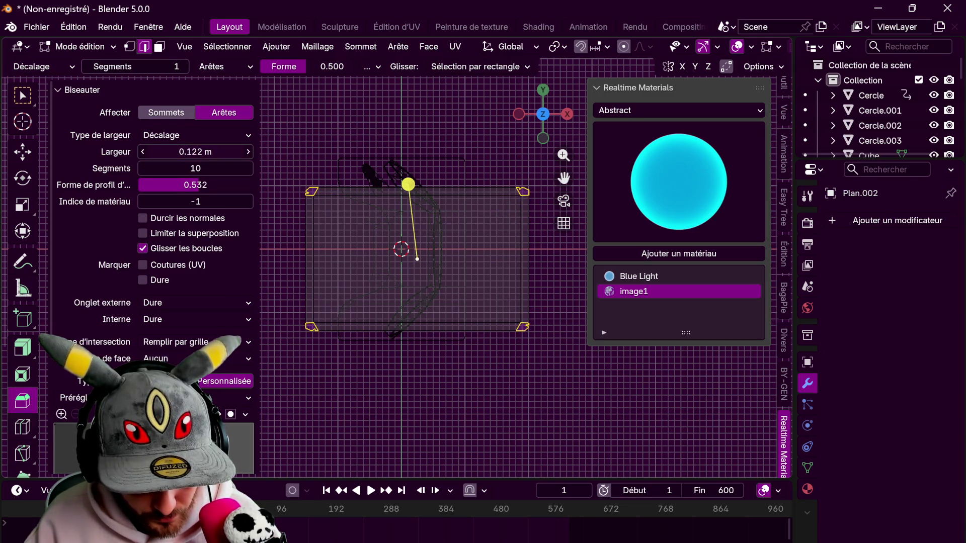
pyautogui.click(101, 398)
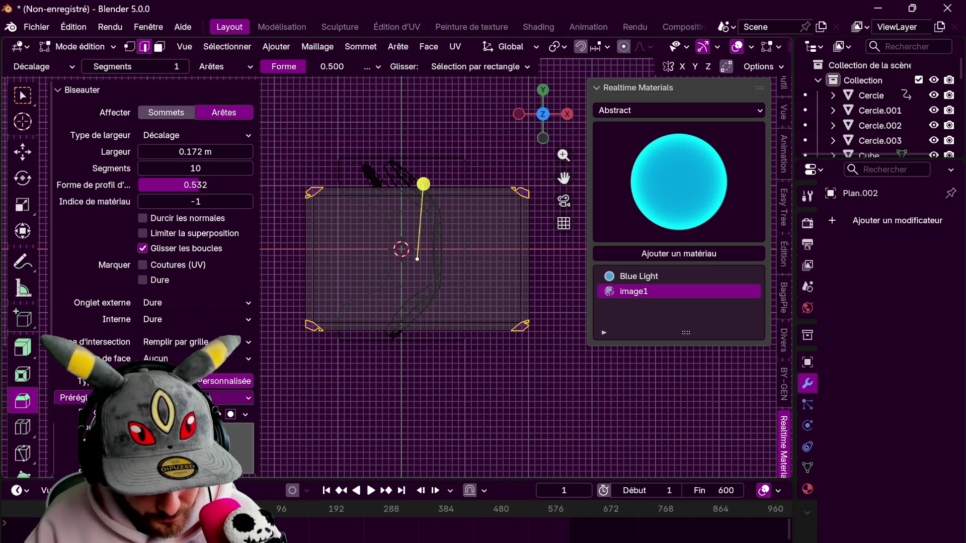
pyautogui.click(65, 432)
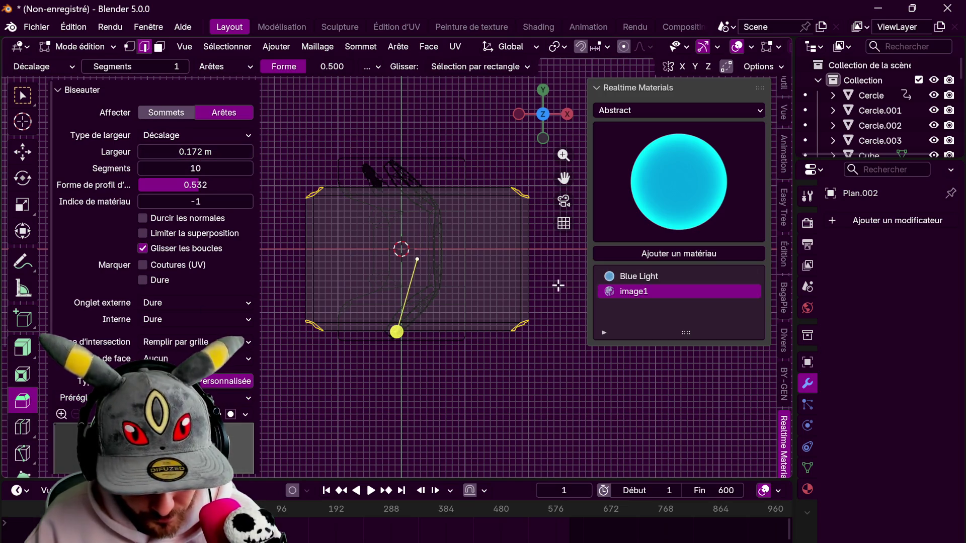
pyautogui.press('Tab')
pyautogui.hotkey('shift', 'z')
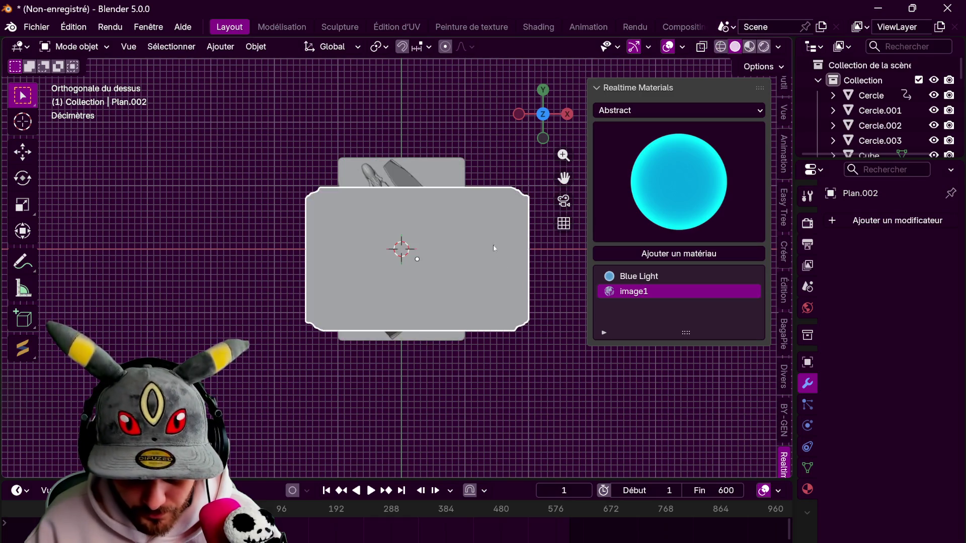
# Deselect all, switch to Material Preview and enter edit mode on the photo plane
pyautogui.keyDown('shift'); pyautogui.moveTo(496, 250); pyautogui.dragTo(482, 263, button='middle'); pyautogui.keyUp('shift')
pyautogui.hotkey('alt', 'a')
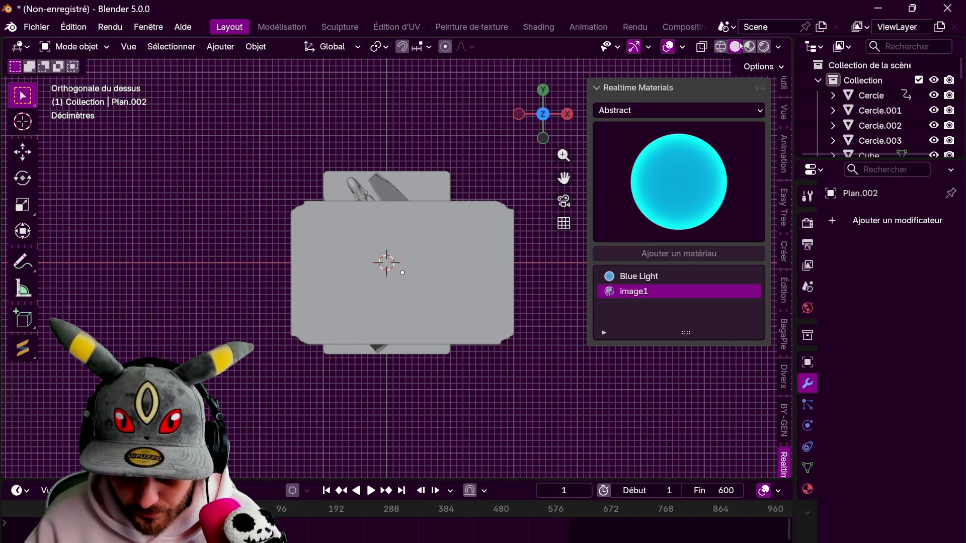
pyautogui.click(749, 47)
pyautogui.press('Tab')
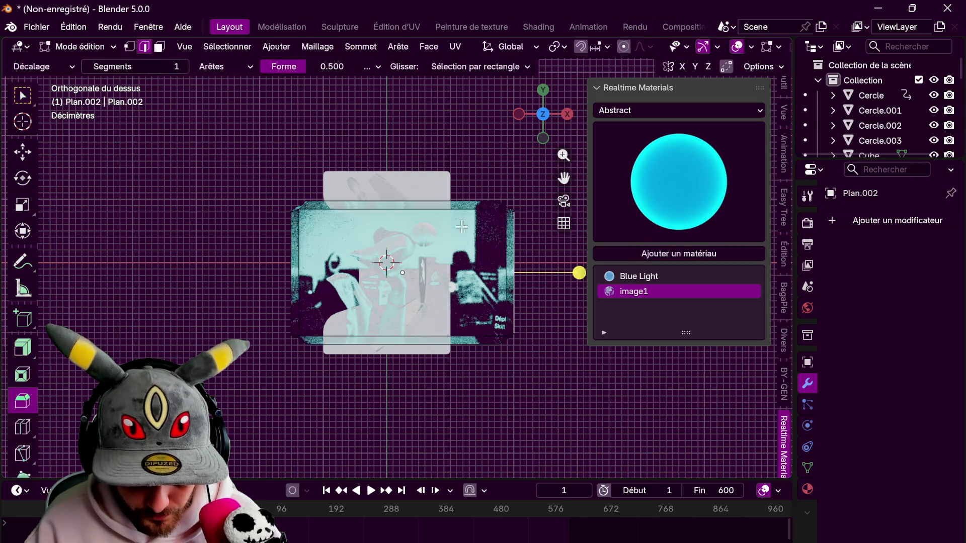
pyautogui.moveTo(502, 219)
pyautogui.mouseDown(button='middle')
pyautogui.moveTo(388, 69)
pyautogui.moveTo(312, 226)
pyautogui.mouseUp(button='middle')
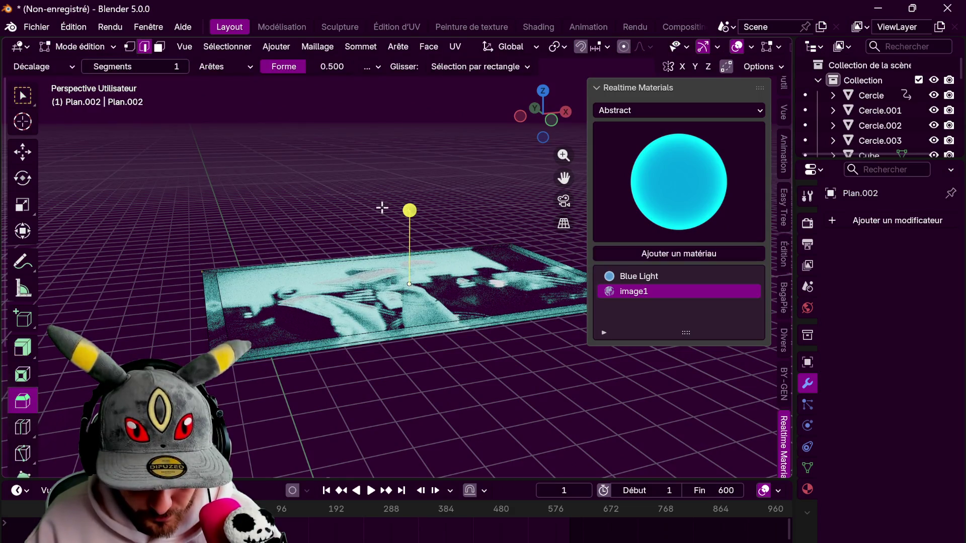
# Bevel the plane's edges with about 0.13 m offset and return to object mode
pyautogui.moveTo(382, 206); pyautogui.dragTo(445, 147)
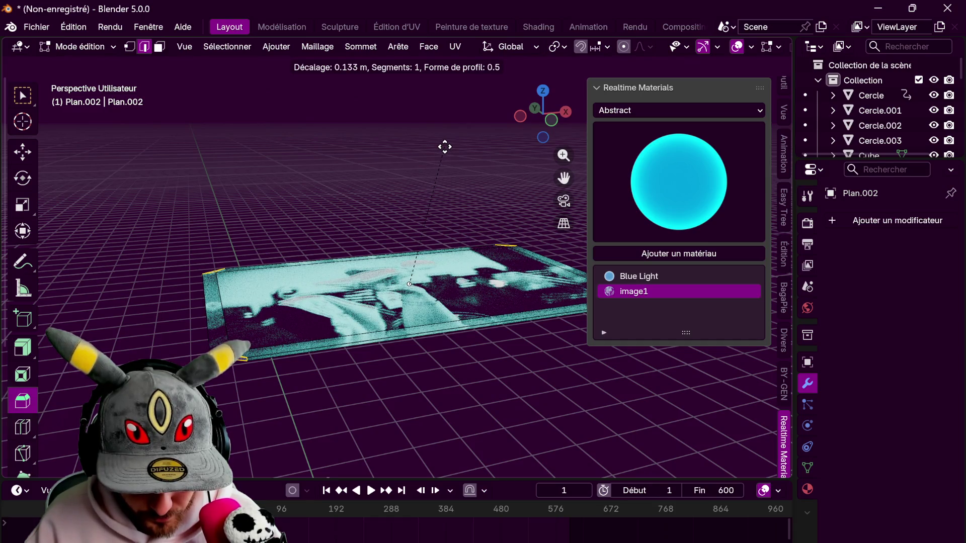
pyautogui.moveTo(445, 147); pyautogui.dragTo(442, 149)
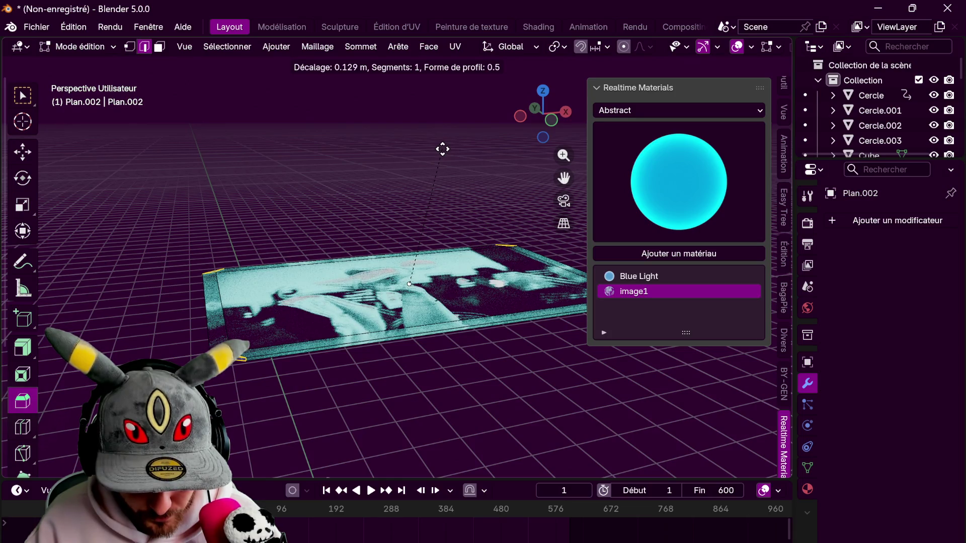
pyautogui.click(488, 144)
pyautogui.press('KP_7')
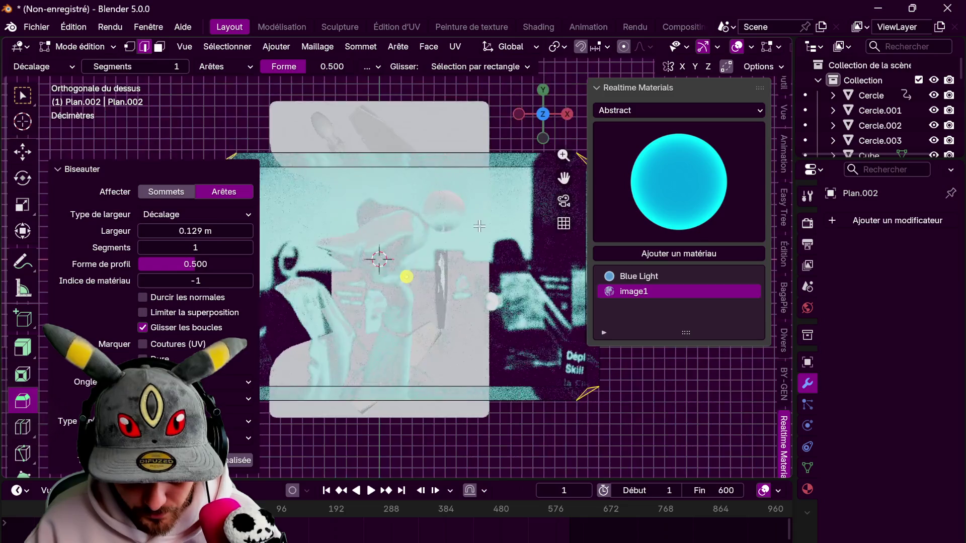
pyautogui.click(478, 277)
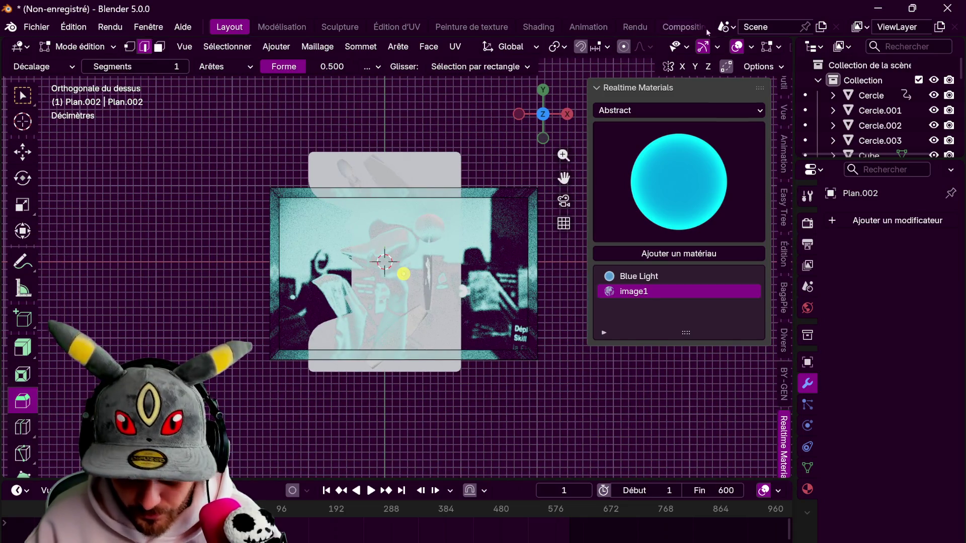
pyautogui.press('Tab')
# In wireframe edit mode, move the plane's right side left along X to narrow it
pyautogui.click(721, 46)
pyautogui.press('Tab')
pyautogui.moveTo(491, 180); pyautogui.dragTo(560, 393)
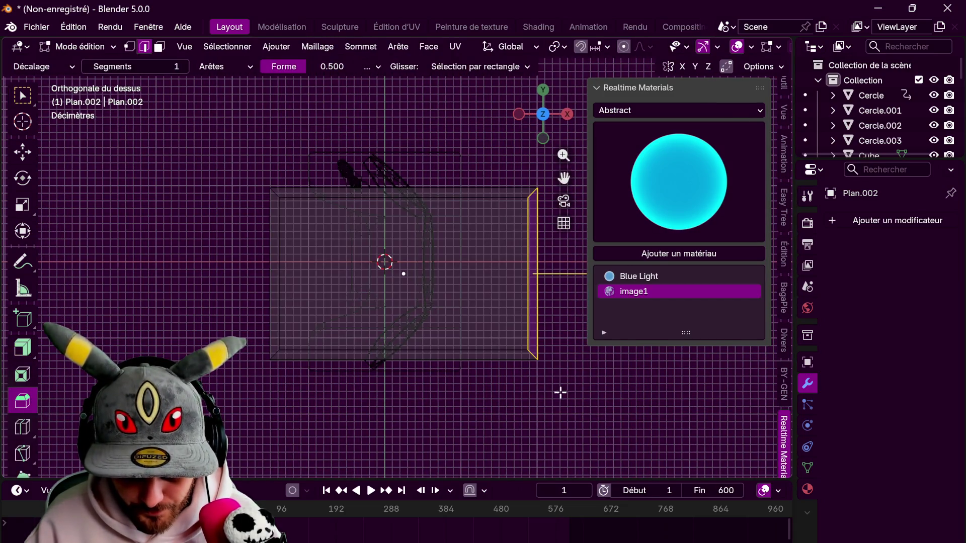
pyautogui.moveTo(453, 161); pyautogui.dragTo(606, 429)
pyautogui.press('g')
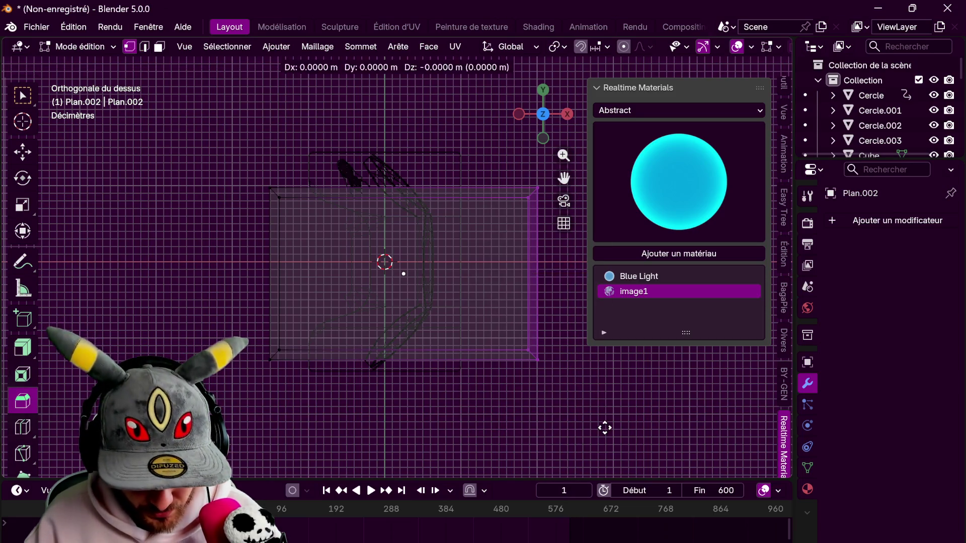
pyautogui.press('x')
pyautogui.click(414, 410)
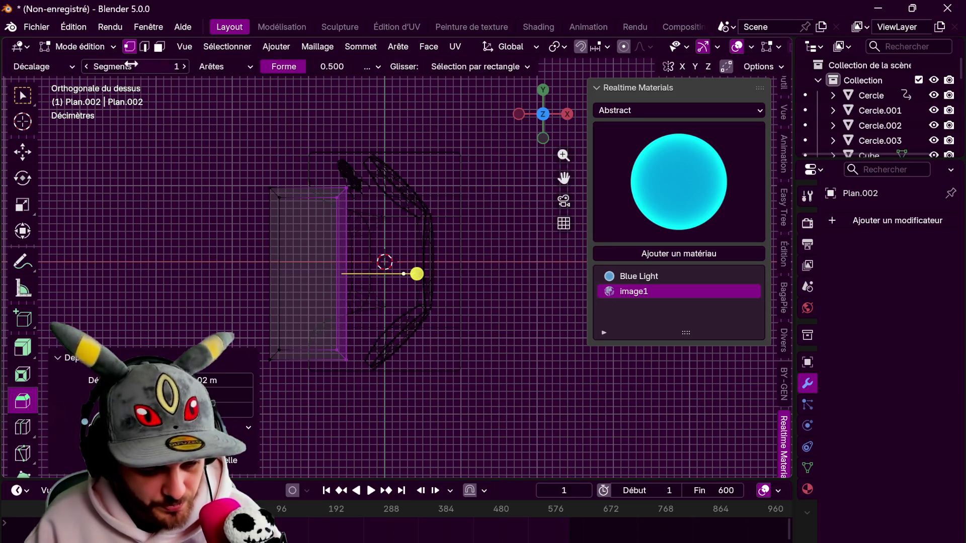
# Bevel the narrowed panel's corners with 10 segments and view the textured result in object mode
pyautogui.click(144, 47)
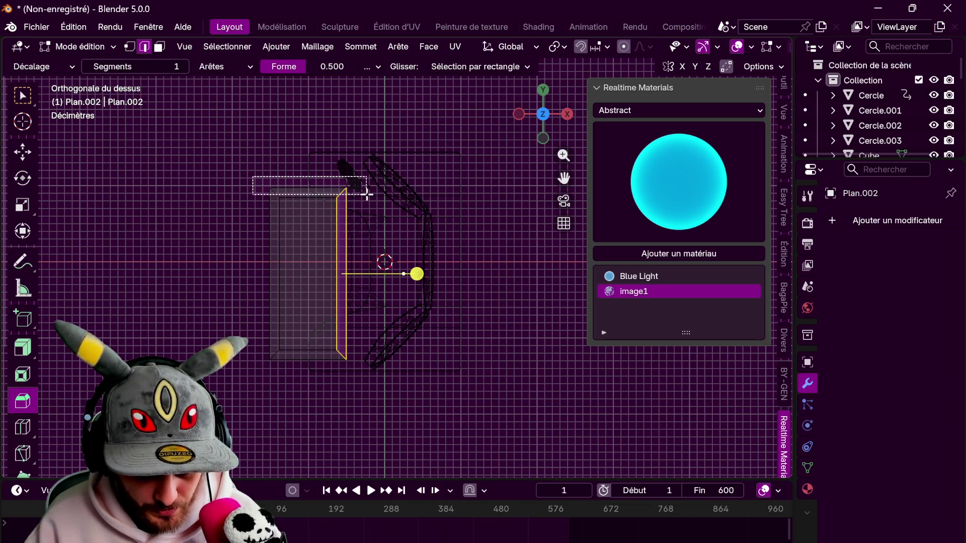
pyautogui.moveTo(366, 195); pyautogui.dragTo(363, 194)
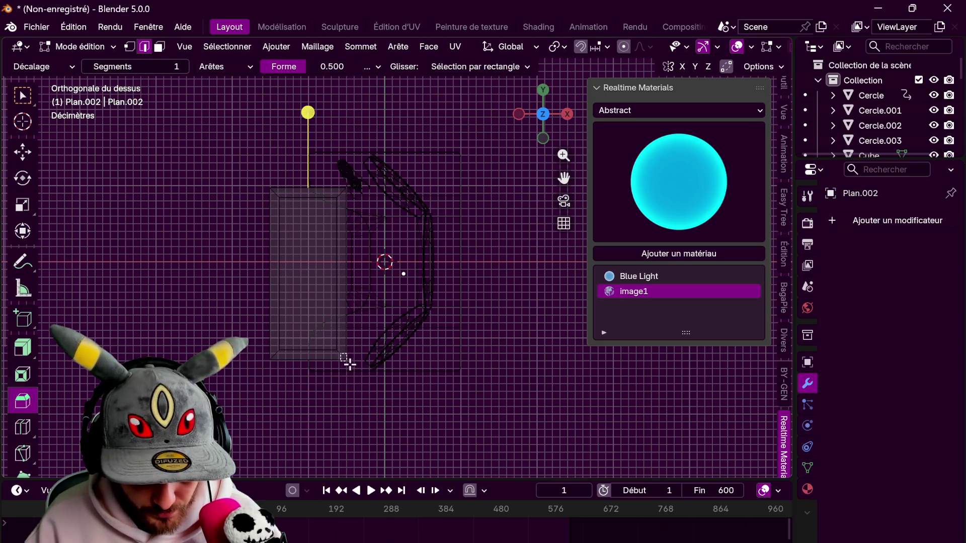
pyautogui.moveTo(309, 275); pyautogui.dragTo(321, 251)
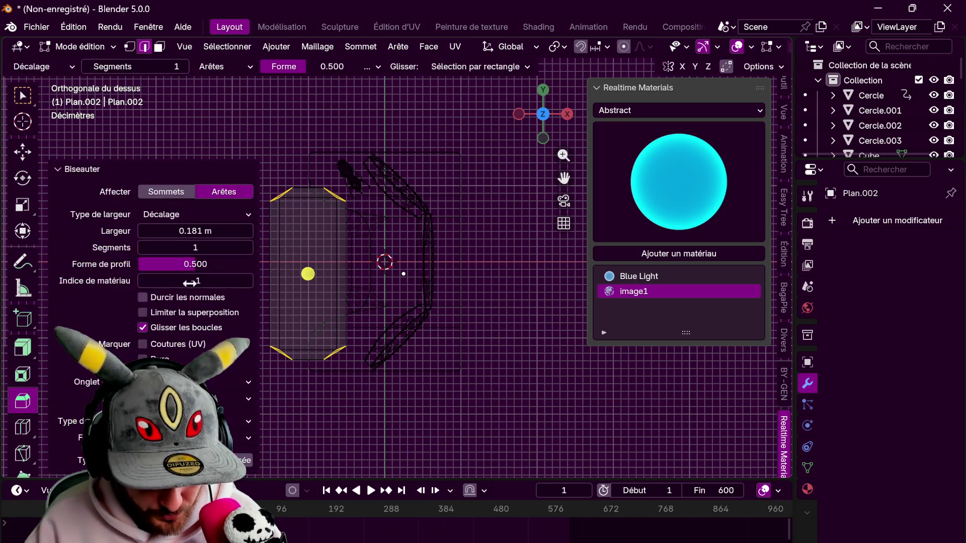
pyautogui.click(195, 247)
pyautogui.write('10')
pyautogui.press('Return')
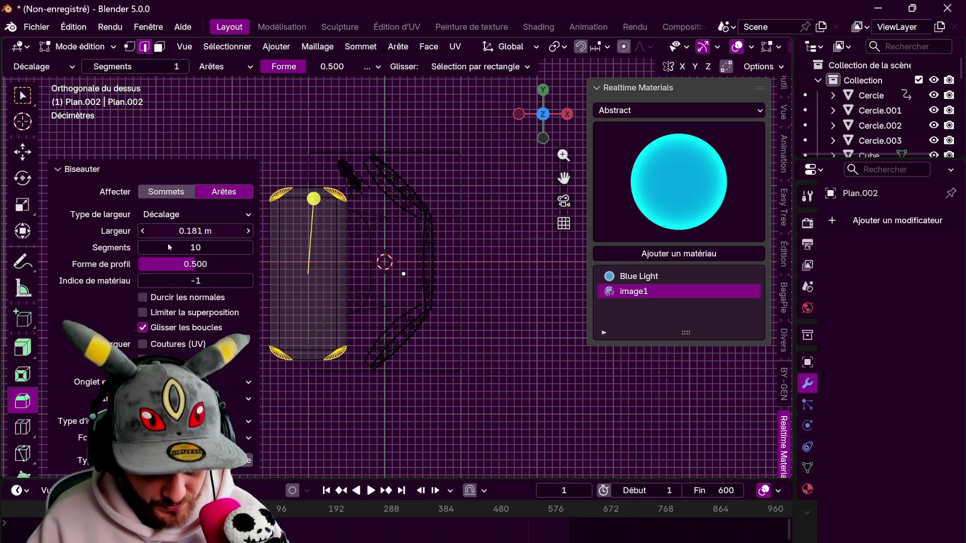
pyautogui.press('Tab')
pyautogui.press('z')
pyautogui.click(375, 357)
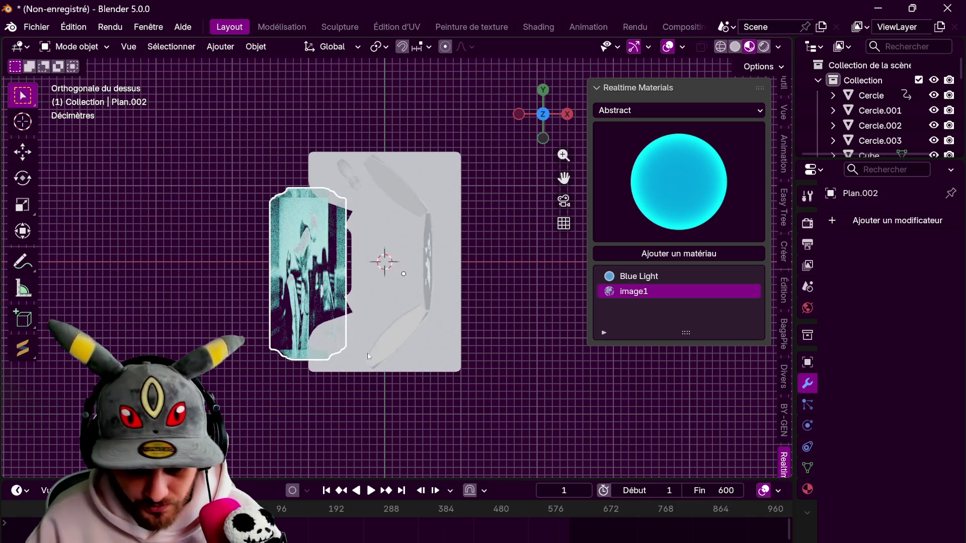
# Scale the photo plane along X and set its origin to geometry
pyautogui.press('s')
pyautogui.press('x')
pyautogui.click(267, 373)
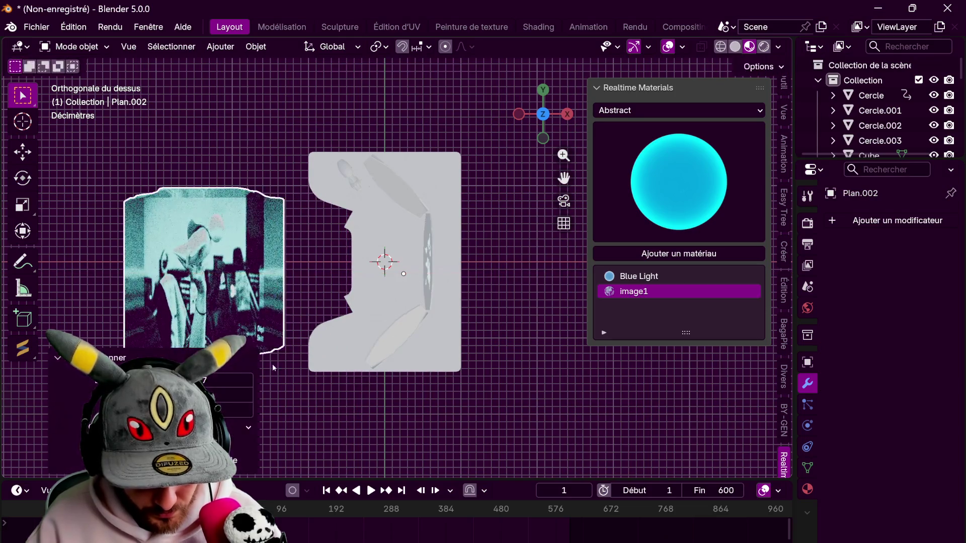
pyautogui.rightClick(267, 373)
pyautogui.click(410, 325)
# Slide the plane along X over the grey plane and widen it about 1.97× along X
pyautogui.press('g')
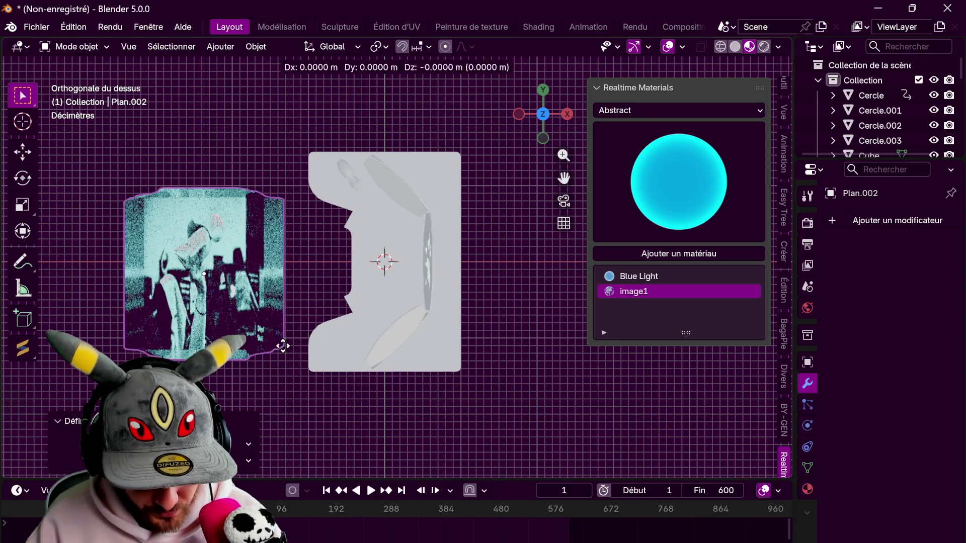
pyautogui.press('x')
pyautogui.click(461, 347)
pyautogui.press('s')
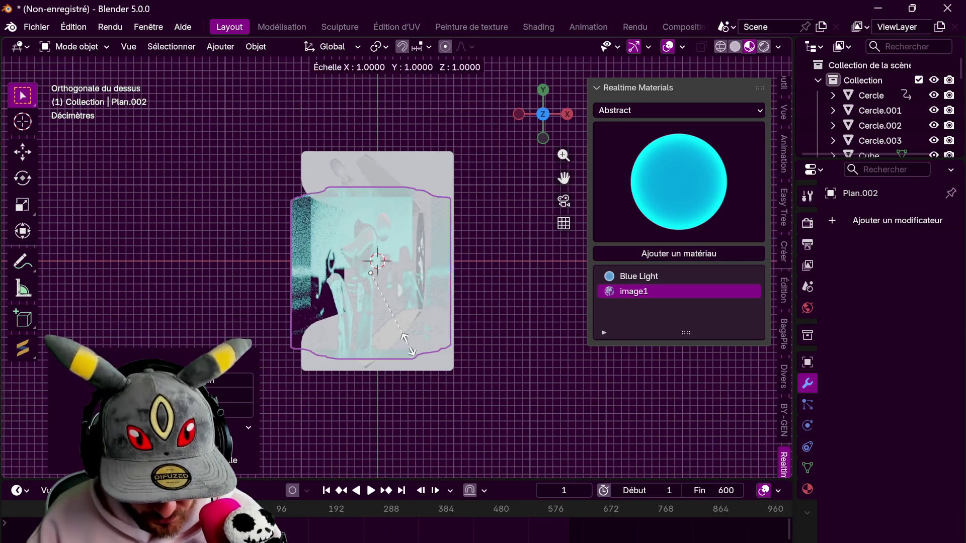
pyautogui.press('x')
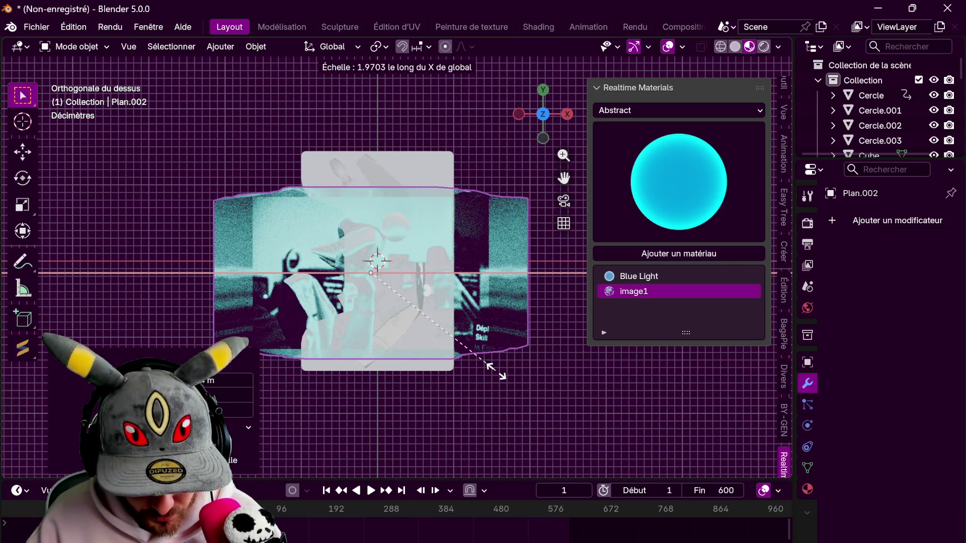
pyautogui.click(499, 374)
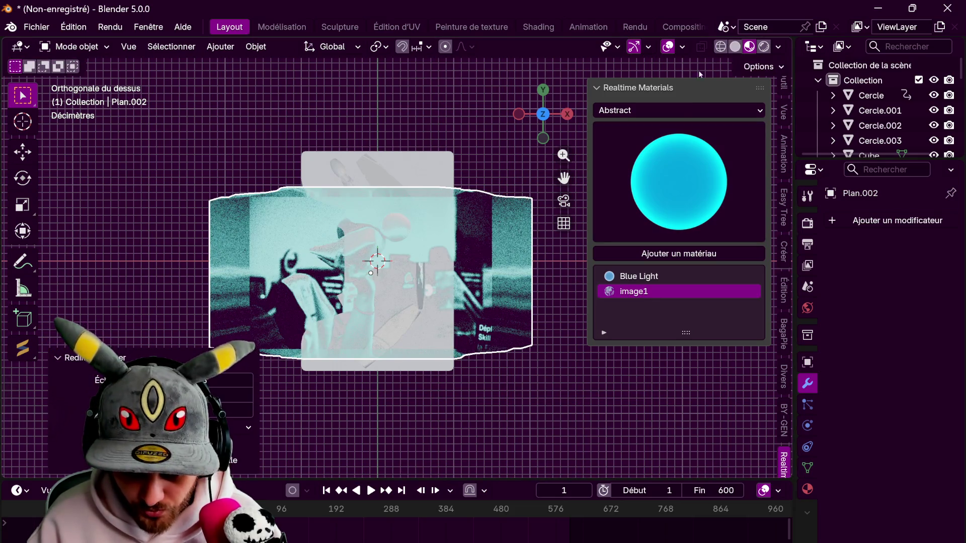
# Enter edit mode, select all of the plane's geometry and show its material settings
pyautogui.click(720, 47)
pyautogui.press('Tab')
pyautogui.moveTo(533, 244); pyautogui.dragTo(226, 147, button='middle')
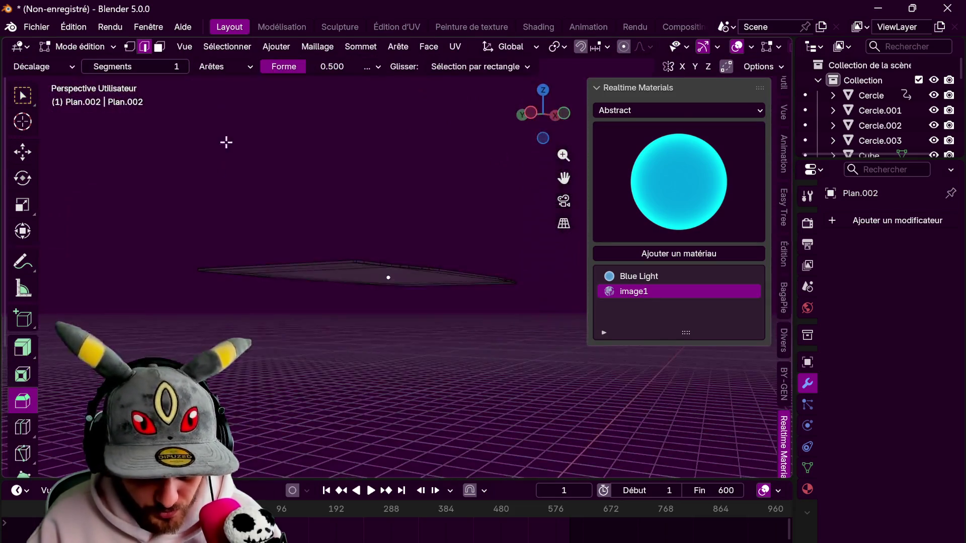
pyautogui.hotkey('shift', 'z')
pyautogui.moveTo(394, 307); pyautogui.dragTo(277, 313, button='middle')
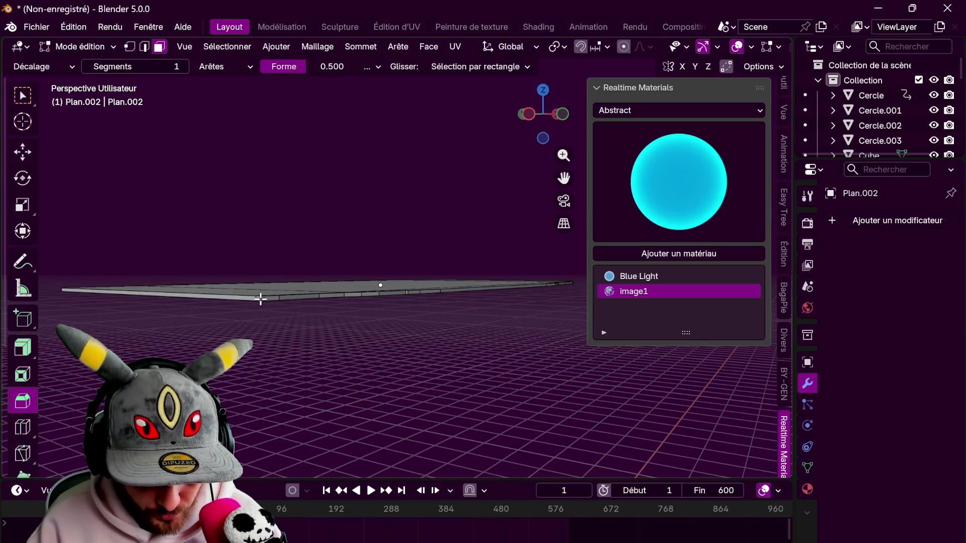
pyautogui.press('a')
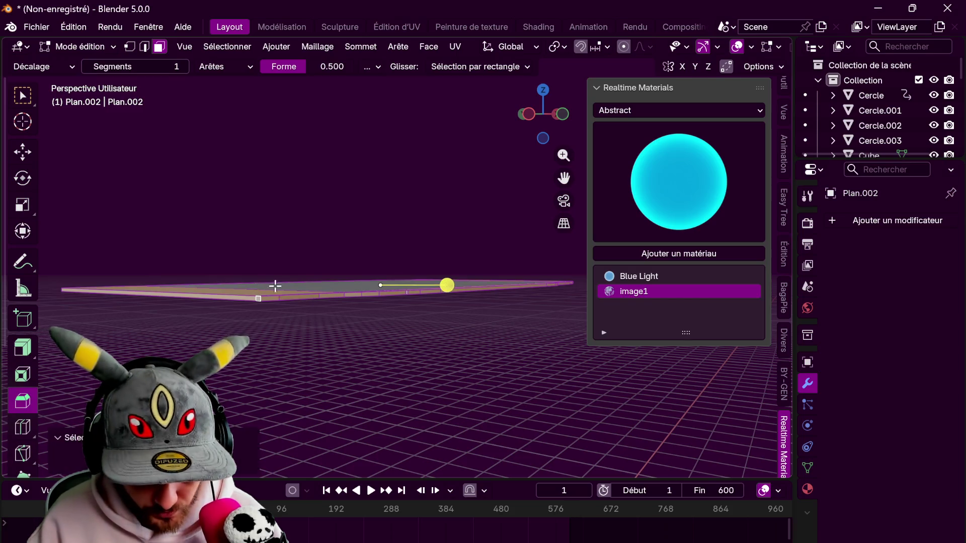
pyautogui.click(807, 489)
# Make Blue Light the active material slot and switch to vertex selection in top view
pyautogui.click(870, 224)
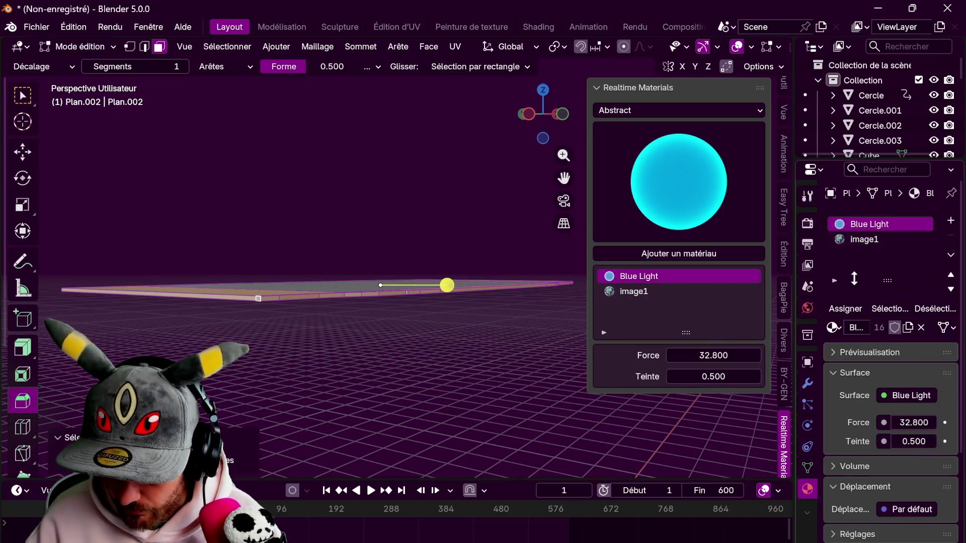
pyautogui.click(543, 90)
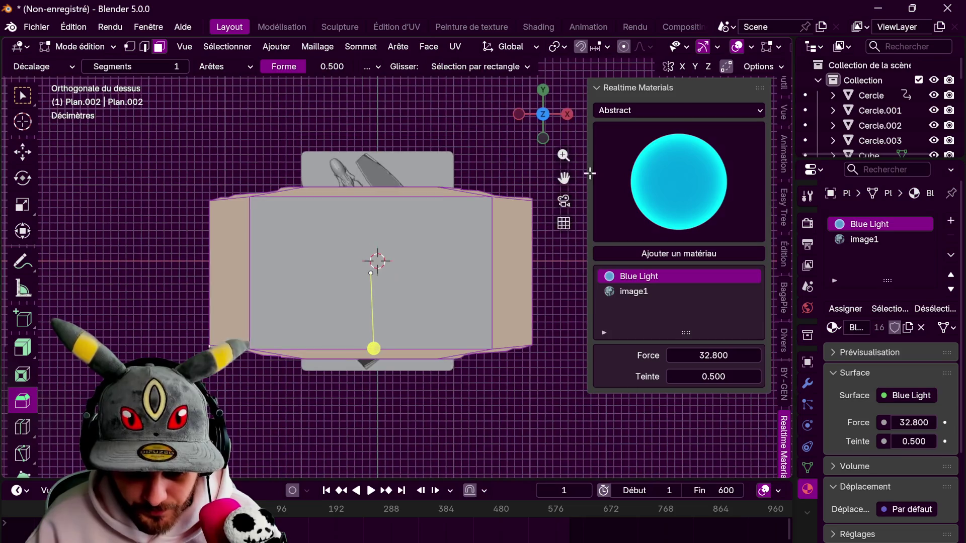
pyautogui.press('Tab')
pyautogui.press('Tab')
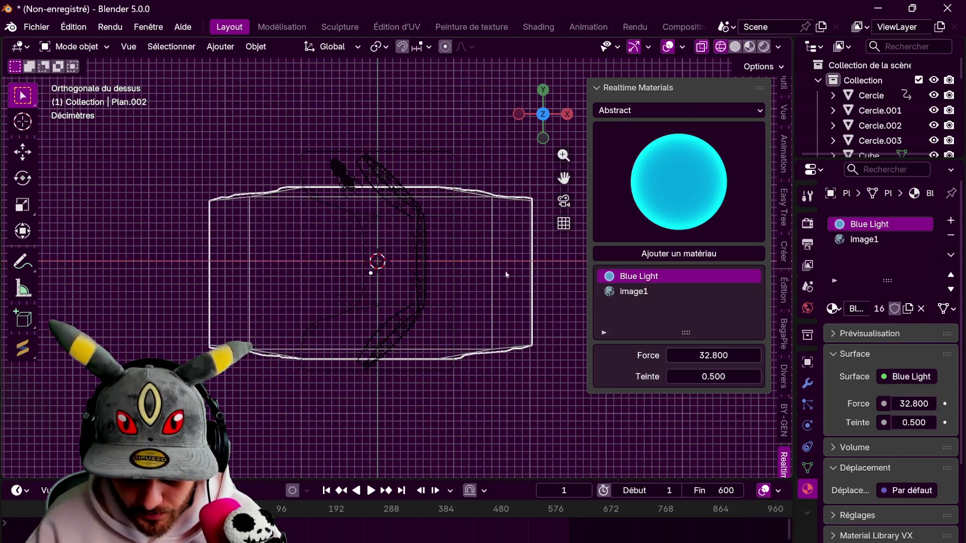
pyautogui.press('1')
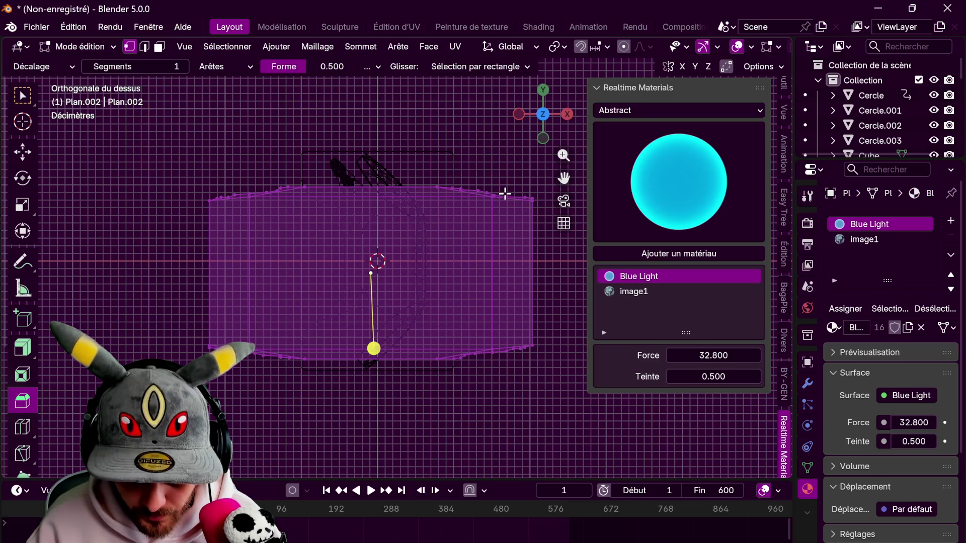
# Box-select the right-side vertices and nudge them left along X, then slightly along Y
pyautogui.moveTo(505, 193); pyautogui.dragTo(562, 369)
pyautogui.press('g')
pyautogui.press('x')
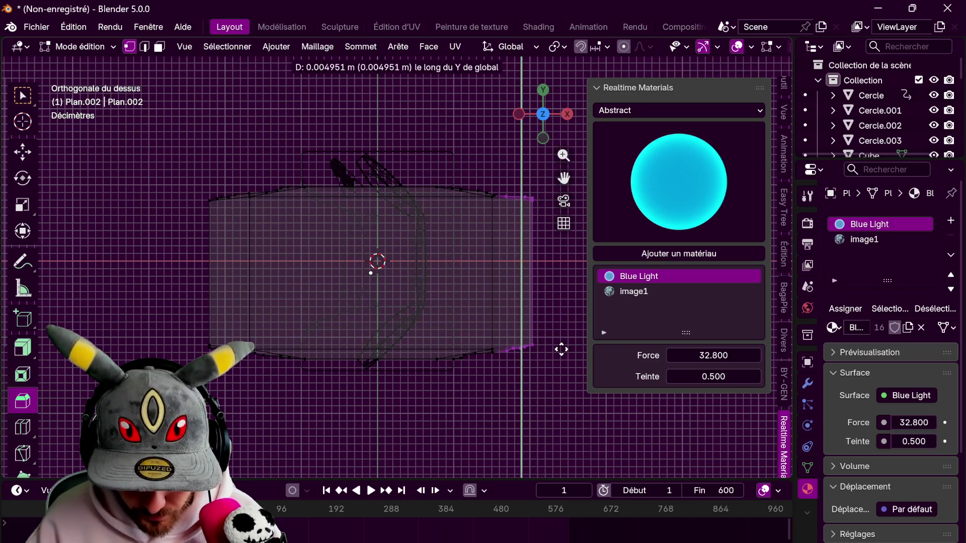
pyautogui.click(533, 254)
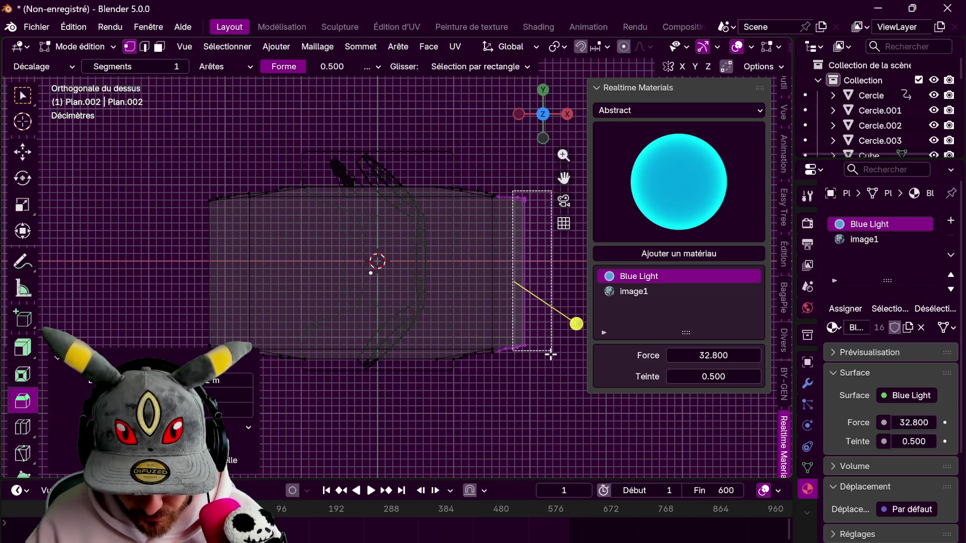
pyautogui.moveTo(513, 192); pyautogui.dragTo(552, 365)
pyautogui.moveTo(505, 191); pyautogui.dragTo(577, 356)
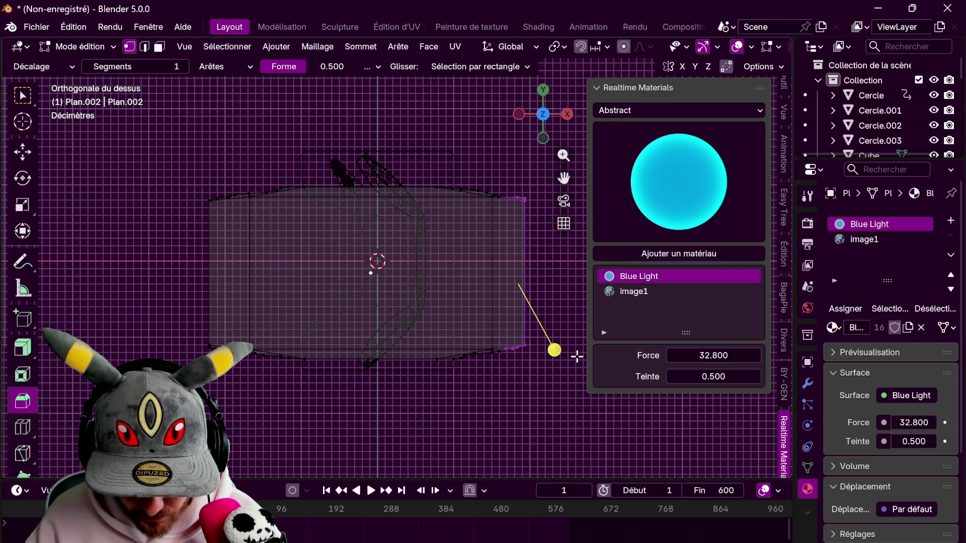
pyautogui.press('g')
pyautogui.press('y')
pyautogui.click(573, 354)
# Reselect the right-side vertices and shift them along X twice more
pyautogui.moveTo(512, 191); pyautogui.dragTo(588, 374)
pyautogui.moveTo(512, 188); pyautogui.dragTo(589, 378)
pyautogui.press('g')
pyautogui.press('y')
pyautogui.press('x')
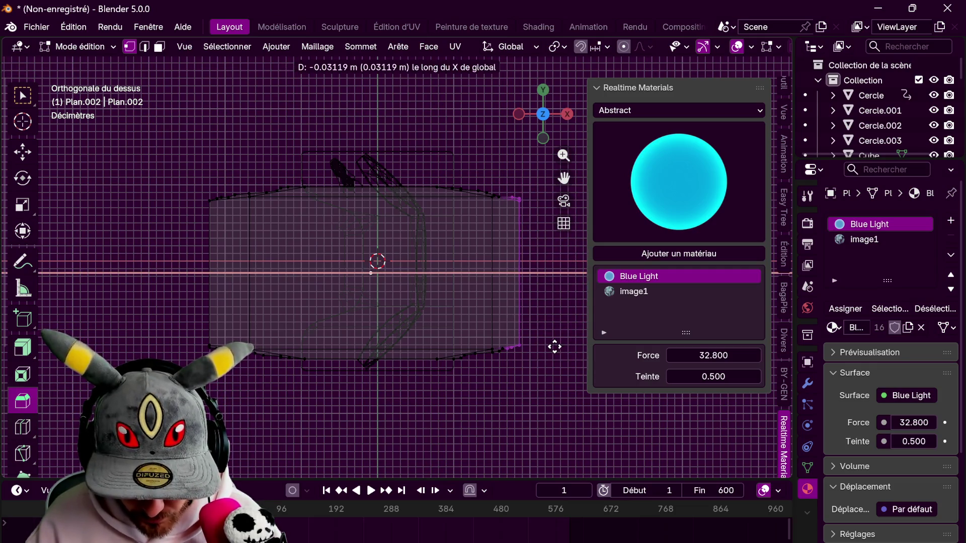
pyautogui.click(545, 347)
pyautogui.moveTo(508, 192); pyautogui.dragTo(560, 356)
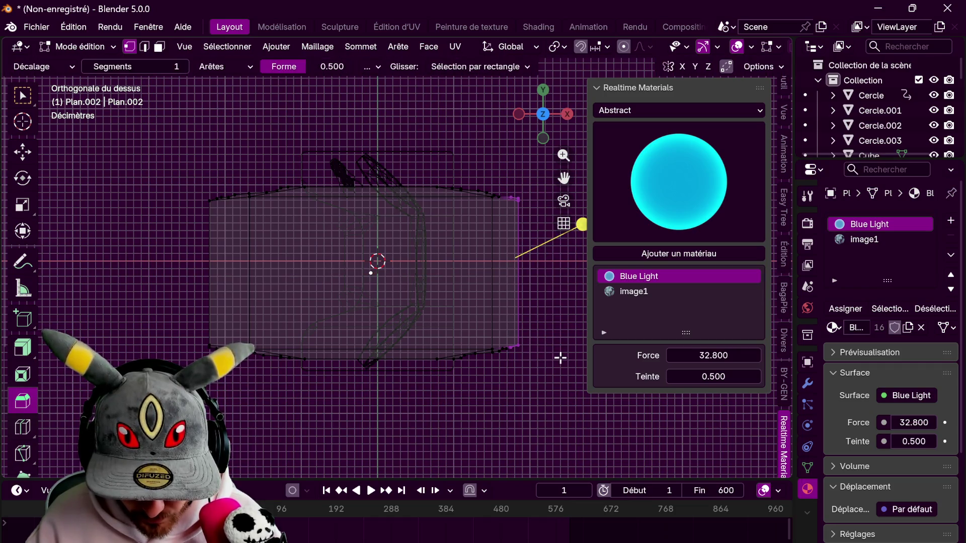
pyautogui.press('g')
pyautogui.press('y')
pyautogui.press('x')
pyautogui.click(544, 349)
# Pull the right-edge vertices further inward along X, then return to object mode in Material Preview
pyautogui.scroll(2, 550, 340)
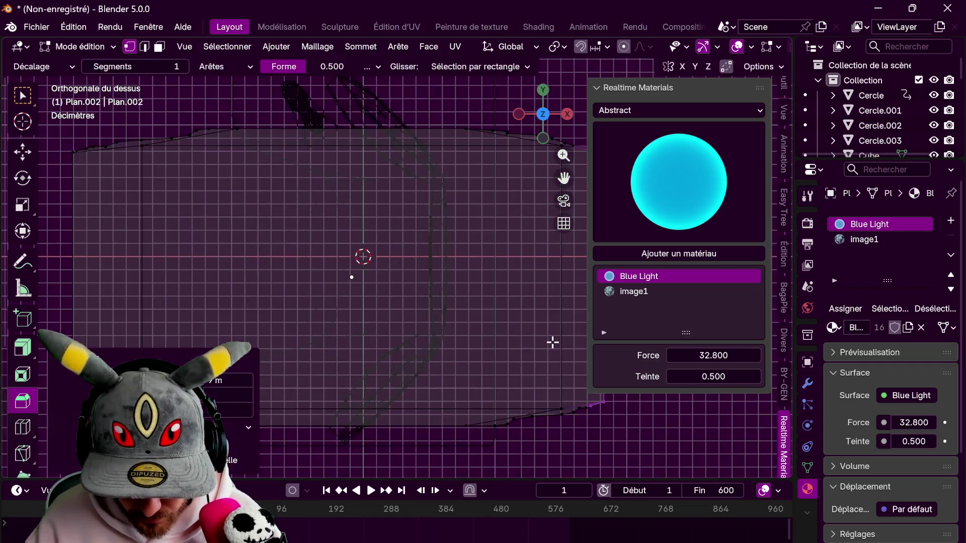
pyautogui.scroll(2, 396, 323)
pyautogui.moveTo(445, 132); pyautogui.dragTo(528, 425)
pyautogui.press('g')
pyautogui.press('x')
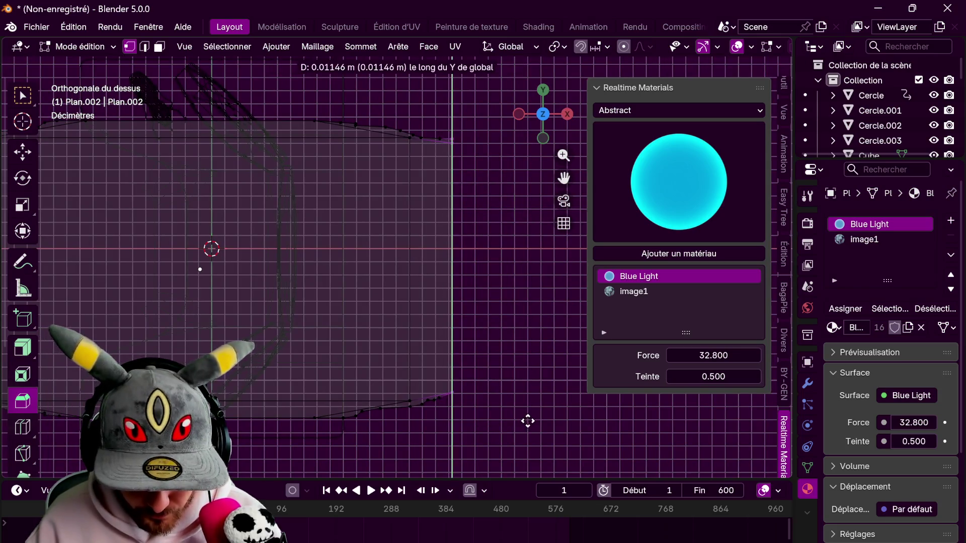
pyautogui.click(516, 416)
pyautogui.scroll(-2, 425, 363)
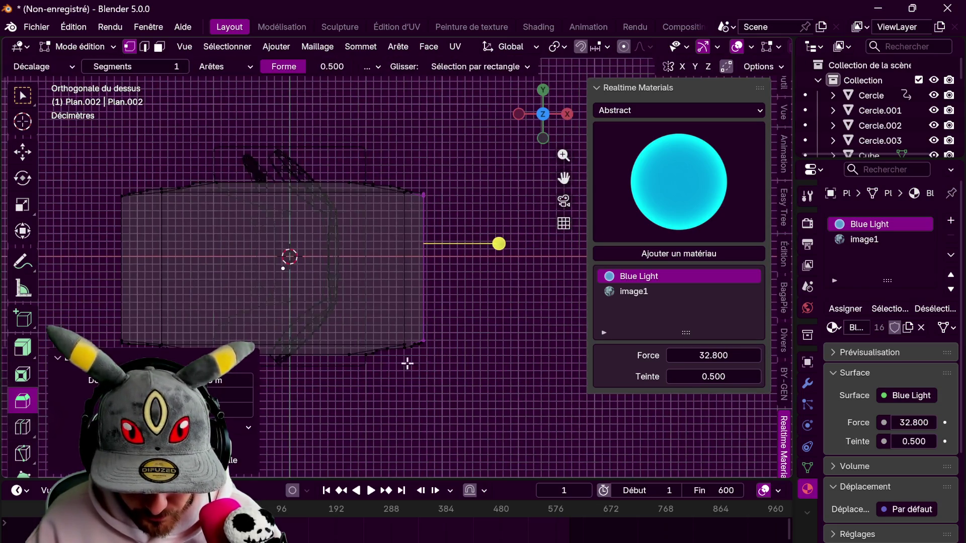
pyautogui.scroll(-1, 414, 337)
pyautogui.press('Tab')
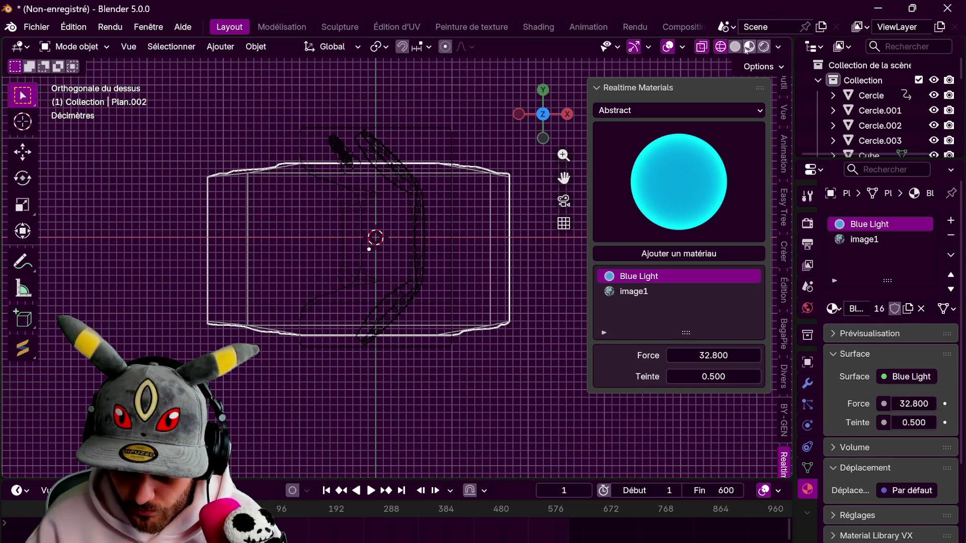
pyautogui.click(749, 47)
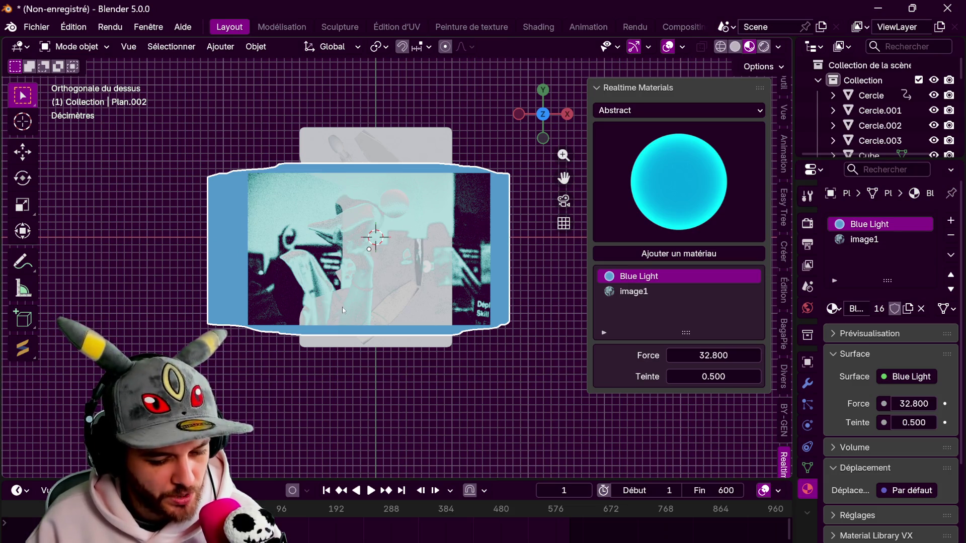
pyautogui.scroll(-2, 498, 322)
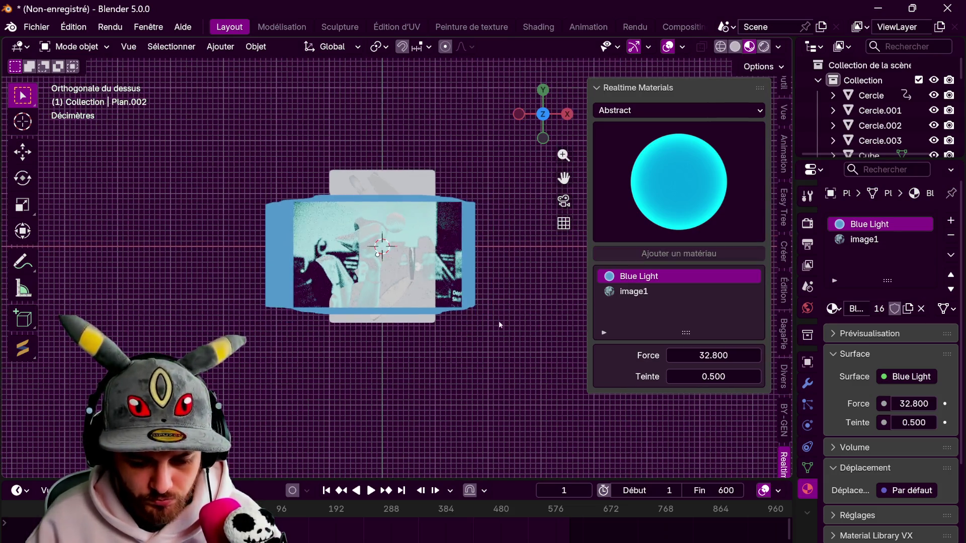
# View the photo plane in Rendered shading from a perspective angle and open its material browse list
pyautogui.moveTo(500, 319); pyautogui.dragTo(468, 210, button='middle')
pyautogui.moveTo(473, 306)
pyautogui.mouseDown(button='middle')
pyautogui.moveTo(415, 233)
pyautogui.moveTo(342, 431)
pyautogui.moveTo(295, 355)
pyautogui.mouseUp(button='middle')
pyautogui.hotkey('shift', 'z')
pyautogui.moveTo(233, 315); pyautogui.dragTo(408, 286, button='middle')
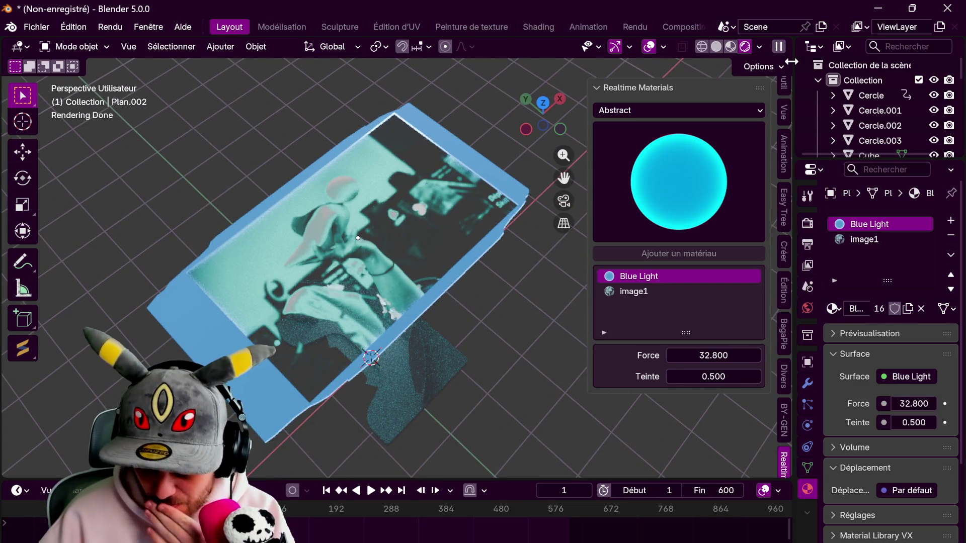
pyautogui.moveTo(399, 333); pyautogui.dragTo(282, 335, button='middle')
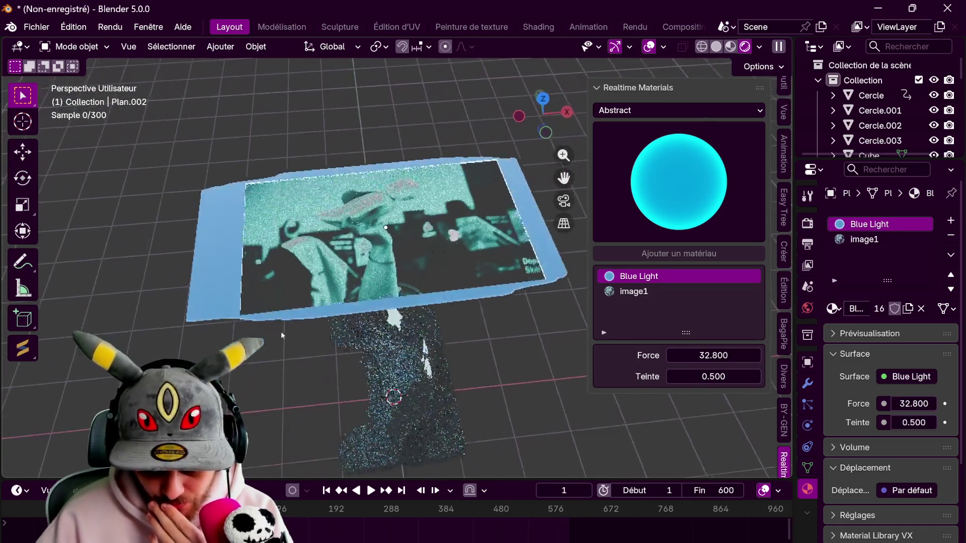
pyautogui.click(540, 246)
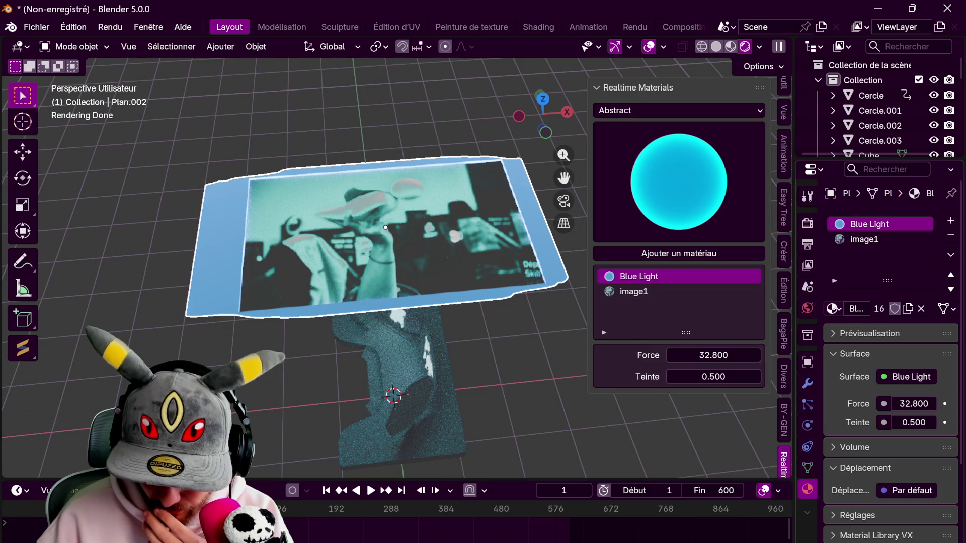
pyautogui.click(834, 308)
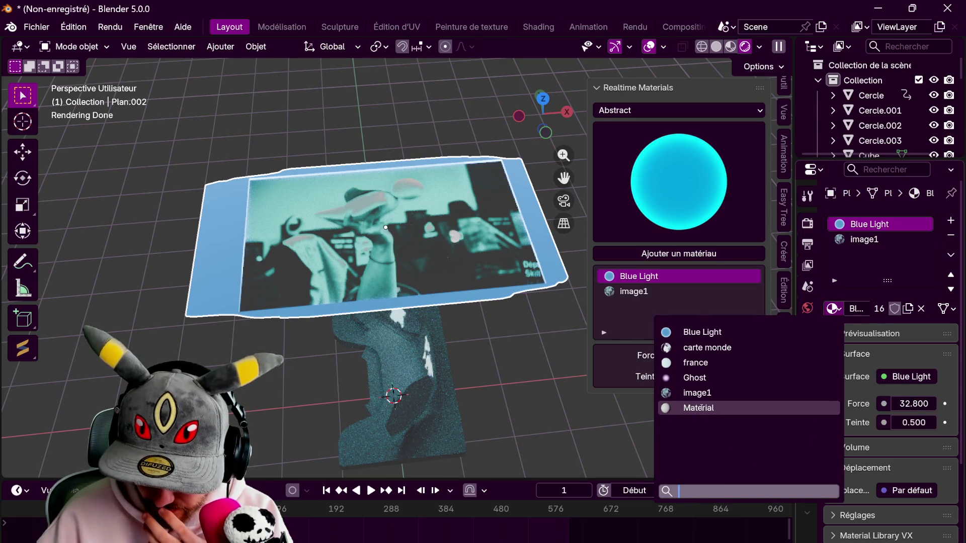
# Assign the plain Material to the slot, make its base colour cyan and lower its alpha
pyautogui.click(720, 408)
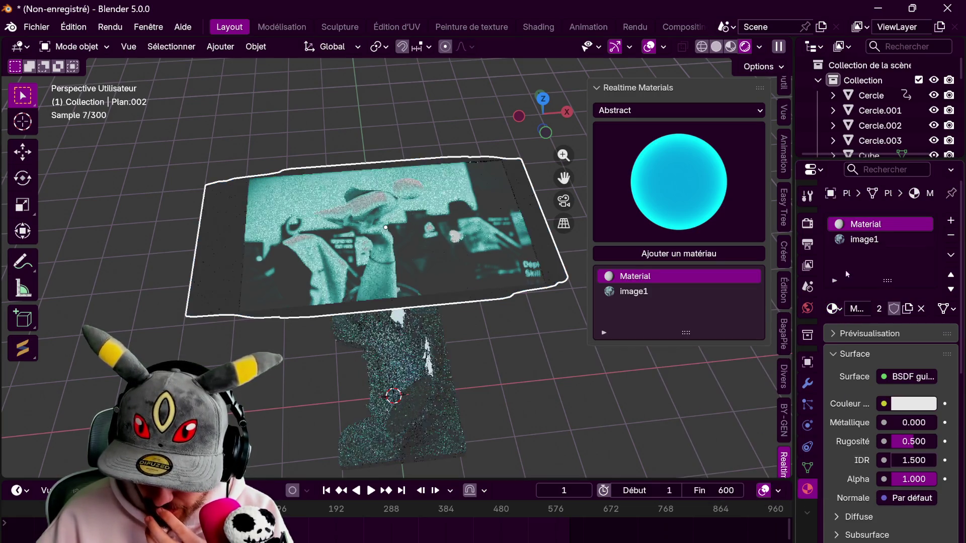
pyautogui.click(927, 406)
pyautogui.click(858, 141)
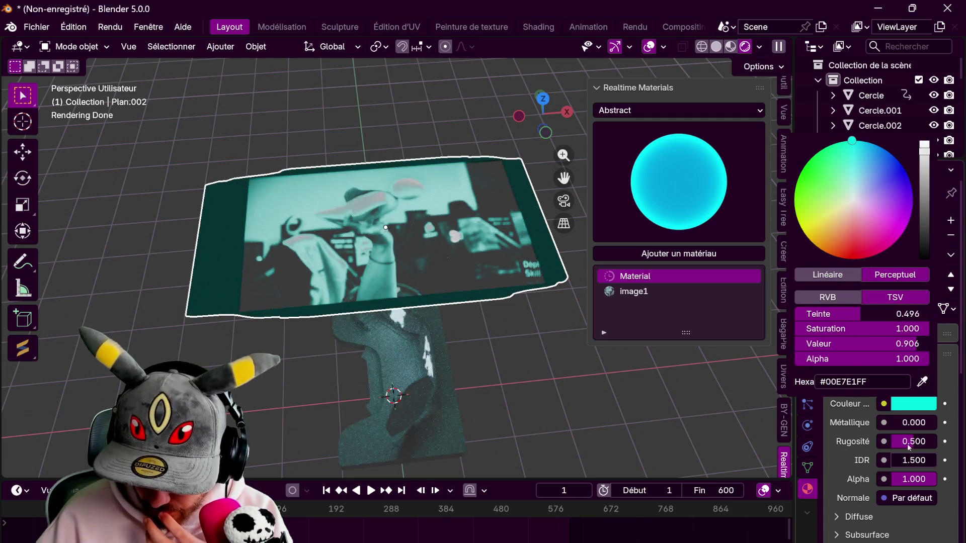
pyautogui.moveTo(919, 483)
pyautogui.mouseDown()
pyautogui.moveTo(898, 483)
pyautogui.moveTo(906, 479)
pyautogui.mouseUp()
# Set the border's emission to cyan #00F4FF at strength 8.3
pyautogui.scroll(-5, 864, 514)
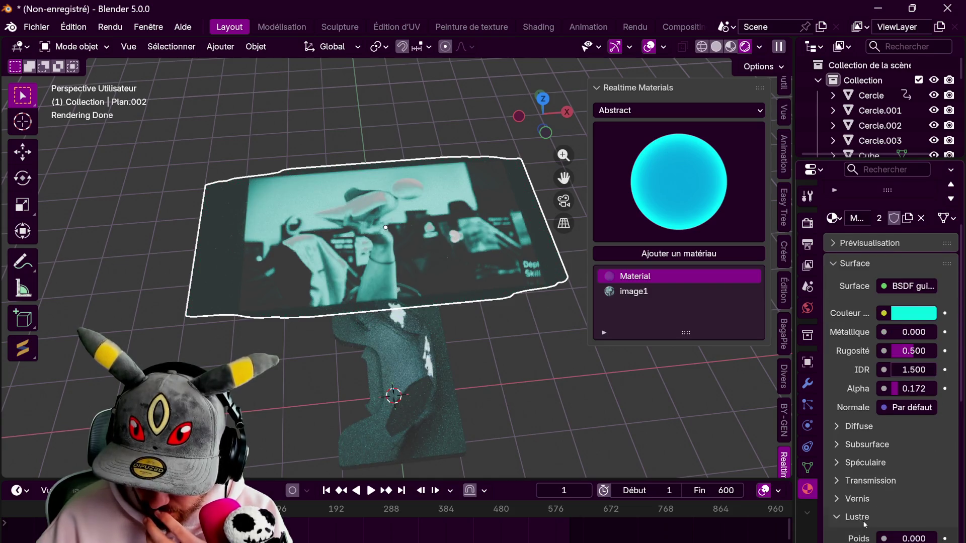
pyautogui.scroll(-6, 865, 525)
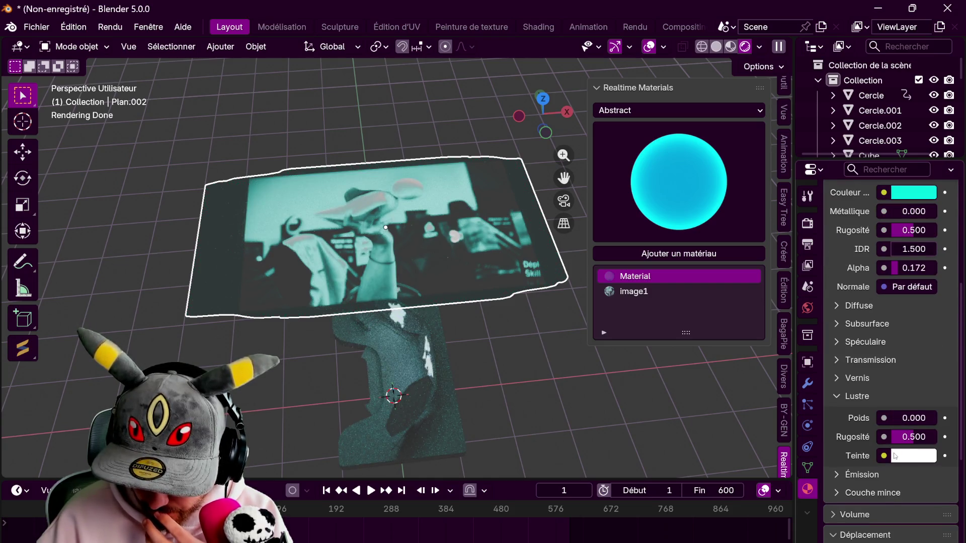
pyautogui.click(838, 396)
pyautogui.click(841, 414)
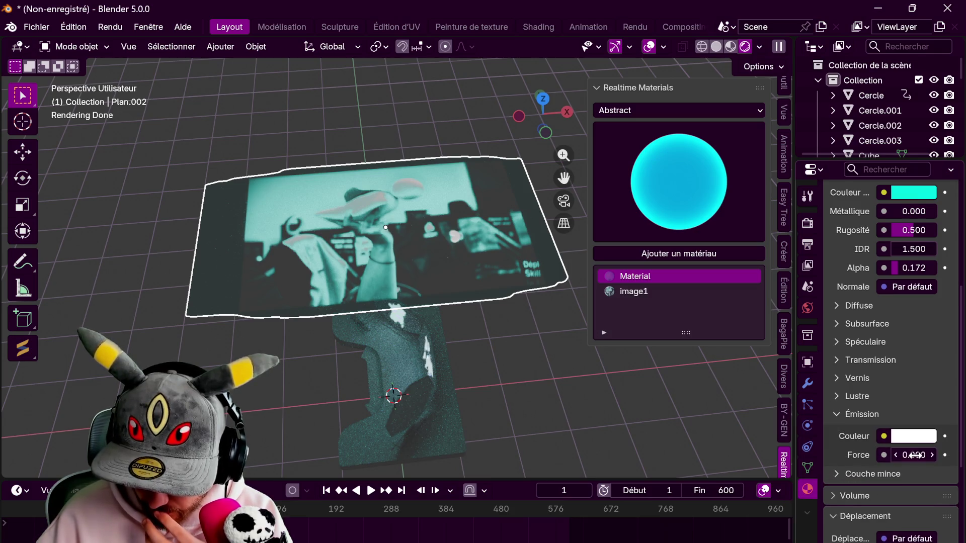
pyautogui.moveTo(914, 454); pyautogui.dragTo(905, 445)
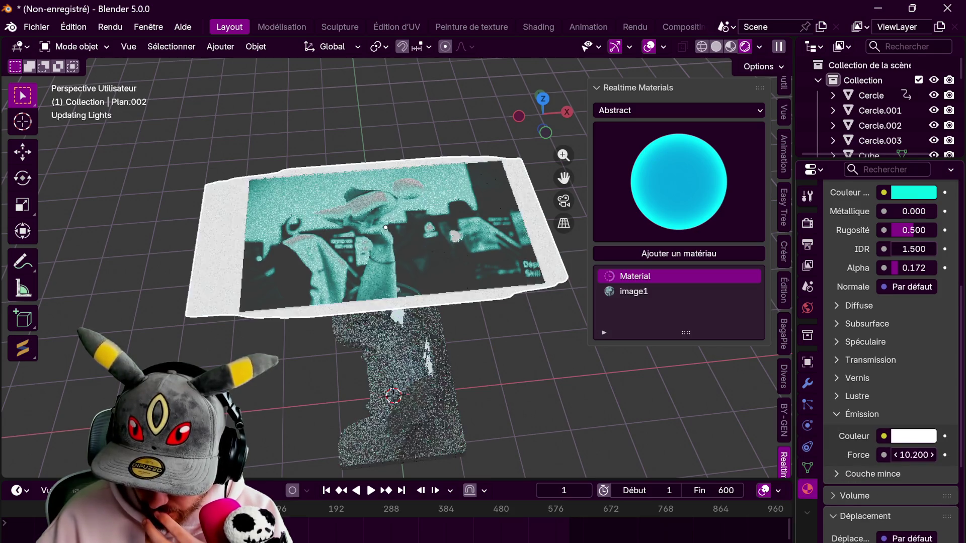
pyautogui.click(905, 441)
pyautogui.click(856, 172)
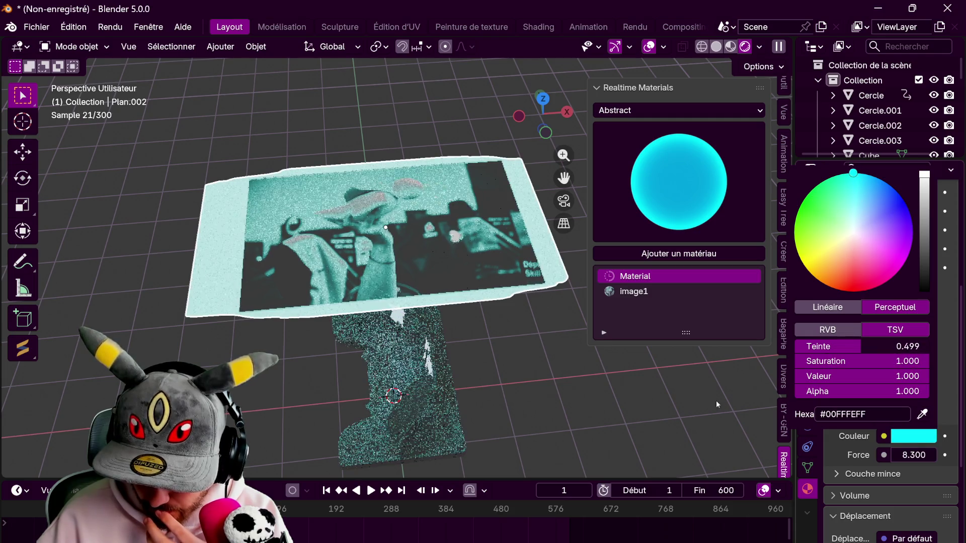
# Bring the material's alpha down to 0.033
pyautogui.scroll(5, 866, 354)
pyautogui.moveTo(905, 360); pyautogui.dragTo(886, 360)
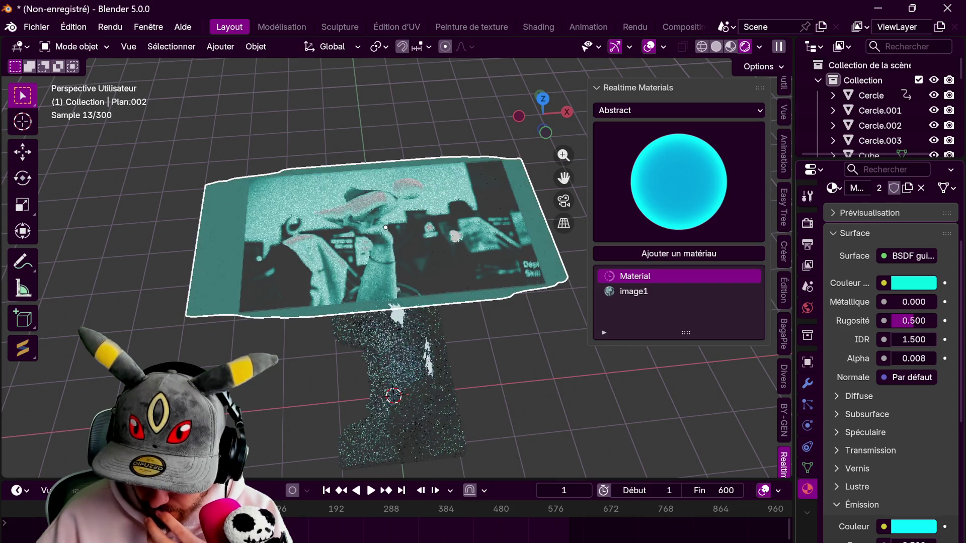
pyautogui.moveTo(913, 358); pyautogui.dragTo(919, 358)
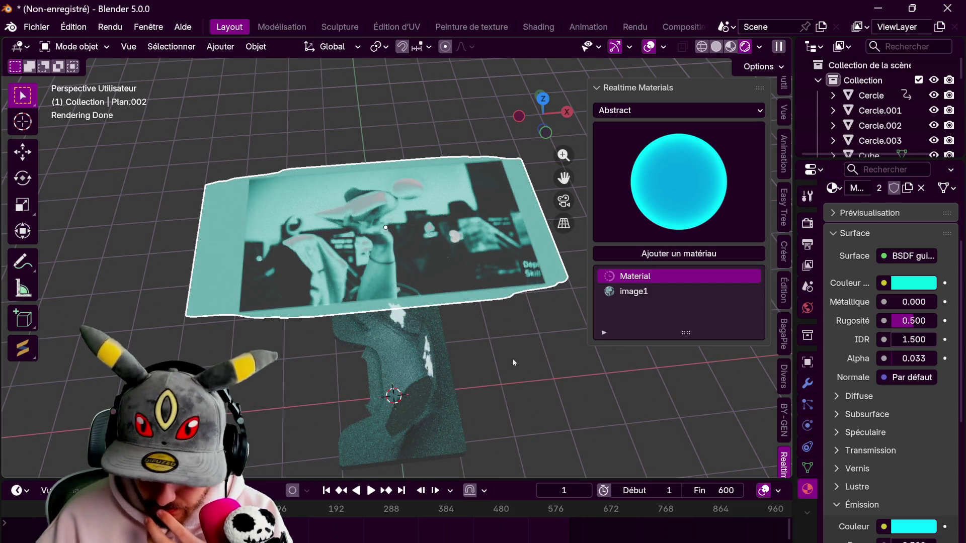
pyautogui.moveTo(512, 359); pyautogui.dragTo(503, 345, button='middle')
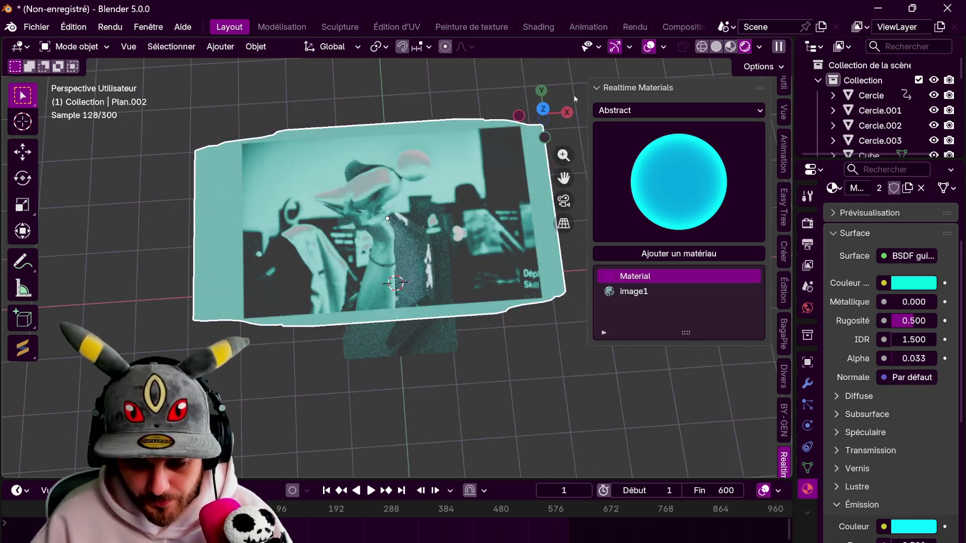
# In top ortho Edit Mode with wireframe shading, box-select the plane's left-edge vertices
pyautogui.press('KP_7')
pyautogui.press('Tab')
pyautogui.keyDown('shift'); pyautogui.moveTo(272, 277); pyautogui.dragTo(288, 249, button='middle'); pyautogui.keyUp('shift')
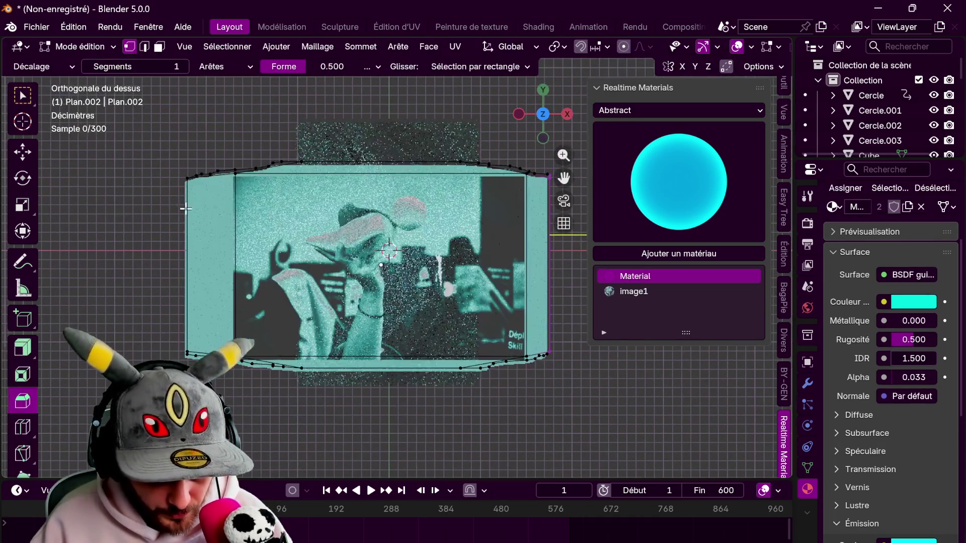
pyautogui.keyDown('alt'); pyautogui.click(185, 238); pyautogui.keyUp('alt')
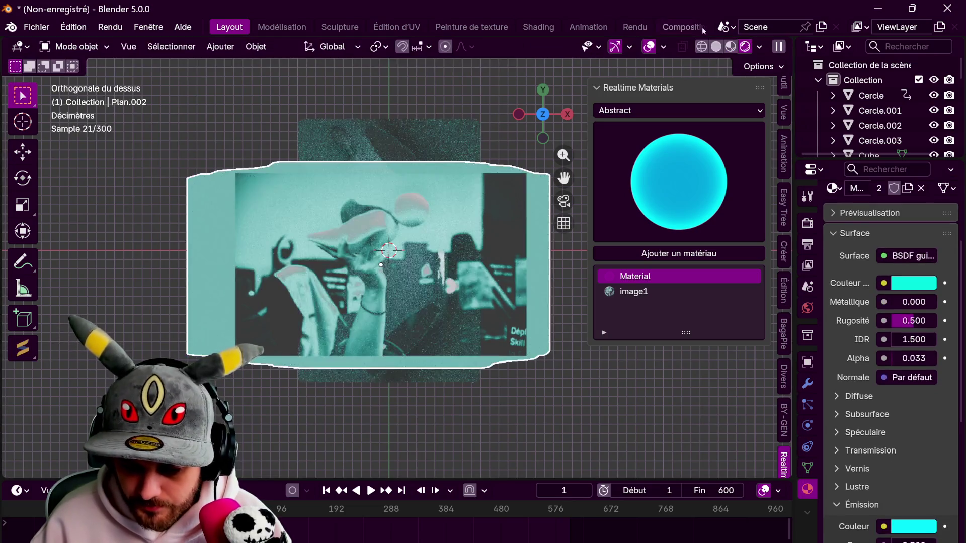
pyautogui.press('z')
pyautogui.press('z')
pyautogui.click(167, 183)
pyautogui.moveTo(156, 155); pyautogui.dragTo(228, 336)
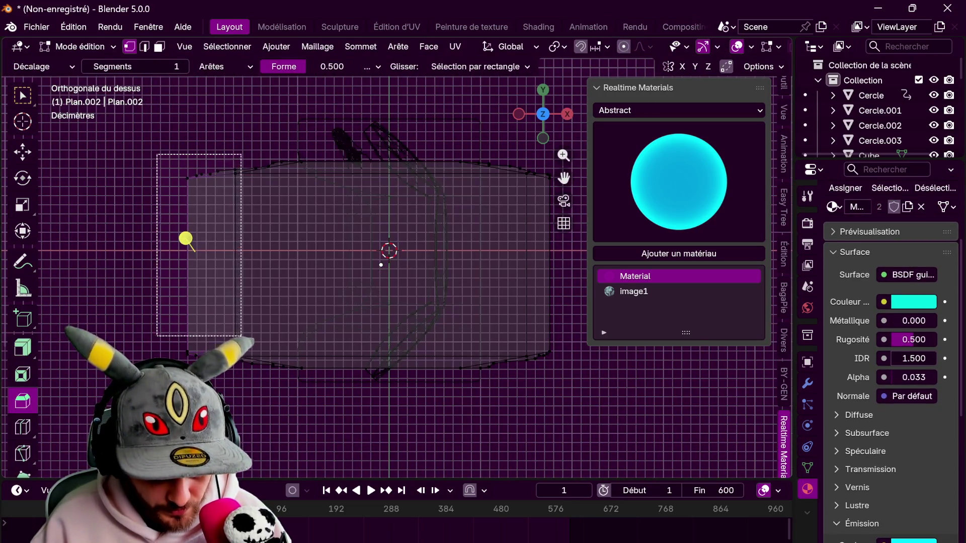
# Shift the left-edge vertices along X, then along Y, then along X again
pyautogui.press('g')
pyautogui.press('x')
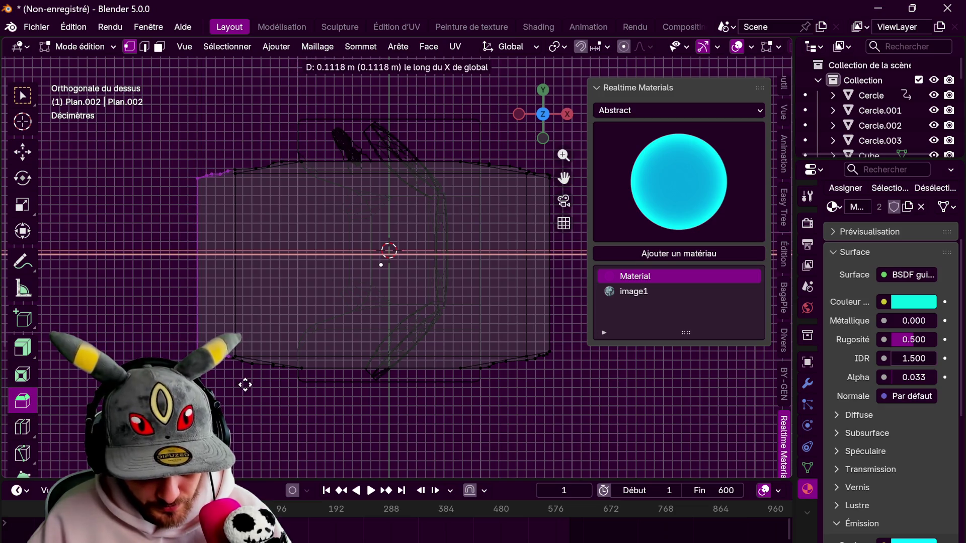
pyautogui.click(248, 389)
pyautogui.moveTo(149, 156); pyautogui.dragTo(223, 380)
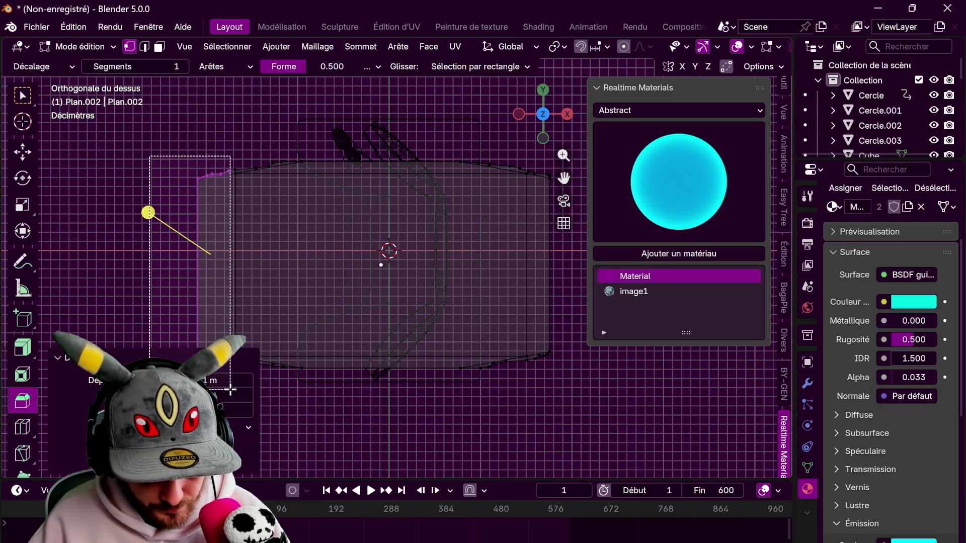
pyautogui.press('g')
pyautogui.press('y')
pyautogui.click(254, 380)
pyautogui.moveTo(108, 142); pyautogui.dragTo(226, 371)
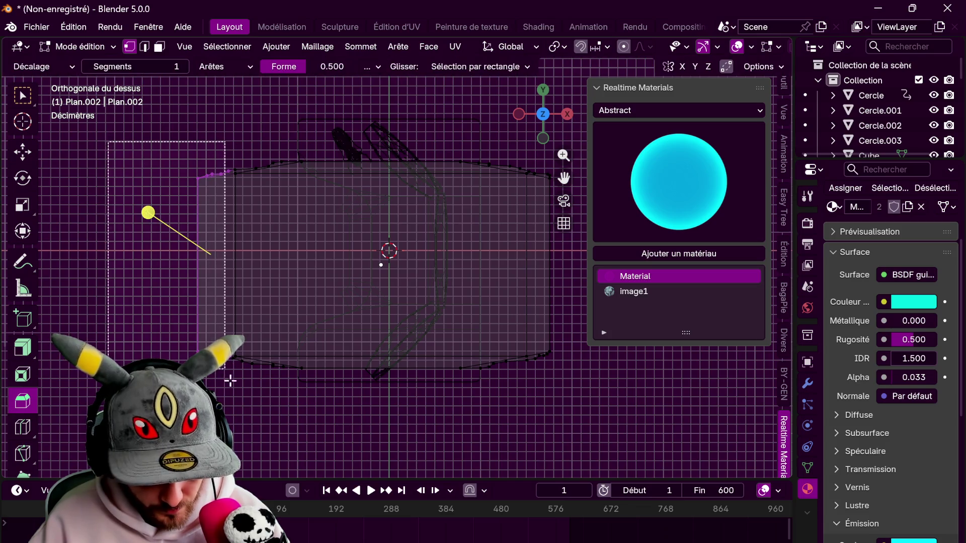
pyautogui.press('g')
pyautogui.press('x')
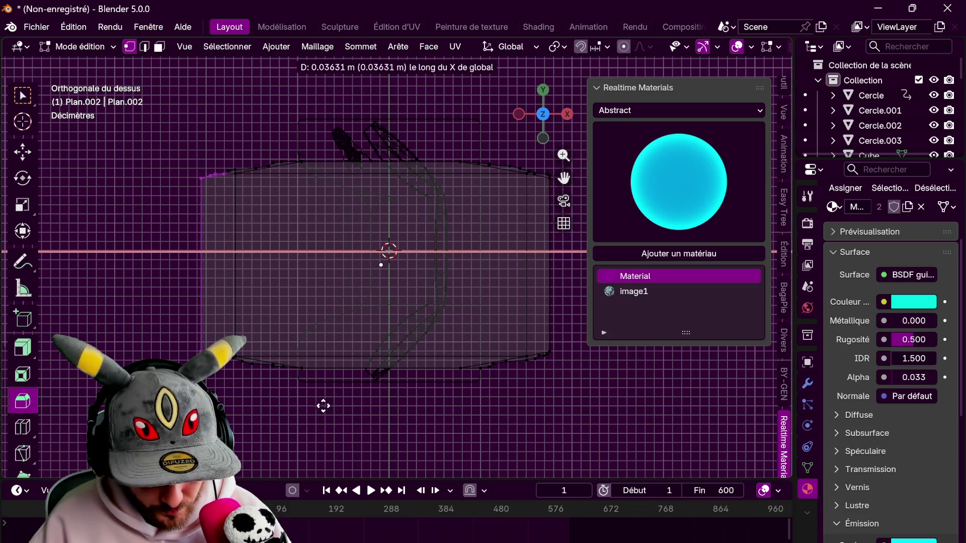
pyautogui.click(339, 409)
pyautogui.keyDown('shift'); pyautogui.moveTo(339, 409); pyautogui.dragTo(400, 349, button='middle'); pyautogui.keyUp('shift')
# Nudge three more left-edge vertex groups along X, then return to Object Mode
pyautogui.moveTo(217, 107); pyautogui.dragTo(282, 303)
pyautogui.press('g')
pyautogui.press('x')
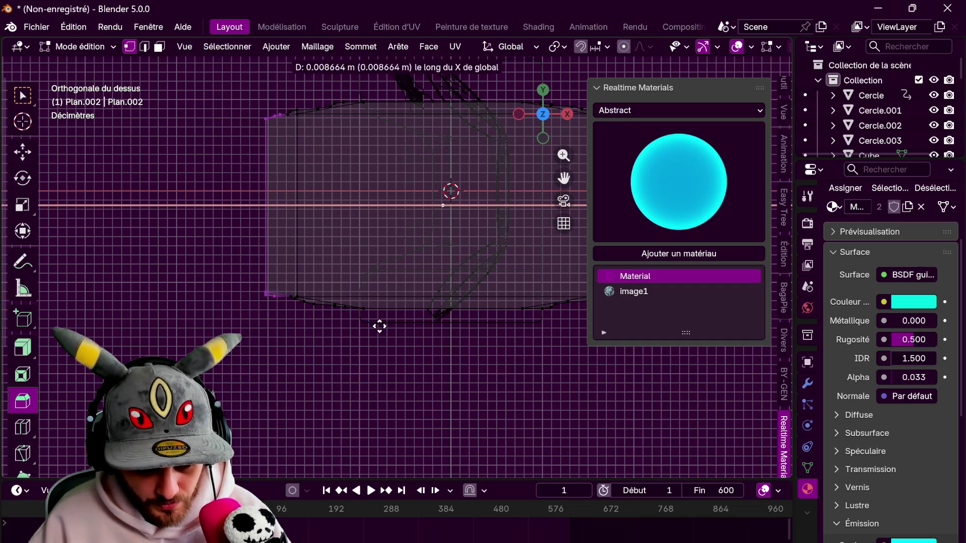
pyautogui.click(414, 338)
pyautogui.moveTo(206, 106); pyautogui.dragTo(281, 315)
pyautogui.press('g')
pyautogui.press('x')
pyautogui.click(302, 324)
pyautogui.moveTo(223, 106); pyautogui.dragTo(276, 315)
pyautogui.press('g')
pyautogui.press('x')
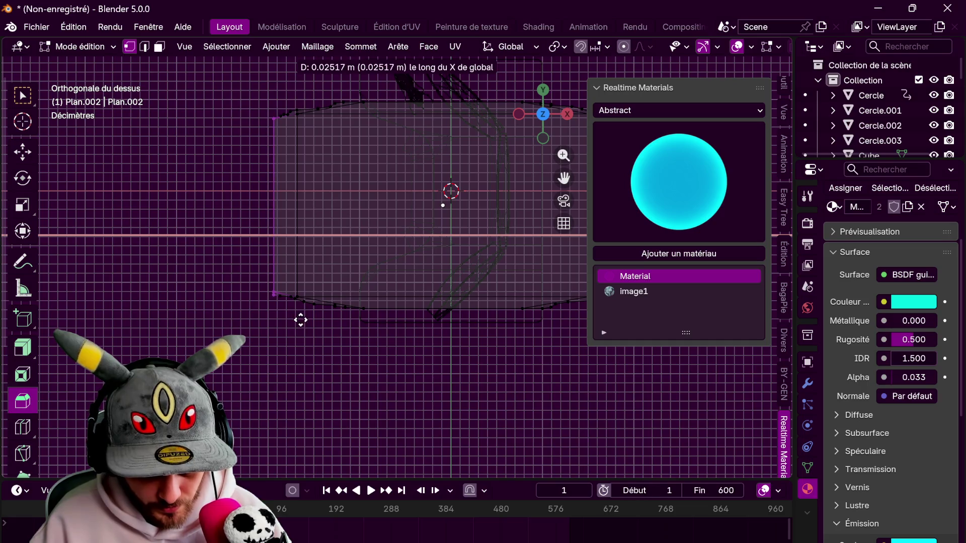
pyautogui.click(323, 323)
pyautogui.keyDown('shift'); pyautogui.moveTo(436, 274); pyautogui.dragTo(288, 277, button='middle'); pyautogui.keyUp('shift')
pyautogui.press('Tab')
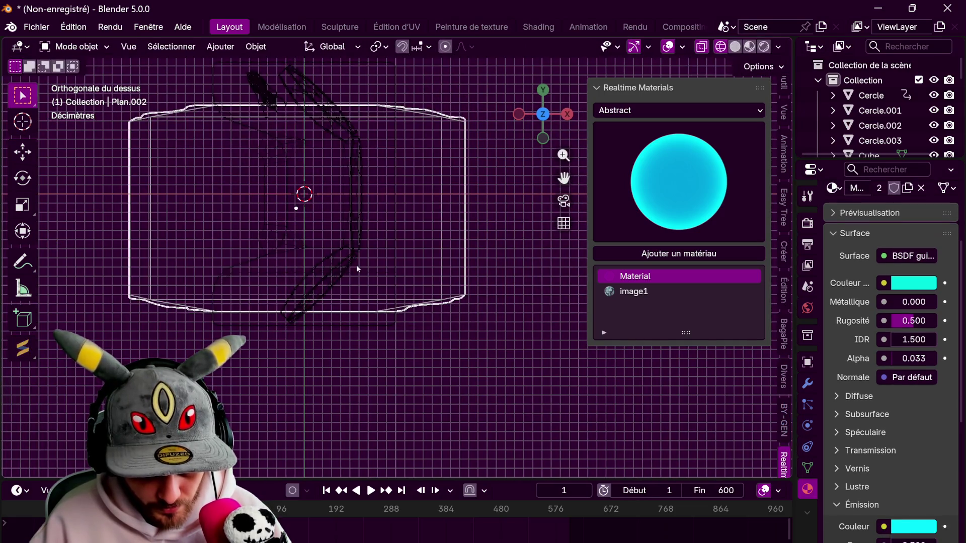
# Return to Material Preview and scale the photo plane down to about 0.30
pyautogui.click(750, 47)
pyautogui.moveTo(341, 119)
pyautogui.keyDown('shift'); pyautogui.mouseDown(button='middle')
pyautogui.moveTo(396, 173)
pyautogui.moveTo(399, 191)
pyautogui.mouseUp(button='middle'); pyautogui.keyUp('shift')
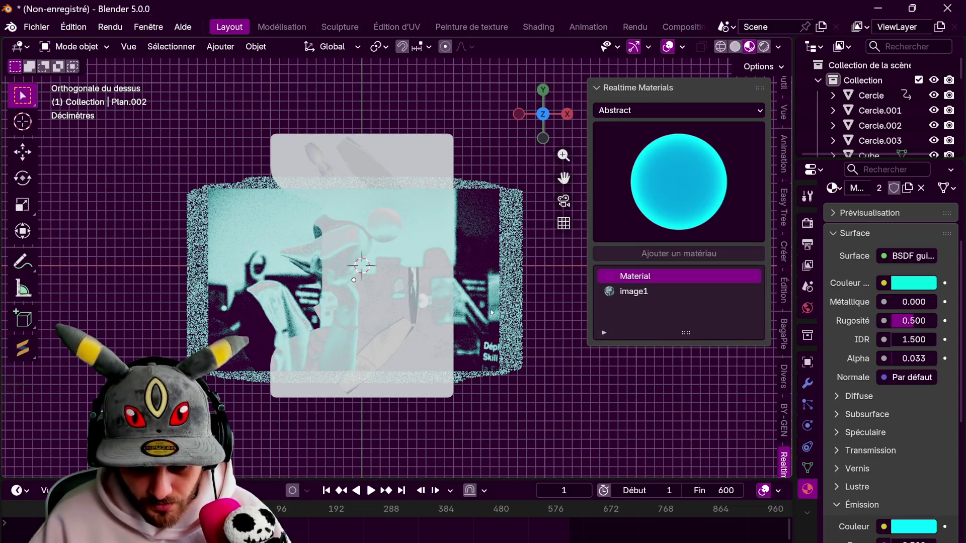
pyautogui.moveTo(511, 286); pyautogui.dragTo(463, 461, button='middle')
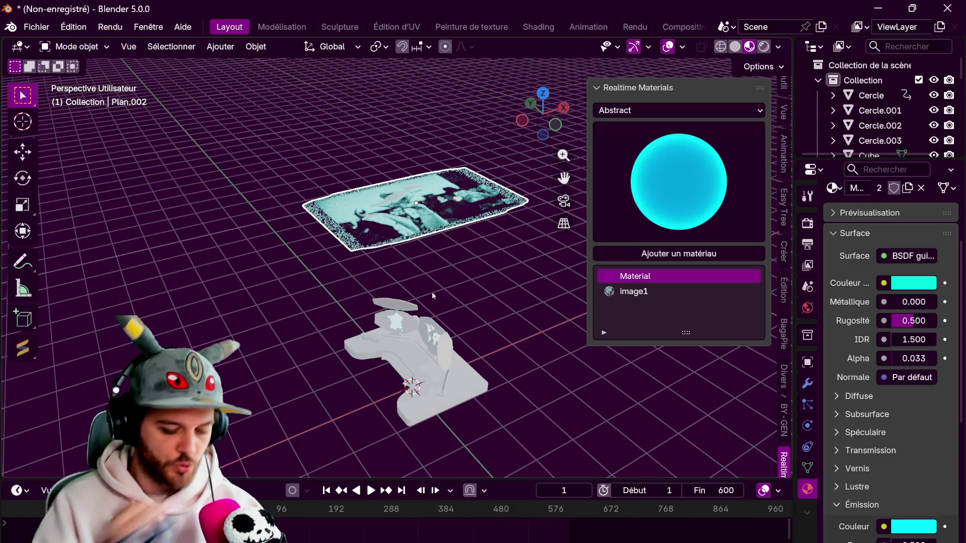
pyautogui.press('s')
pyautogui.click(439, 228)
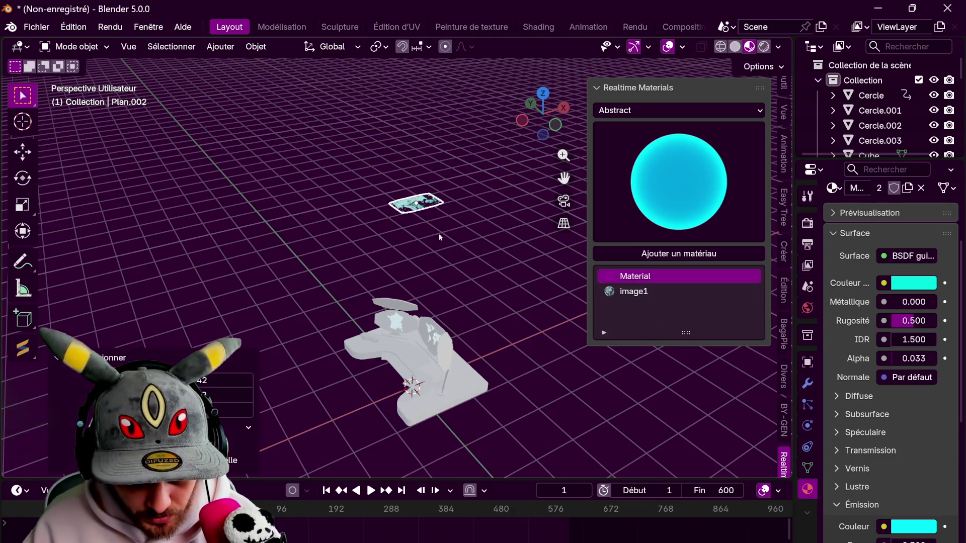
pyautogui.moveTo(440, 230); pyautogui.dragTo(476, 179, button='middle')
# Lower the plane along Z onto the desk, then raise it slightly above
pyautogui.press('g')
pyautogui.press('z')
pyautogui.click(481, 371)
pyautogui.press('g')
pyautogui.press('z')
pyautogui.click(482, 352)
pyautogui.moveTo(482, 352)
pyautogui.mouseDown(button='middle')
pyautogui.moveTo(486, 262)
pyautogui.moveTo(453, 267)
pyautogui.mouseUp(button='middle')
# Slide the plane along Y over the desk and drop it along Z to rest there
pyautogui.press('KP_7')
pyautogui.scroll(2, 349, 292)
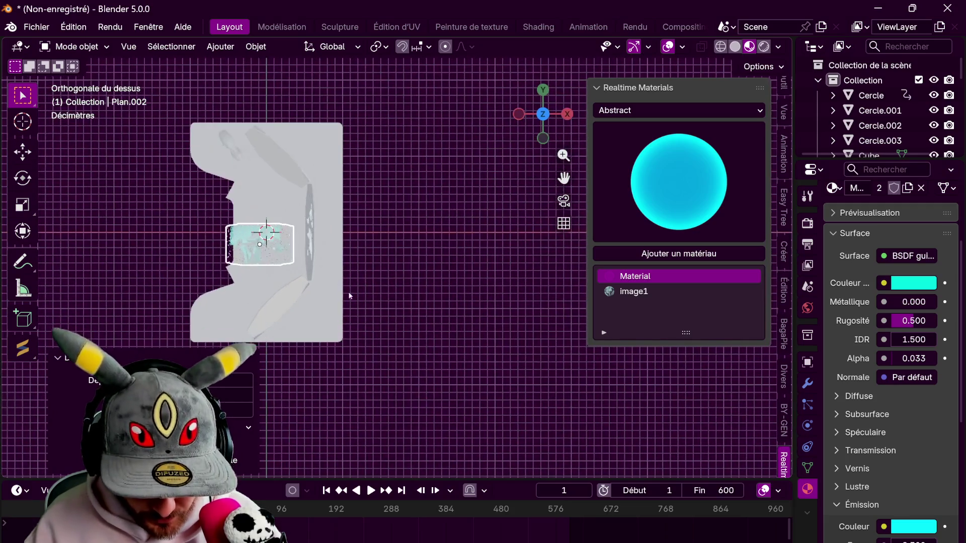
pyautogui.press('g')
pyautogui.press('y')
pyautogui.click(392, 292)
pyautogui.moveTo(414, 294)
pyautogui.mouseDown(button='middle')
pyautogui.moveTo(454, 204)
pyautogui.moveTo(473, 237)
pyautogui.mouseUp(button='middle')
pyautogui.press('g')
pyautogui.press('z')
pyautogui.click(478, 294)
# Resize the plane and shift it along X into place on the desk
pyautogui.press('s')
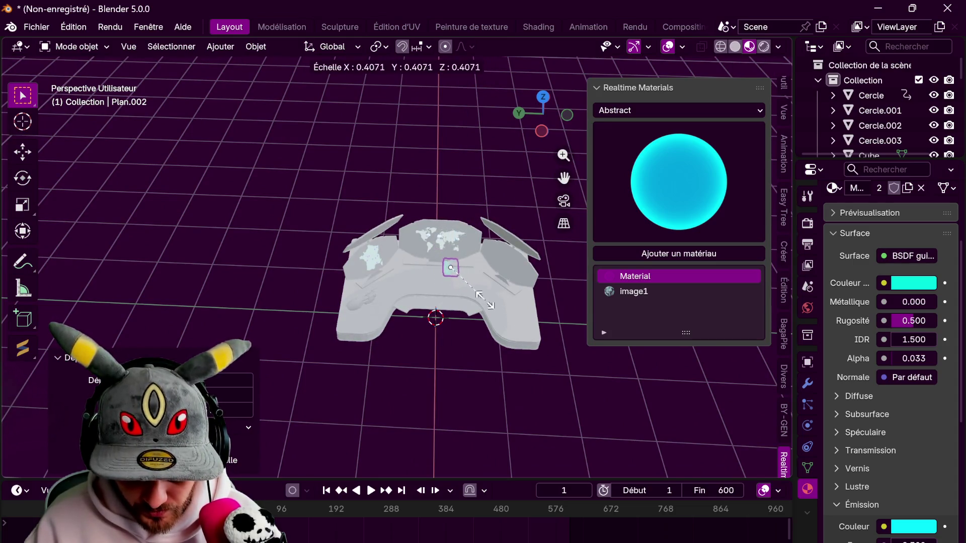
pyautogui.click(486, 302)
pyautogui.scroll(5, 453, 226)
pyautogui.press('g')
pyautogui.press('x')
pyautogui.click(476, 301)
pyautogui.moveTo(476, 301)
pyautogui.mouseDown(button='middle')
pyautogui.moveTo(500, 387)
pyautogui.moveTo(391, 289)
pyautogui.mouseUp(button='middle')
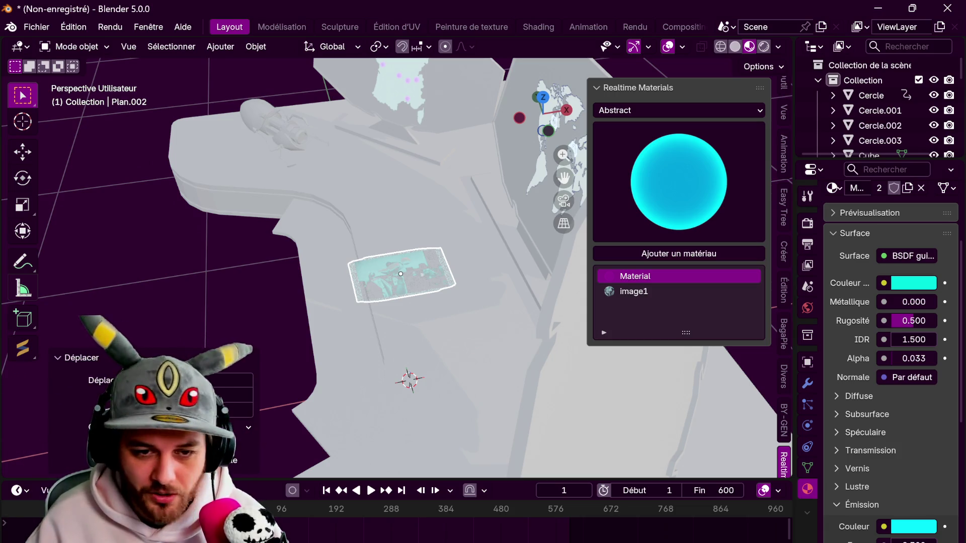
pyautogui.scroll(-5, 521, 237)
pyautogui.moveTo(464, 286); pyautogui.dragTo(444, 259, button='middle')
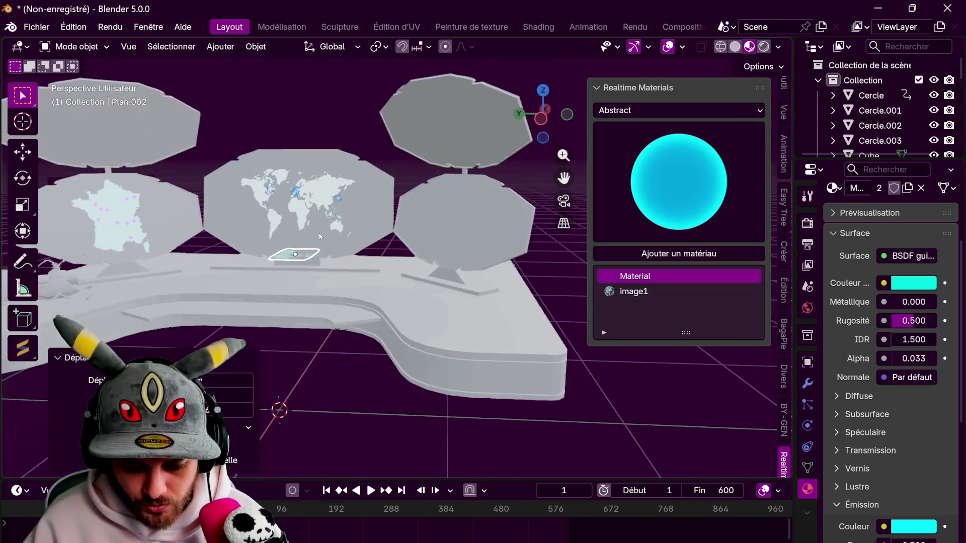
# Enlarge the plane about 1.46 times in front of the world-map screen
pyautogui.press('s')
pyautogui.click(407, 293)
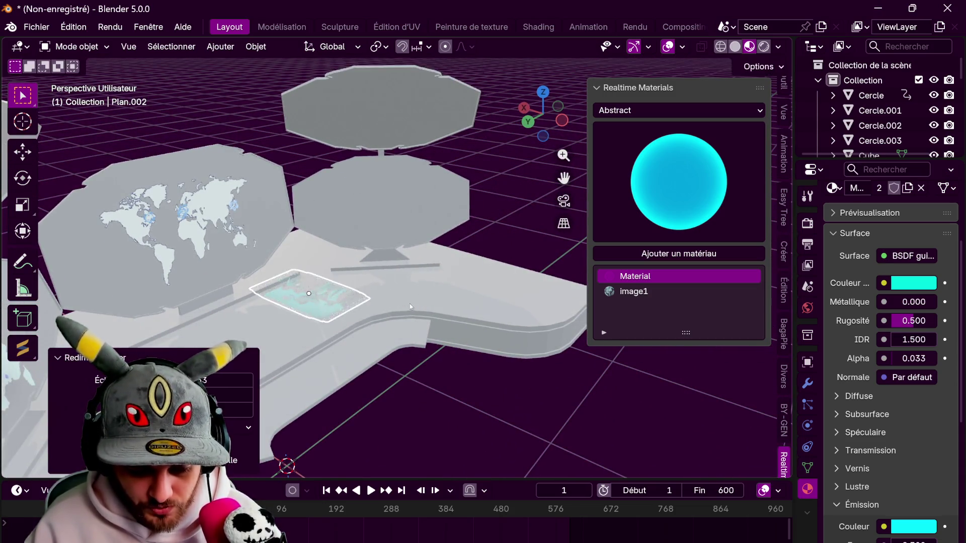
pyautogui.moveTo(407, 292); pyautogui.dragTo(237, 328, button='middle')
pyautogui.scroll(4, 240, 193)
pyautogui.press('KP_7')
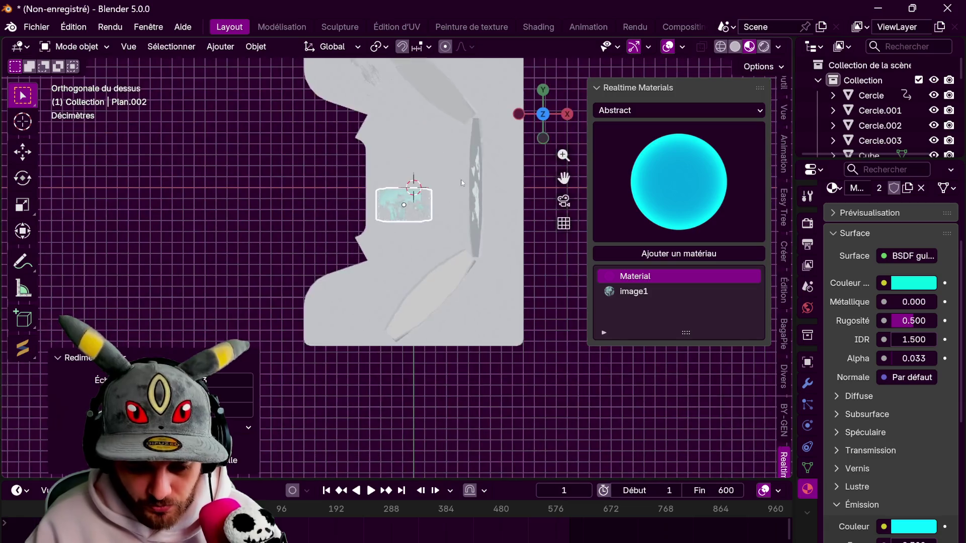
# Duplicate the photo plane along X to form a row of two
pyautogui.hotkey('shift', 'd')
pyautogui.press('x')
pyautogui.click(449, 250)
pyautogui.keyDown('shift'); pyautogui.moveTo(435, 224); pyautogui.dragTo(337, 265, button='middle'); pyautogui.keyUp('shift')
pyautogui.hotkey('shift', 'd')
pyautogui.press('x')
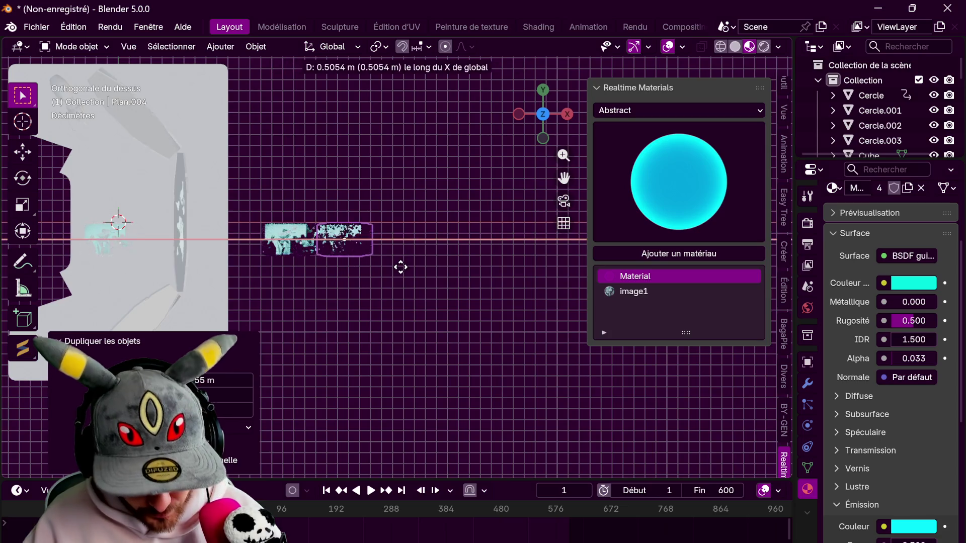
pyautogui.click(400, 270)
# Copy the pair twice along Y into three rows, then show image1's material settings
pyautogui.moveTo(337, 269); pyautogui.dragTo(339, 269)
pyautogui.hotkey('shift', 'd')
pyautogui.press('y')
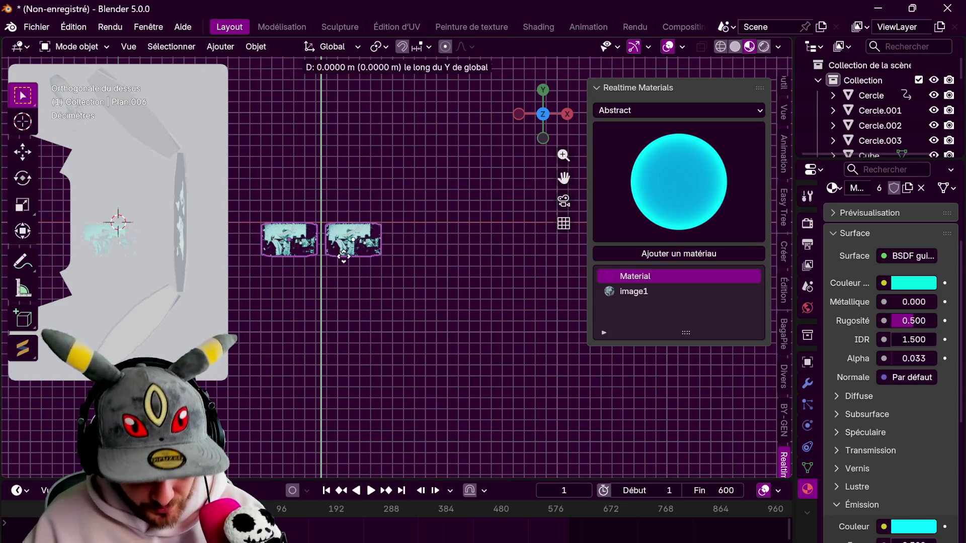
pyautogui.click(356, 228)
pyautogui.hotkey('shift', 'd')
pyautogui.press('y')
pyautogui.click(356, 185)
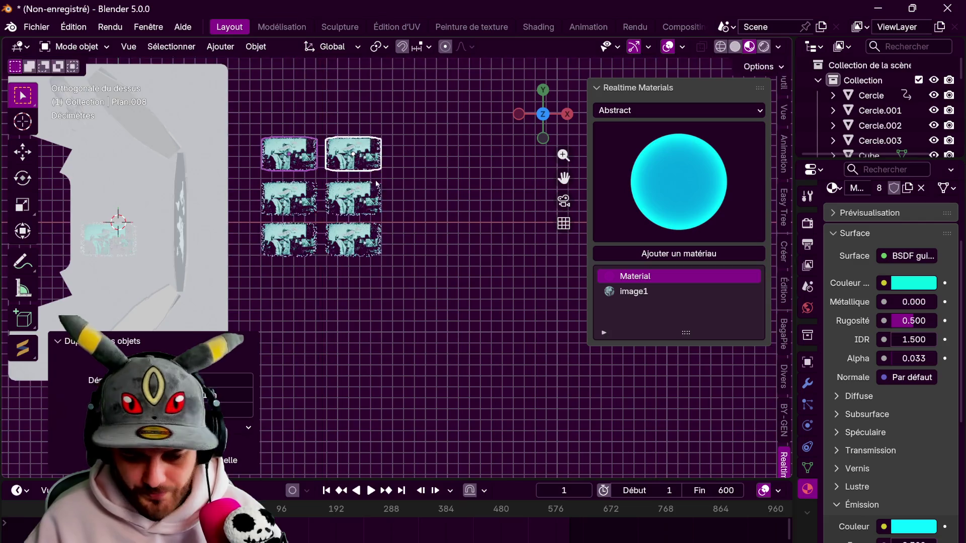
pyautogui.keyDown('shift'); pyautogui.moveTo(356, 185); pyautogui.dragTo(375, 236, button='middle'); pyautogui.keyUp('shift')
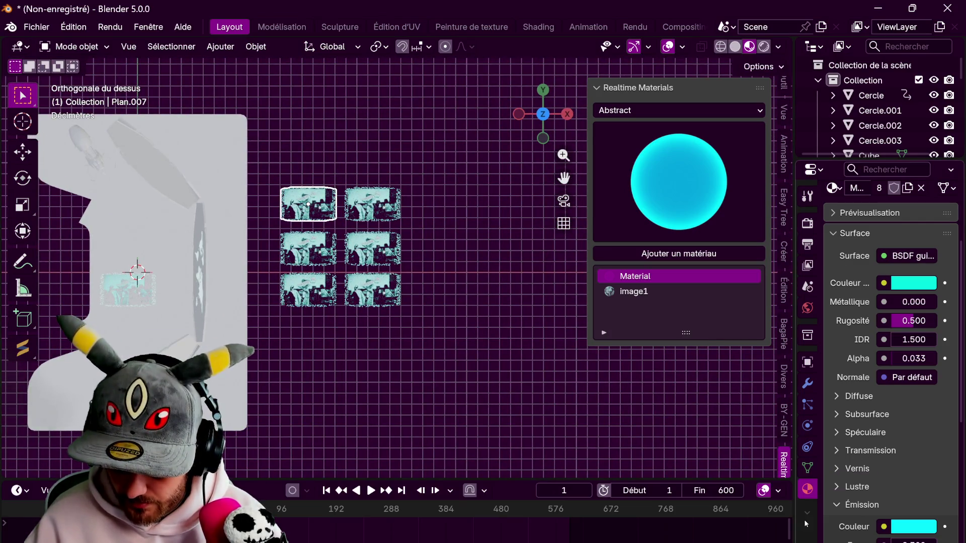
pyautogui.scroll(5, 833, 312)
pyautogui.click(868, 240)
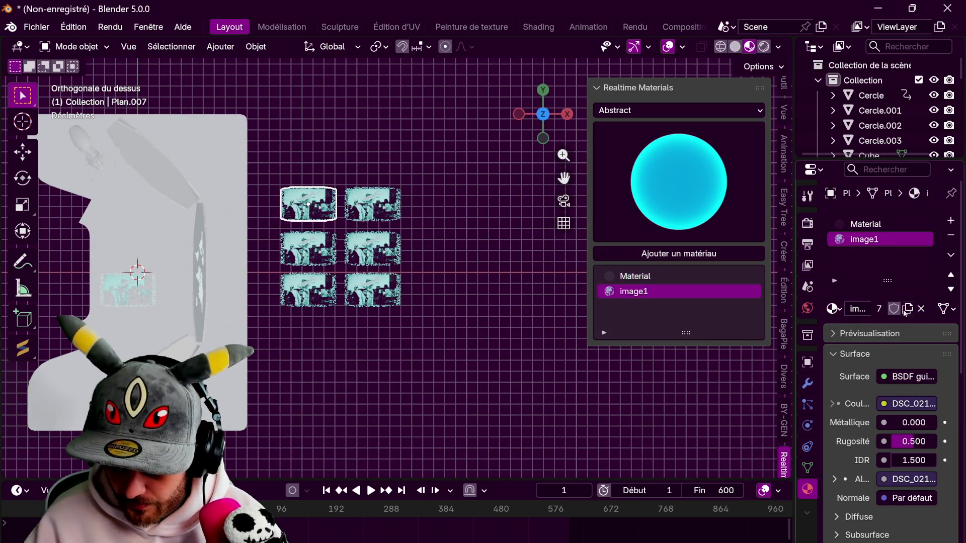
# Make Plan.007's material a single-user copy named image2 and split the 3D view in two
pyautogui.moveTo(789, 257); pyautogui.dragTo(711, 256)
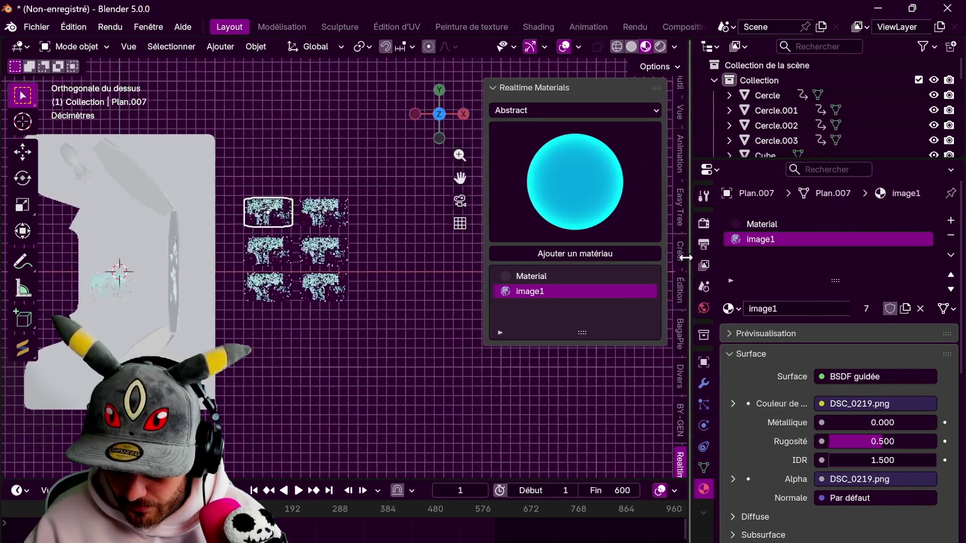
pyautogui.click(869, 309)
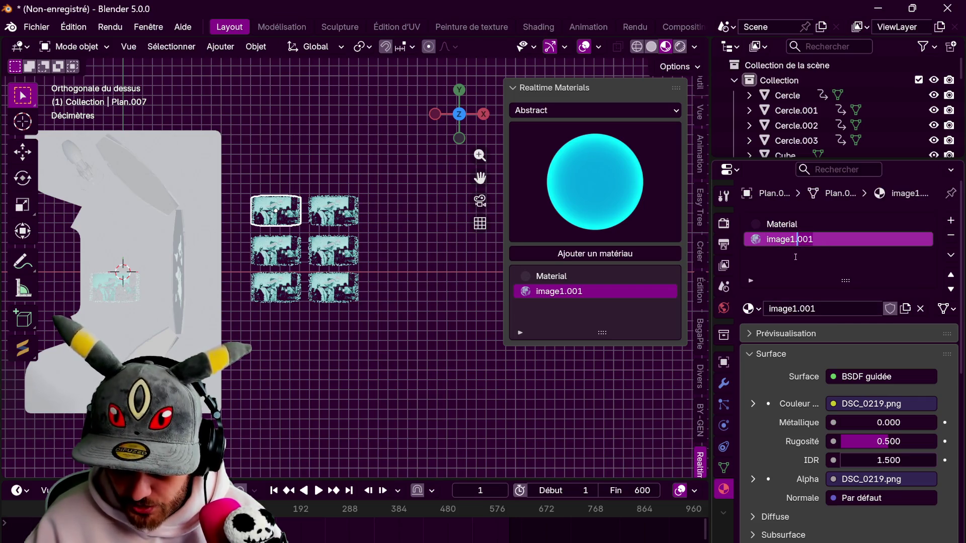
pyautogui.press('Return')
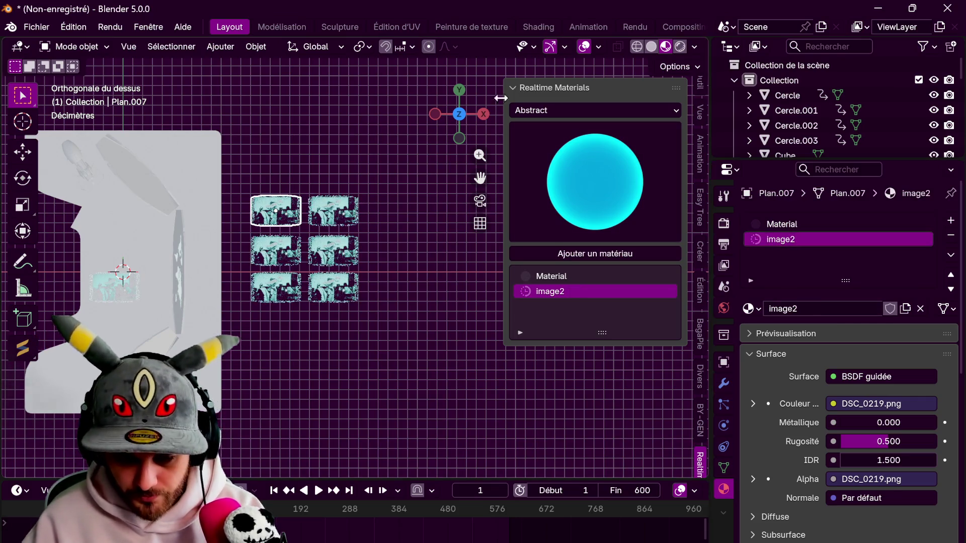
pyautogui.moveTo(702, 43); pyautogui.dragTo(358, 45)
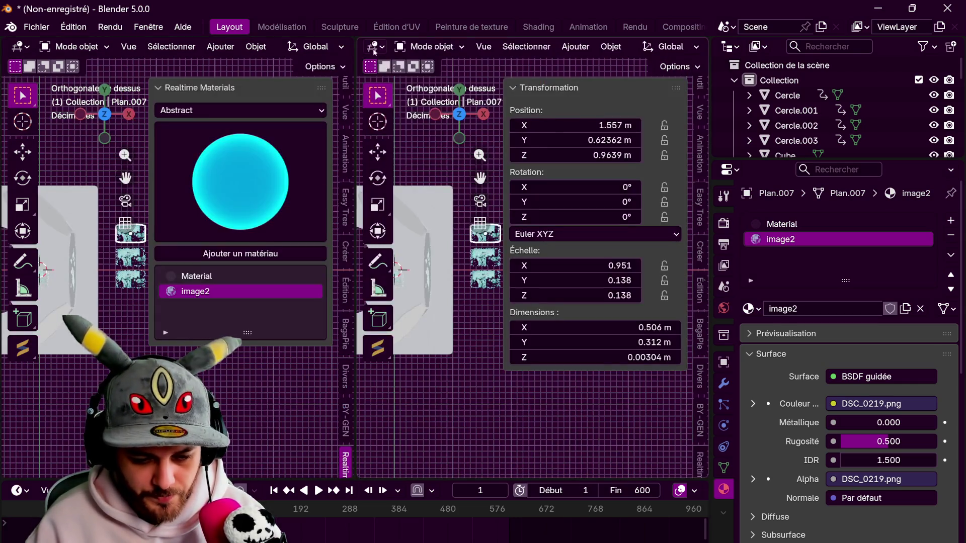
pyautogui.click(375, 46)
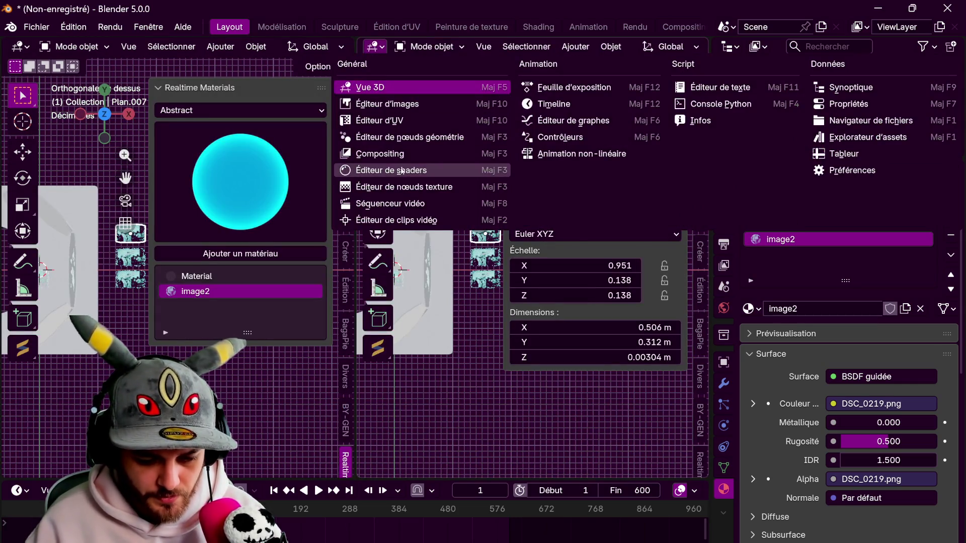
# Load the photo 20231028-IMG_0497.png into the Image Texture node in the shader editor
pyautogui.click(397, 170)
pyautogui.click(444, 174)
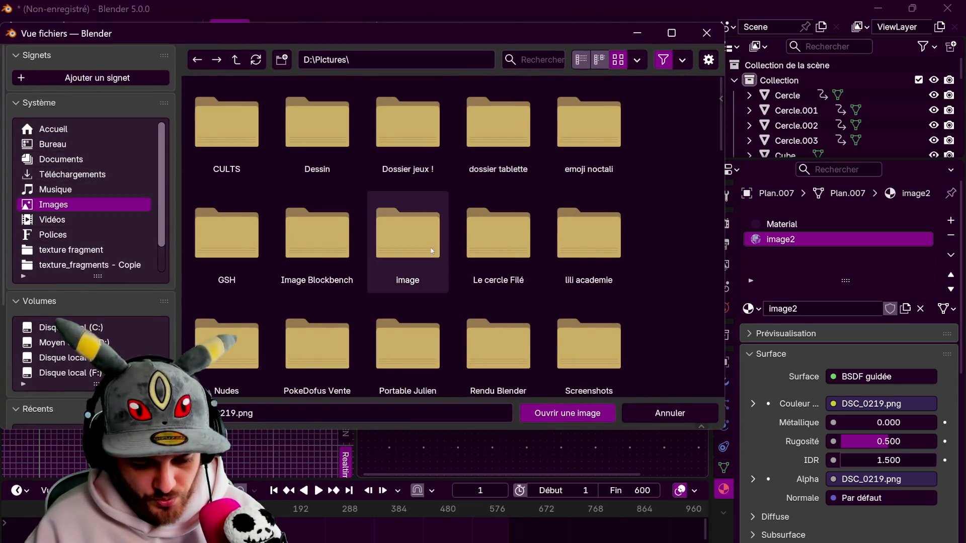
pyautogui.scroll(-2, 408, 237)
pyautogui.click(407, 327)
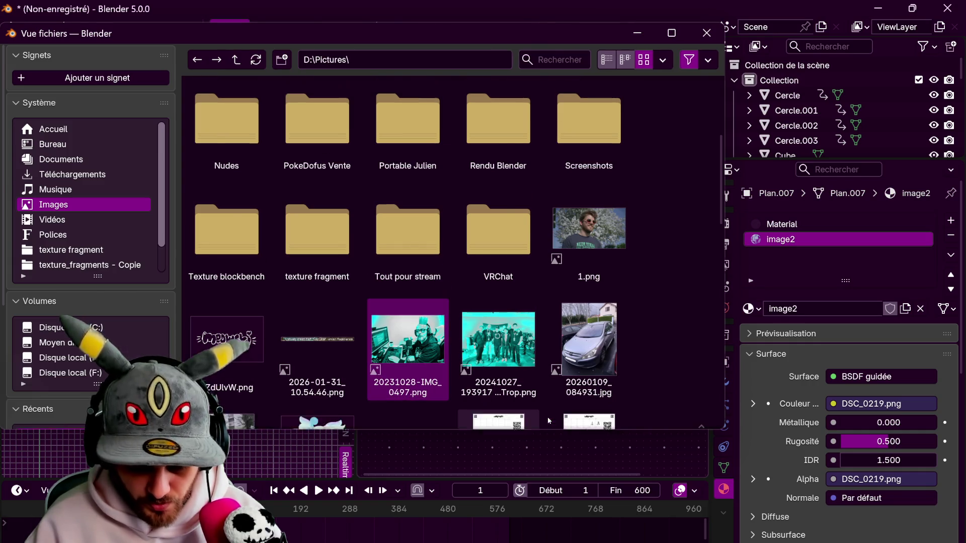
pyautogui.click(568, 413)
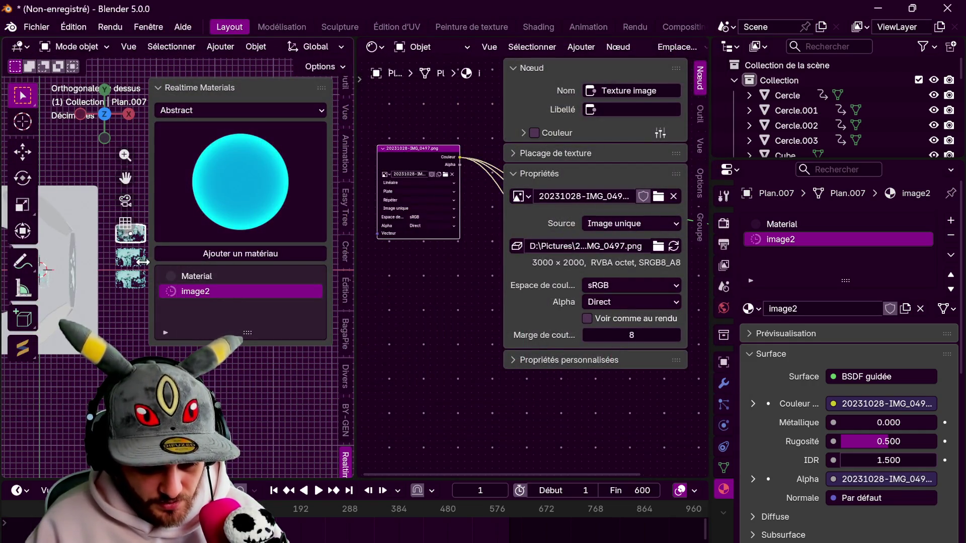
# Give the second grid plane its own material image3 showing the cyan group photo
pyautogui.moveTo(146, 177); pyautogui.dragTo(227, 265)
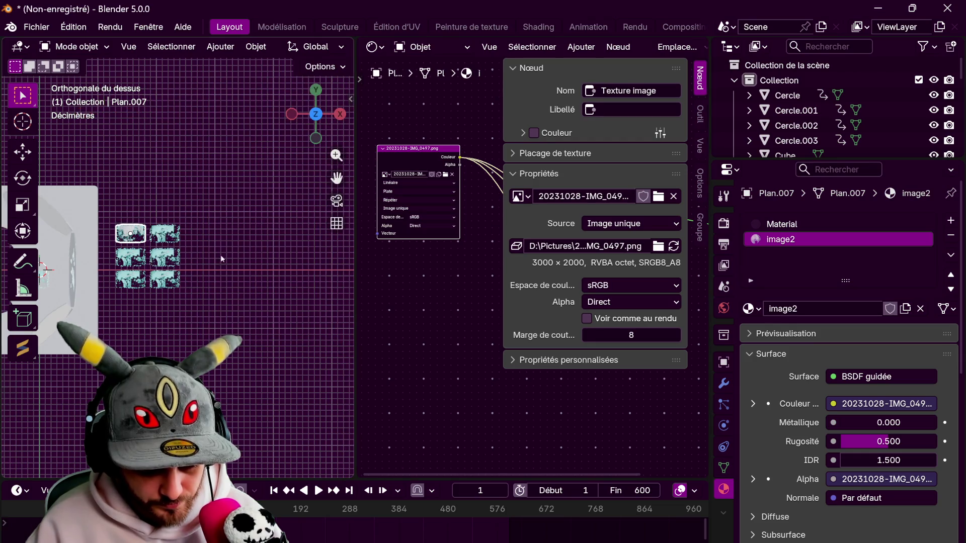
pyautogui.click(167, 234)
pyautogui.click(870, 309)
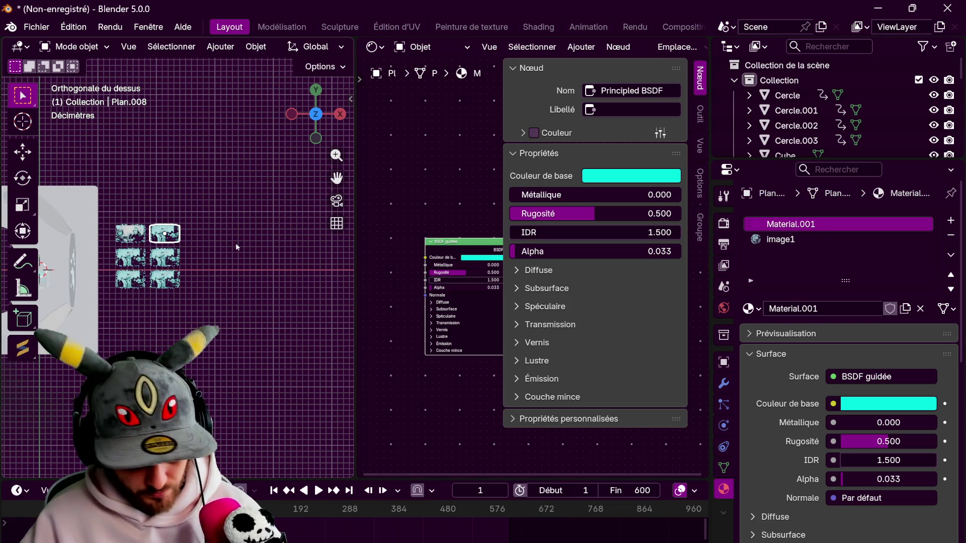
pyautogui.hotkey('ctrl', 'z')
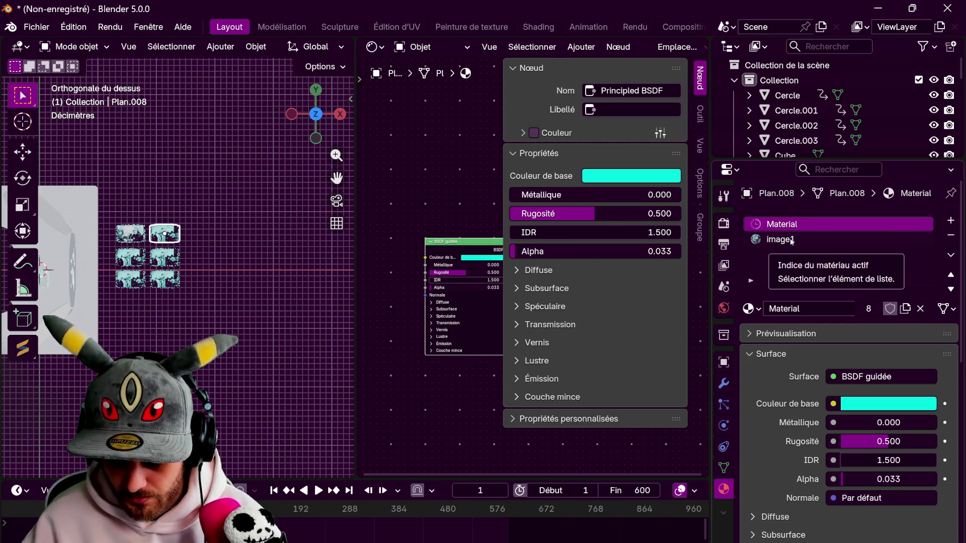
pyautogui.click(791, 241)
pyautogui.click(869, 309)
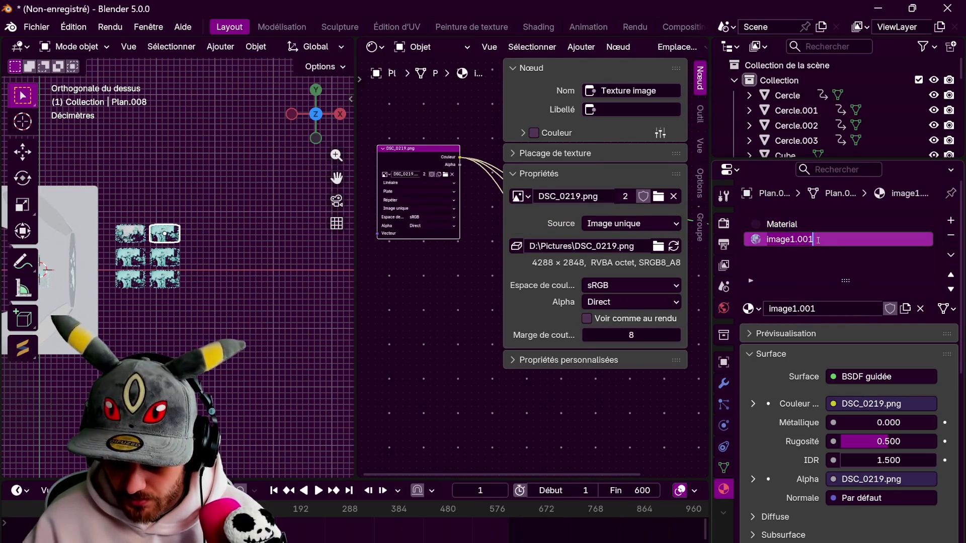
pyautogui.write('image3')
pyautogui.press('Return')
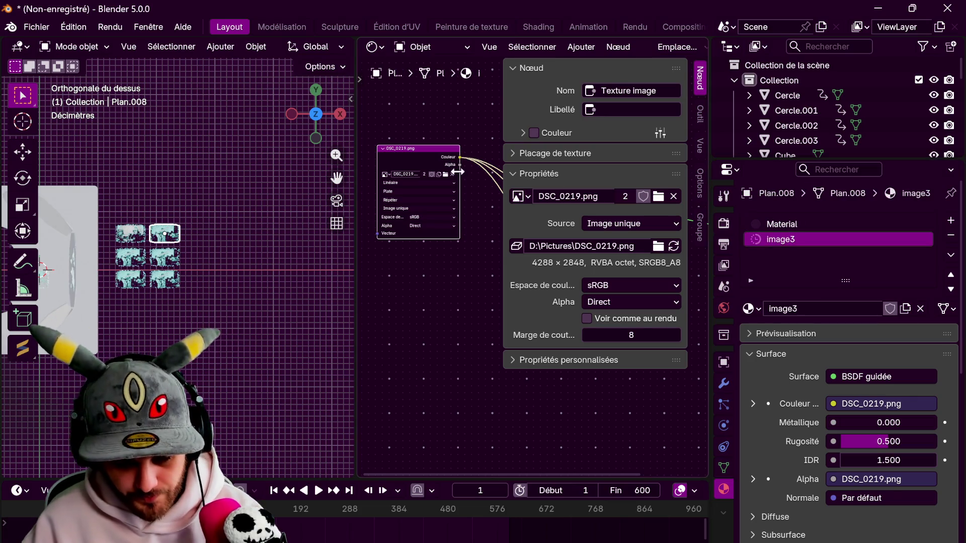
pyautogui.click(447, 174)
pyautogui.scroll(-5, 445, 180)
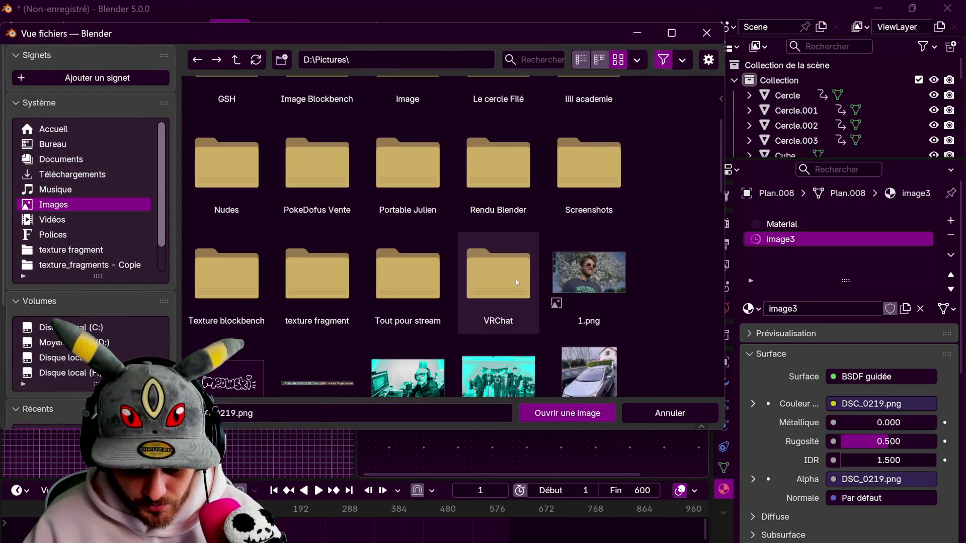
pyautogui.click(511, 344)
pyautogui.click(568, 414)
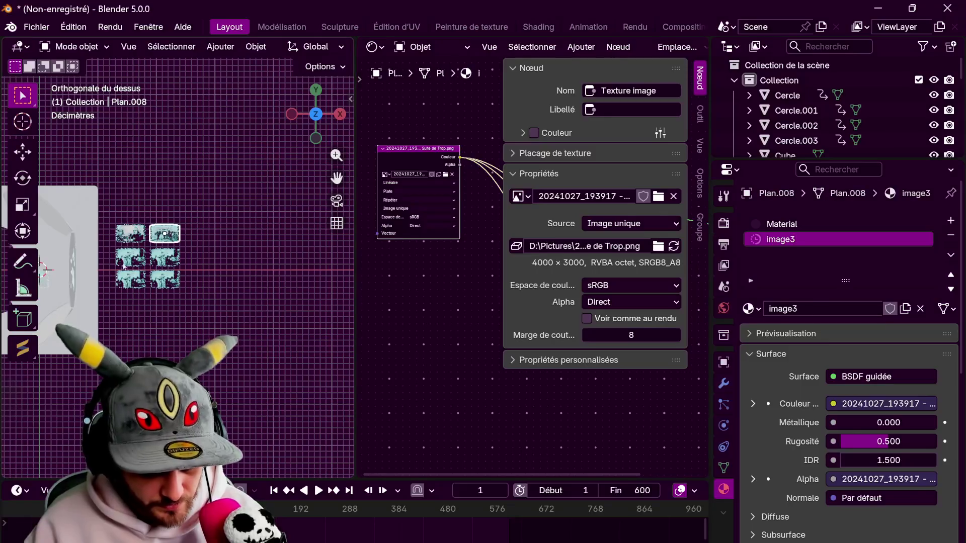
# Give the middle-left plane its own material image4 showing DSC_0184.png
pyautogui.click(130, 257)
pyautogui.click(783, 240)
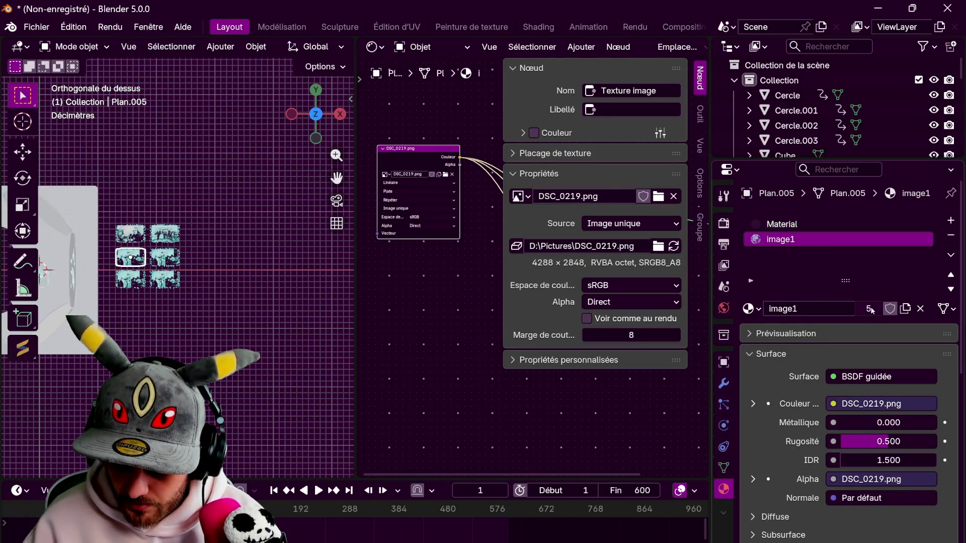
pyautogui.click(870, 309)
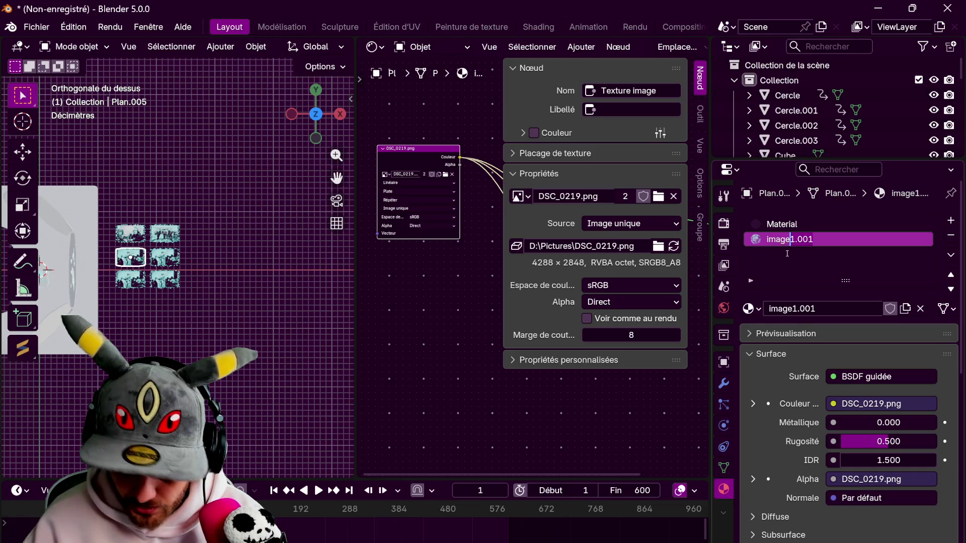
pyautogui.write('4')
pyautogui.press('Return')
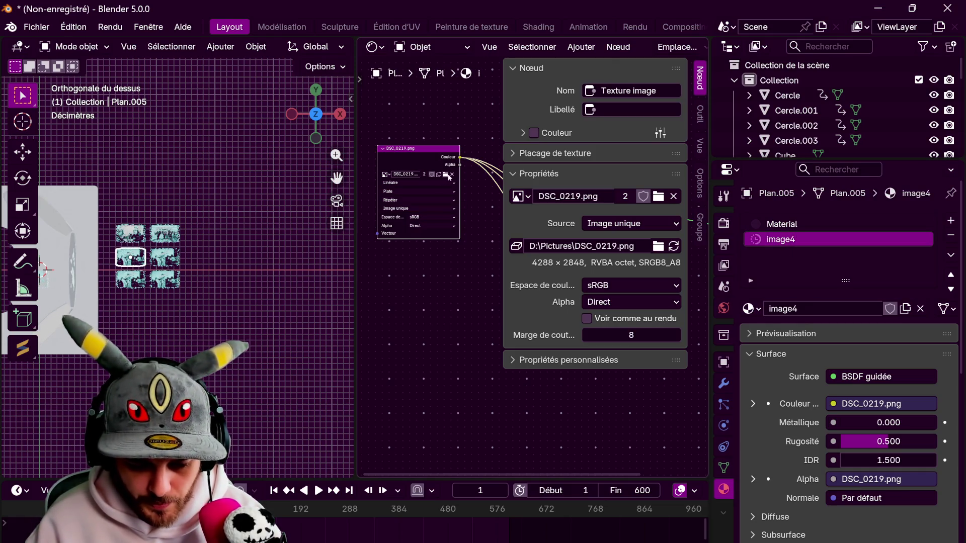
pyautogui.click(448, 176)
pyautogui.scroll(-5, 448, 275)
pyautogui.scroll(-4, 457, 291)
pyautogui.scroll(-1, 478, 317)
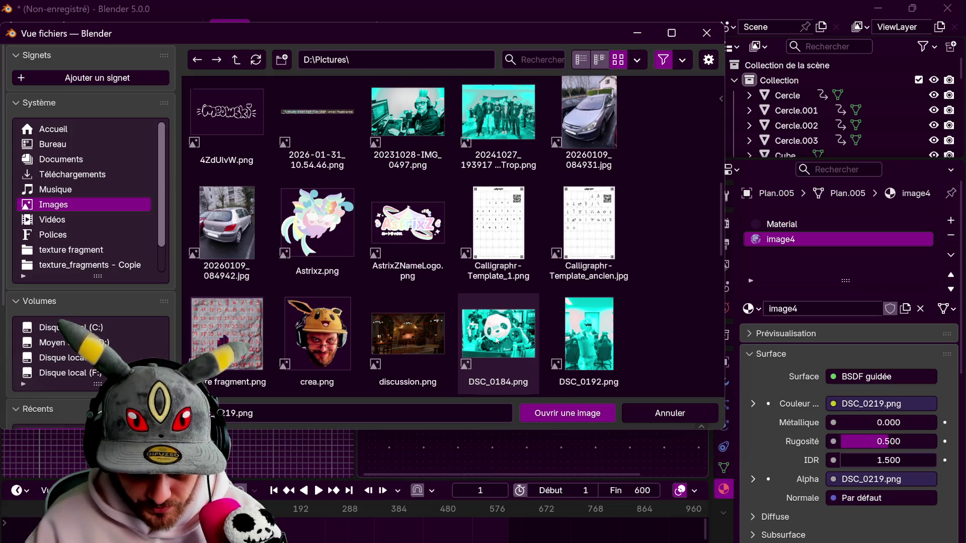
pyautogui.doubleClick(497, 340)
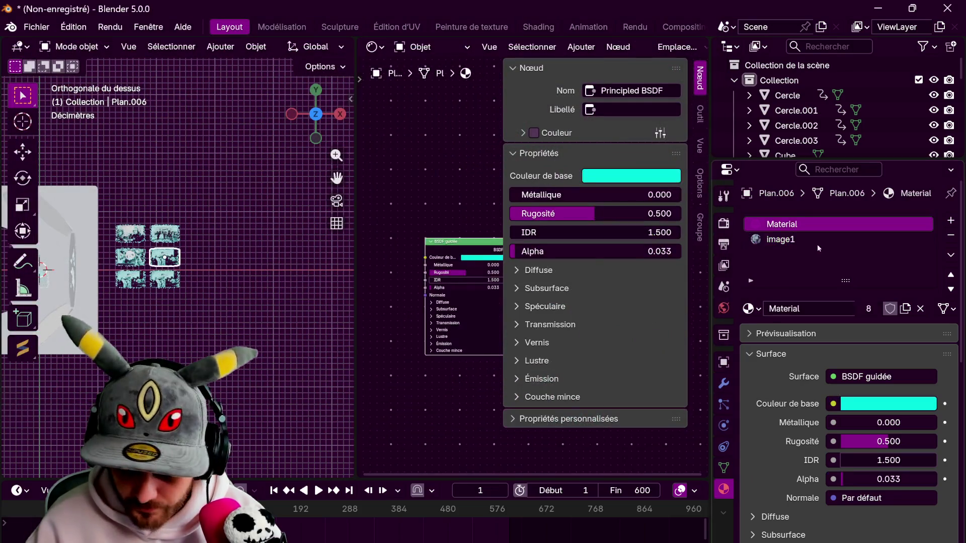
# Give the next plane its own material image5 showing P1099923.png
pyautogui.click(816, 241)
pyautogui.click(866, 309)
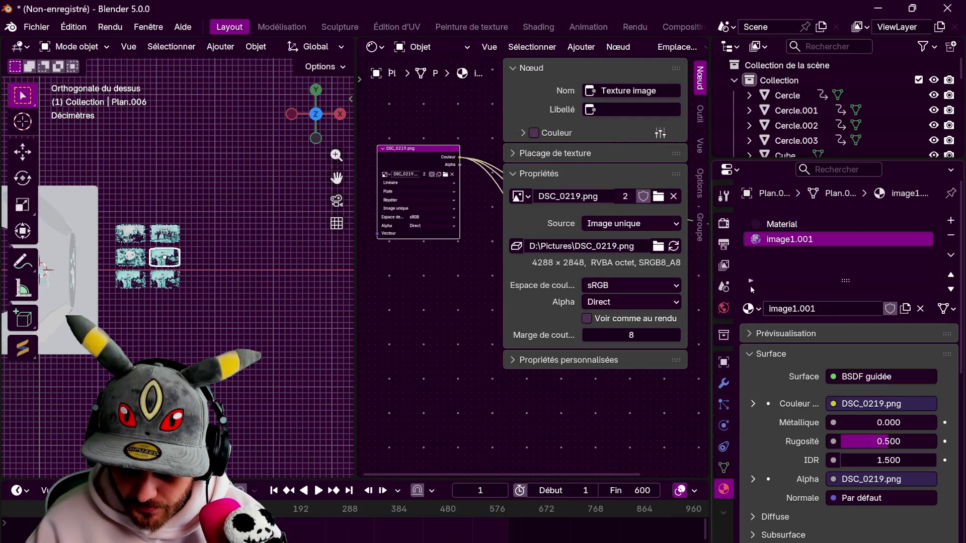
pyautogui.doubleClick(831, 239)
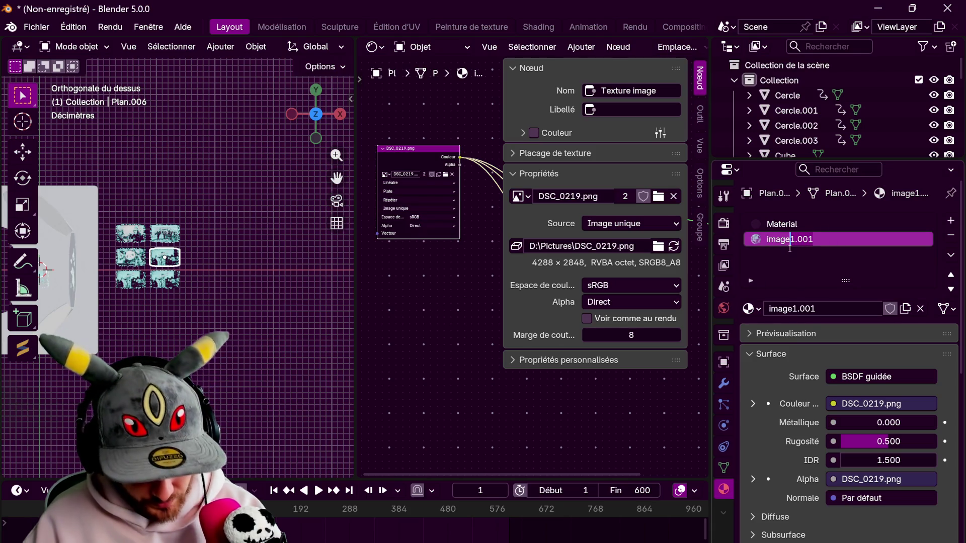
pyautogui.write('image5')
pyautogui.press('Return')
pyautogui.click(446, 176)
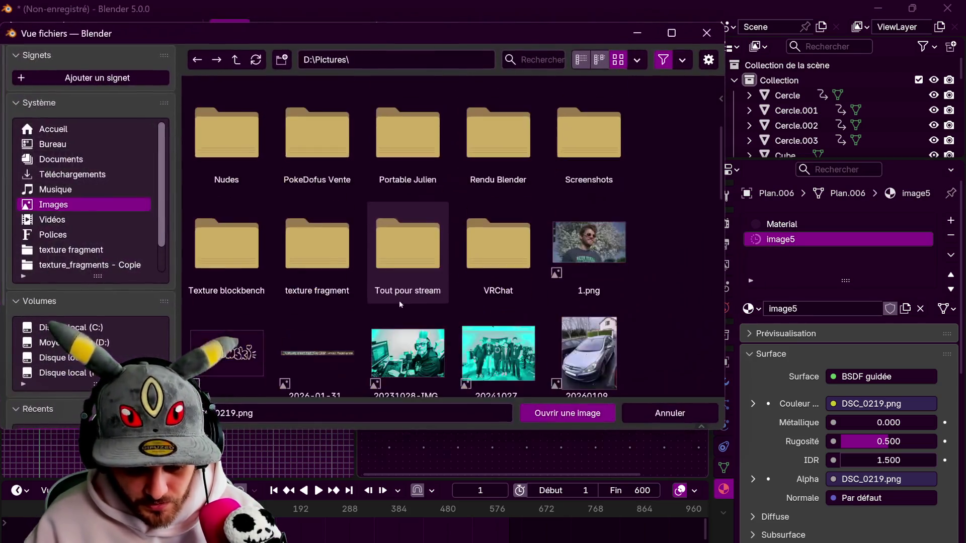
pyautogui.click(606, 372)
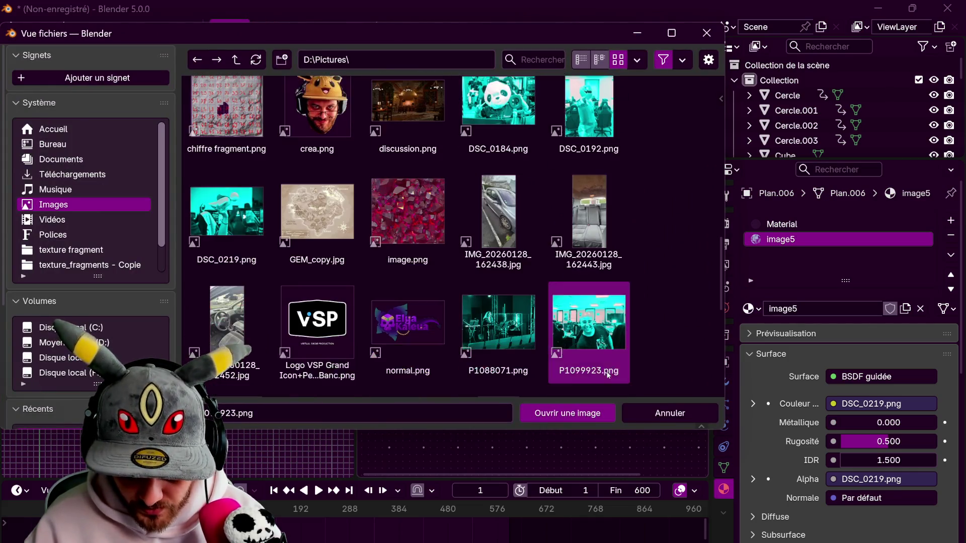
pyautogui.click(567, 413)
# Give the bottom-left plane its own material image6 showing P1088071.png
pyautogui.click(137, 286)
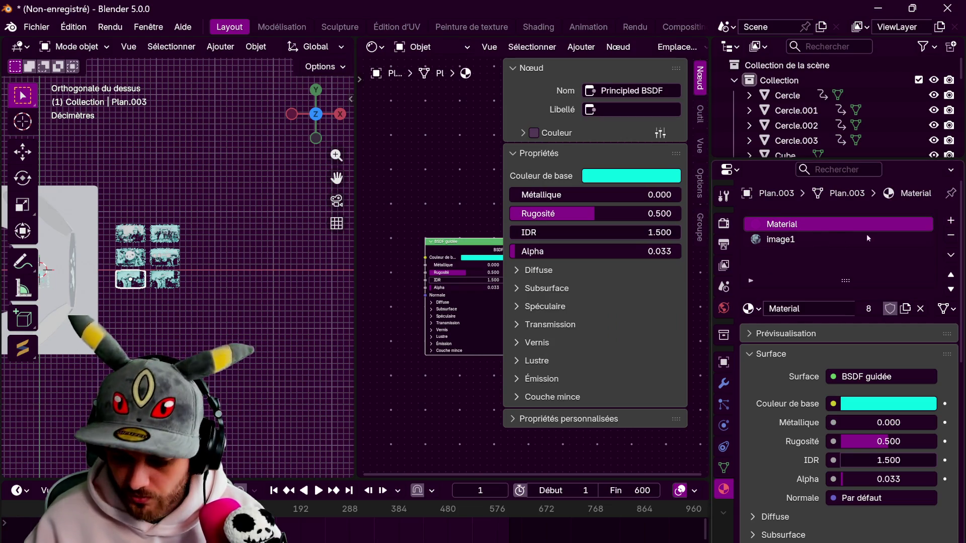
pyautogui.click(785, 240)
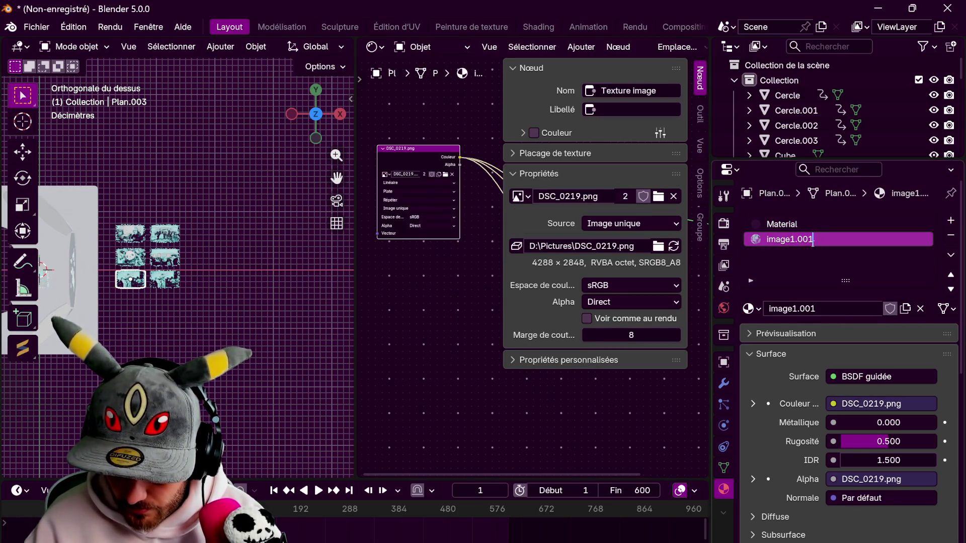
pyautogui.write('6')
pyautogui.press('Return')
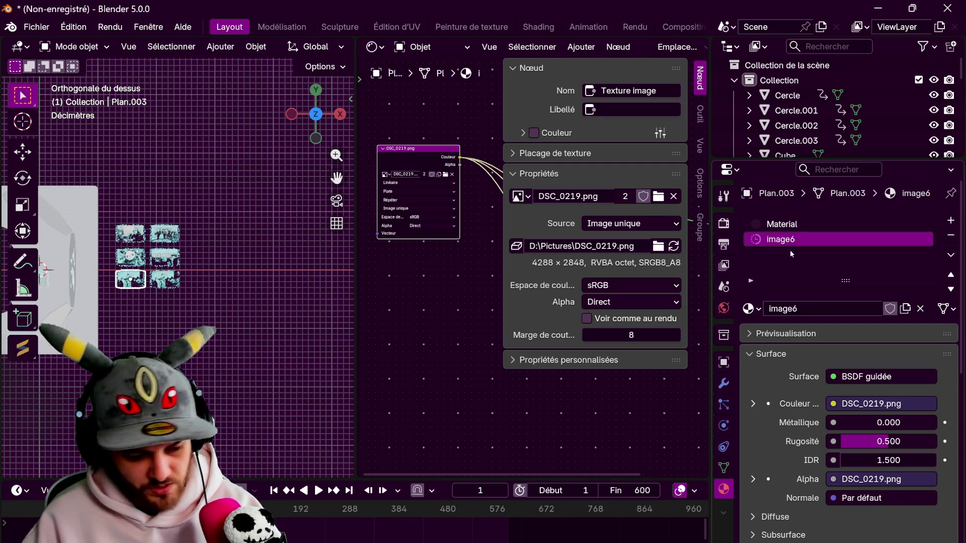
pyautogui.click(445, 174)
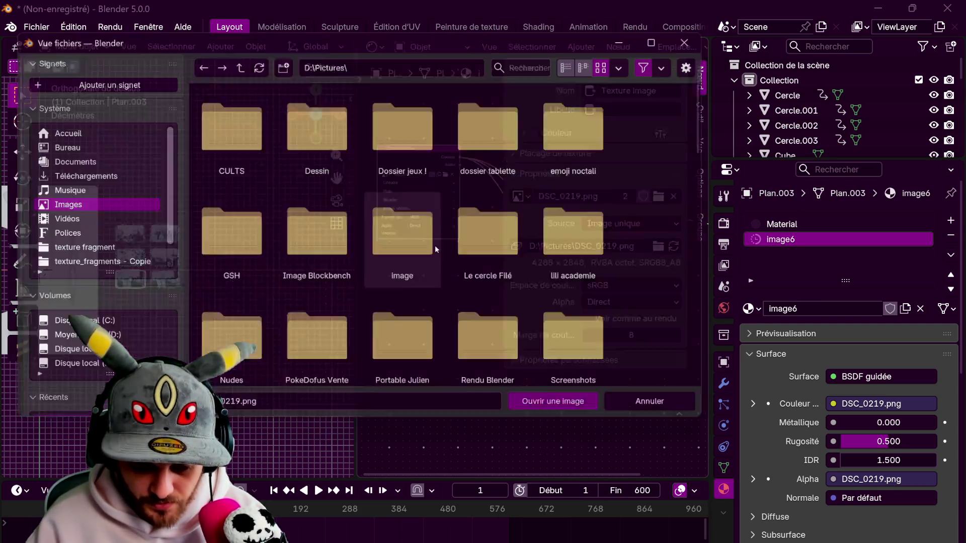
pyautogui.scroll(-8, 454, 262)
pyautogui.scroll(-8, 455, 252)
pyautogui.scroll(3, 456, 254)
pyautogui.click(483, 275)
pyautogui.click(568, 413)
# Give the bottom-right plane its own material image7 showing DSC_0192.png
pyautogui.click(177, 274)
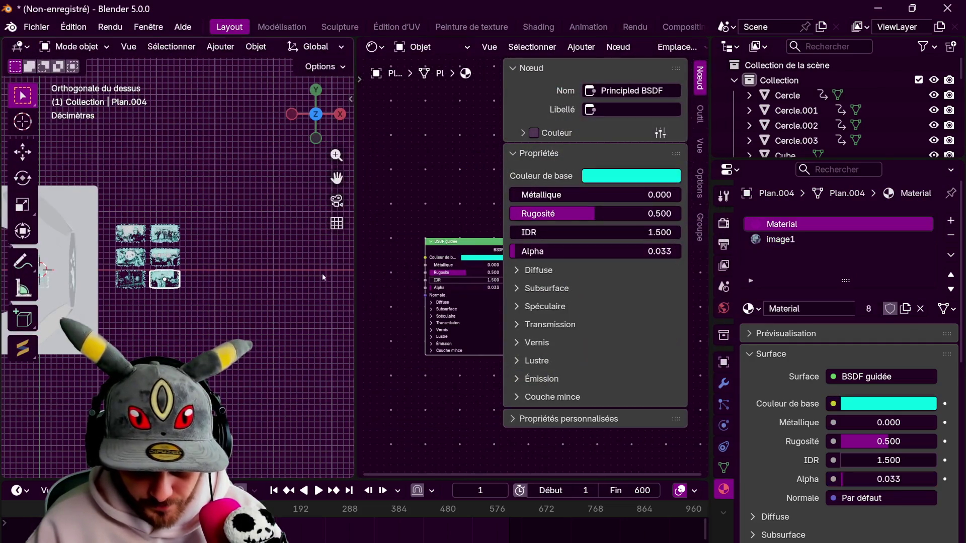
pyautogui.click(870, 309)
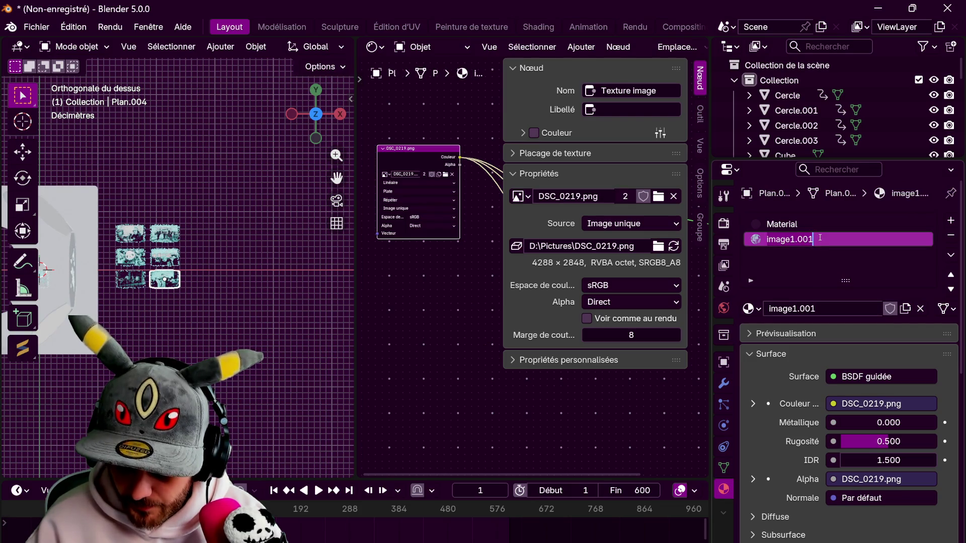
pyautogui.write('7')
pyautogui.press('Return')
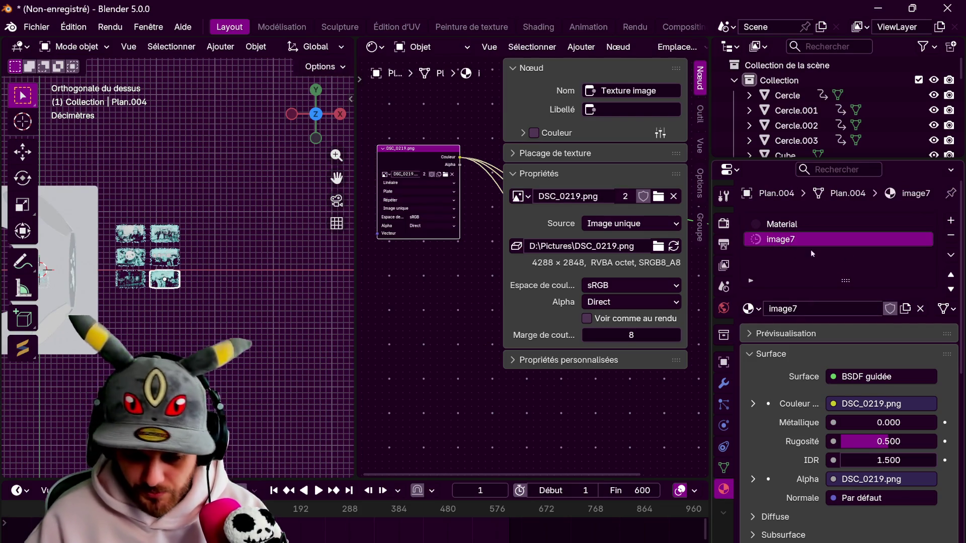
pyautogui.scroll(-5, 442, 274)
pyautogui.scroll(-3, 445, 273)
pyautogui.scroll(-5, 445, 273)
pyautogui.click(603, 216)
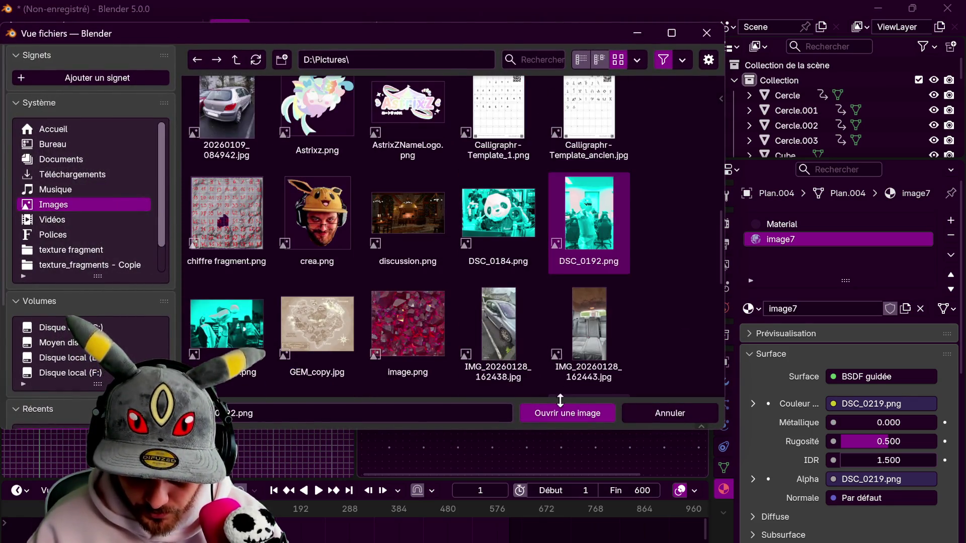
pyautogui.click(557, 412)
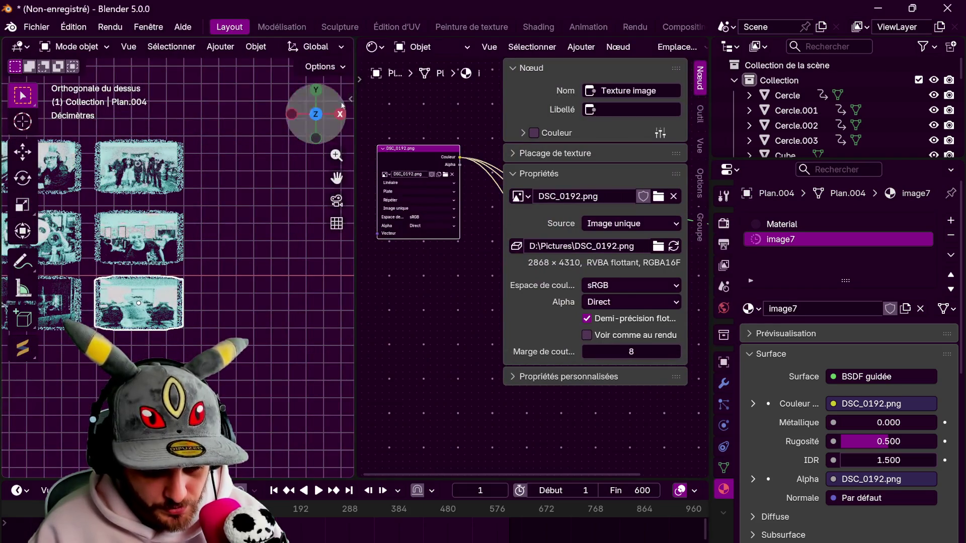
pyautogui.click(375, 46)
# In the UV Editor, select the plane's whole face and rotate its UVs 90°
pyautogui.click(393, 120)
pyautogui.press('Tab')
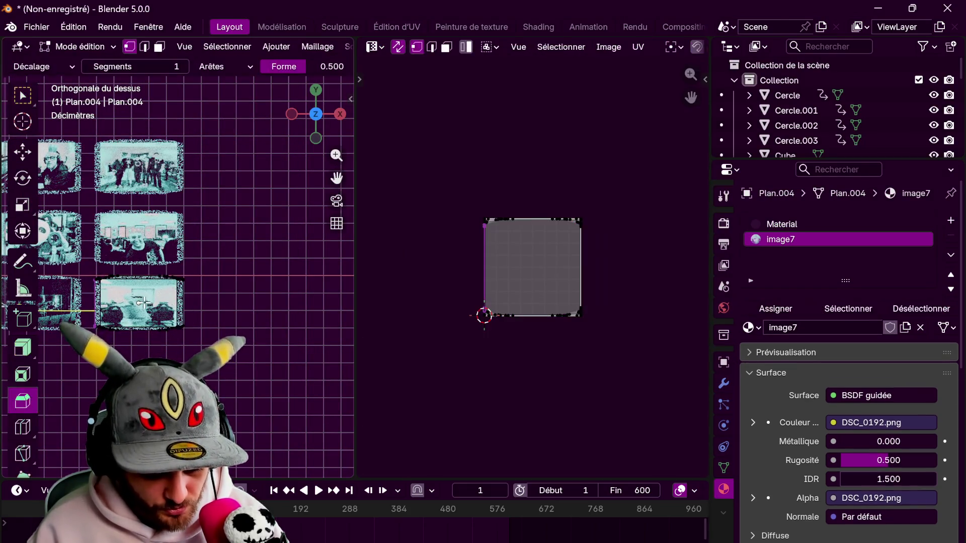
pyautogui.click(160, 46)
pyautogui.press('a')
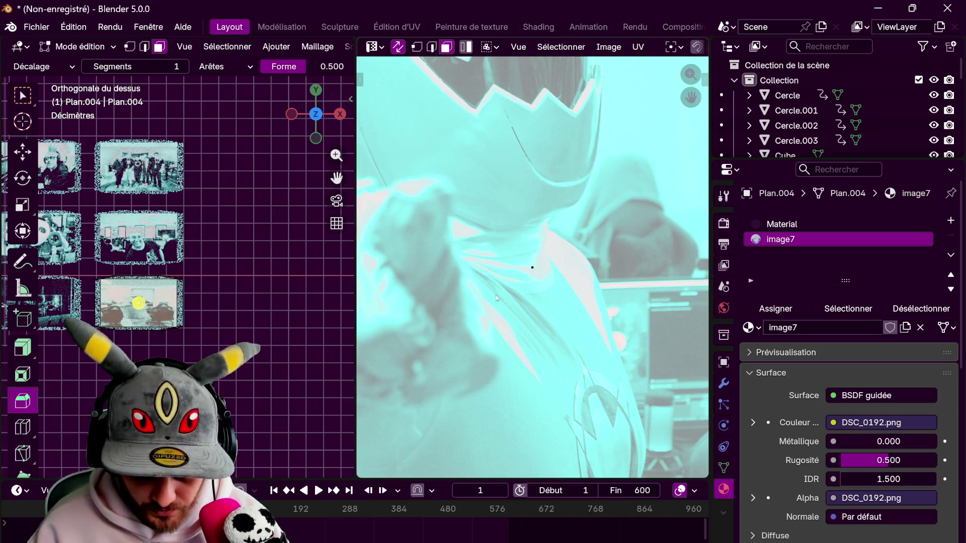
pyautogui.press('Home')
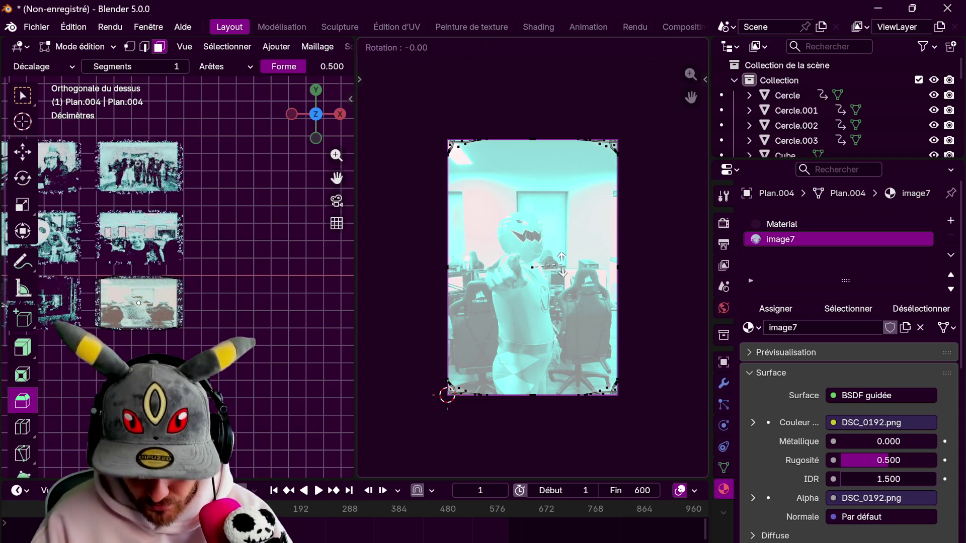
pyautogui.write('r90')
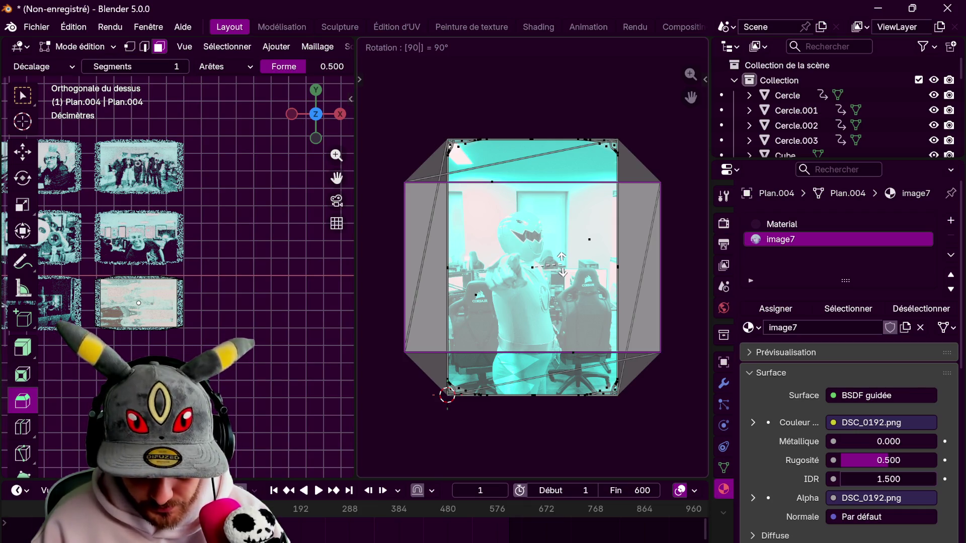
pyautogui.scroll(8, 106, 312)
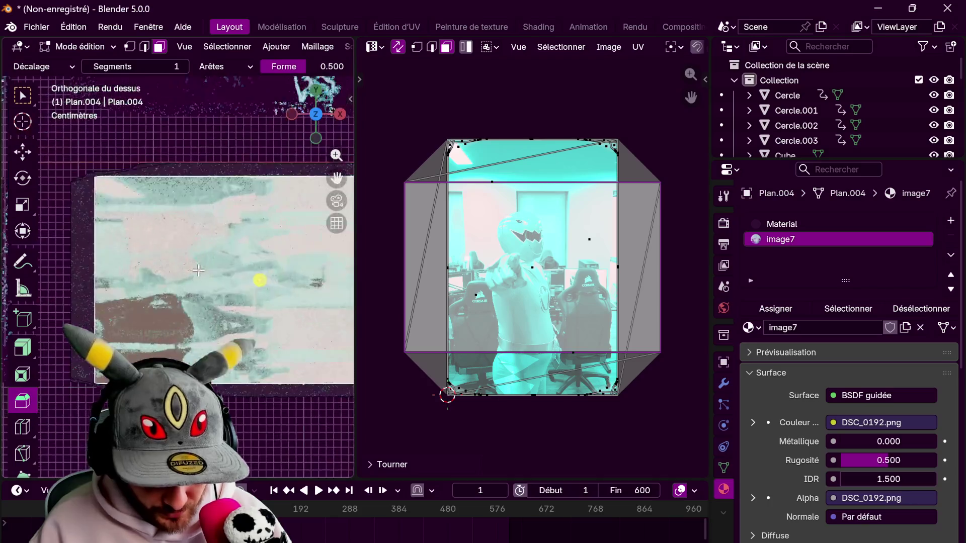
pyautogui.keyDown('shift'); pyautogui.moveTo(228, 297); pyautogui.dragTo(141, 240, button='middle'); pyautogui.keyUp('shift')
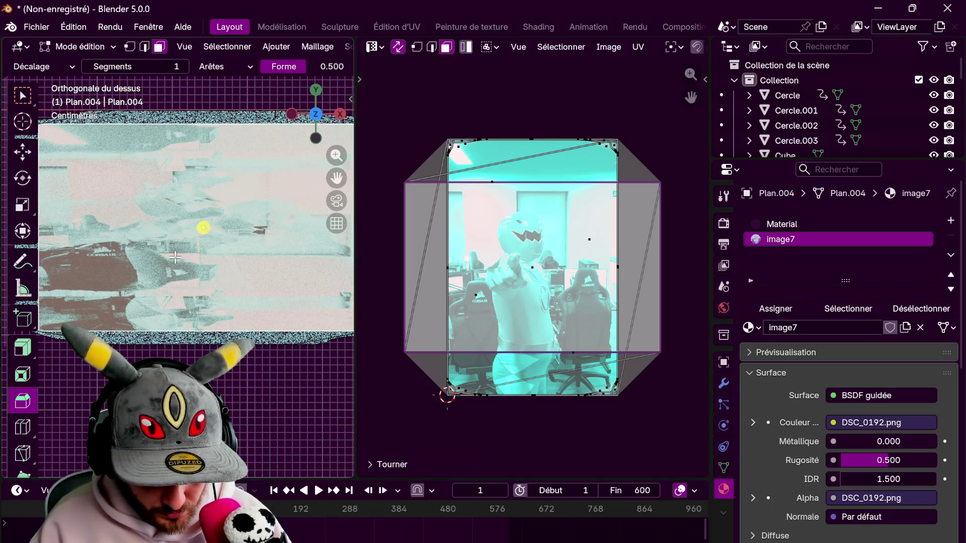
pyautogui.scroll(-3, 187, 260)
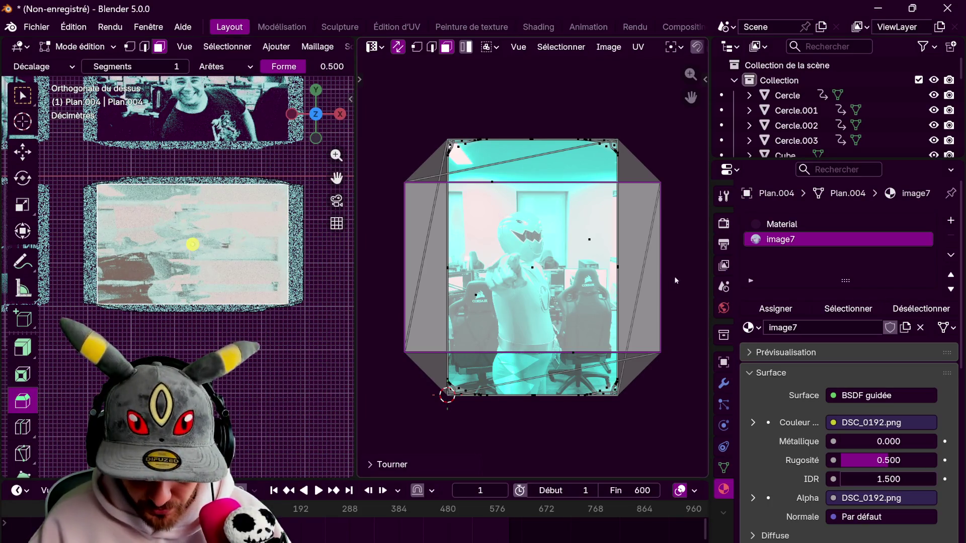
# Stretch the UV face along X and Y (about 1.49 on Y), then return to Object Mode
pyautogui.press('s')
pyautogui.press('x')
pyautogui.click(627, 273)
pyautogui.press('s')
pyautogui.press('y')
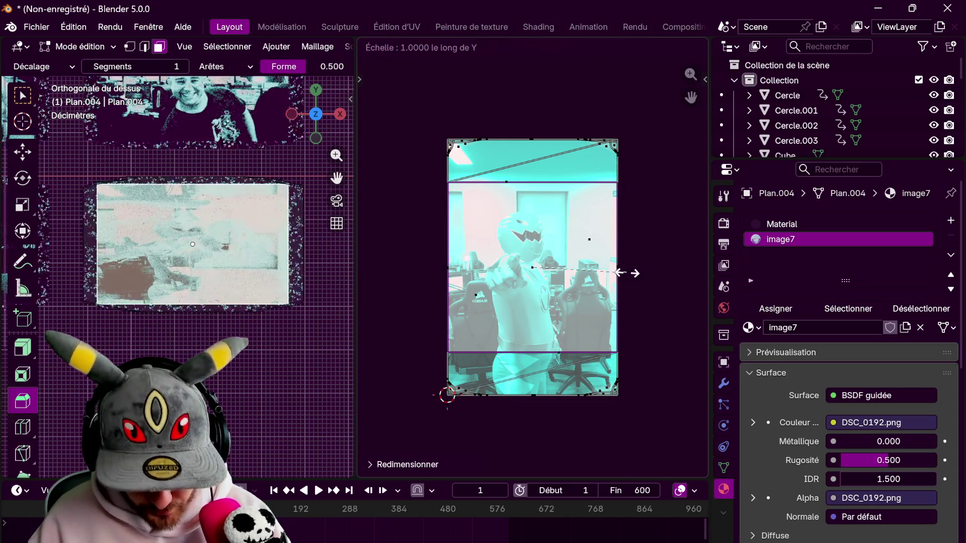
pyautogui.click(368, 313)
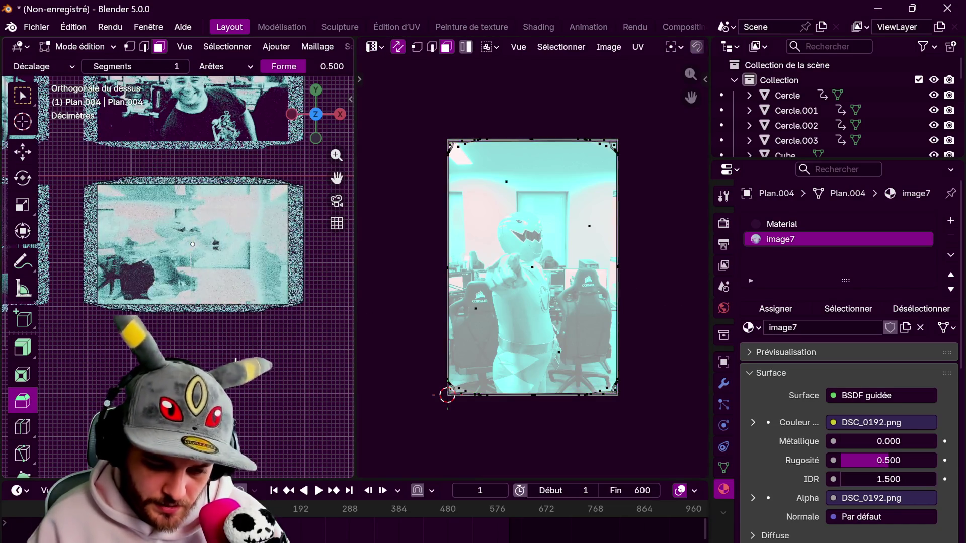
pyautogui.moveTo(355, 272); pyautogui.dragTo(707, 271)
pyautogui.press('Tab')
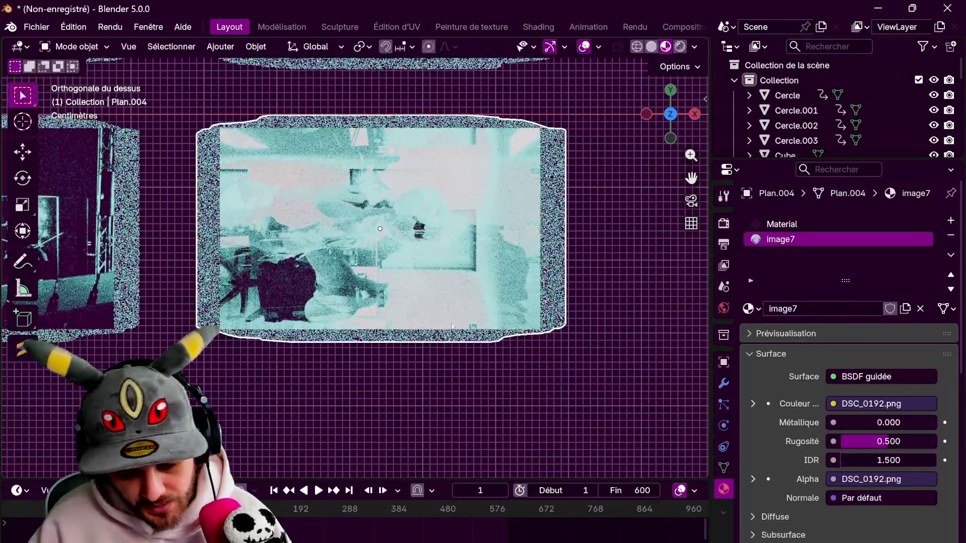
# Delete all faces of the selected plane's mesh in Edit Mode
pyautogui.moveTo(503, 281); pyautogui.dragTo(585, 245, button='middle')
pyautogui.scroll(2, 494, 283)
pyautogui.scroll(2, 453, 226)
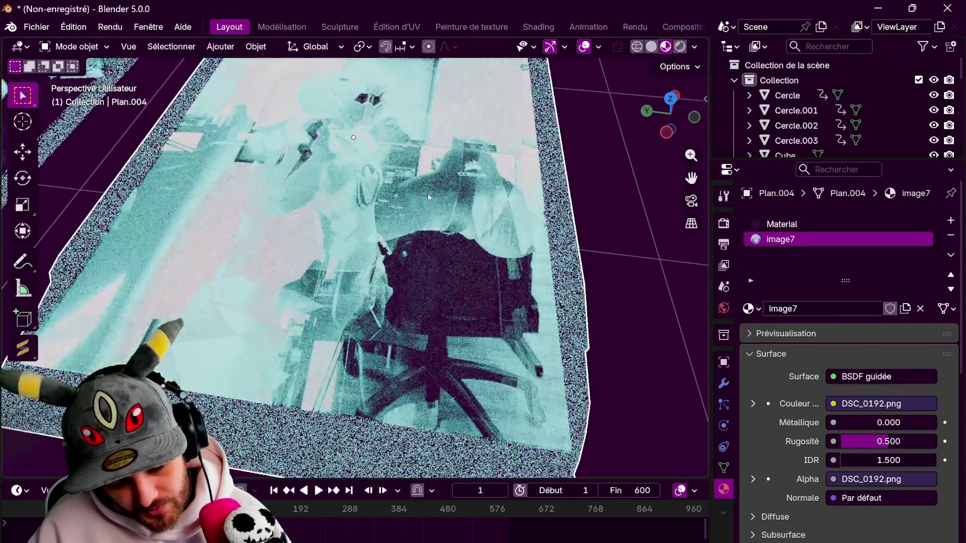
pyautogui.moveTo(428, 193)
pyautogui.mouseDown(button='middle')
pyautogui.moveTo(367, 147)
pyautogui.moveTo(403, 185)
pyautogui.mouseUp(button='middle')
pyautogui.press('Tab')
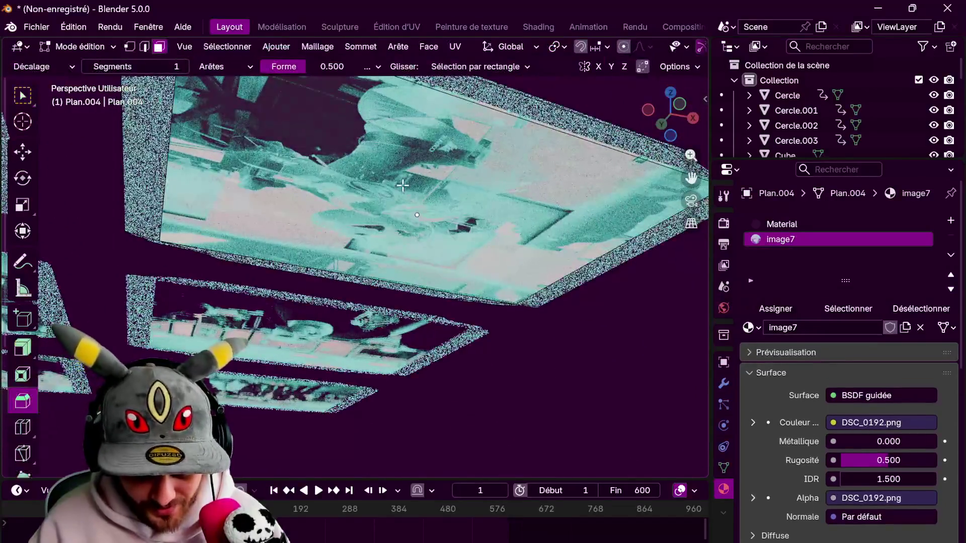
pyautogui.press('a')
pyautogui.press('x')
pyautogui.click(403, 185)
pyautogui.press('Tab')
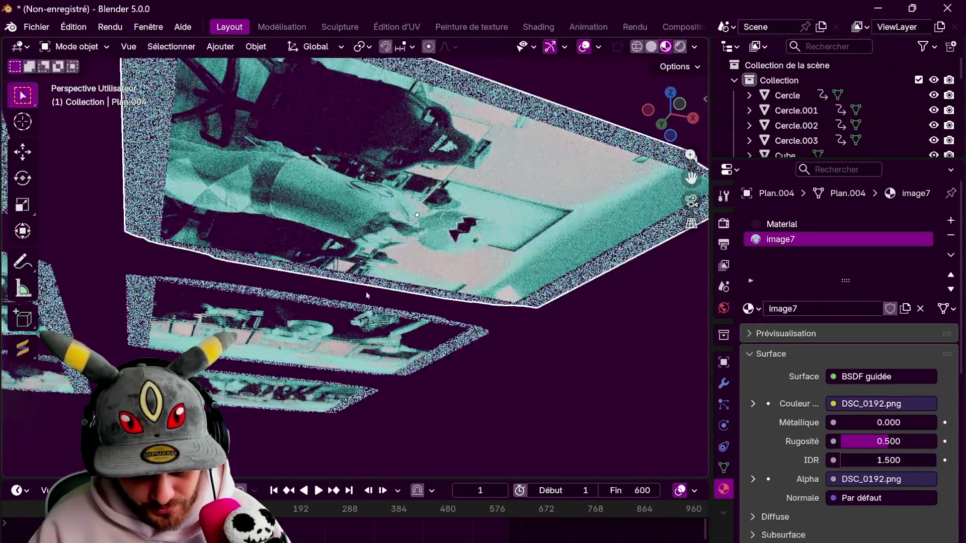
# Box-select the six photo planes and move them about -2.78 m along X onto the desk
pyautogui.moveTo(364, 292); pyautogui.dragTo(441, 349, button='middle')
pyautogui.scroll(3, 508, 267)
pyautogui.moveTo(508, 271); pyautogui.dragTo(303, 252, button='middle')
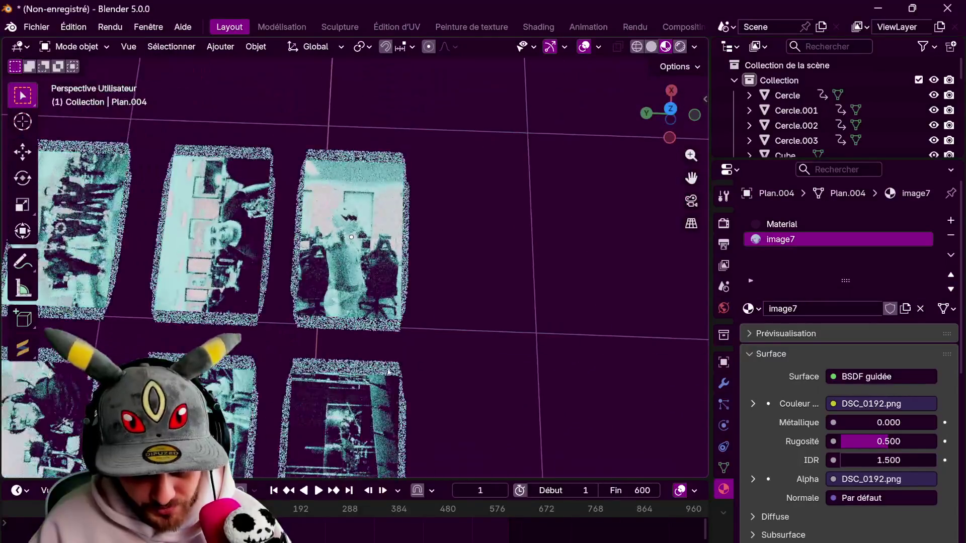
pyautogui.scroll(-2, 303, 252)
pyautogui.scroll(-3, 327, 256)
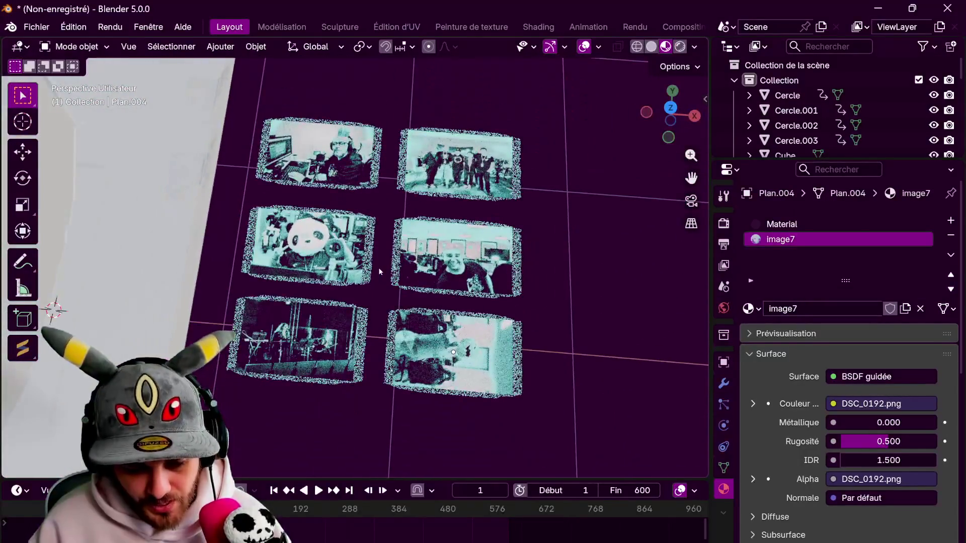
pyautogui.scroll(-3, 378, 269)
pyautogui.moveTo(358, 199); pyautogui.dragTo(453, 299)
pyautogui.keyDown('shift'); pyautogui.moveTo(385, 292); pyautogui.dragTo(407, 269, button='middle'); pyautogui.keyUp('shift')
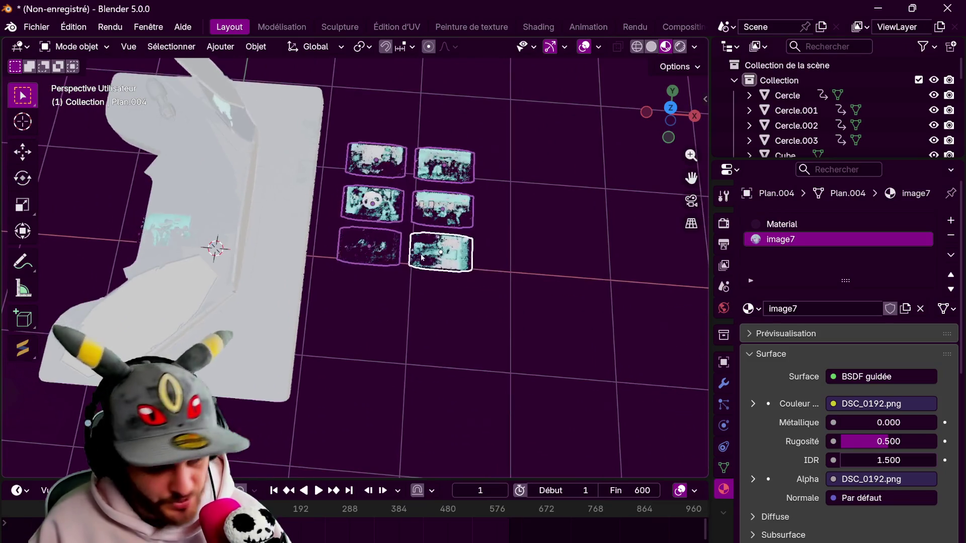
pyautogui.press('g')
pyautogui.press('x')
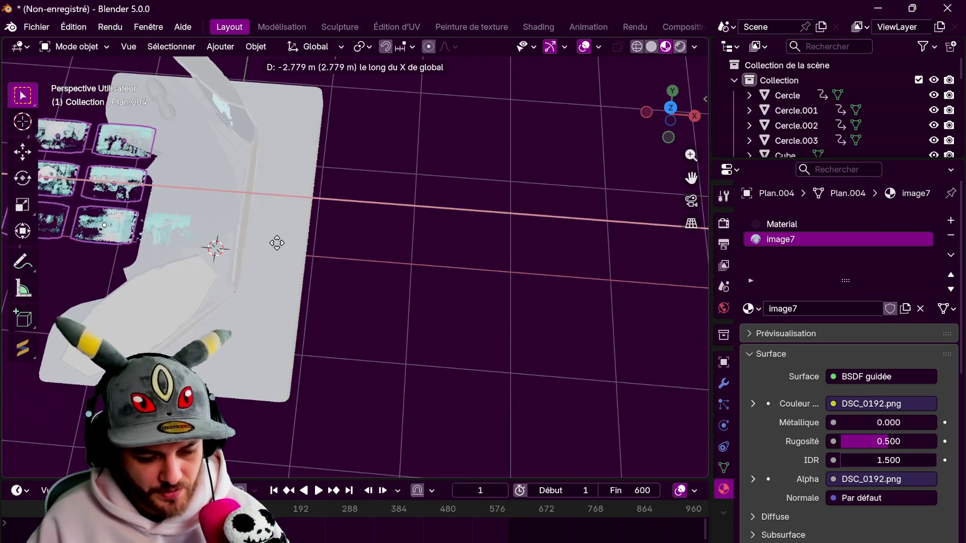
pyautogui.click(270, 249)
pyautogui.moveTo(270, 249)
pyautogui.mouseDown(button='middle')
pyautogui.moveTo(427, 263)
pyautogui.moveTo(448, 299)
pyautogui.mouseUp(button='middle')
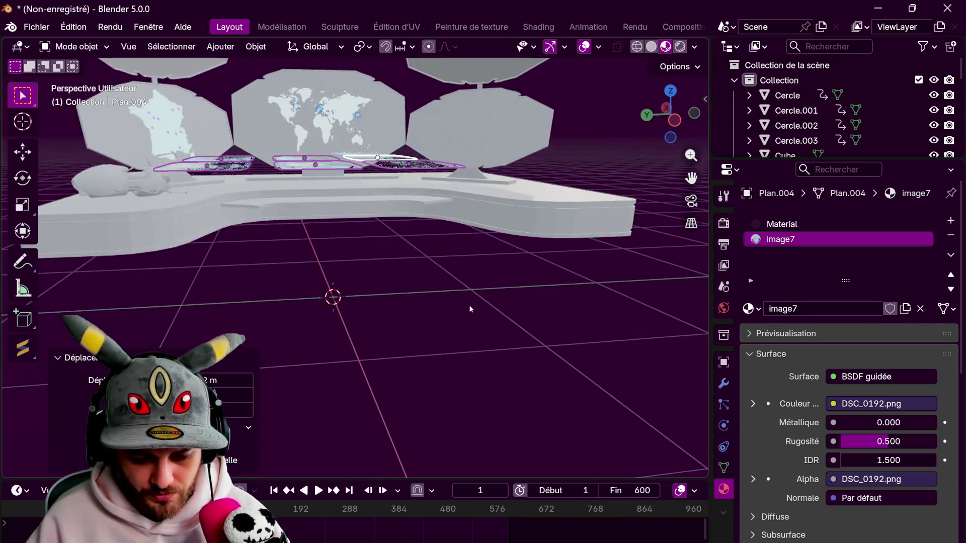
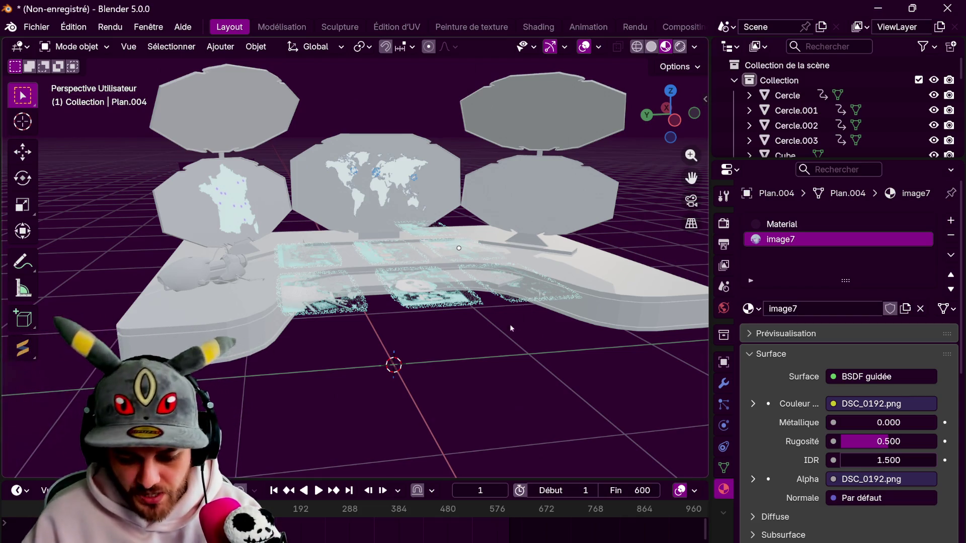
# Select photo plane Plan.002, then move and rotate it from top view
pyautogui.moveTo(514, 323); pyautogui.dragTo(493, 356, button='middle')
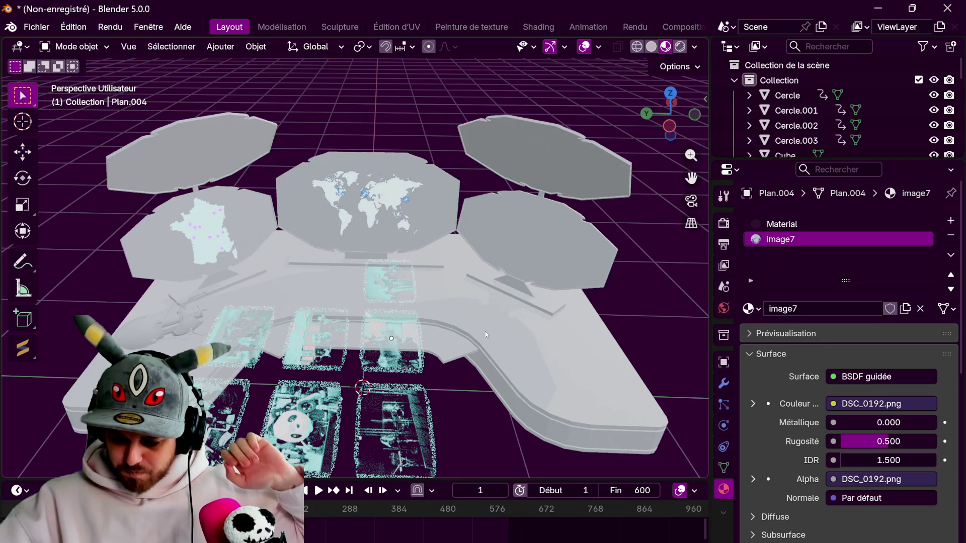
pyautogui.moveTo(485, 331)
pyautogui.mouseDown(button='middle')
pyautogui.moveTo(466, 262)
pyautogui.moveTo(430, 285)
pyautogui.moveTo(490, 310)
pyautogui.moveTo(629, 150)
pyautogui.mouseUp(button='middle')
pyautogui.click(409, 278)
pyautogui.click(671, 104)
pyautogui.click(666, 99)
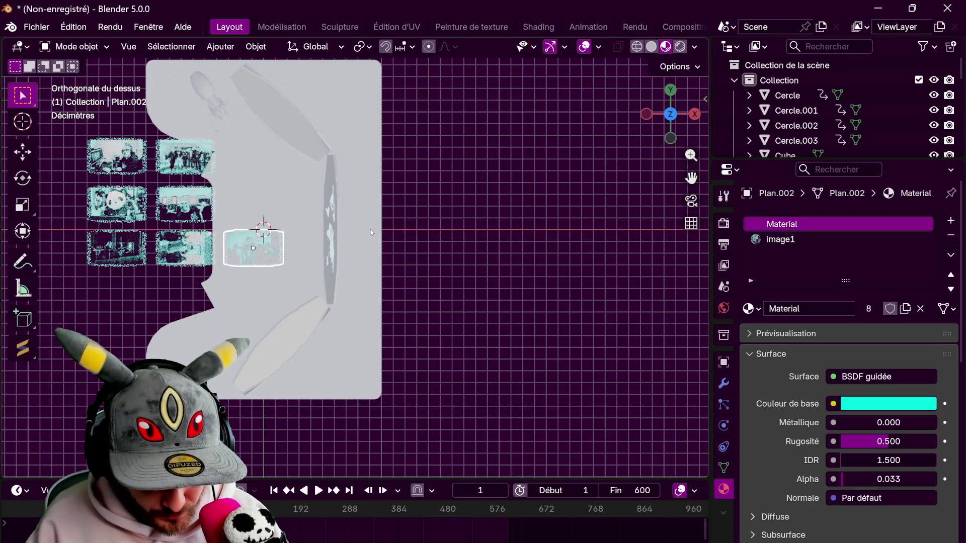
pyautogui.press('g')
pyautogui.press('r')
pyautogui.click(386, 231)
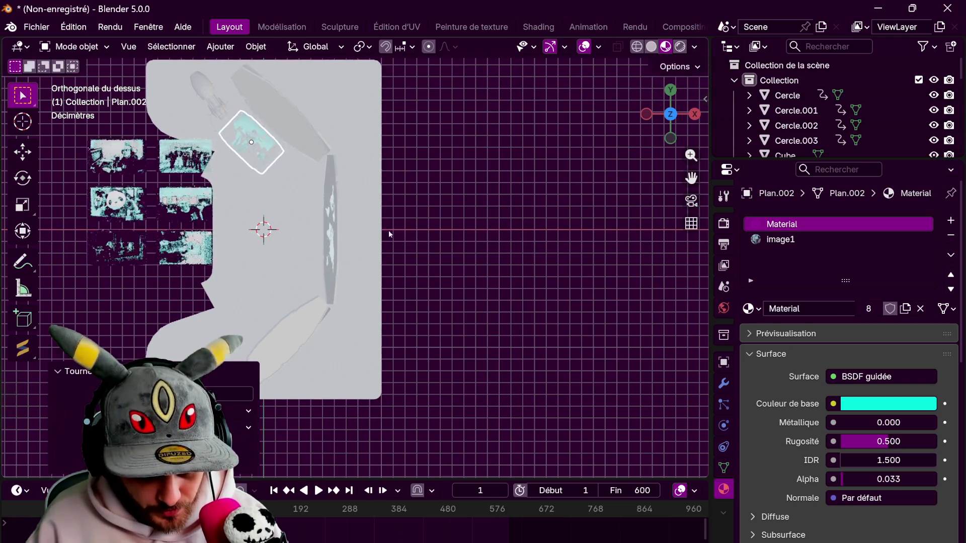
pyautogui.moveTo(385, 231); pyautogui.dragTo(337, 334, button='middle')
# Raise the photo plane vertically along Z toward the upper octagonal panel
pyautogui.press('g')
pyautogui.press('z')
pyautogui.click(342, 226)
pyautogui.moveTo(342, 227); pyautogui.dragTo(382, 235, button='middle')
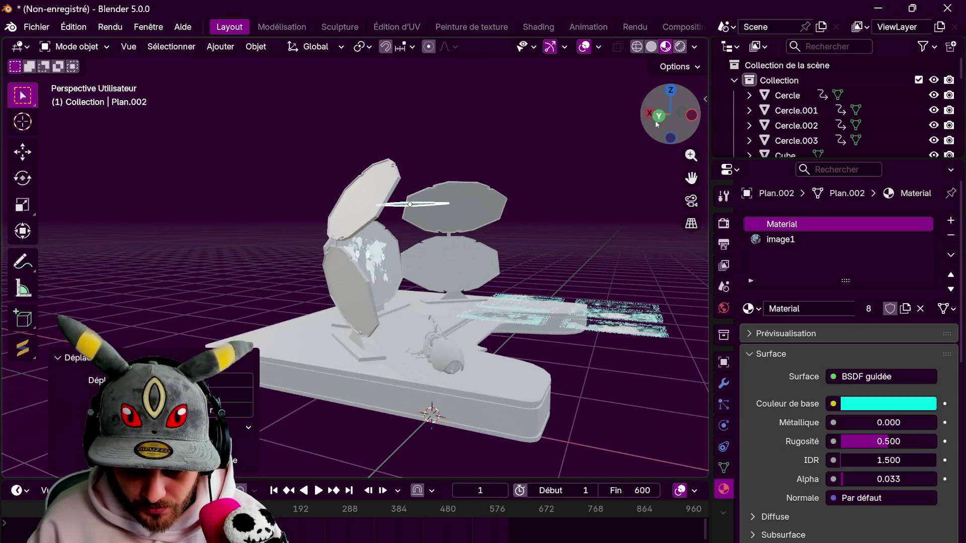
pyautogui.click(658, 116)
pyautogui.scroll(3, 489, 204)
pyautogui.moveTo(488, 204)
pyautogui.mouseDown(button='middle')
pyautogui.moveTo(465, 216)
pyautogui.moveTo(460, 207)
pyautogui.mouseUp(button='middle')
# Tilt the photo plane around its local X axis to match the panel's slope
pyautogui.press('r')
pyautogui.press('y')
pyautogui.press('y')
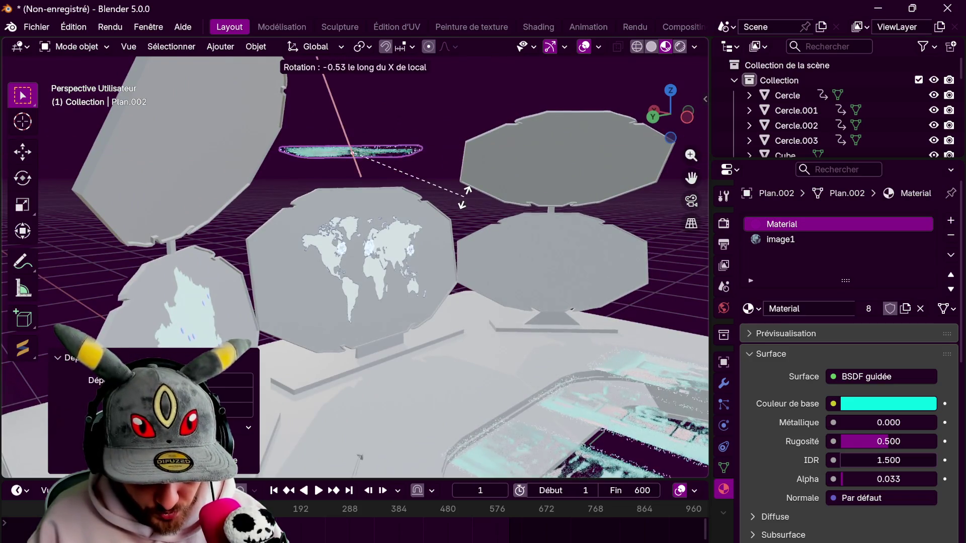
pyautogui.rightClick(318, 291)
pyautogui.moveTo(318, 291); pyautogui.dragTo(393, 281, button='middle')
pyautogui.press('r')
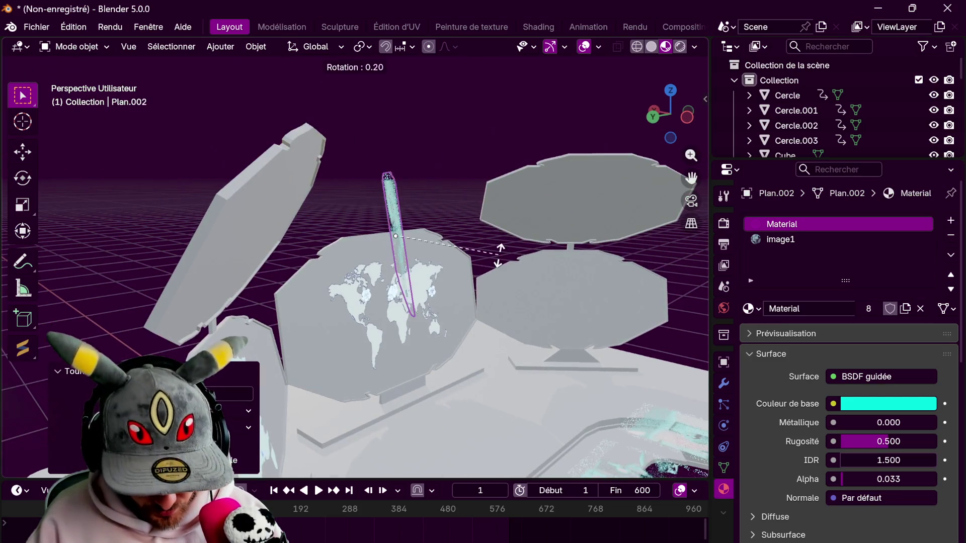
pyautogui.press('x')
pyautogui.press('x')
pyautogui.moveTo(474, 320); pyautogui.dragTo(494, 295, button='middle')
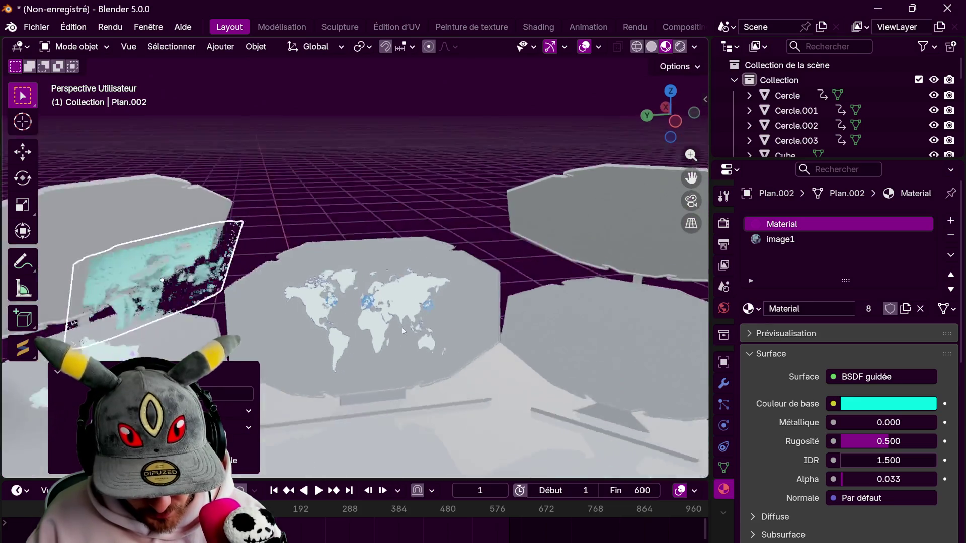
# Move the photo along its local Z onto the panel above the France map
pyautogui.press('g')
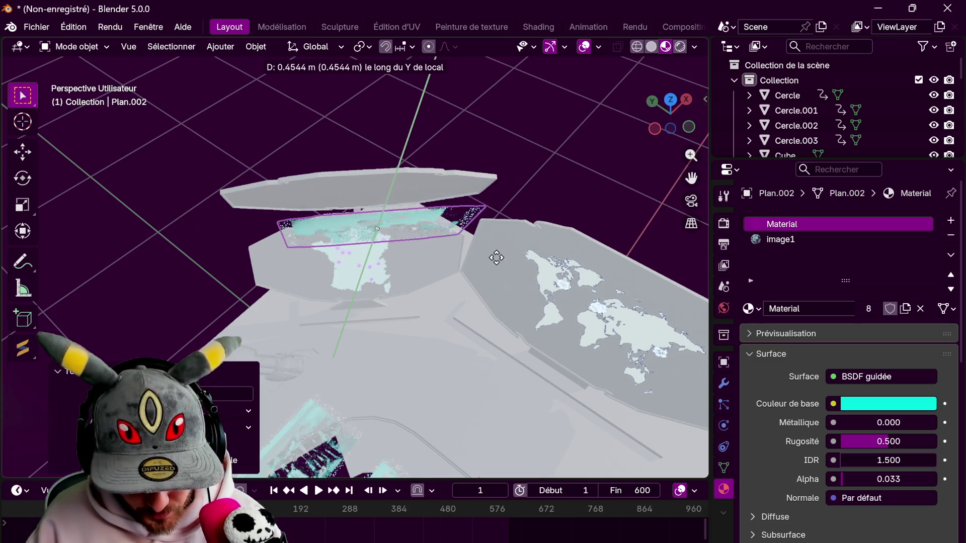
pyautogui.press('z')
pyautogui.press('z')
pyautogui.click(504, 218)
pyautogui.moveTo(505, 218)
pyautogui.mouseDown(button='middle')
pyautogui.moveTo(426, 240)
pyautogui.moveTo(430, 205)
pyautogui.mouseUp(button='middle')
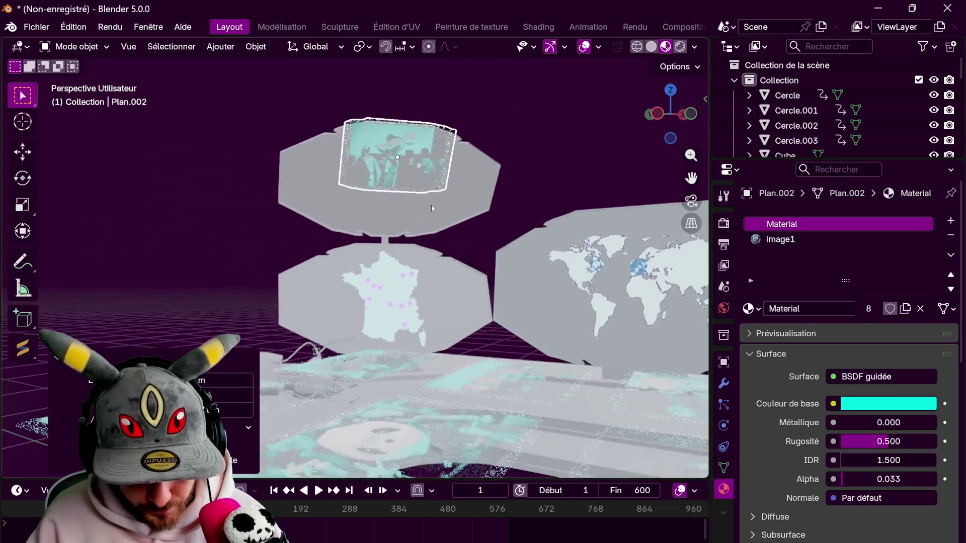
pyautogui.scroll(2, 448, 182)
pyautogui.scroll(-2, 494, 244)
pyautogui.moveTo(494, 243); pyautogui.dragTo(379, 347, button='middle')
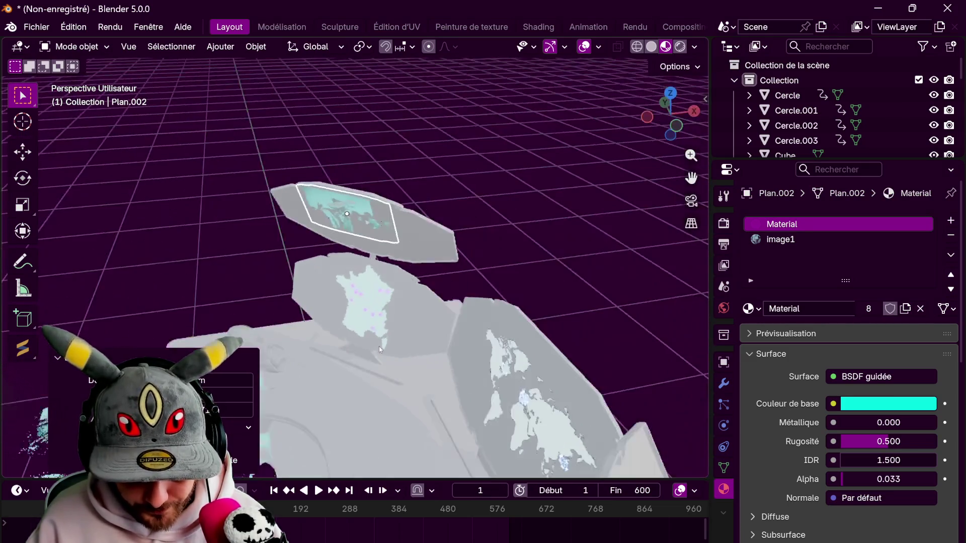
pyautogui.moveTo(333, 316)
pyautogui.mouseDown(button='middle')
pyautogui.moveTo(430, 264)
pyautogui.moveTo(385, 280)
pyautogui.mouseUp(button='middle')
pyautogui.keyDown('shift'); pyautogui.click(265, 259); pyautogui.keyUp('shift')
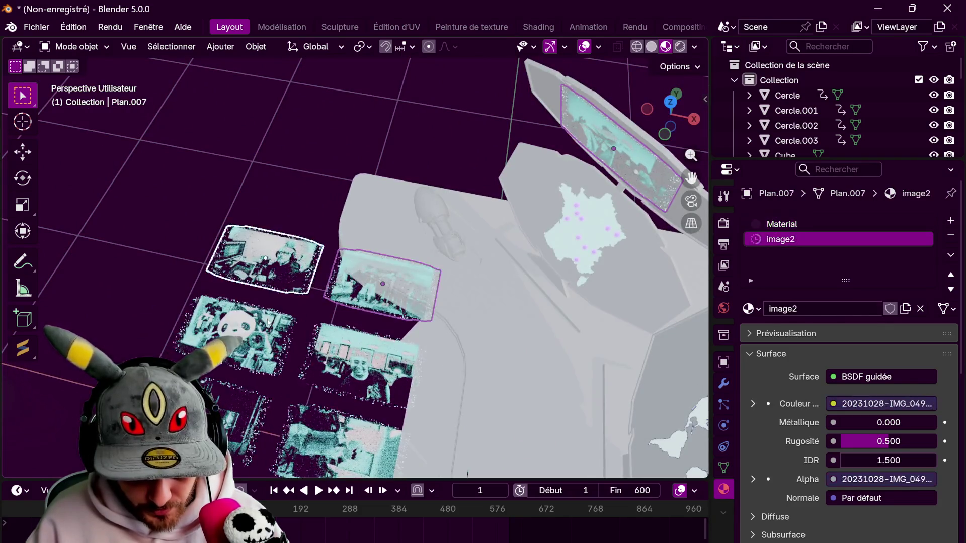
# Add more photo planes to the selection and set the pivot point to Individual Origins
pyautogui.keyDown('shift'); pyautogui.click(362, 363); pyautogui.keyUp('shift')
pyautogui.keyDown('shift'); pyautogui.click(293, 443); pyautogui.keyUp('shift')
pyautogui.keyDown('shift'); pyautogui.moveTo(293, 442); pyautogui.dragTo(291, 55, button='middle'); pyautogui.keyUp('shift')
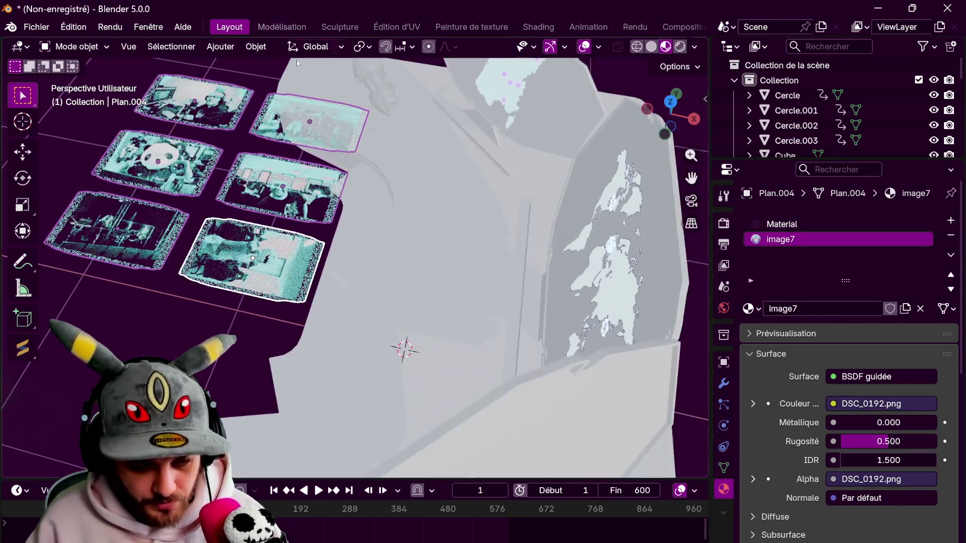
pyautogui.click(367, 46)
pyautogui.click(423, 118)
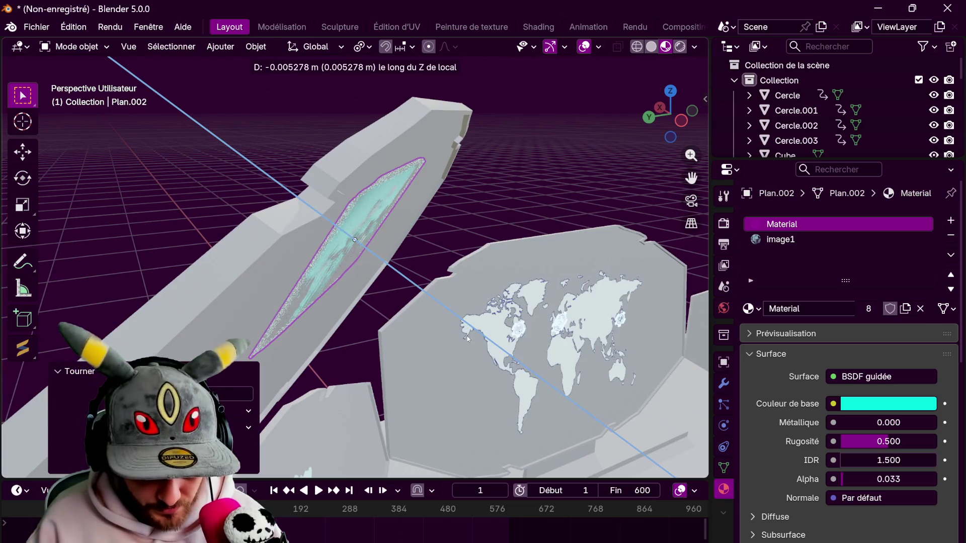
# Push the photo along its local Z and spin it around local Z to match the panel
pyautogui.click(467, 336)
pyautogui.press('shift+KP_7')
pyautogui.scroll(3, 409, 312)
pyautogui.press('r')
pyautogui.press('r')
pyautogui.press('Escape')
pyautogui.press('r')
pyautogui.press('z')
pyautogui.press('z')
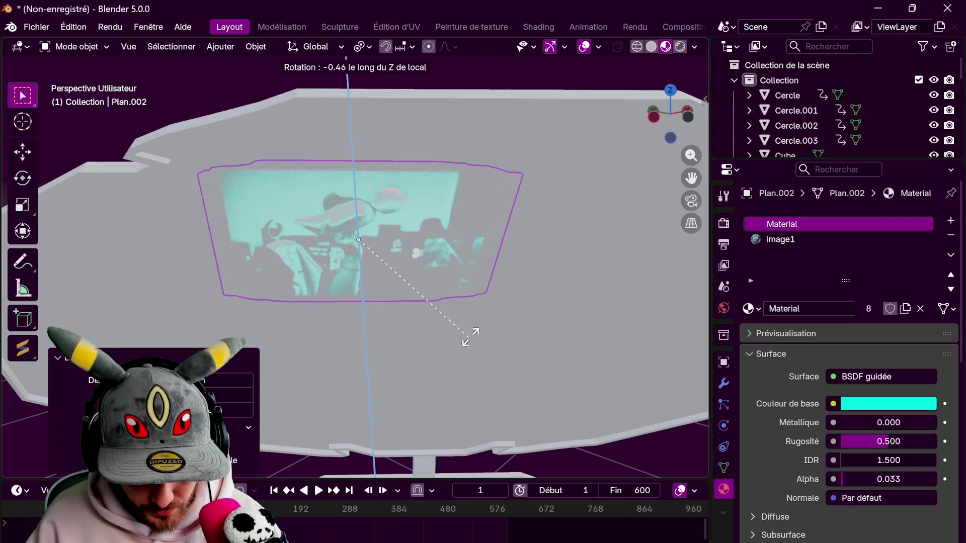
pyautogui.click(501, 252)
# Tilt the photo around its local X axis so it lies flat on the panel
pyautogui.moveTo(497, 280)
pyautogui.mouseDown(button='middle')
pyautogui.moveTo(332, 267)
pyautogui.moveTo(449, 337)
pyautogui.mouseUp(button='middle')
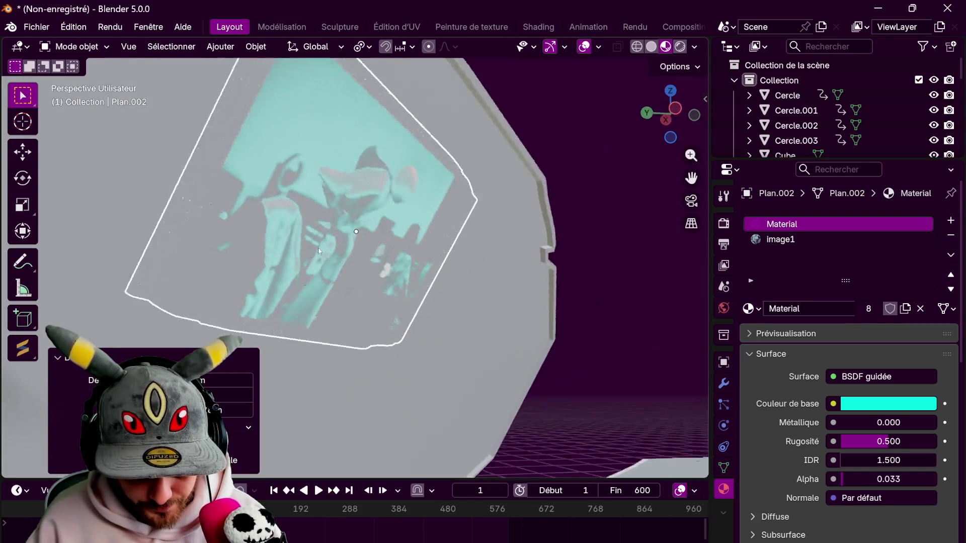
pyautogui.press('r')
pyautogui.press('x')
pyautogui.press('x')
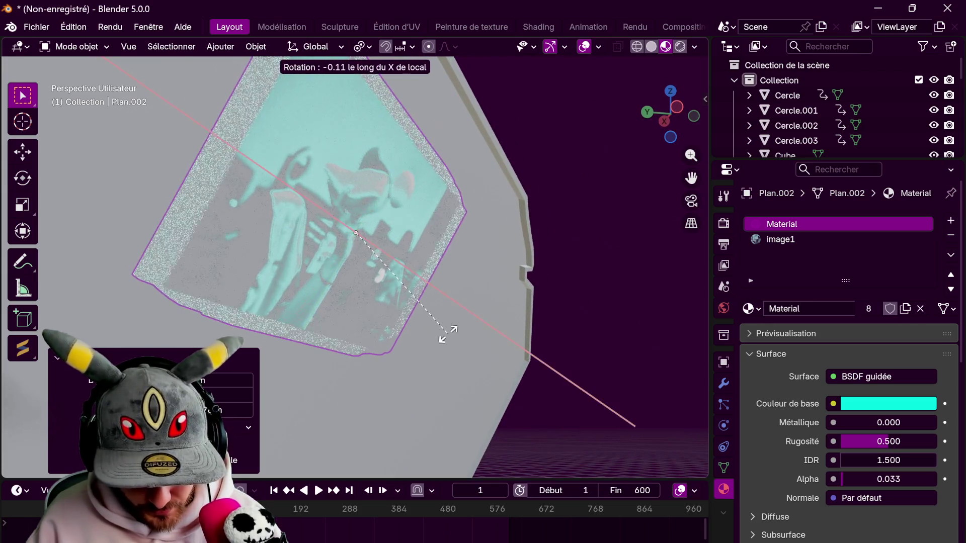
pyautogui.click(462, 234)
pyautogui.moveTo(462, 234)
pyautogui.mouseDown(button='middle')
pyautogui.moveTo(432, 237)
pyautogui.moveTo(279, 379)
pyautogui.moveTo(398, 289)
pyautogui.moveTo(593, 335)
pyautogui.mouseUp(button='middle')
pyautogui.scroll(-5, 432, 240)
# Select photo plane Plan.006 and move it into position from top view
pyautogui.click(399, 294)
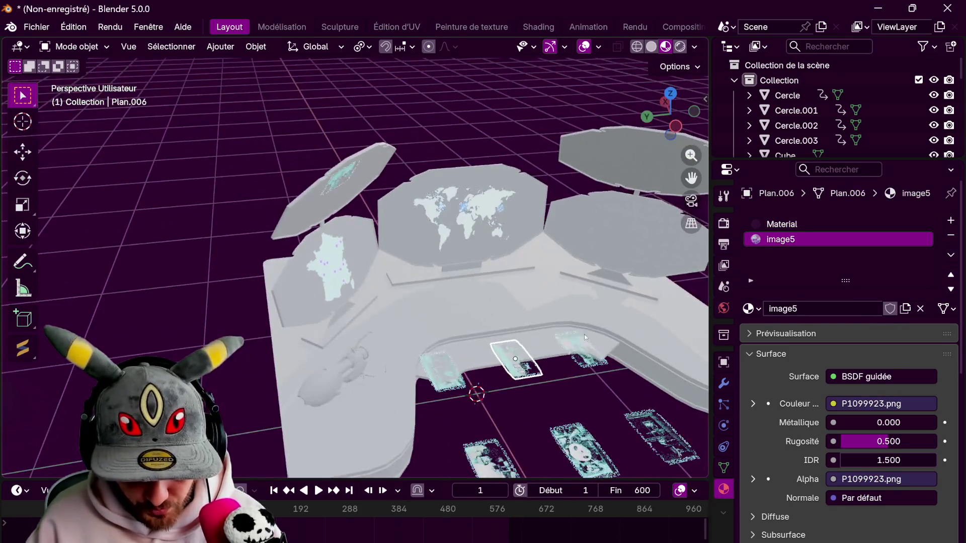
pyautogui.click(670, 94)
pyautogui.press('g')
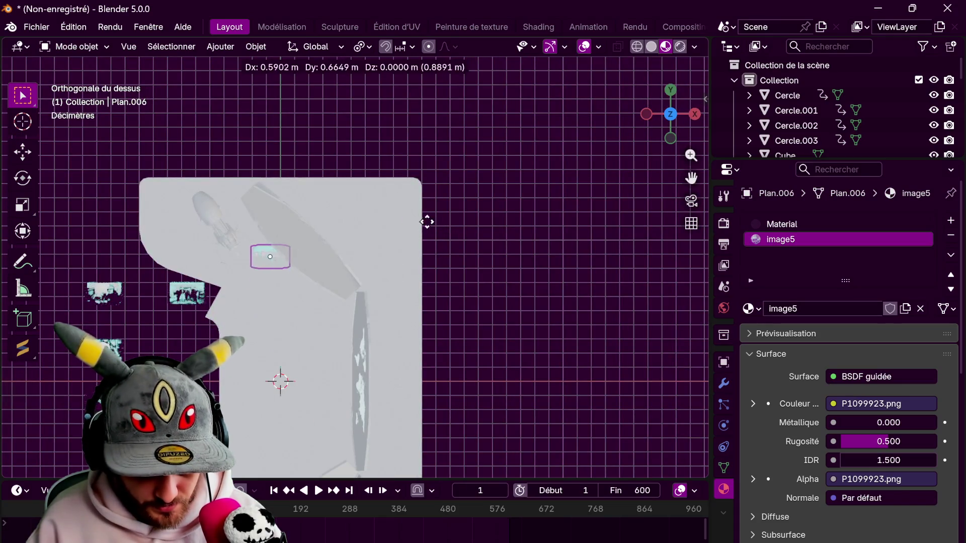
pyautogui.click(428, 217)
pyautogui.click(369, 325)
pyautogui.moveTo(369, 324)
pyautogui.mouseDown(button='middle')
pyautogui.moveTo(452, 285)
pyautogui.moveTo(466, 255)
pyautogui.mouseUp(button='middle')
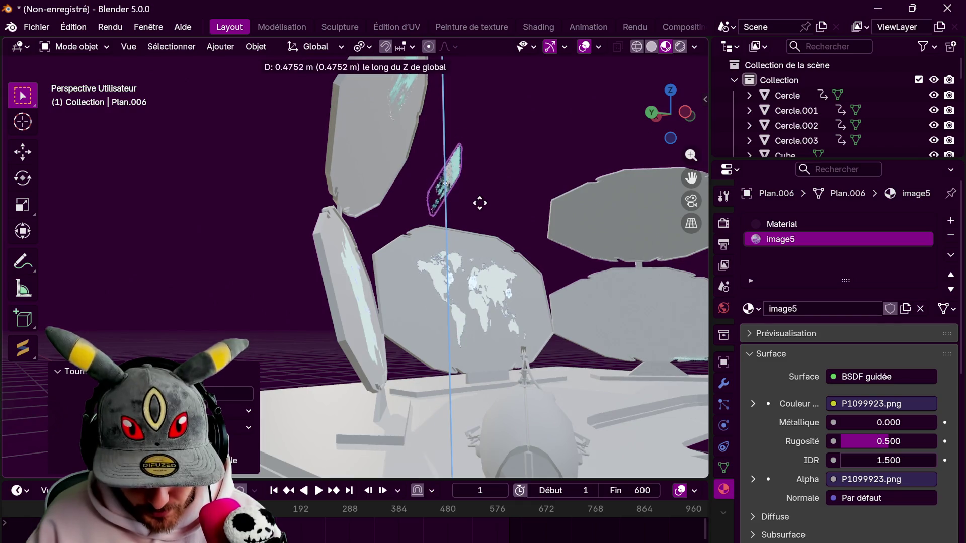
# Raise Plan.006 onto the upper-left panel along its local Z axis
pyautogui.press('z')
pyautogui.press('z')
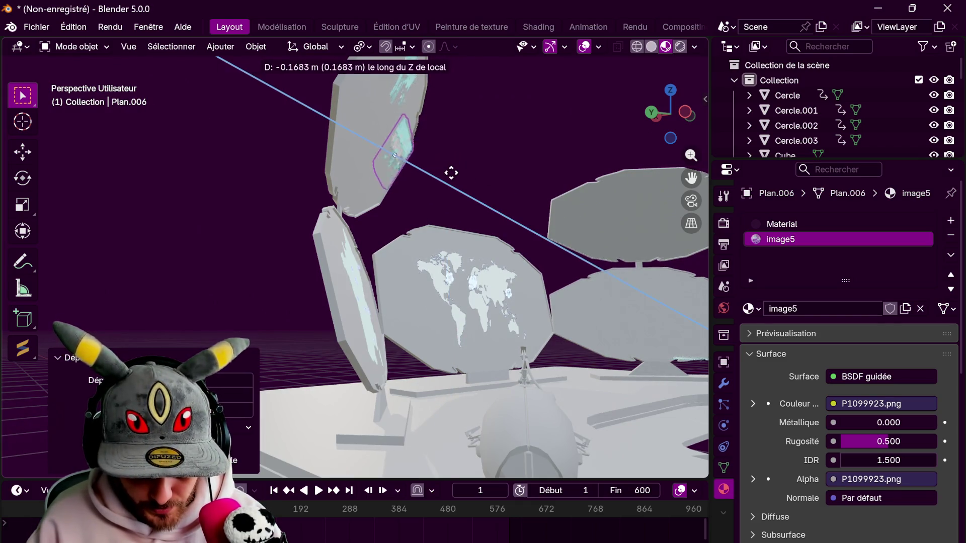
pyautogui.click(447, 171)
pyautogui.moveTo(446, 171)
pyautogui.mouseDown(button='middle')
pyautogui.moveTo(488, 273)
pyautogui.moveTo(367, 277)
pyautogui.moveTo(407, 259)
pyautogui.moveTo(435, 264)
pyautogui.mouseUp(button='middle')
pyautogui.scroll(3, 367, 277)
pyautogui.scroll(2, 386, 243)
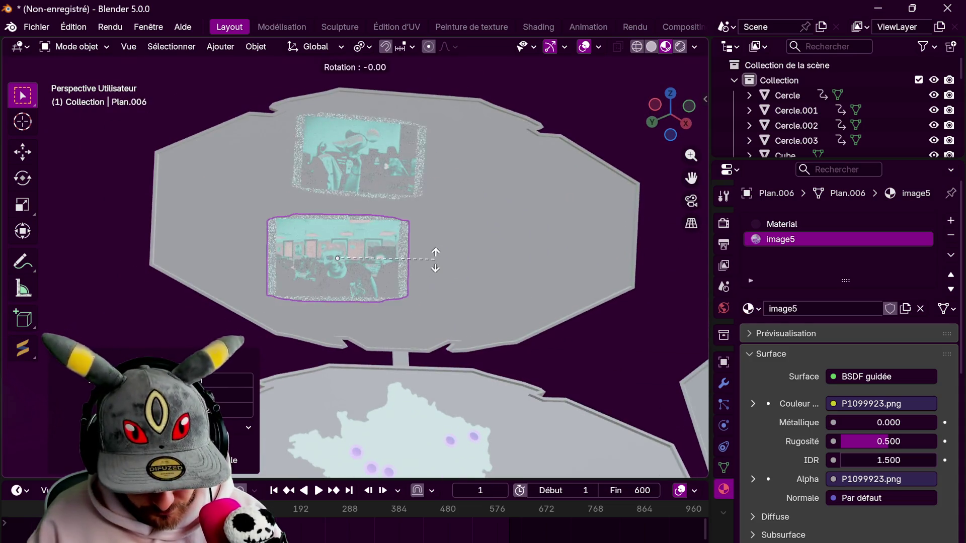
# Spin the second photo around its local Z axis to align with the panel
pyautogui.rightClick(445, 272)
pyautogui.press('r')
pyautogui.press('z')
pyautogui.press('z')
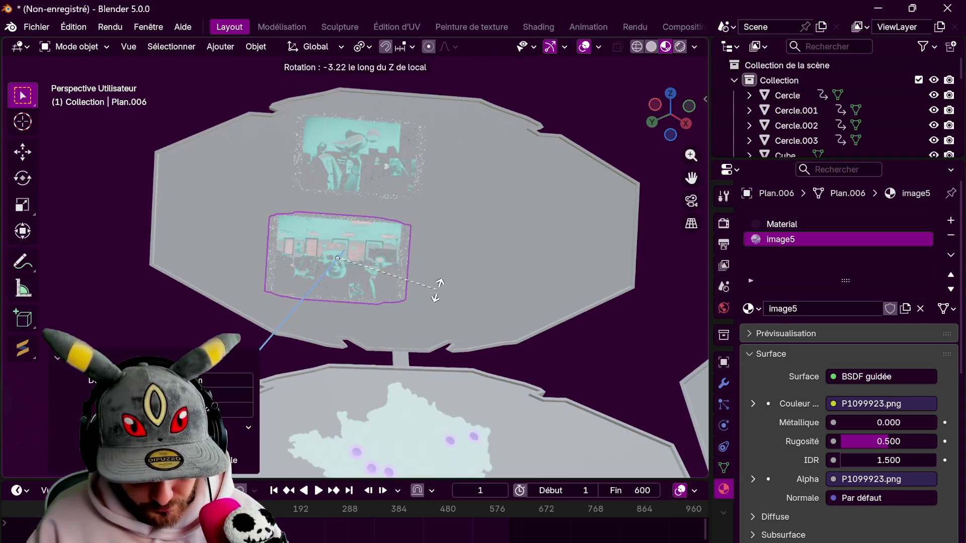
pyautogui.click(437, 289)
pyautogui.moveTo(454, 246)
pyautogui.mouseDown(button='middle')
pyautogui.moveTo(568, 301)
pyautogui.moveTo(563, 283)
pyautogui.mouseUp(button='middle')
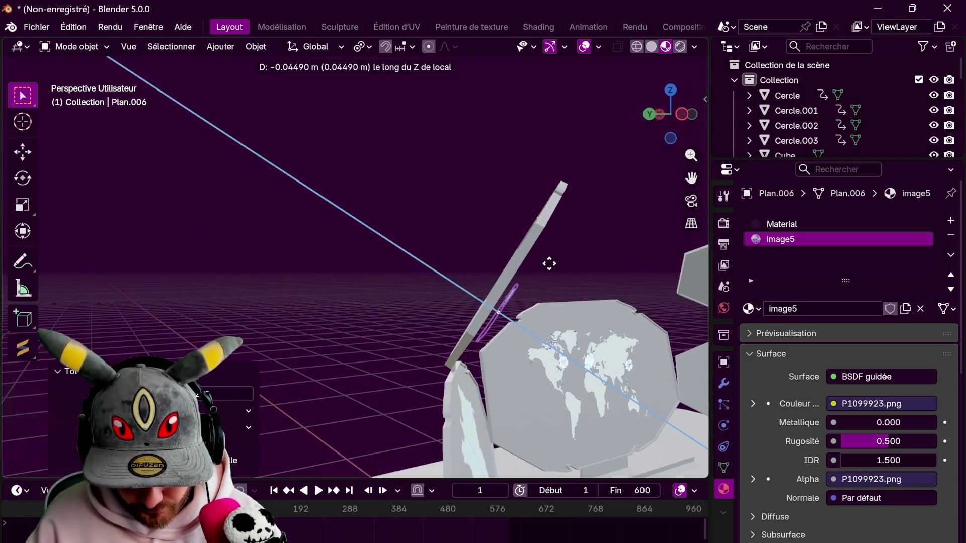
pyautogui.click(550, 264)
# Tilt the photo around local Y and slide it along local X below the first photo
pyautogui.press('KP_Decimal')
pyautogui.press('r')
pyautogui.press('y')
pyautogui.press('y')
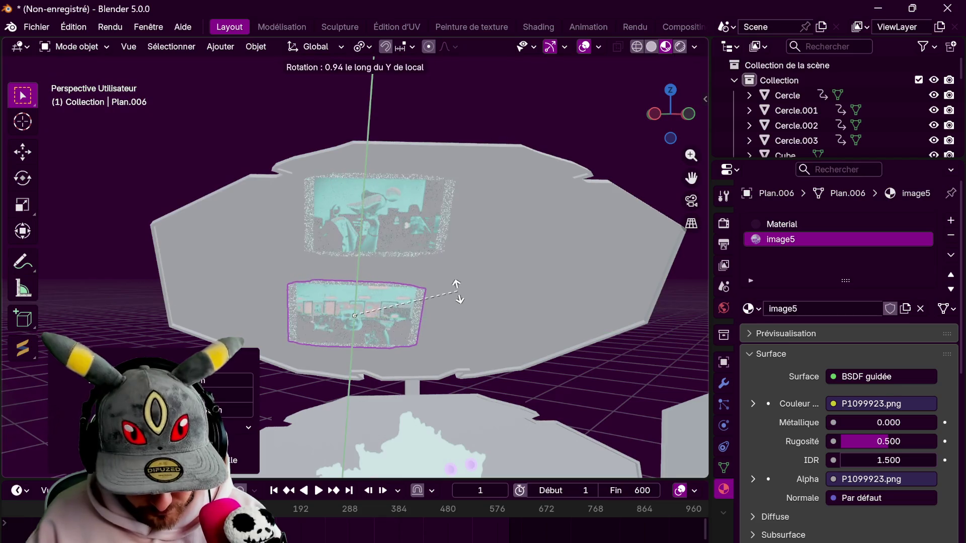
pyautogui.click(463, 287)
pyautogui.press('g')
pyautogui.press('x')
pyautogui.press('x')
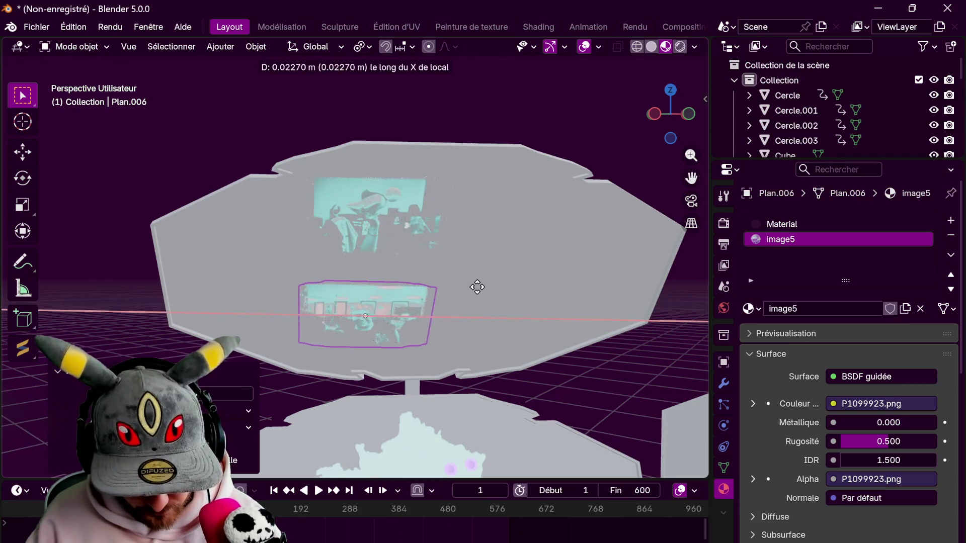
pyautogui.click(480, 289)
# Press the lower photo against the panel along its local Z axis
pyautogui.moveTo(471, 290)
pyautogui.mouseDown(button='middle')
pyautogui.moveTo(410, 247)
pyautogui.moveTo(396, 291)
pyautogui.mouseUp(button='middle')
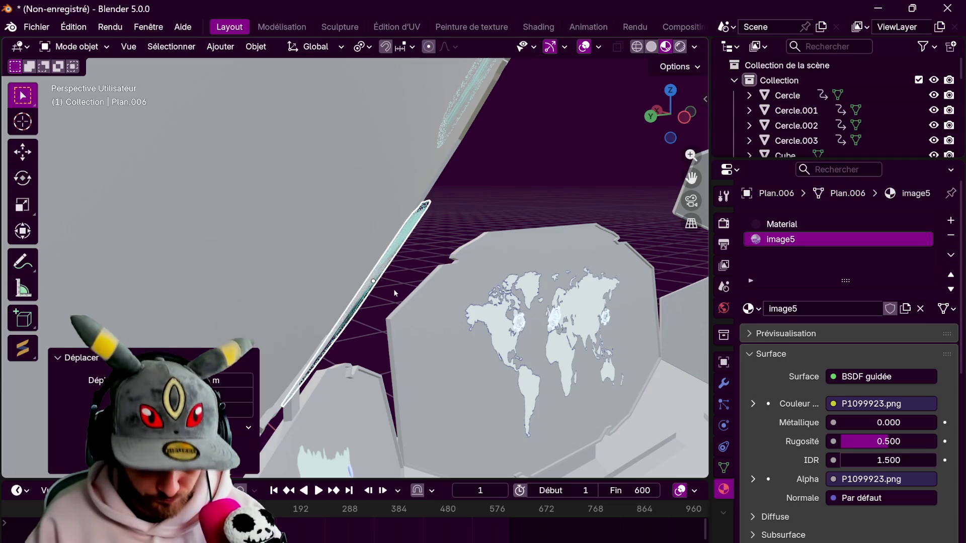
pyautogui.press('g')
pyautogui.press('z')
pyautogui.press('z')
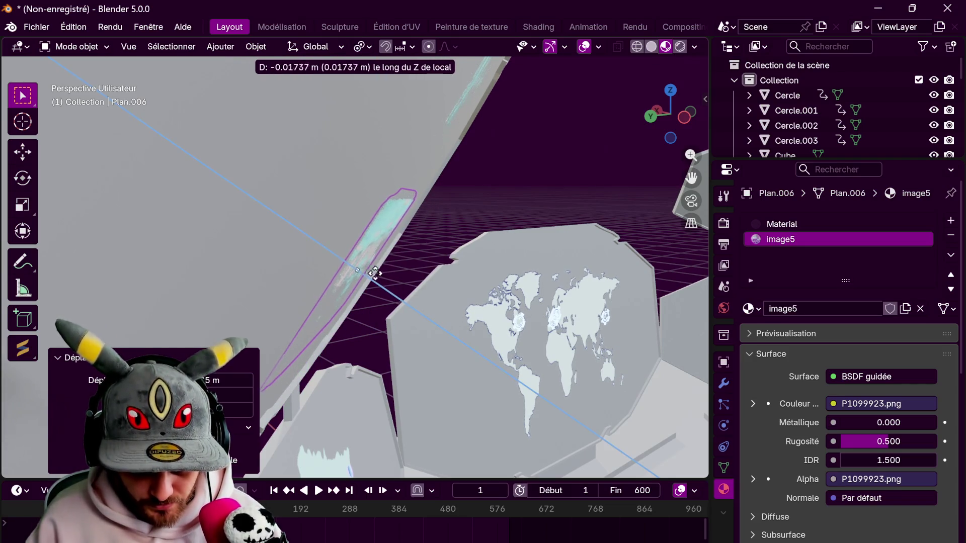
pyautogui.click(399, 288)
pyautogui.moveTo(399, 288); pyautogui.dragTo(151, 304, button='middle')
# Re-tilt the photo and spin it around its local Z axis to realign it
pyautogui.press('r')
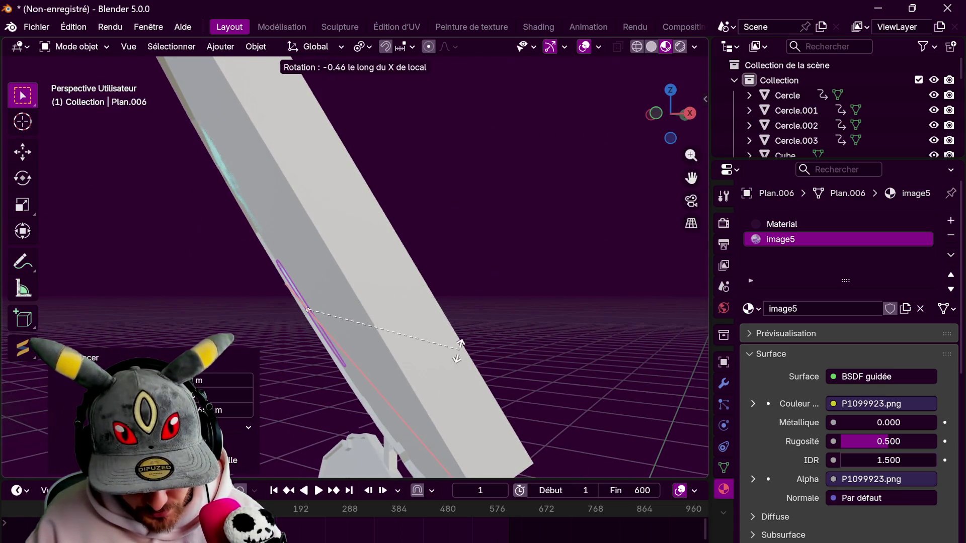
pyautogui.click(437, 381)
pyautogui.moveTo(436, 381)
pyautogui.mouseDown(button='middle')
pyautogui.moveTo(477, 281)
pyautogui.moveTo(491, 270)
pyautogui.mouseUp(button='middle')
pyautogui.press('r')
pyautogui.press('z')
pyautogui.press('z')
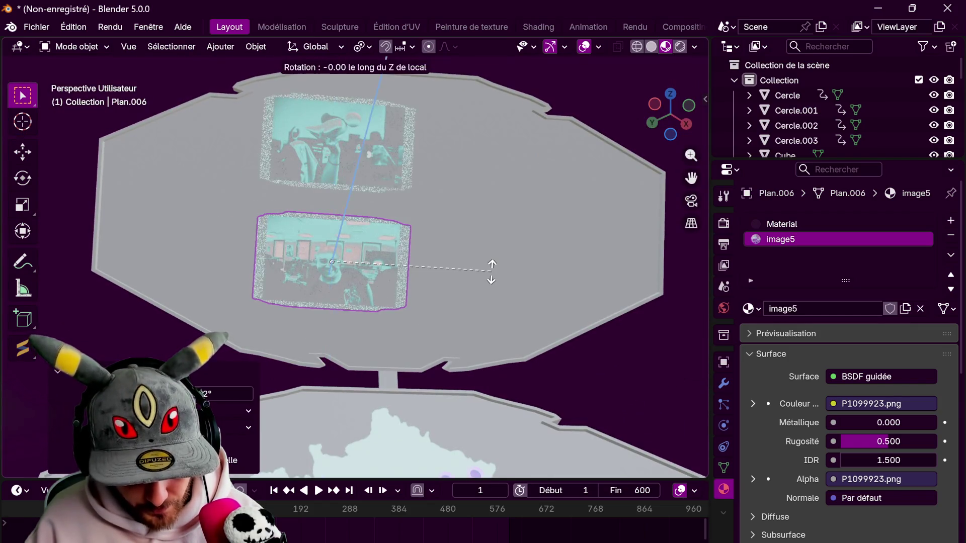
pyautogui.click(491, 288)
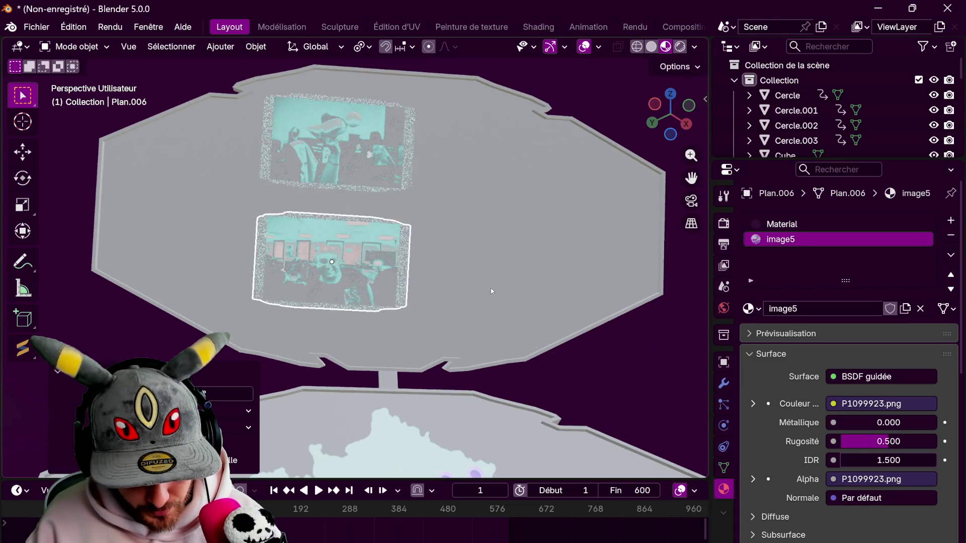
# Move the lower photo about 0.059 m down the panel along its local Y axis
pyautogui.press('g')
pyautogui.press('z')
pyautogui.press('z')
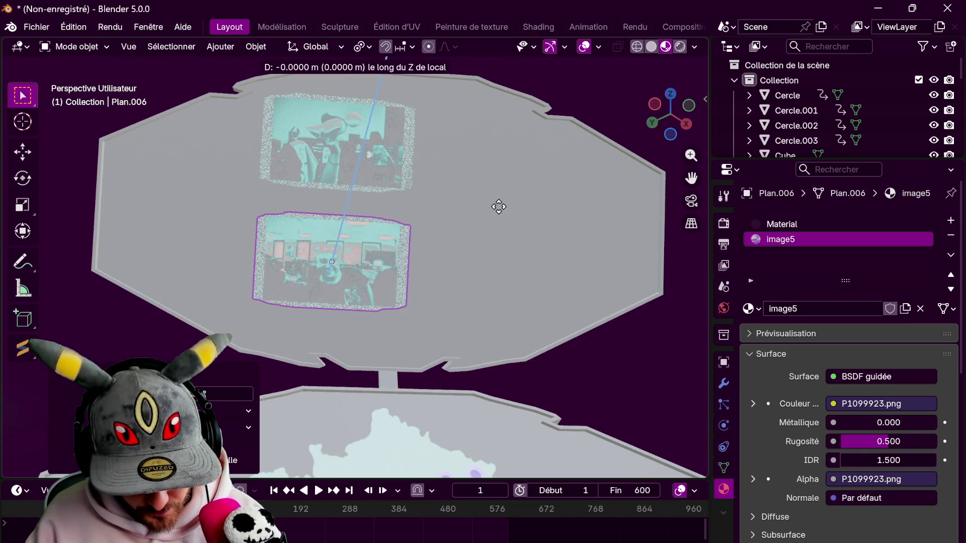
pyautogui.press('y')
pyautogui.press('y')
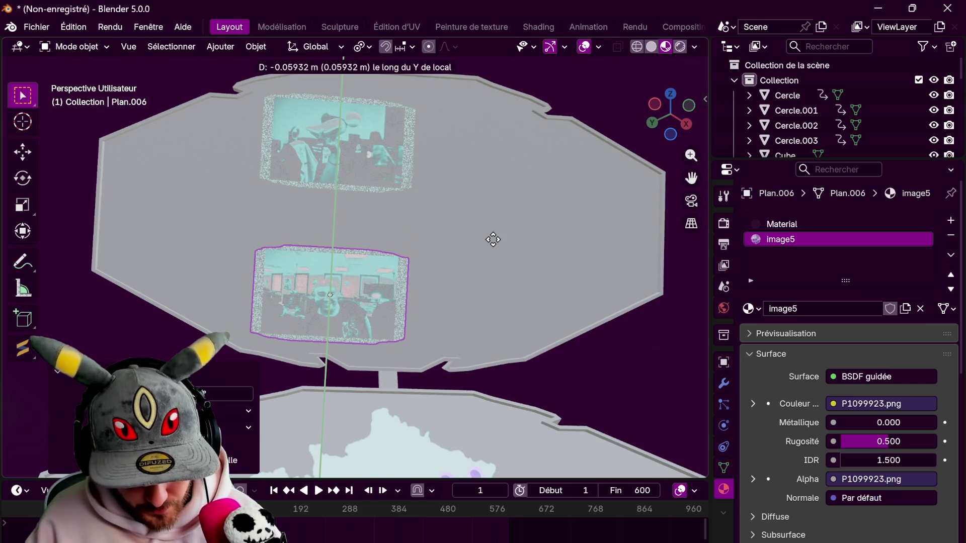
pyautogui.click(493, 239)
pyautogui.moveTo(492, 246)
pyautogui.mouseDown(button='middle')
pyautogui.moveTo(453, 294)
pyautogui.moveTo(458, 321)
pyautogui.mouseUp(button='middle')
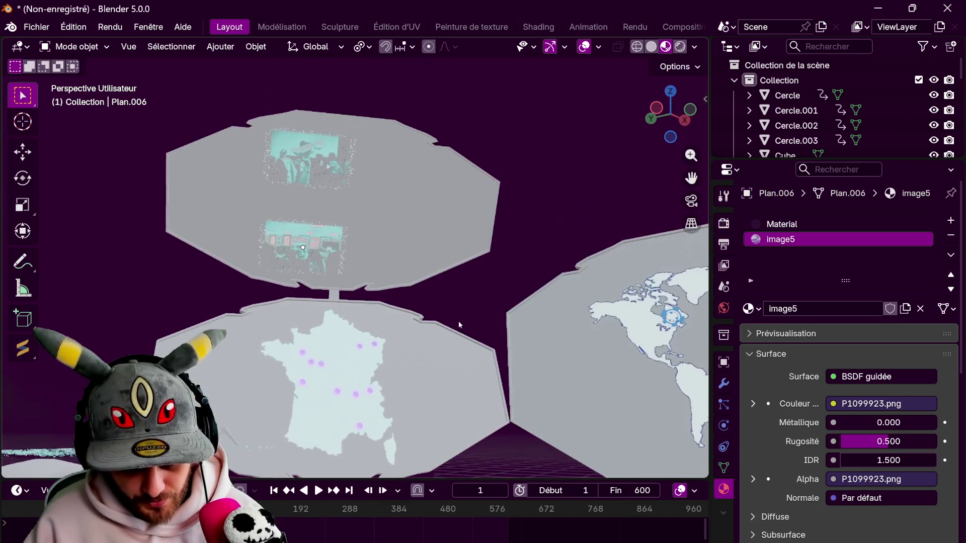
pyautogui.scroll(-3, 455, 317)
pyautogui.moveTo(455, 317)
pyautogui.mouseDown(button='middle')
pyautogui.moveTo(245, 352)
pyautogui.moveTo(194, 221)
pyautogui.mouseUp(button='middle')
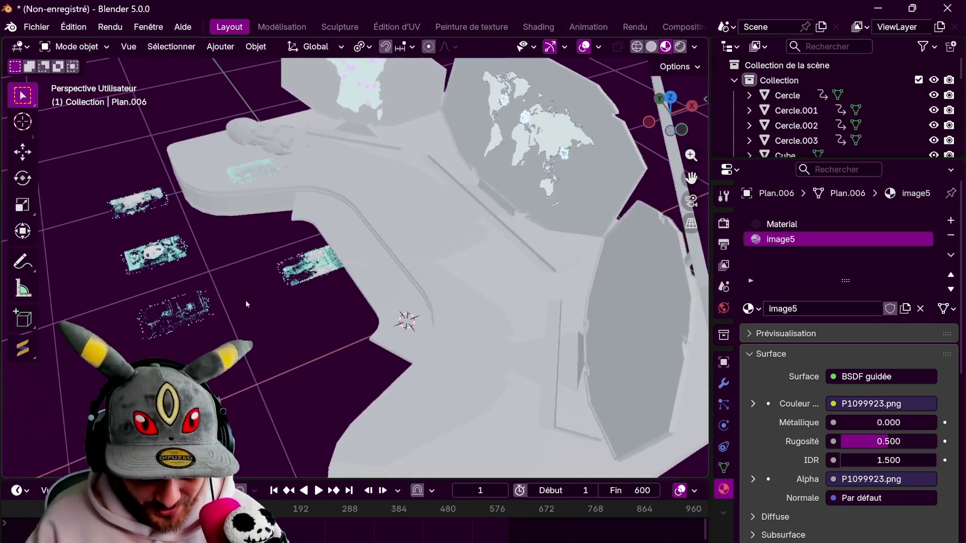
# Select floor photo Plan.004 (DSC_0192.png), then move and turn it beside the desk from top view
pyautogui.click(203, 231)
pyautogui.moveTo(212, 276); pyautogui.dragTo(230, 282, button='middle')
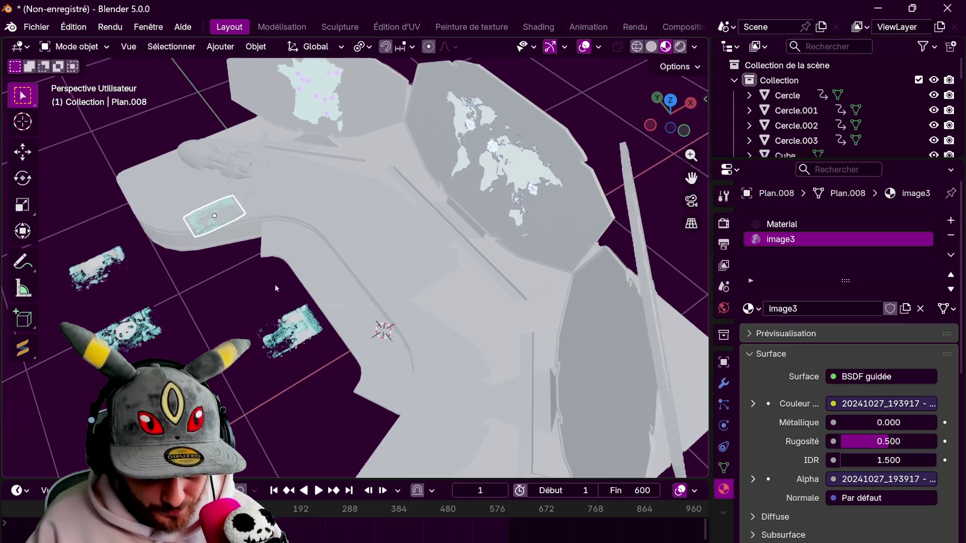
pyautogui.click(312, 359)
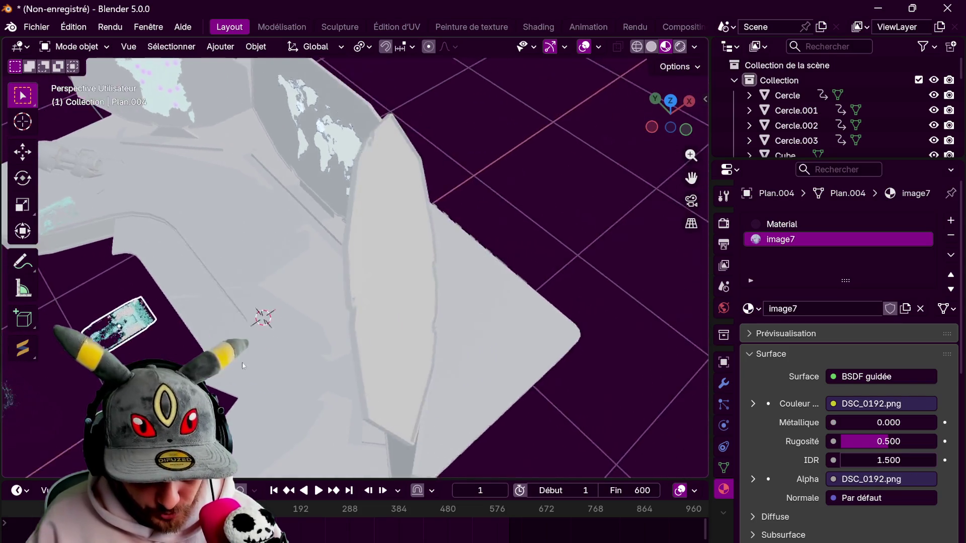
pyautogui.moveTo(312, 359); pyautogui.dragTo(385, 361, button='middle')
pyautogui.click(670, 102)
pyautogui.press('g')
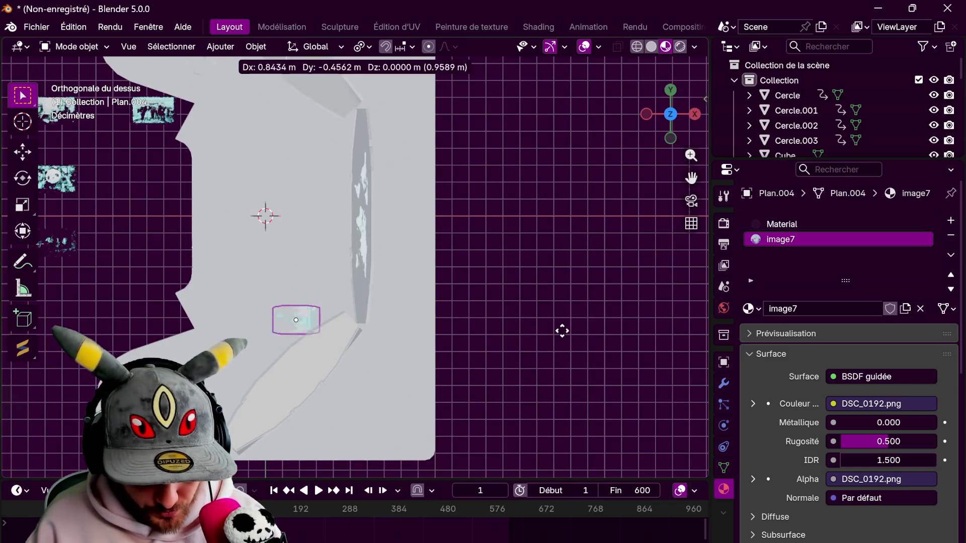
pyautogui.click(518, 265)
pyautogui.press('r')
pyautogui.click(440, 414)
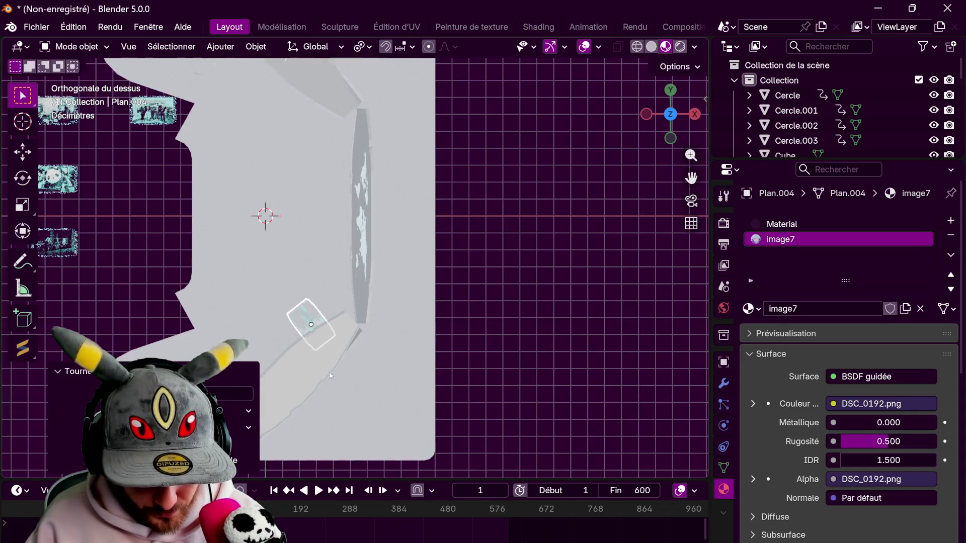
pyautogui.moveTo(440, 414); pyautogui.dragTo(437, 279, button='middle')
# Stand the photo upright with a local Y rotation and turn it around global Z
pyautogui.press('r')
pyautogui.press('y')
pyautogui.press('y')
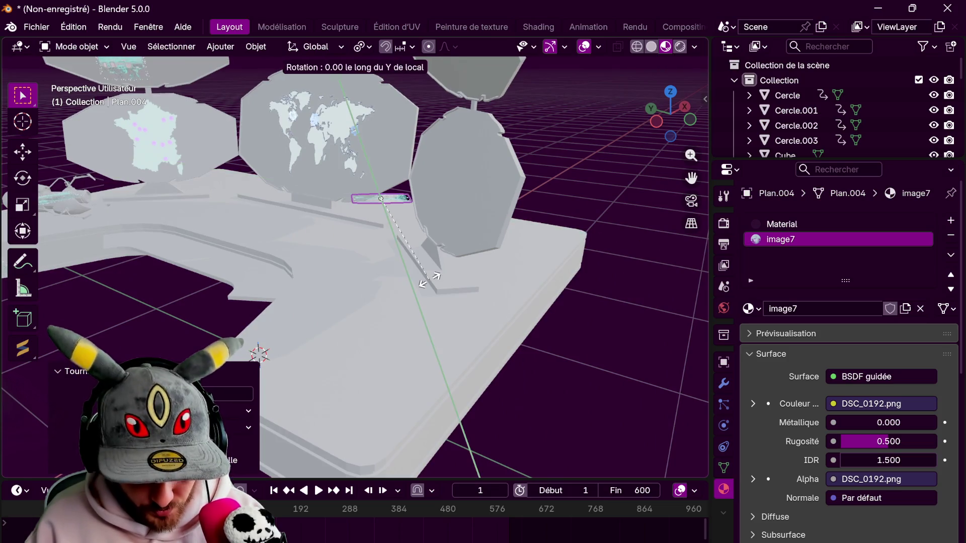
pyautogui.click(446, 178)
pyautogui.moveTo(445, 179); pyautogui.dragTo(419, 186, button='middle')
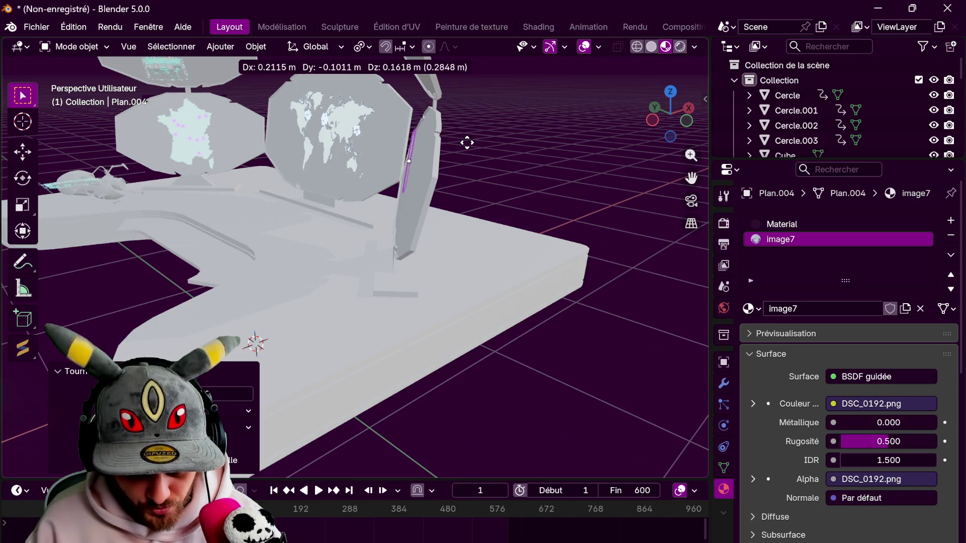
pyautogui.click(467, 142)
pyautogui.scroll(5, 411, 197)
pyautogui.moveTo(412, 201); pyautogui.dragTo(475, 246, button='middle')
pyautogui.press('r')
pyautogui.press('z')
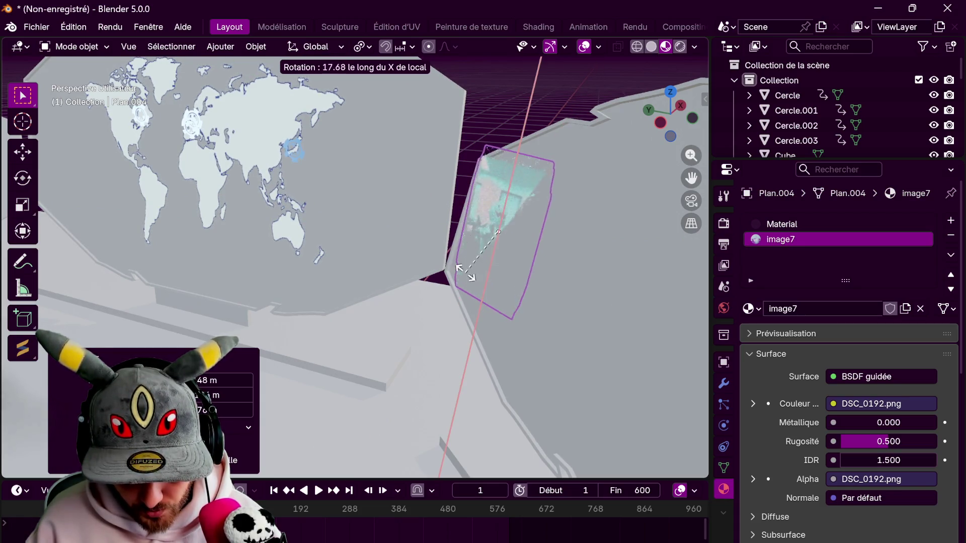
pyautogui.click(468, 260)
# Rotate and move the photo onto the right octagonal panel beside the world map
pyautogui.moveTo(468, 260); pyautogui.dragTo(407, 255, button='middle')
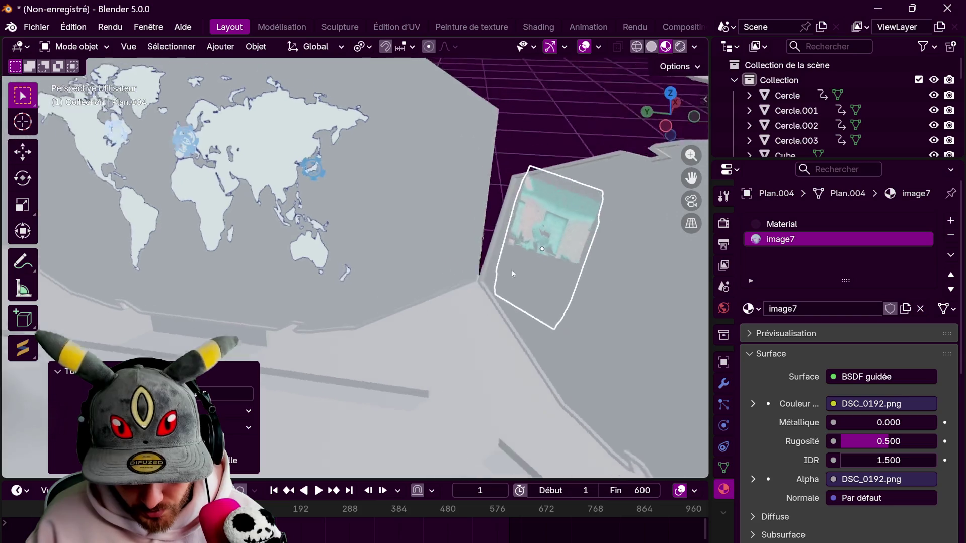
pyautogui.press('r')
pyautogui.press('x')
pyautogui.press('x')
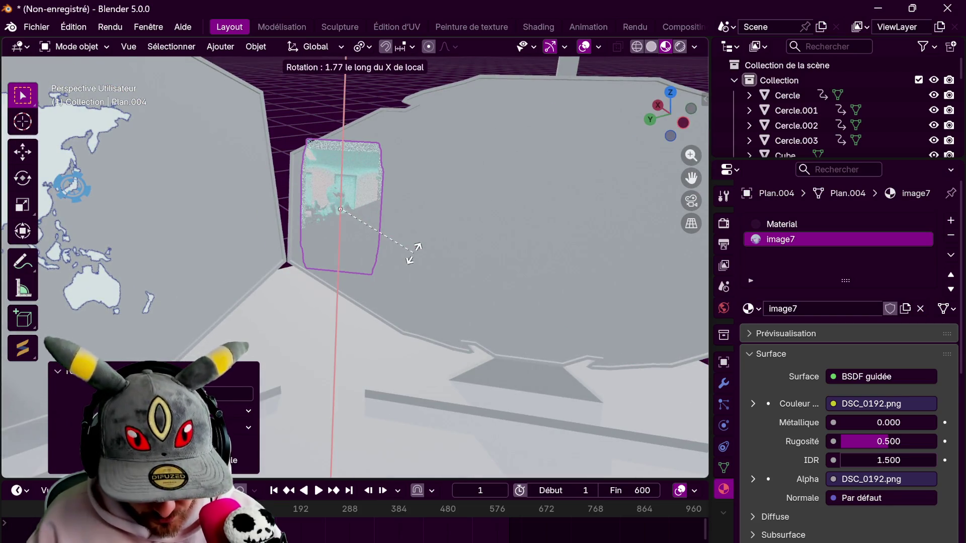
pyautogui.press('y')
pyautogui.press('y')
pyautogui.click(416, 254)
pyautogui.press('g')
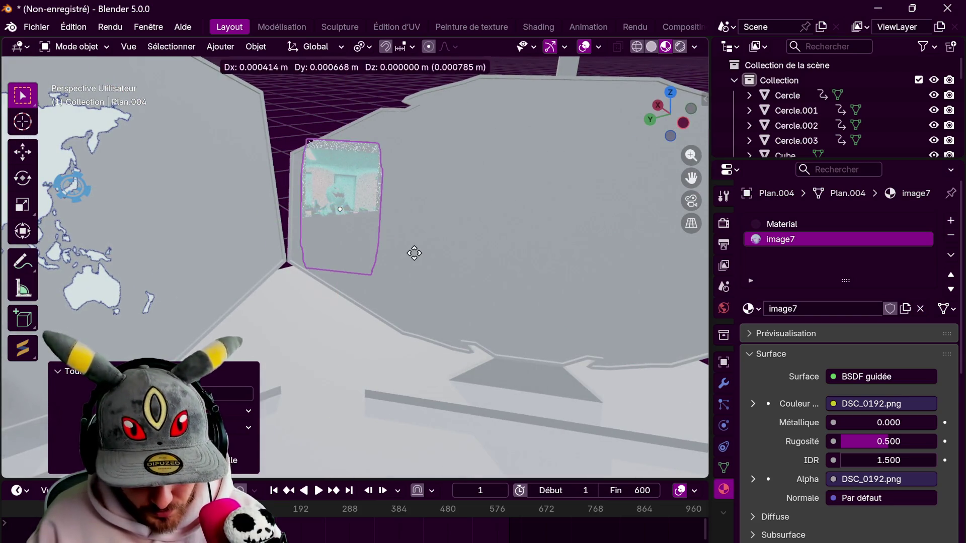
pyautogui.click(425, 256)
pyautogui.moveTo(428, 260); pyautogui.dragTo(356, 252, button='middle')
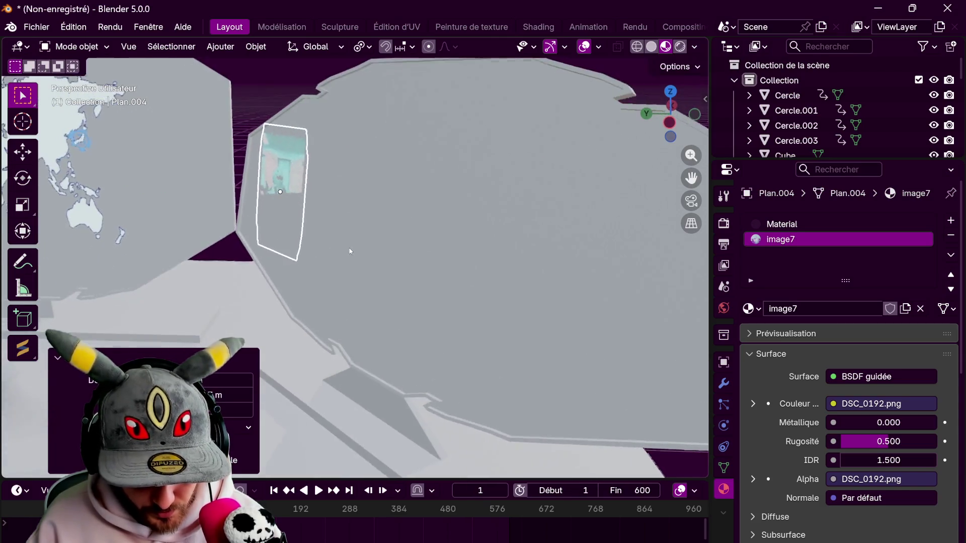
pyautogui.press('r')
pyautogui.press('y')
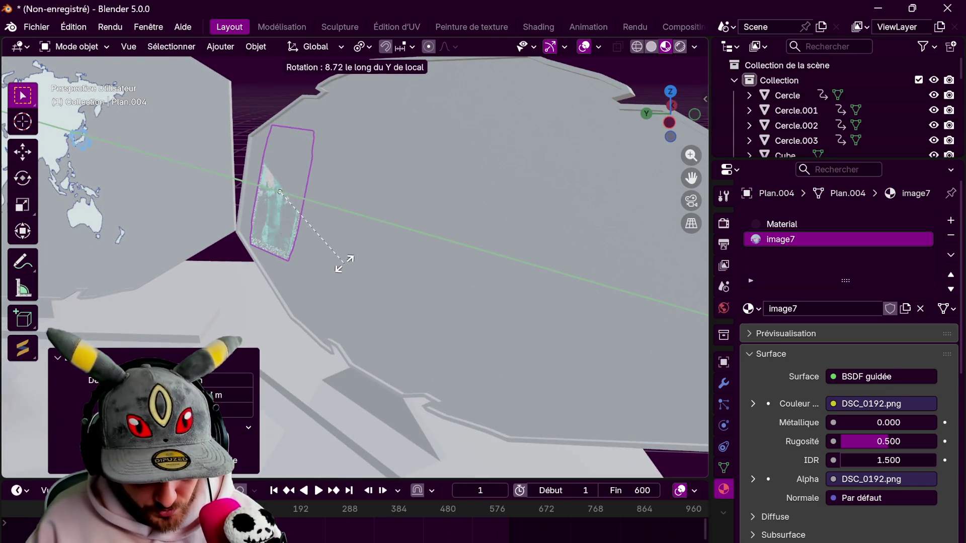
pyautogui.click(352, 249)
# Nudge the photo flush into place on the panel along its local Z and Y axes
pyautogui.moveTo(362, 248)
pyautogui.mouseDown(button='middle')
pyautogui.moveTo(424, 258)
pyautogui.moveTo(436, 250)
pyautogui.mouseUp(button='middle')
pyautogui.press('g')
pyautogui.press('z')
pyautogui.press('z')
pyautogui.click(422, 253)
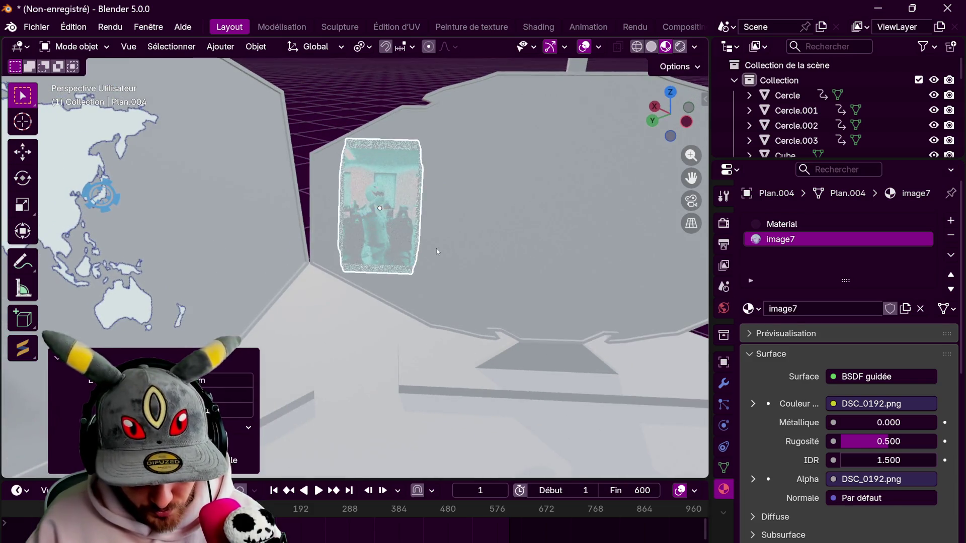
pyautogui.press('g')
pyautogui.press('y')
pyautogui.press('y')
pyautogui.click(461, 251)
pyautogui.press('g')
pyautogui.press('y')
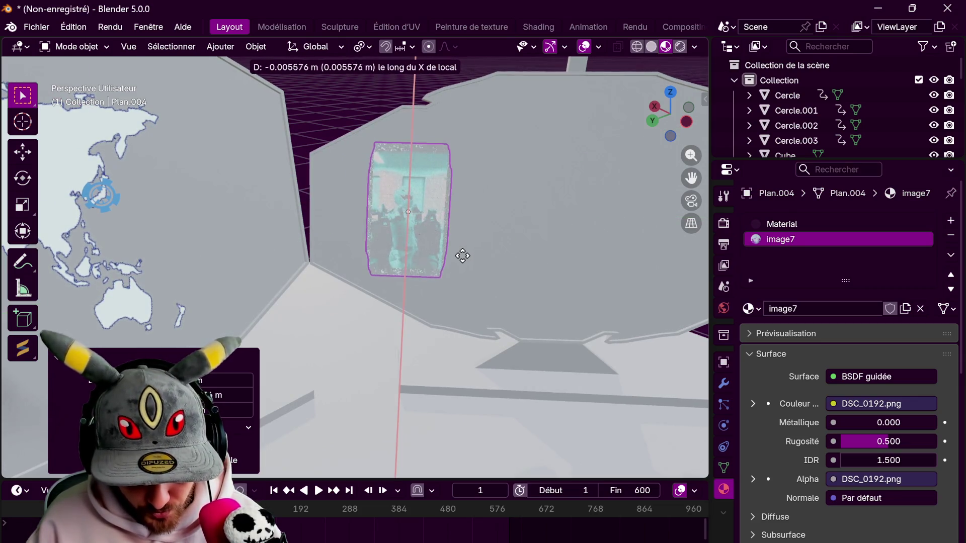
pyautogui.click(463, 255)
pyautogui.scroll(-5, 458, 256)
pyautogui.click(456, 301)
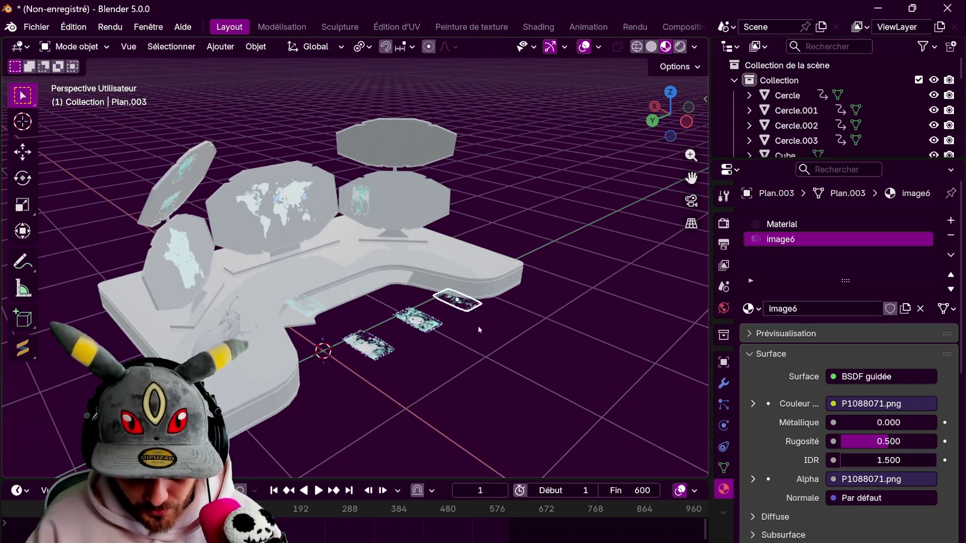
# In top view, move the Plan.003 photo onto the desk's lower section and turn it toward the right panel
pyautogui.moveTo(482, 322); pyautogui.dragTo(376, 324, button='middle')
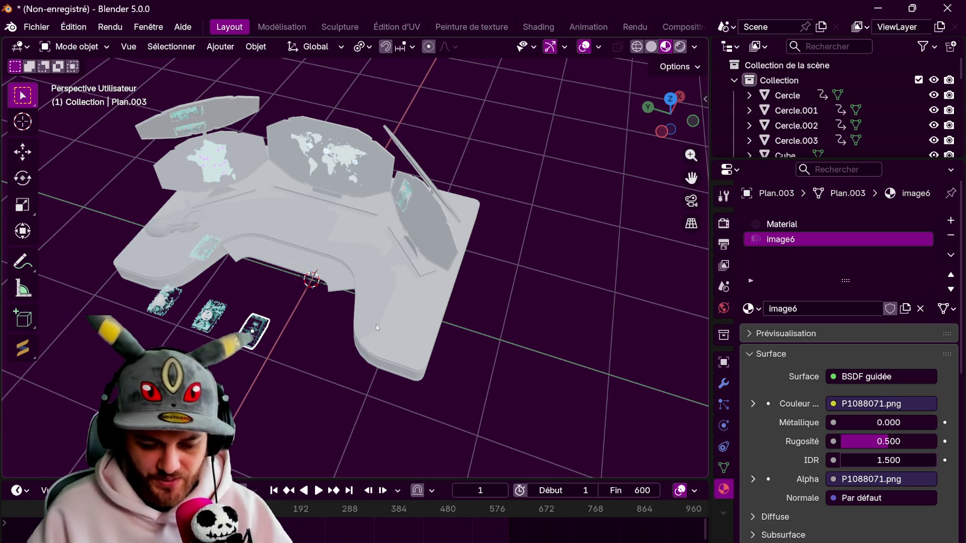
pyautogui.click(670, 99)
pyautogui.press('g')
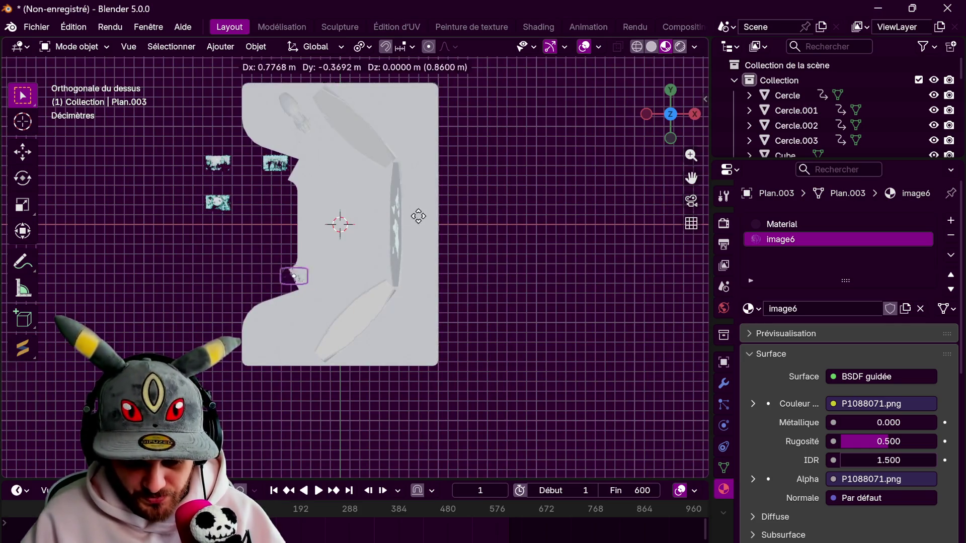
pyautogui.click(453, 250)
pyautogui.press('r')
pyautogui.click(313, 417)
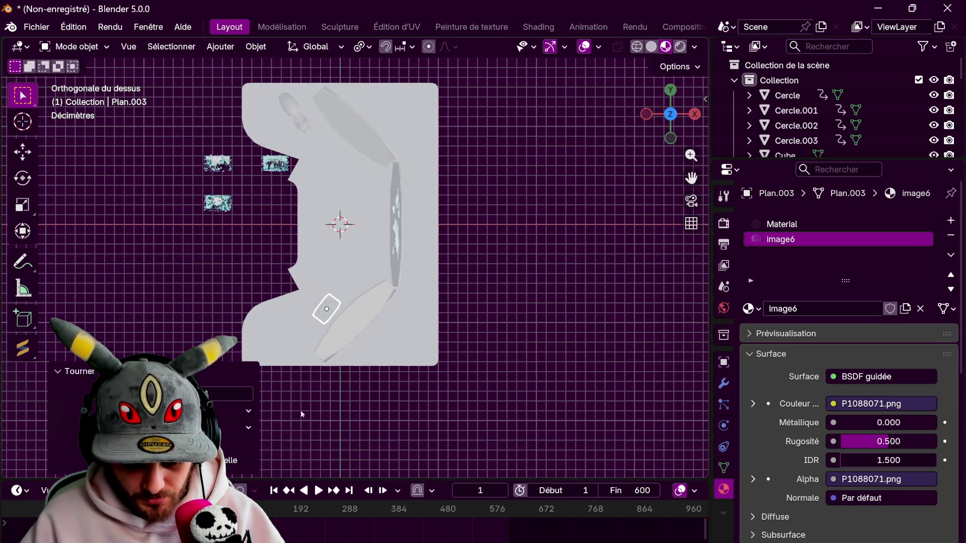
# Preview the scene in Rendered shading and orbit around the glowing display panels
pyautogui.moveTo(314, 418); pyautogui.dragTo(670, 80, button='middle')
pyautogui.click(680, 46)
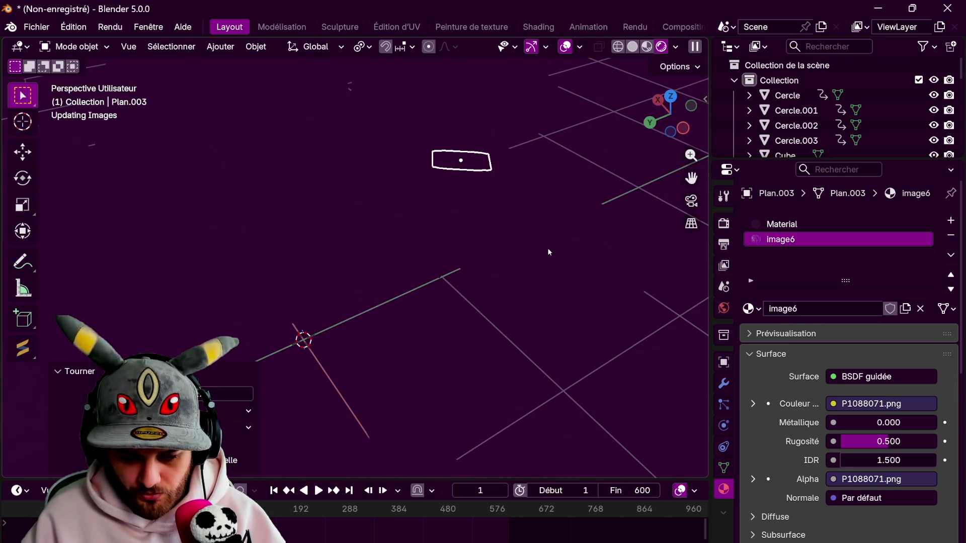
pyautogui.moveTo(496, 260)
pyautogui.mouseDown(button='middle')
pyautogui.moveTo(336, 357)
pyautogui.moveTo(280, 240)
pyautogui.mouseUp(button='middle')
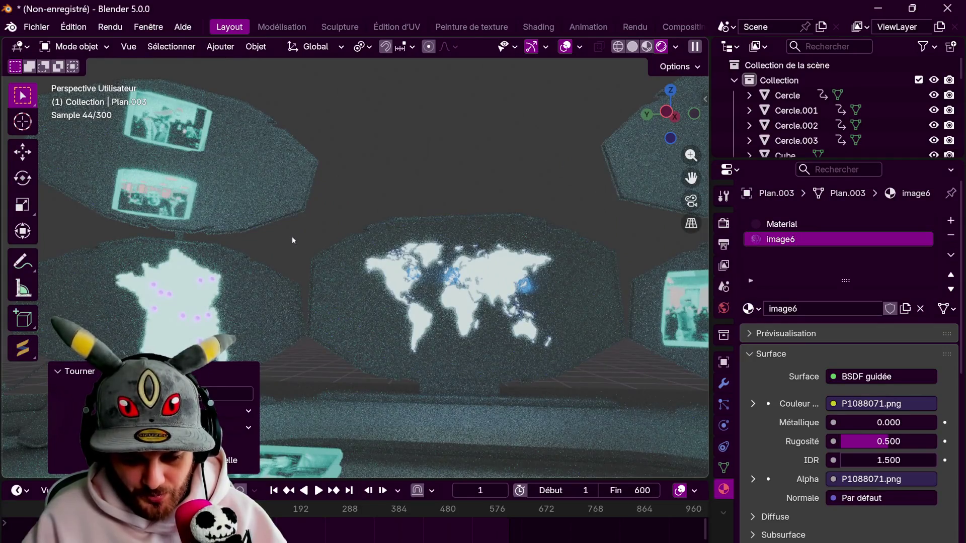
pyautogui.scroll(-3, 292, 240)
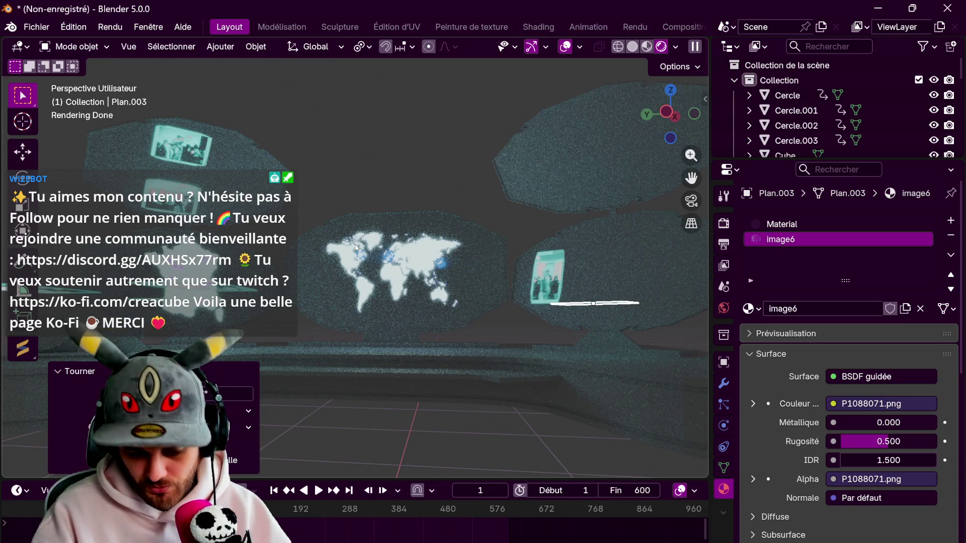
pyautogui.moveTo(430, 214)
pyautogui.mouseDown(button='middle')
pyautogui.moveTo(447, 227)
pyautogui.moveTo(483, 216)
pyautogui.mouseUp(button='middle')
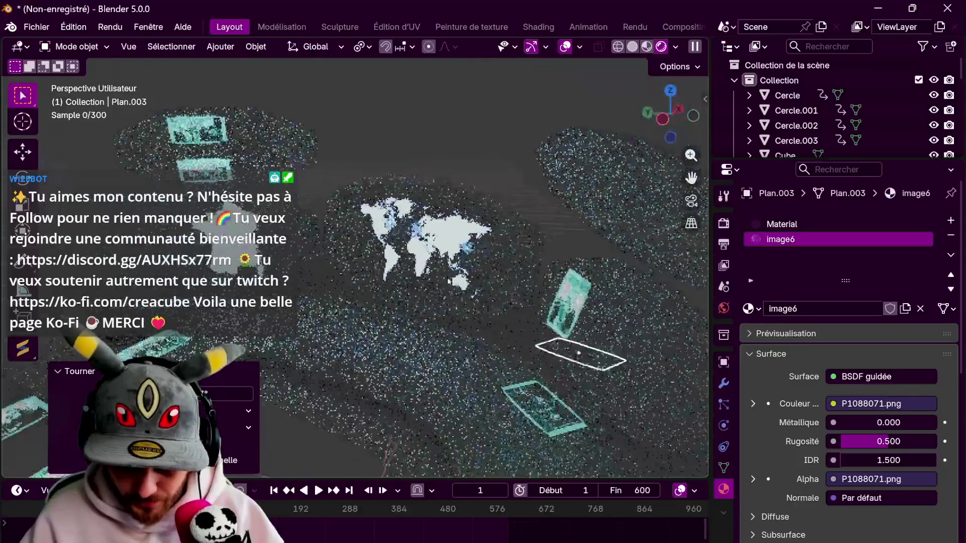
# Return to Material Preview, slide the photo along global Y and stand it upright about local Y
pyautogui.press('z')
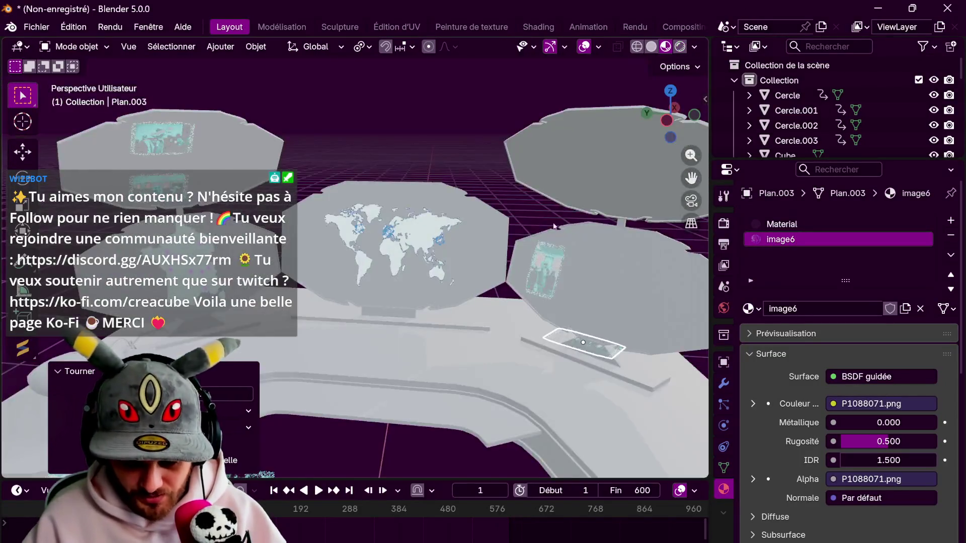
pyautogui.scroll(5, 356, 232)
pyautogui.moveTo(356, 233); pyautogui.dragTo(291, 220, button='middle')
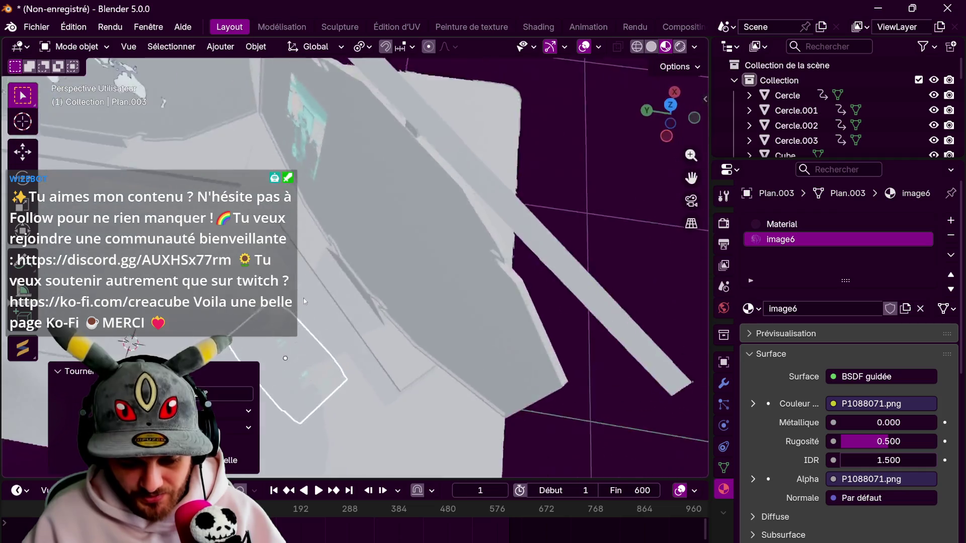
pyautogui.press('g')
pyautogui.press('y')
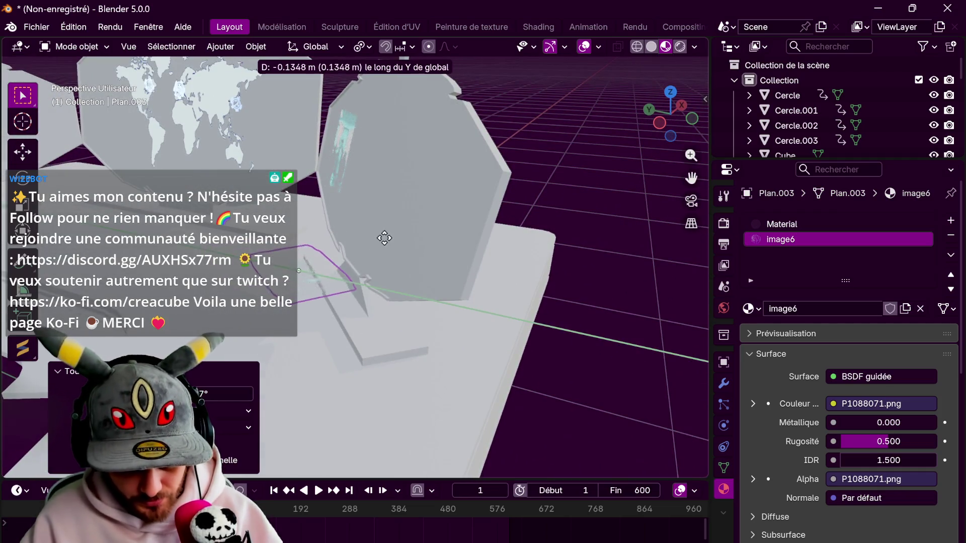
pyautogui.click(428, 244)
pyautogui.press('r')
pyautogui.press('y')
pyautogui.press('y')
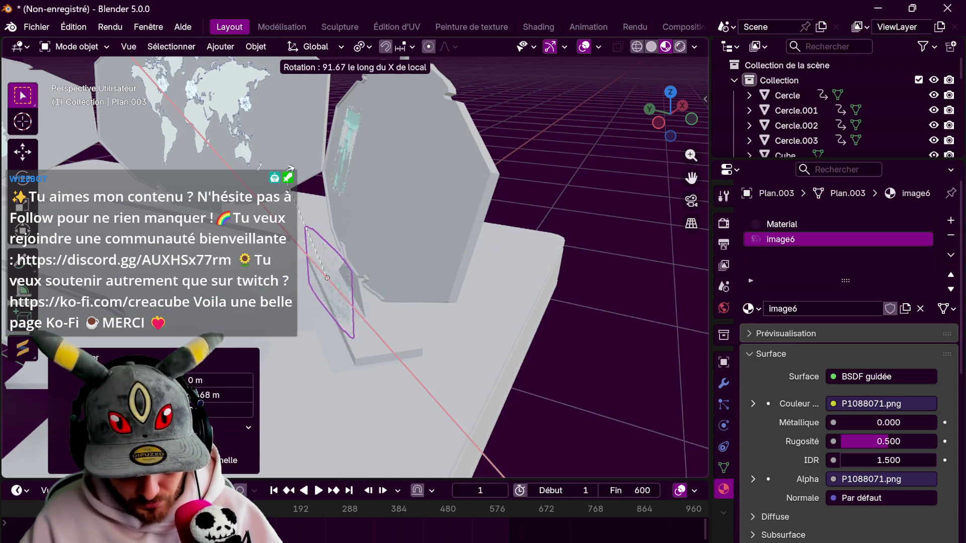
pyautogui.click(305, 167)
# Move the photo plane up to the right display panel and tilt it about its Y axis
pyautogui.moveTo(361, 173); pyautogui.dragTo(385, 188, button='middle')
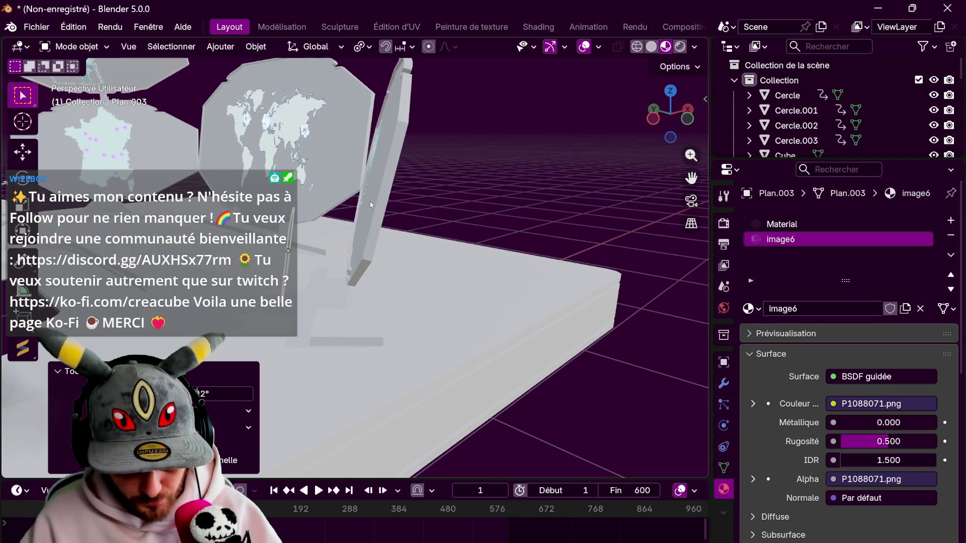
pyautogui.press('g')
pyautogui.click(454, 126)
pyautogui.moveTo(454, 126); pyautogui.dragTo(458, 175, button='middle')
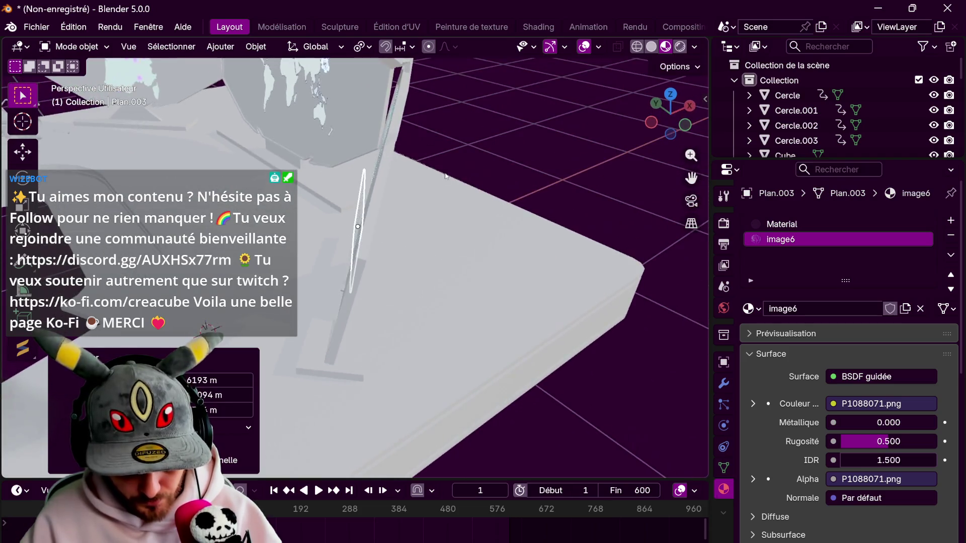
pyautogui.press('r')
pyautogui.press('y')
pyautogui.press('y')
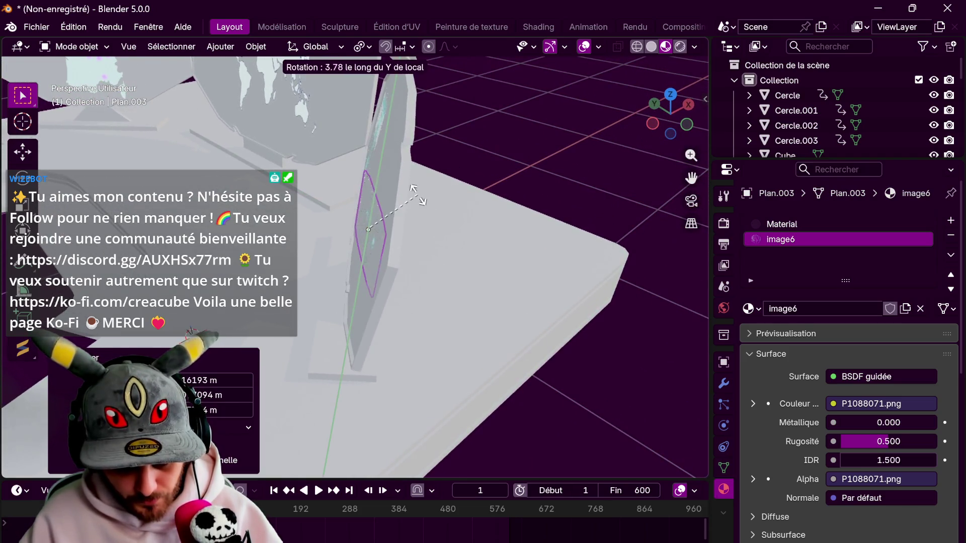
pyautogui.click(451, 185)
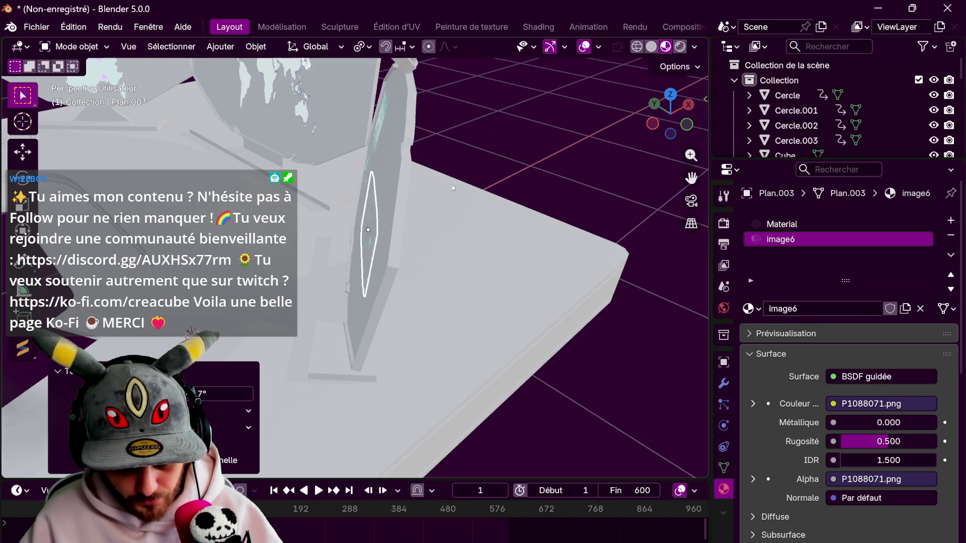
pyautogui.moveTo(452, 185); pyautogui.dragTo(507, 164, button='middle')
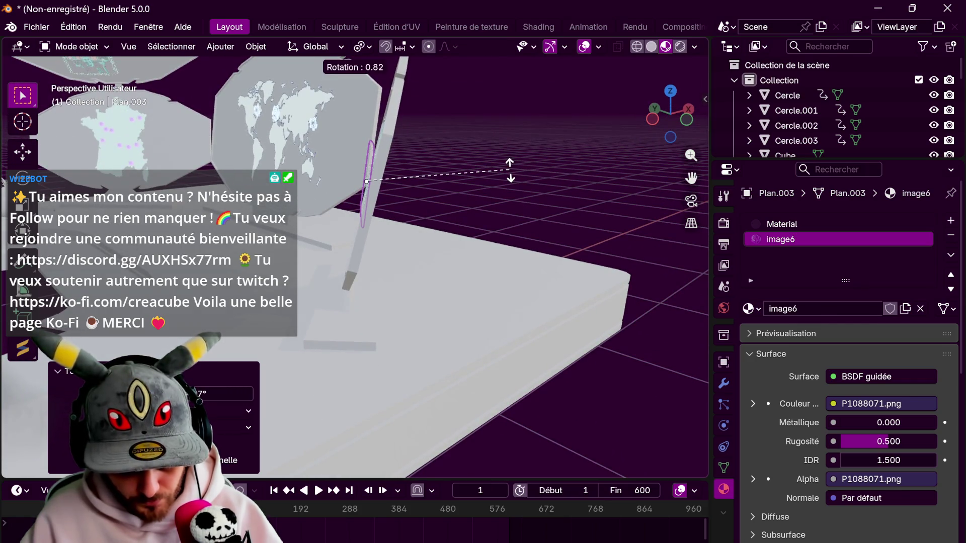
pyautogui.click(503, 180)
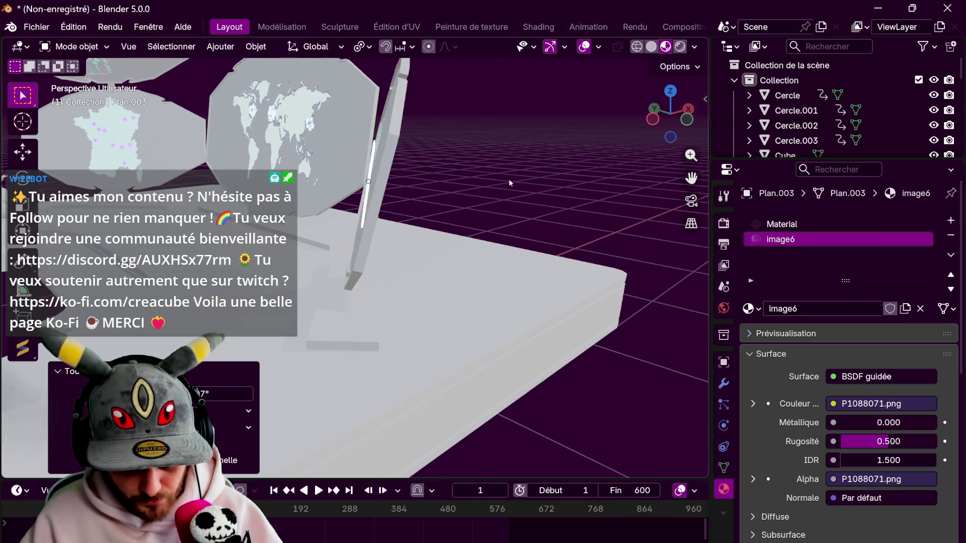
# Rotate the plane about its X axis and spin it to line up with the panel face
pyautogui.press('r')
pyautogui.press('x')
pyautogui.press('x')
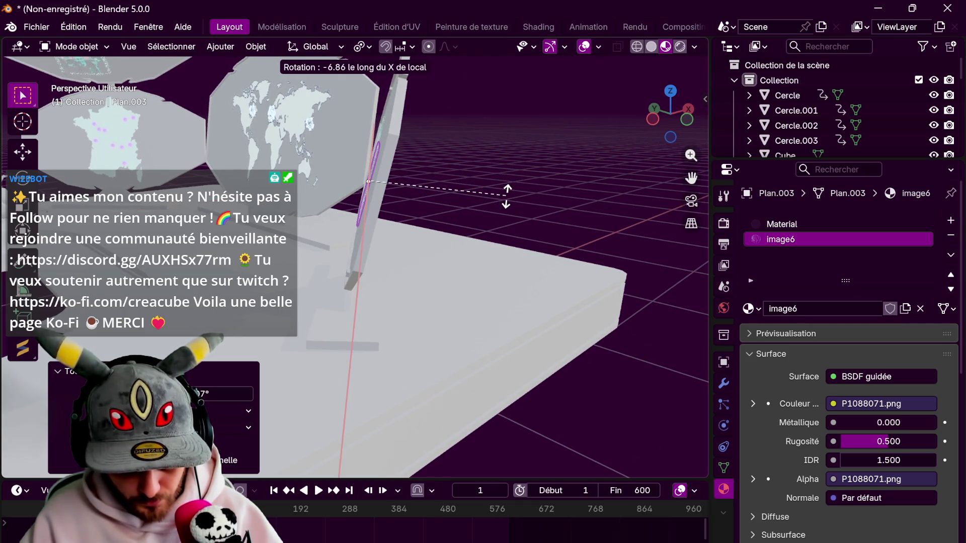
pyautogui.click(508, 191)
pyautogui.moveTo(509, 191); pyautogui.dragTo(527, 212, button='middle')
pyautogui.press('r')
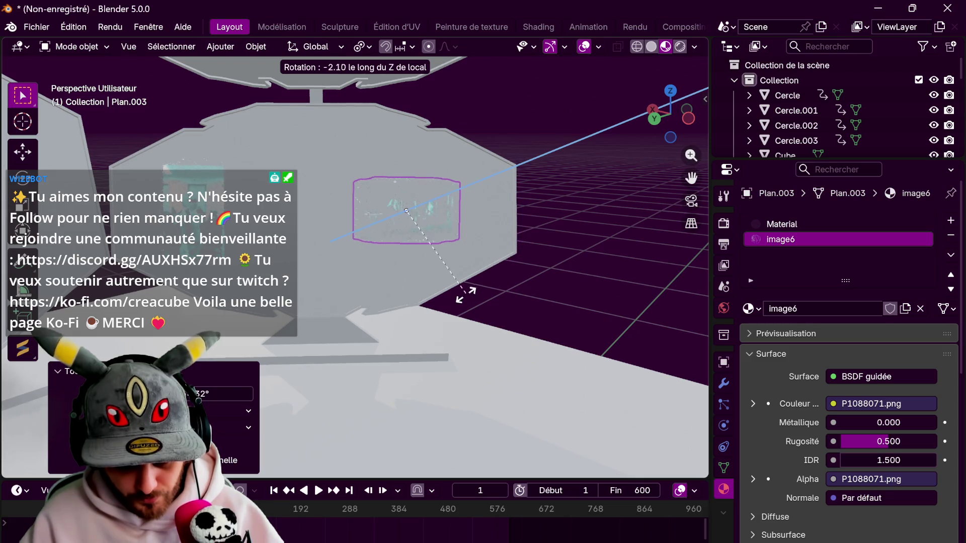
pyautogui.click(551, 258)
# Slide the plane sideways along its local X axis and raise it along Y on the panel
pyautogui.press('g')
pyautogui.press('x')
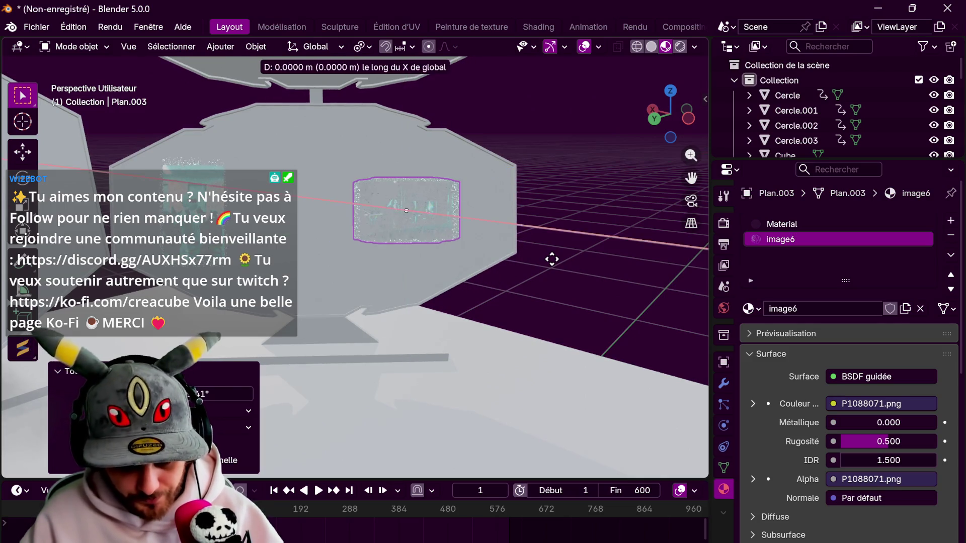
pyautogui.press('x')
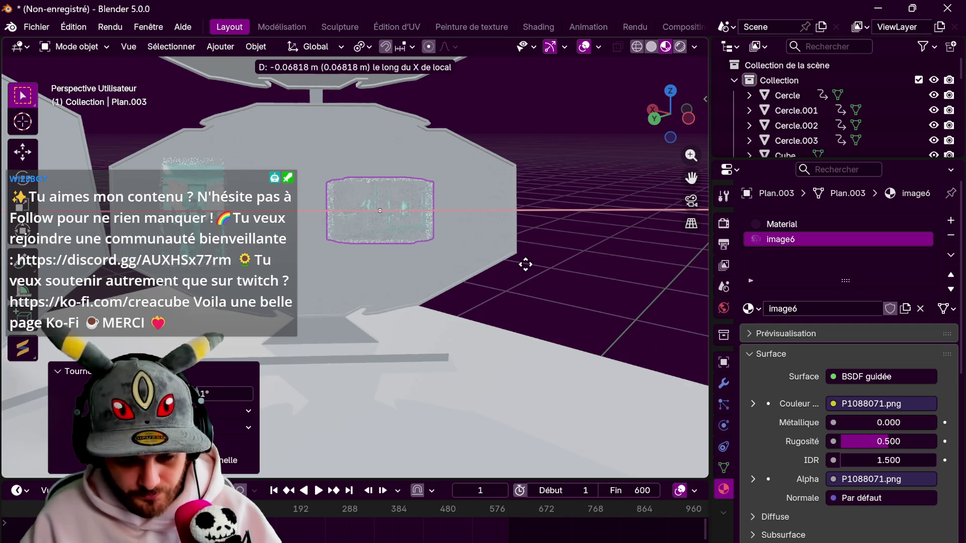
pyautogui.click(530, 264)
pyautogui.press('g')
pyautogui.press('y')
pyautogui.press('y')
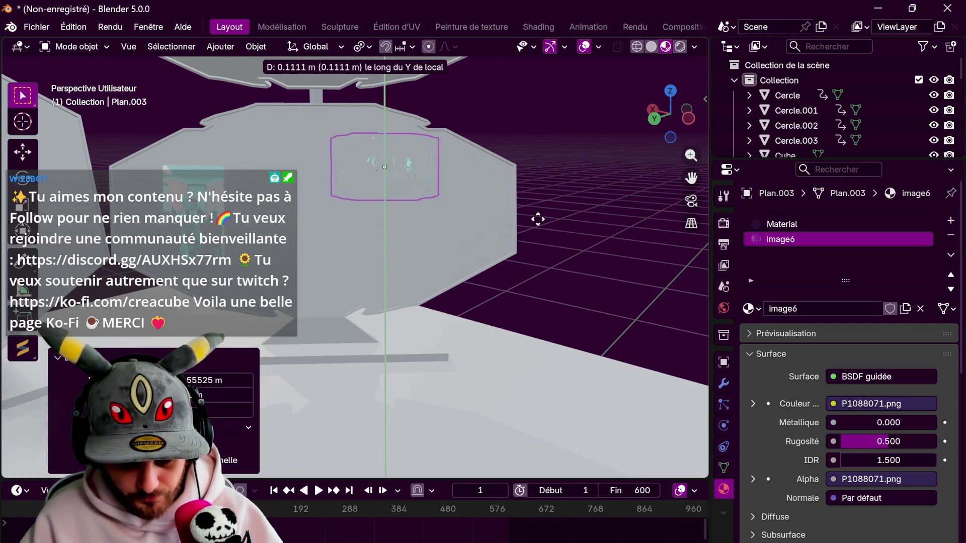
pyautogui.click(538, 219)
# Tilt the plane about its local X axis and press it flush against the panel along Z
pyautogui.moveTo(457, 206)
pyautogui.mouseDown(button='middle')
pyautogui.moveTo(330, 206)
pyautogui.moveTo(433, 230)
pyautogui.mouseUp(button='middle')
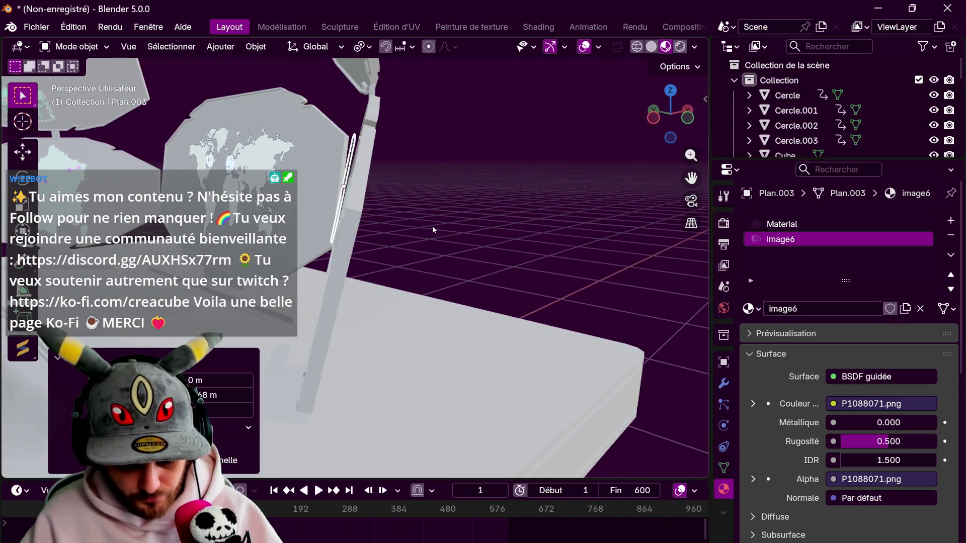
pyautogui.press('r')
pyautogui.press('y')
pyautogui.press('y')
pyautogui.press('x')
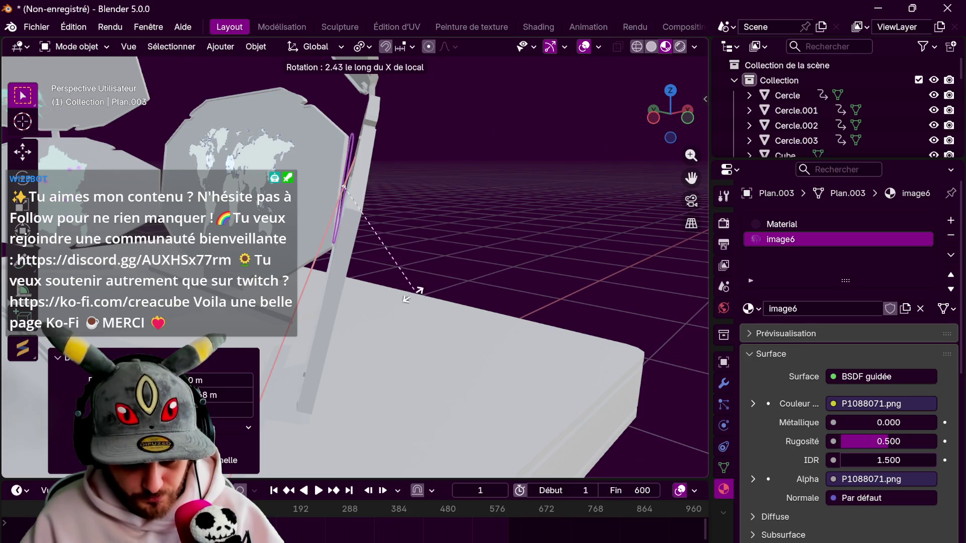
pyautogui.click(344, 186)
pyautogui.moveTo(442, 230); pyautogui.dragTo(449, 228, button='middle')
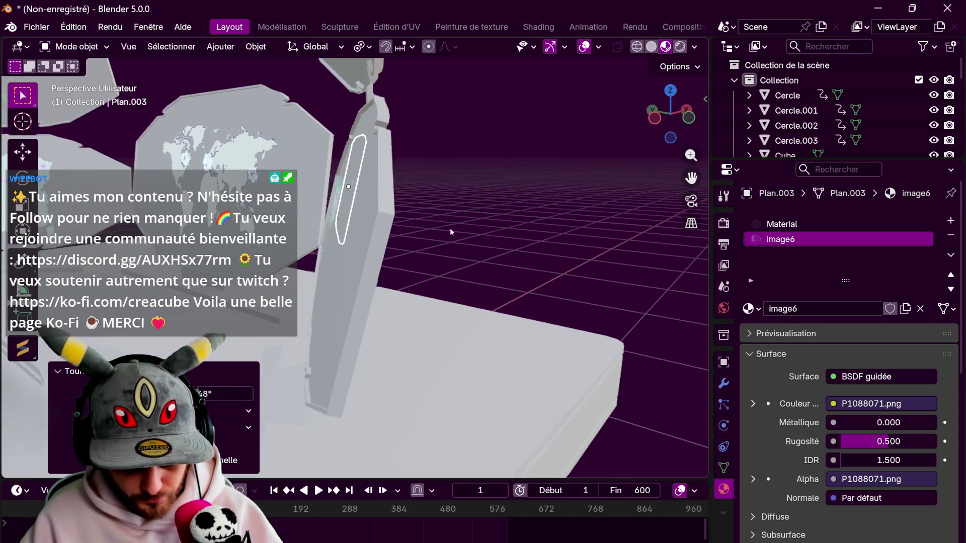
pyautogui.press('g')
pyautogui.press('z')
pyautogui.press('z')
pyautogui.click(471, 239)
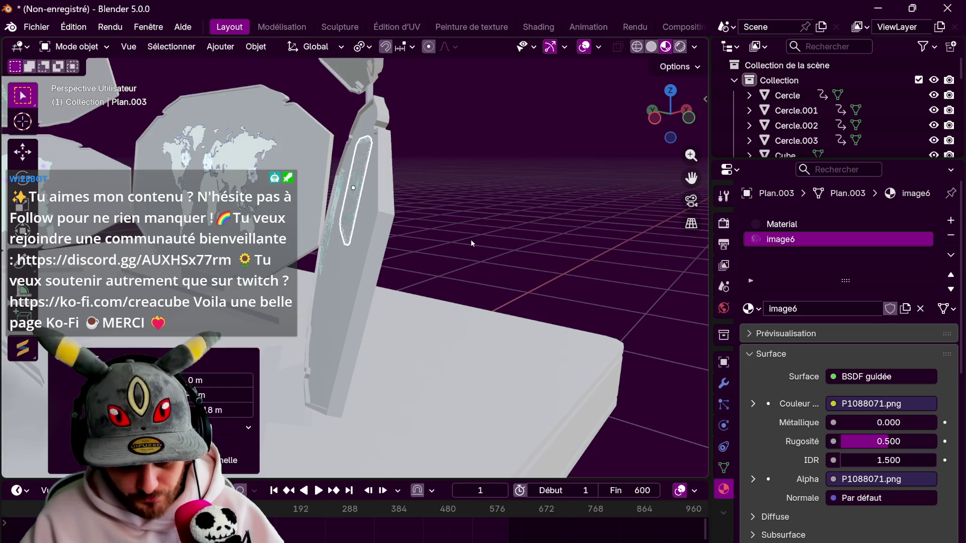
# Zoom out over the whole display and select the image2 photo plane
pyautogui.scroll(-3, 346, 242)
pyautogui.moveTo(345, 241); pyautogui.dragTo(352, 236, button='middle')
pyautogui.moveTo(213, 211); pyautogui.dragTo(432, 294, button='middle')
pyautogui.click(432, 294)
pyautogui.scroll(3, 234, 233)
pyautogui.scroll(-5, 234, 233)
pyautogui.moveTo(353, 180)
pyautogui.mouseDown(button='middle')
pyautogui.moveTo(372, 250)
pyautogui.moveTo(338, 242)
pyautogui.moveTo(342, 310)
pyautogui.moveTo(344, 185)
pyautogui.mouseUp(button='middle')
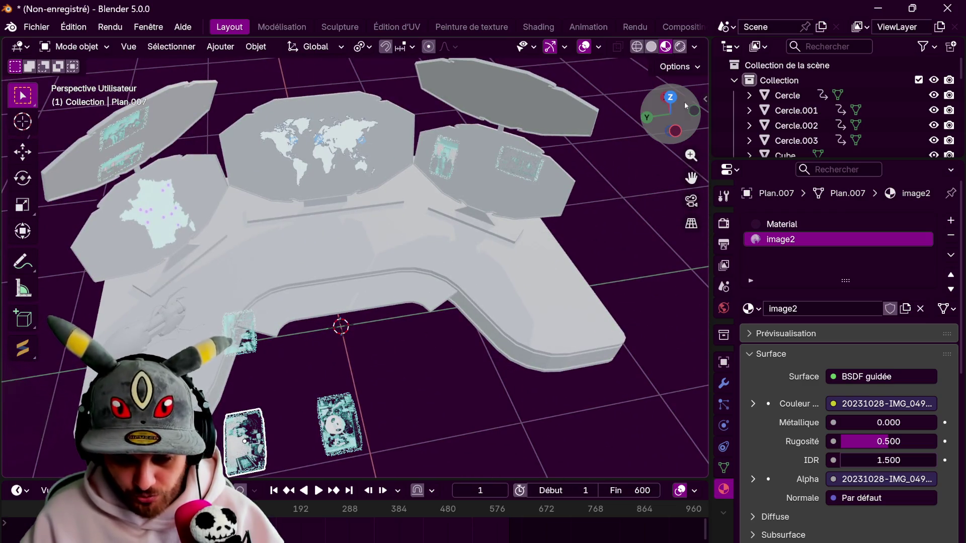
# In top view, move the image2 plane to a new spot on the desk and turn its heading
pyautogui.click(670, 98)
pyautogui.press('g')
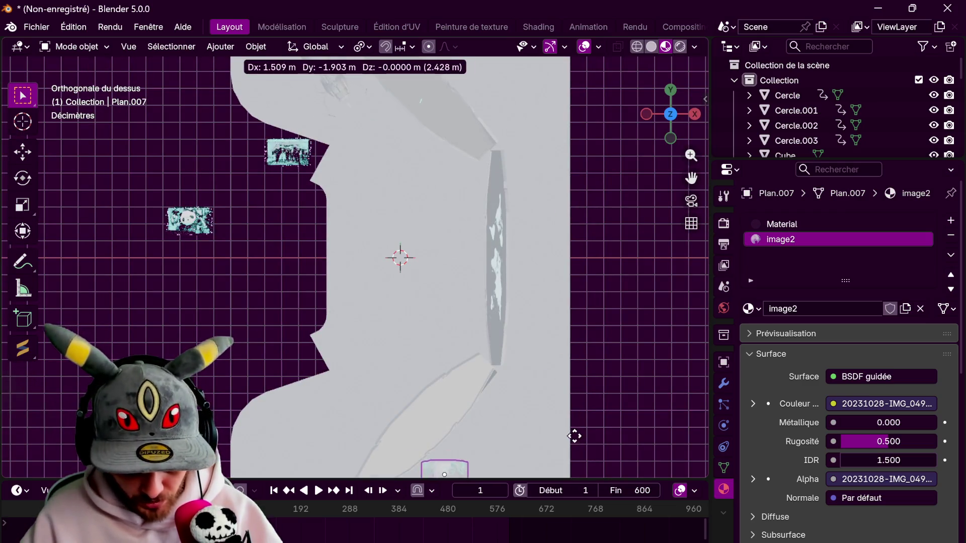
pyautogui.click(534, 437)
pyautogui.keyDown('shift'); pyautogui.moveTo(503, 418); pyautogui.dragTo(501, 250, button='middle'); pyautogui.keyUp('shift')
pyautogui.press('r')
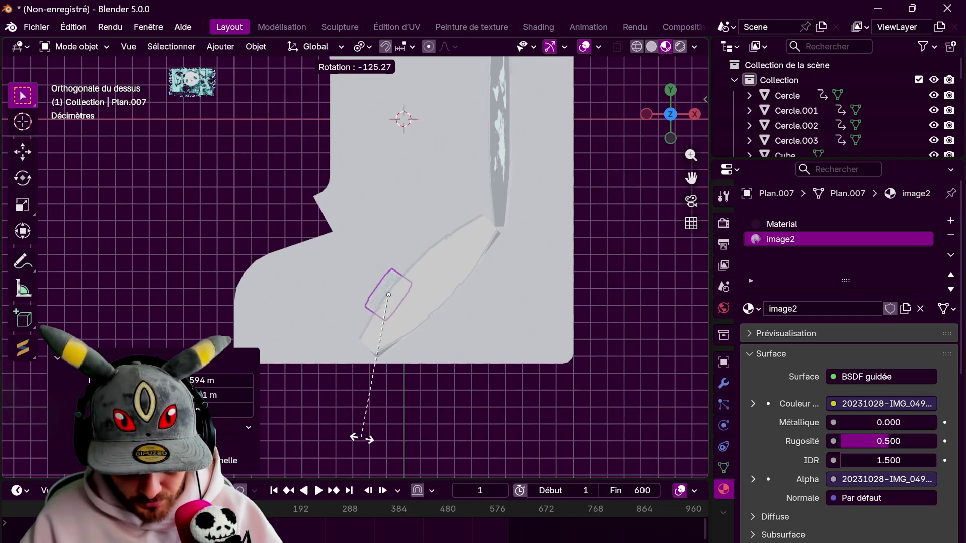
pyautogui.click(346, 433)
pyautogui.moveTo(346, 434)
pyautogui.mouseDown(button='middle')
pyautogui.moveTo(327, 305)
pyautogui.moveTo(449, 323)
pyautogui.mouseUp(button='middle')
# Stand the image2 plane upright about Y, bring it to the lower right panel and slide it sideways
pyautogui.press('r')
pyautogui.press('y')
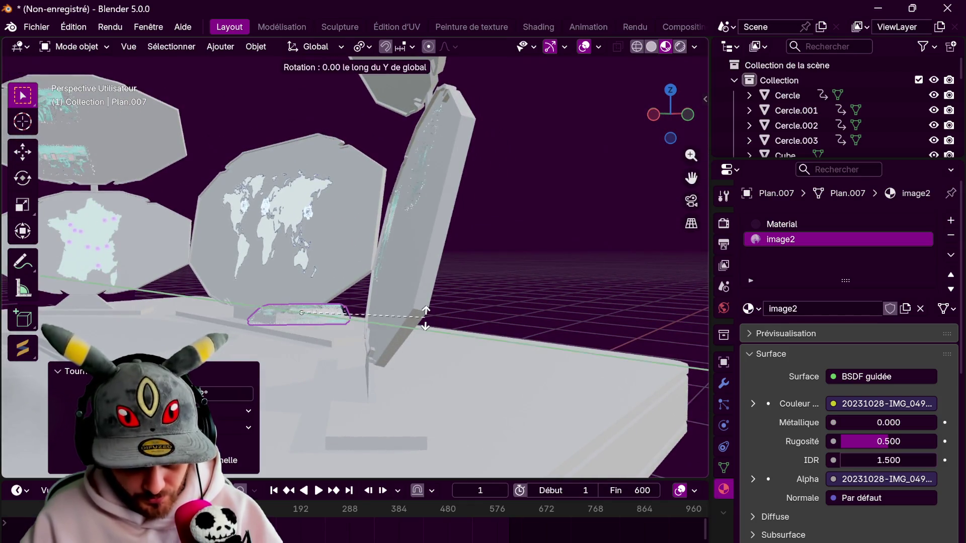
pyautogui.click(354, 154)
pyautogui.press('g')
pyautogui.click(489, 221)
pyautogui.moveTo(489, 221)
pyautogui.mouseDown(button='middle')
pyautogui.moveTo(563, 269)
pyautogui.moveTo(617, 263)
pyautogui.moveTo(557, 279)
pyautogui.moveTo(522, 258)
pyautogui.moveTo(470, 273)
pyautogui.mouseUp(button='middle')
pyautogui.press('g')
pyautogui.press('x')
pyautogui.press('x')
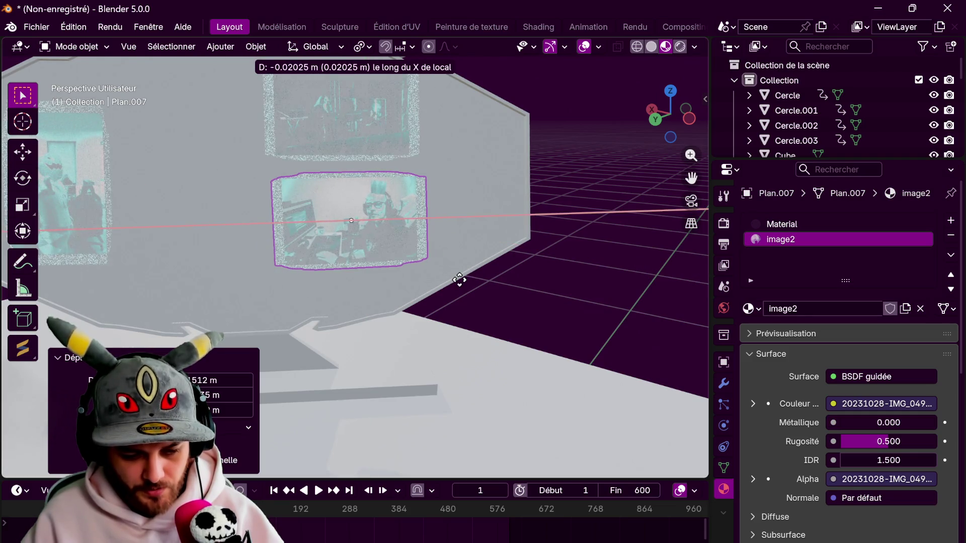
pyautogui.click(446, 283)
# Raise the plane along Y to its height on the panel and tilt it to match the panel
pyautogui.press('g')
pyautogui.press('x')
pyautogui.press('x')
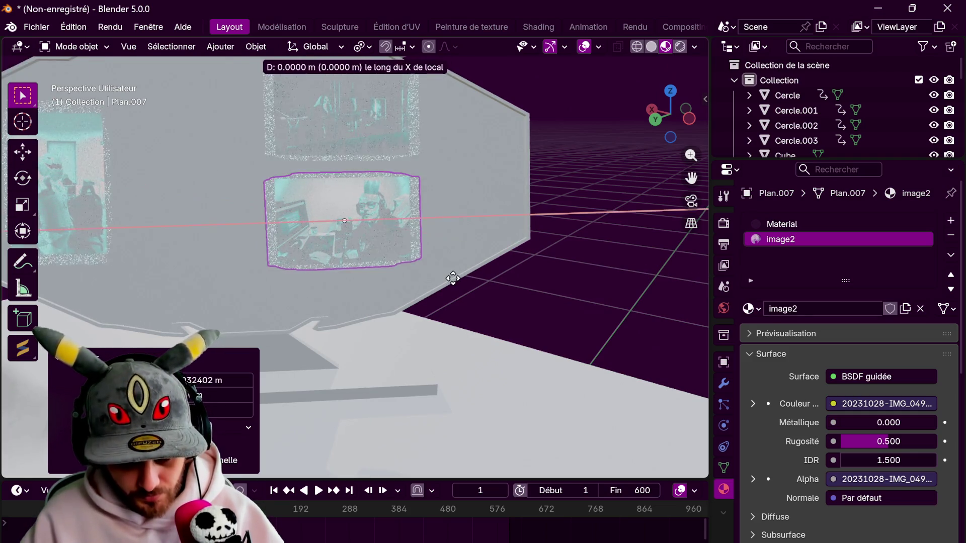
pyautogui.press('Escape')
pyautogui.press('g')
pyautogui.press('y')
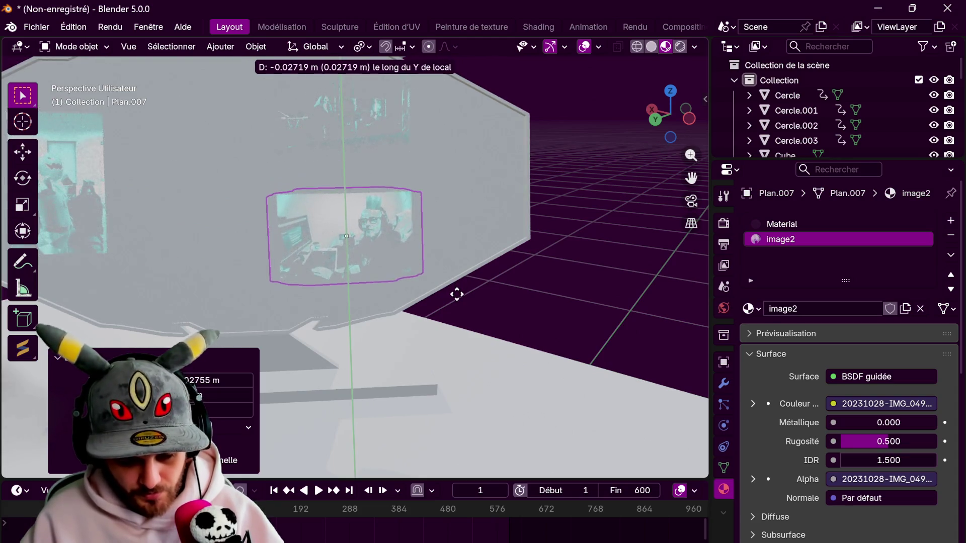
pyautogui.click(457, 297)
pyautogui.moveTo(458, 297)
pyautogui.mouseDown(button='middle')
pyautogui.moveTo(279, 273)
pyautogui.moveTo(481, 298)
pyautogui.mouseUp(button='middle')
pyautogui.press('r')
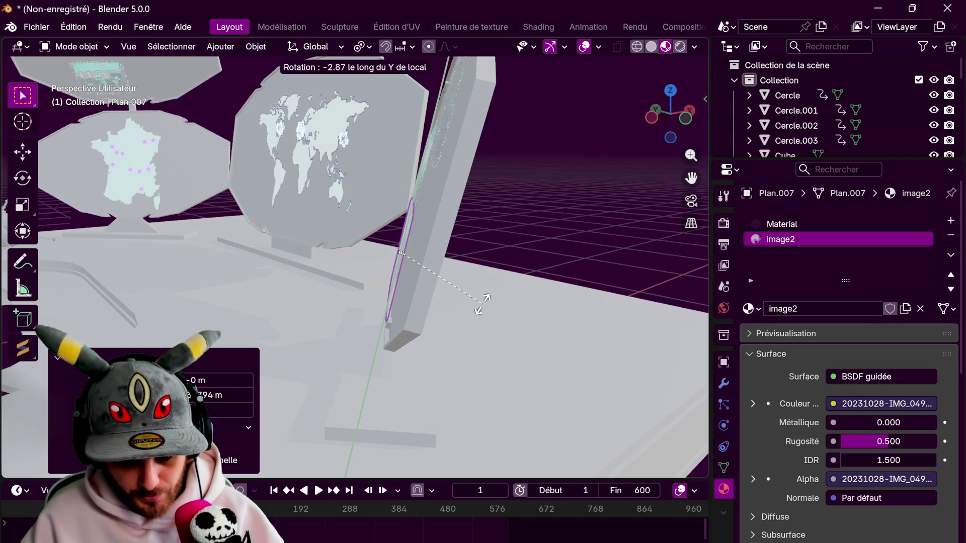
pyautogui.click(482, 305)
# Press the plane flush to the panel along its Z axis and fine-tune its final tilt
pyautogui.press('g')
pyautogui.press('x')
pyautogui.press('x')
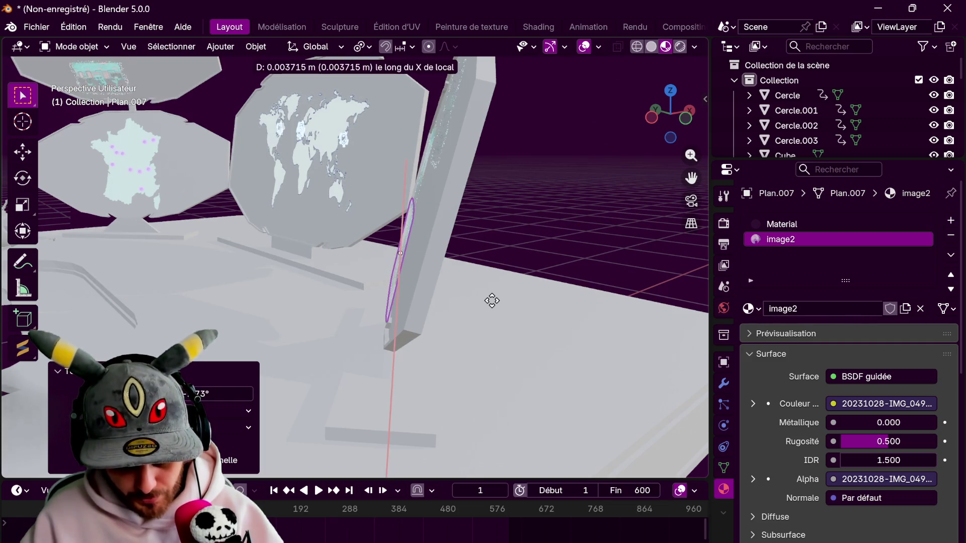
pyautogui.press('z')
pyautogui.press('z')
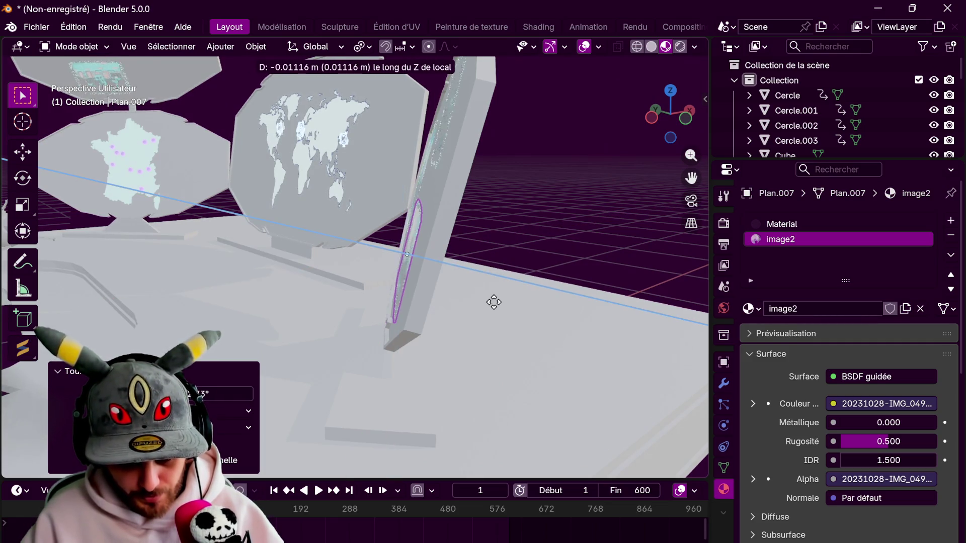
pyautogui.click(454, 288)
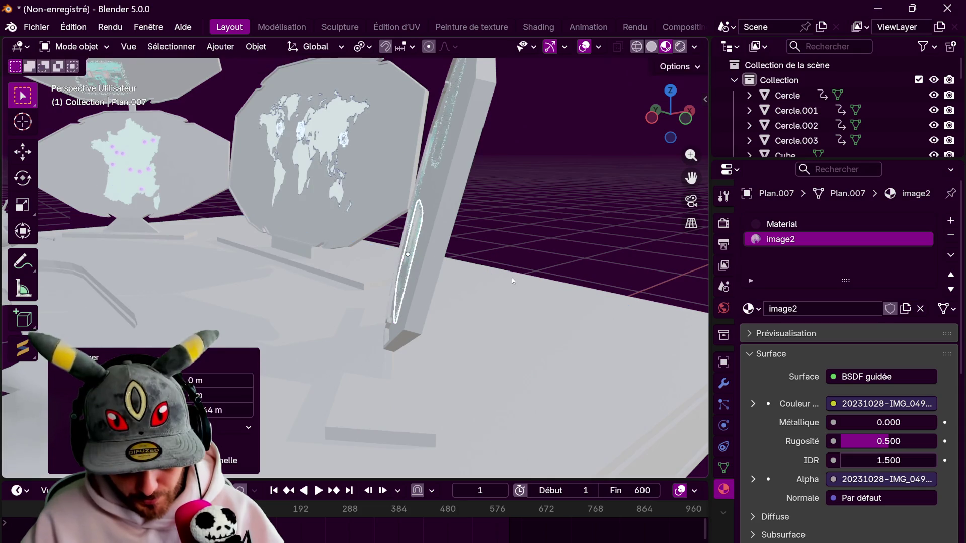
pyautogui.press('t')
pyautogui.press('r')
pyautogui.press('y')
pyautogui.press('y')
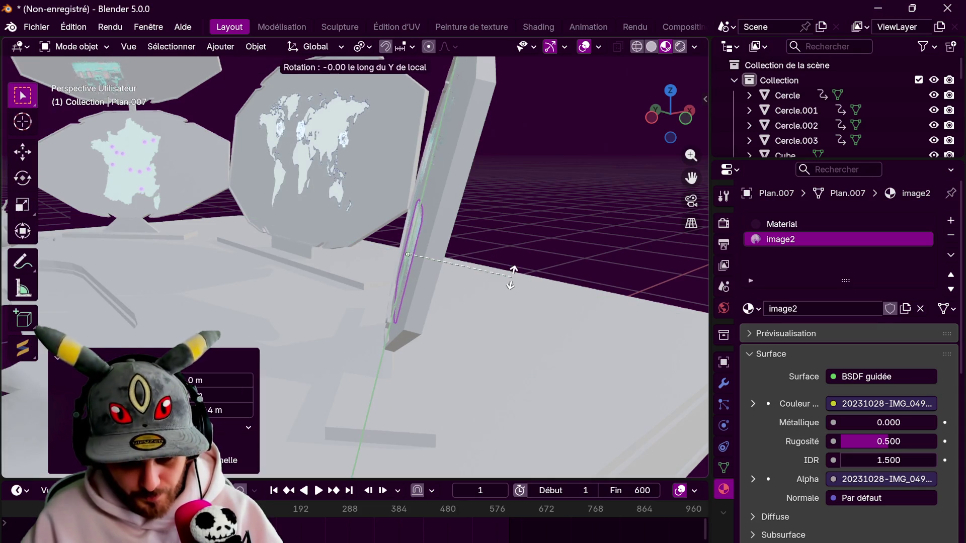
pyautogui.press('x')
pyautogui.press('x')
pyautogui.click(513, 281)
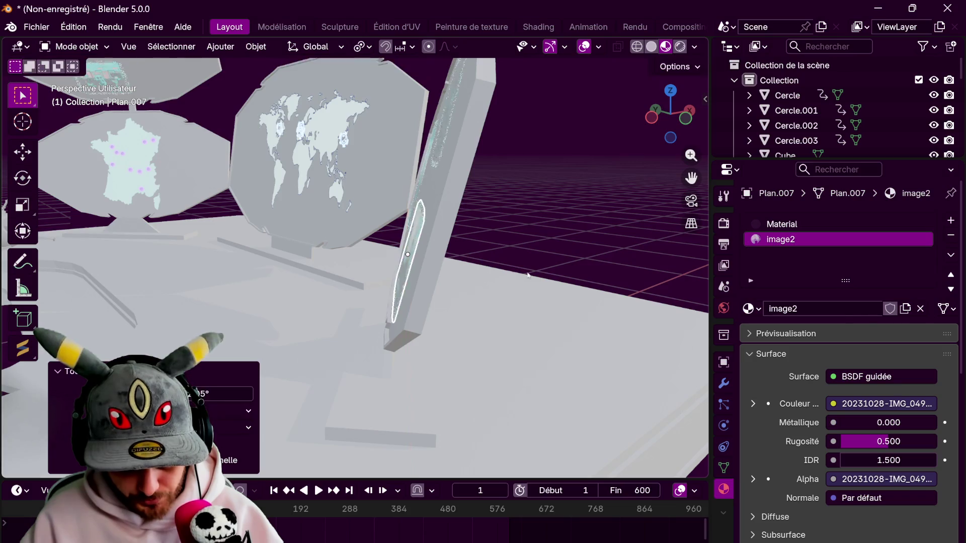
# Frame the photo plane, then zoom out and orbit to view the whole desk setup
pyautogui.press('KP_Decimal')
pyautogui.scroll(-2, 582, 294)
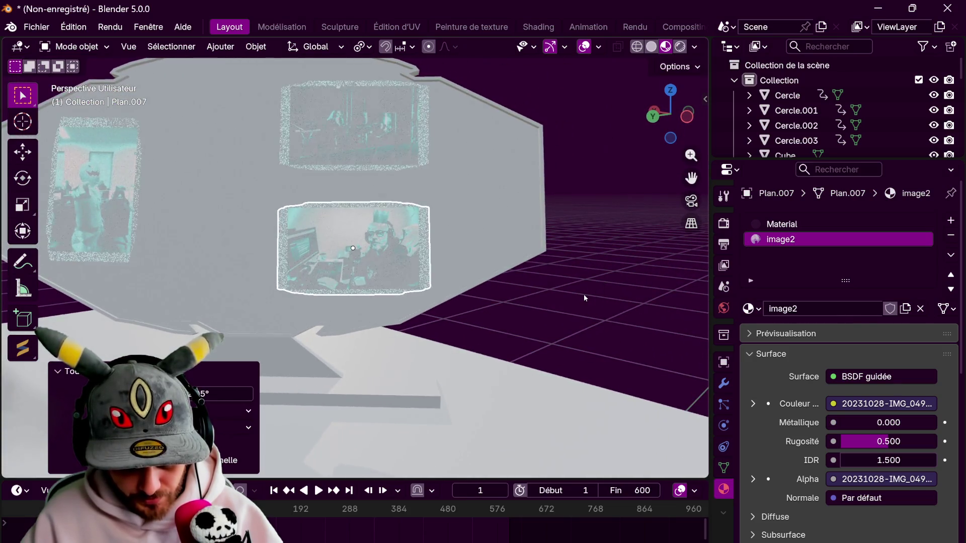
pyautogui.scroll(-3, 581, 294)
pyautogui.scroll(-3, 582, 294)
pyautogui.moveTo(489, 294)
pyautogui.mouseDown(button='middle')
pyautogui.moveTo(520, 282)
pyautogui.moveTo(484, 273)
pyautogui.mouseUp(button='middle')
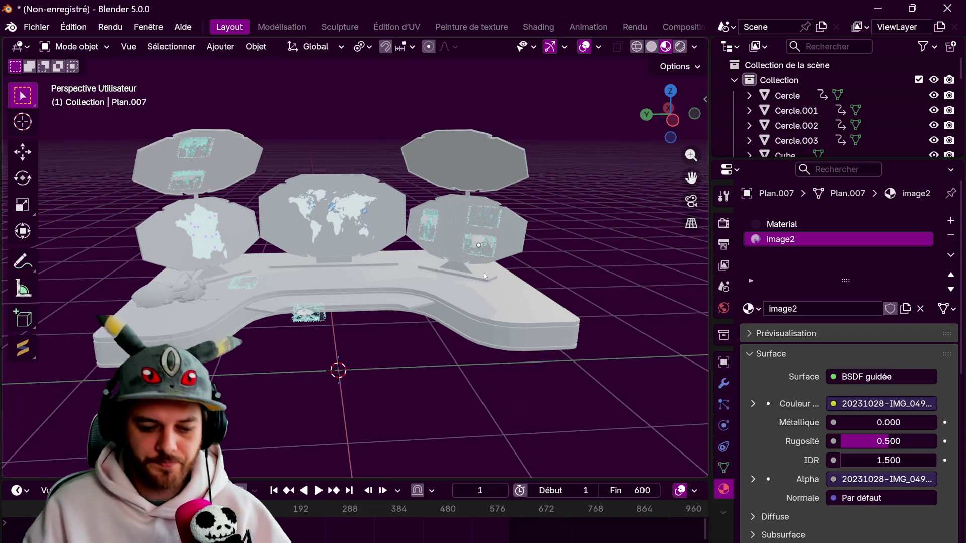
# Select the image4 panda photo plane and roughly rotate and position it in top view
pyautogui.click(302, 320)
pyautogui.moveTo(302, 319)
pyautogui.mouseDown(button='middle')
pyautogui.moveTo(343, 325)
pyautogui.moveTo(376, 304)
pyautogui.moveTo(593, 133)
pyautogui.mouseUp(button='middle')
pyautogui.moveTo(486, 218); pyautogui.dragTo(378, 226, button='middle')
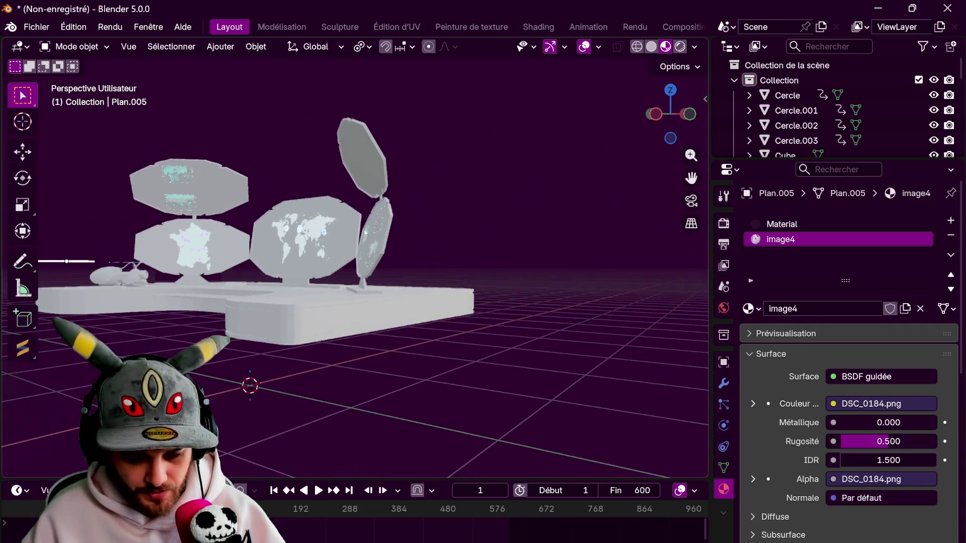
pyautogui.click(671, 91)
pyautogui.press('r')
pyautogui.click(271, 408)
pyautogui.press('r')
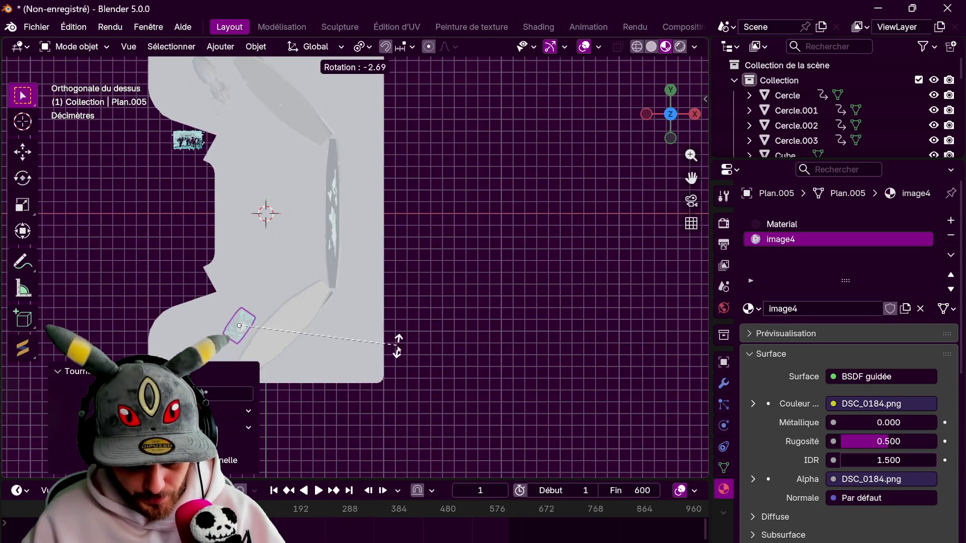
pyautogui.click(397, 345)
pyautogui.press('g')
pyautogui.click(417, 367)
# Raise the panda photo to panel height and tilt it about 103° on its local X axis
pyautogui.moveTo(417, 366); pyautogui.dragTo(473, 225, button='middle')
pyautogui.press('g')
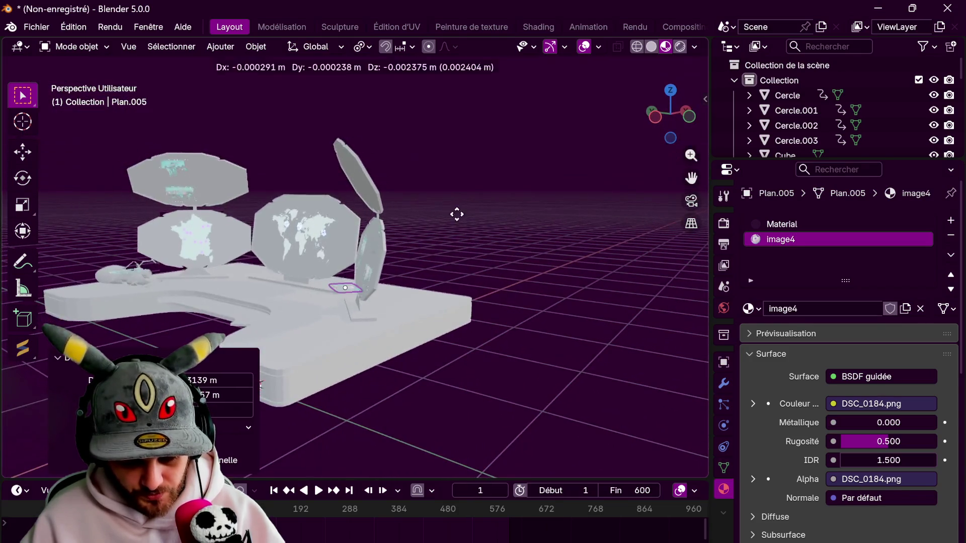
pyautogui.press('z')
pyautogui.click(461, 151)
pyautogui.scroll(5, 476, 326)
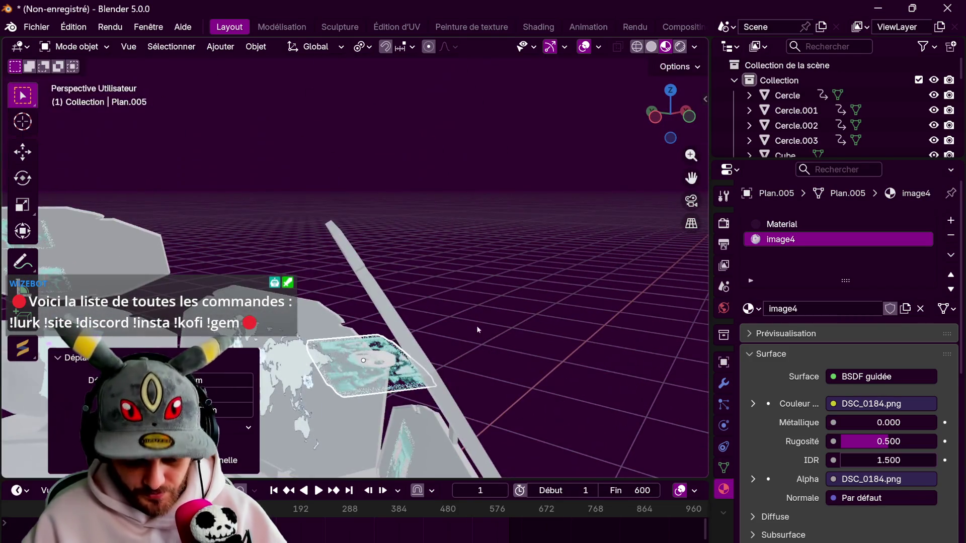
pyautogui.press('r')
pyautogui.press('y')
pyautogui.press('y')
pyautogui.press('x')
pyautogui.press('x')
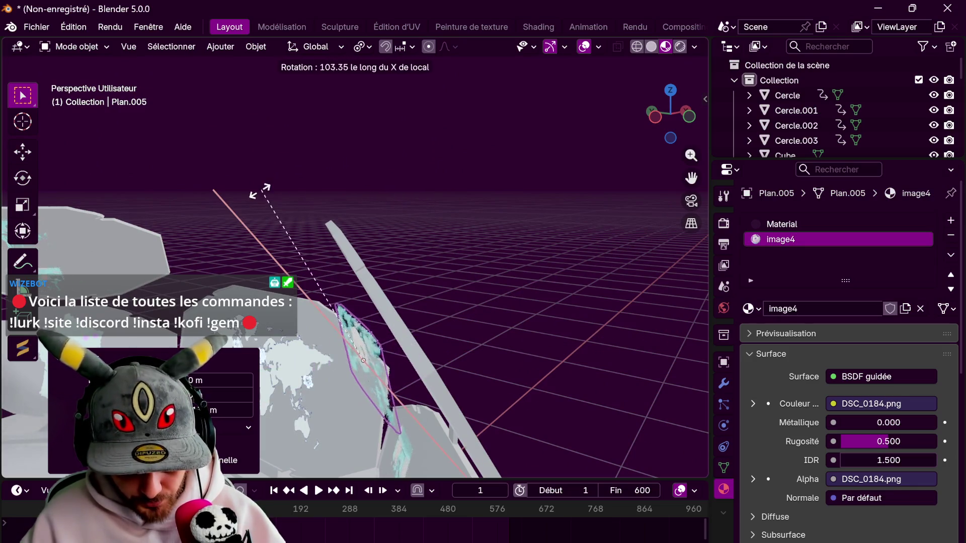
pyautogui.click(205, 245)
# Slide the photo along its local Z onto the panel and adjust its local Z and Y angles
pyautogui.moveTo(206, 245)
pyautogui.mouseDown(button='middle')
pyautogui.moveTo(546, 254)
pyautogui.moveTo(330, 274)
pyautogui.mouseUp(button='middle')
pyautogui.press('g')
pyautogui.press('z')
pyautogui.press('z')
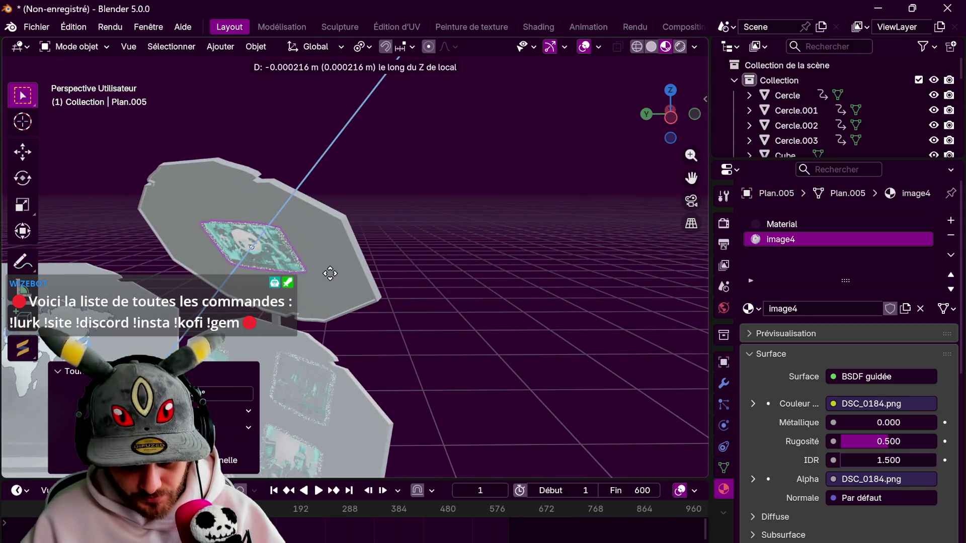
pyautogui.click(341, 267)
pyautogui.moveTo(341, 267)
pyautogui.mouseDown(button='middle')
pyautogui.moveTo(294, 310)
pyautogui.moveTo(435, 344)
pyautogui.mouseUp(button='middle')
pyautogui.press('s')
pyautogui.press('r')
pyautogui.press('z')
pyautogui.press('z')
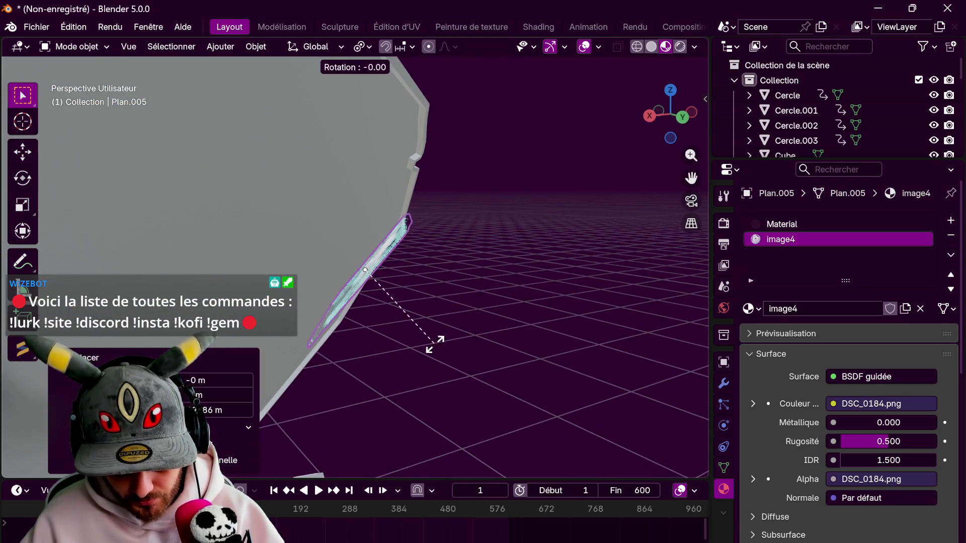
pyautogui.click(425, 354)
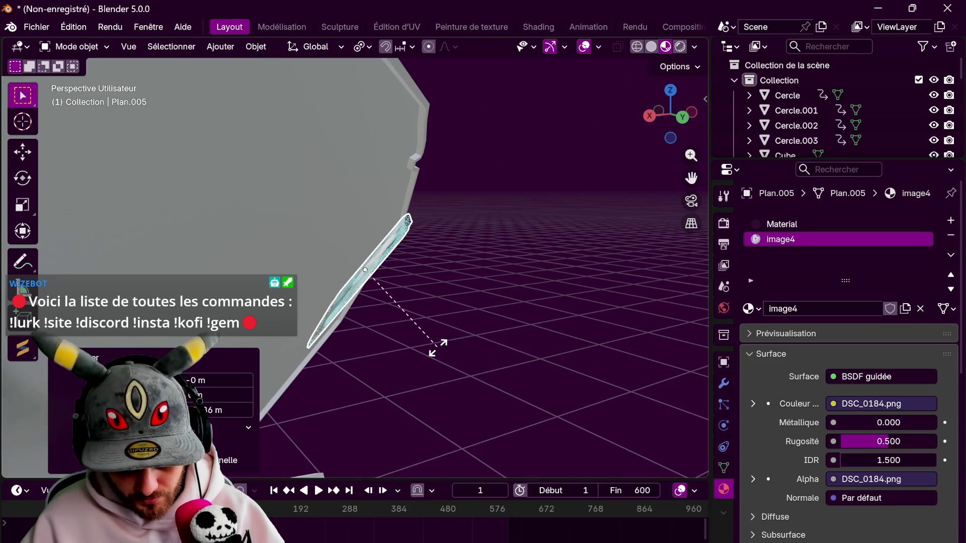
pyautogui.press('y')
pyautogui.press('y')
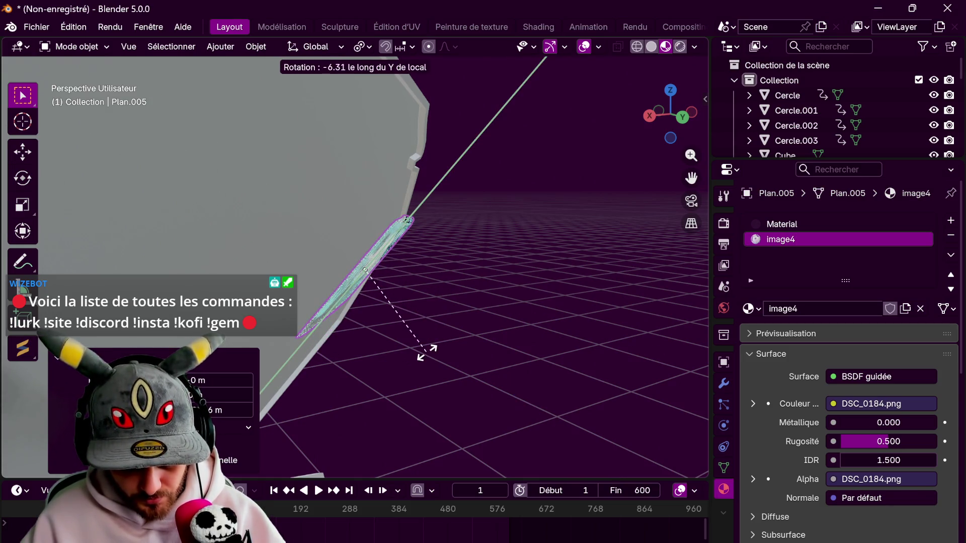
pyautogui.click(427, 347)
# Correct the photo's local X tilt and adjust its offset from the panel along local Z
pyautogui.moveTo(427, 345); pyautogui.dragTo(384, 311, button='middle')
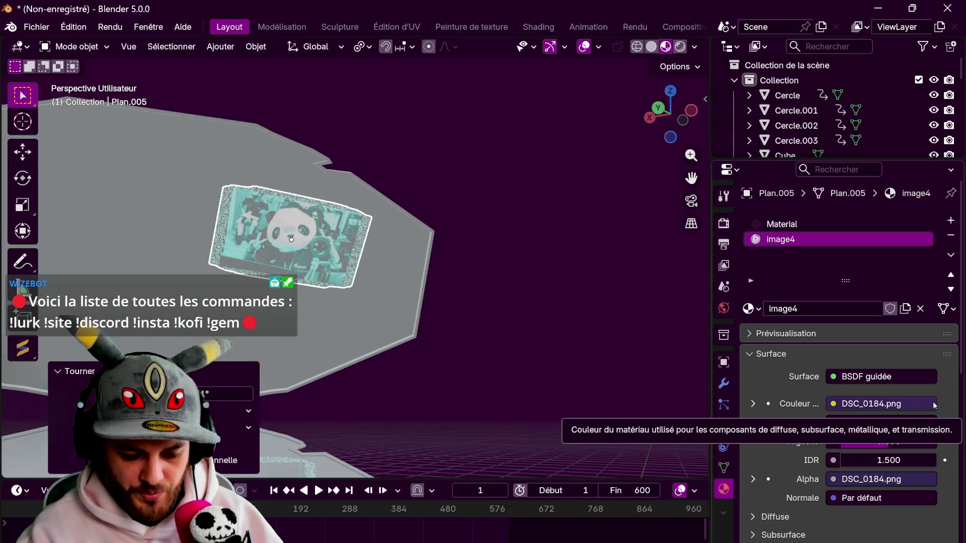
pyautogui.moveTo(699, 292)
pyautogui.mouseDown(button='middle')
pyautogui.moveTo(643, 272)
pyautogui.moveTo(575, 285)
pyautogui.mouseUp(button='middle')
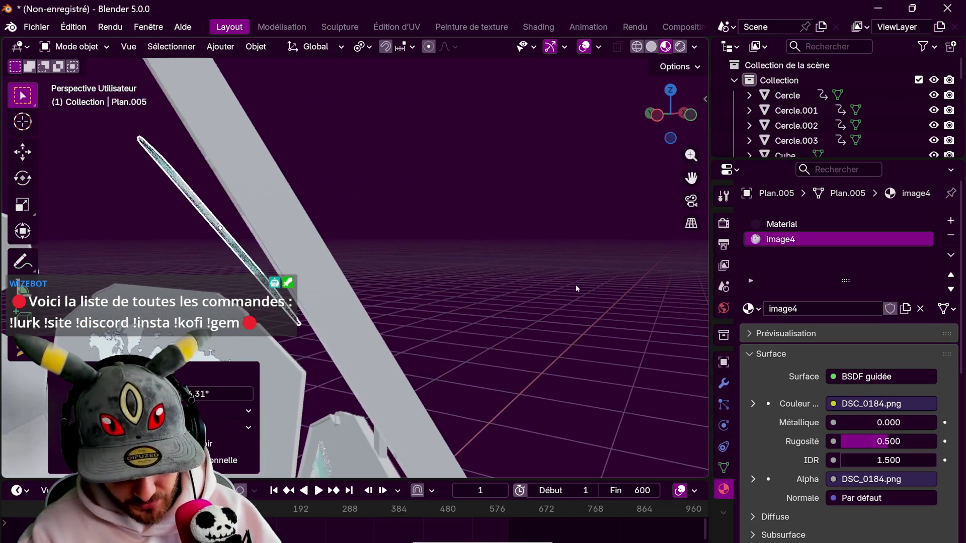
pyautogui.press('r')
pyautogui.press('x')
pyautogui.press('x')
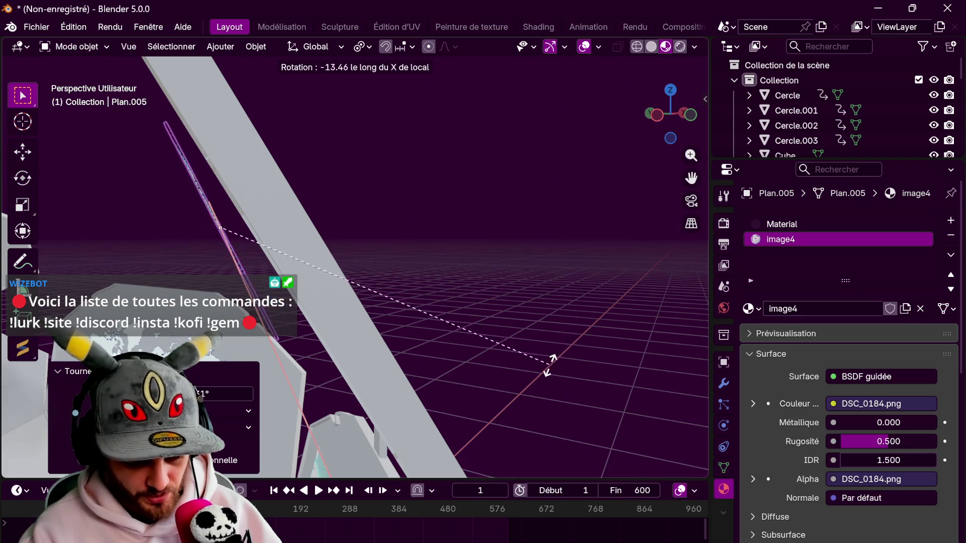
pyautogui.click(557, 348)
pyautogui.press('g')
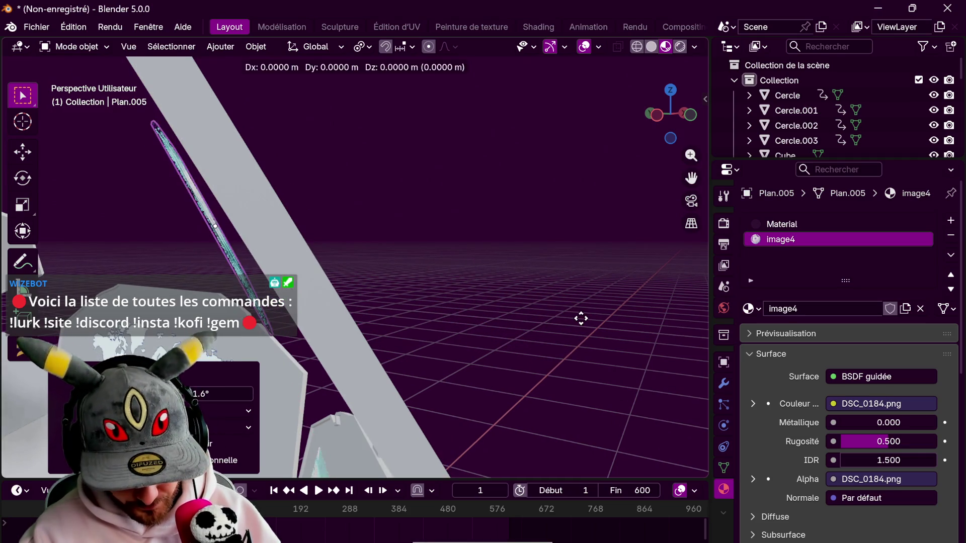
pyautogui.press('z')
pyautogui.press('z')
pyautogui.click(594, 313)
pyautogui.moveTo(594, 313); pyautogui.dragTo(595, 302, button='middle')
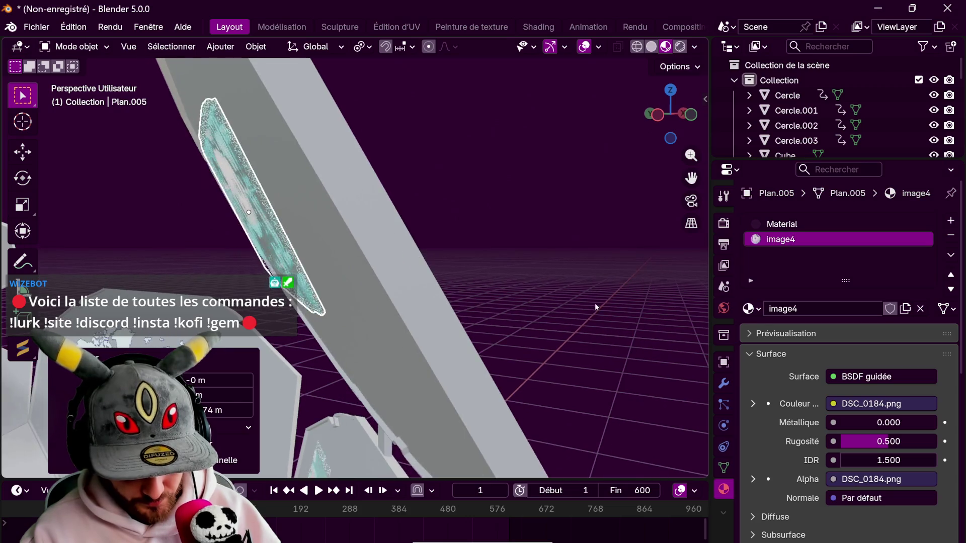
# Apply a small local X correction and straighten the photo about its local Z axis
pyautogui.press('r')
pyautogui.press('x')
pyautogui.press('x')
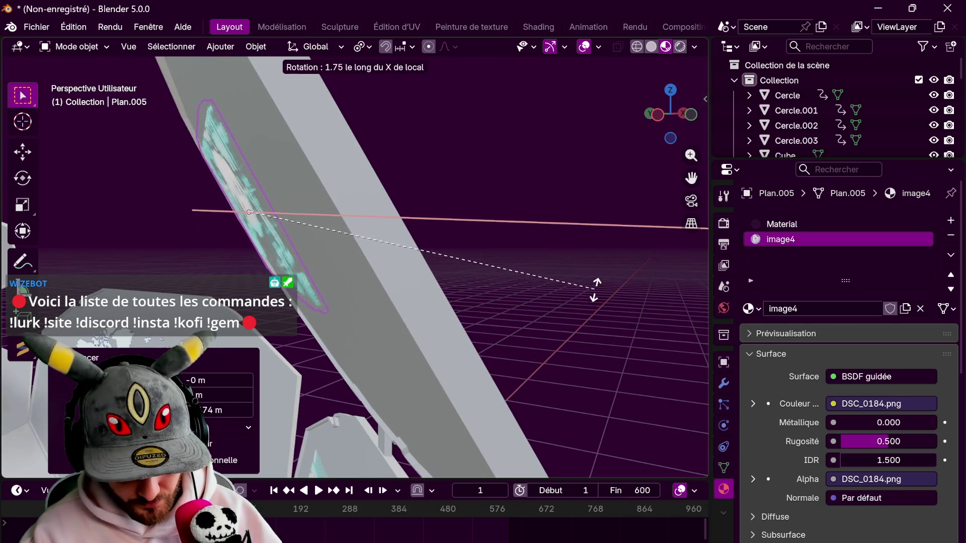
pyautogui.click(587, 290)
pyautogui.moveTo(587, 290); pyautogui.dragTo(654, 281, button='middle')
pyautogui.scroll(3, 654, 282)
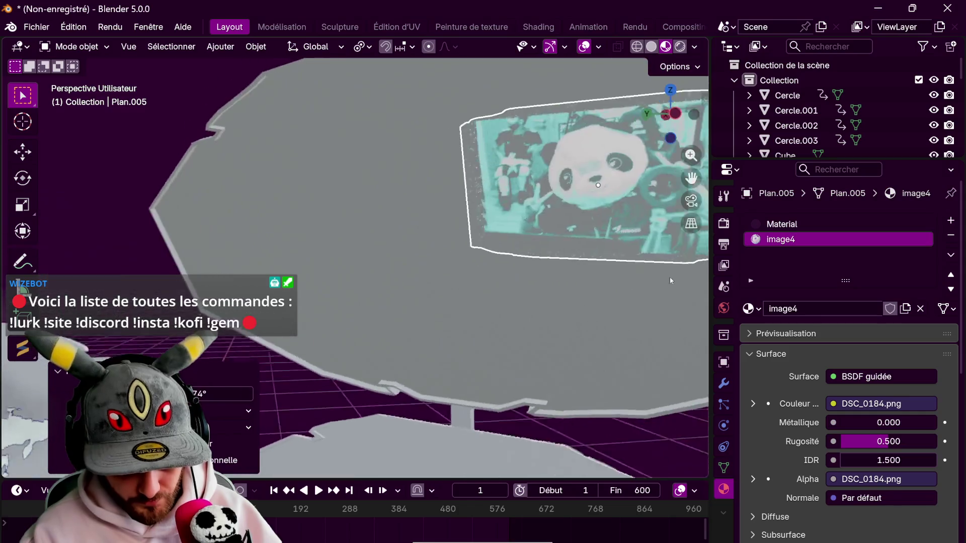
pyautogui.scroll(-3, 669, 284)
pyautogui.moveTo(556, 323); pyautogui.dragTo(587, 336, button='middle')
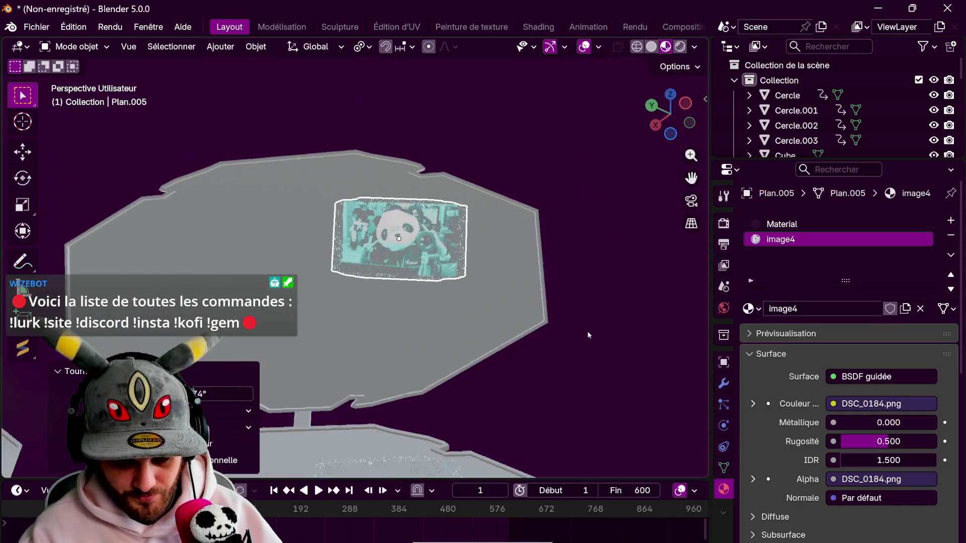
pyautogui.press('r')
pyautogui.press('z')
pyautogui.press('z')
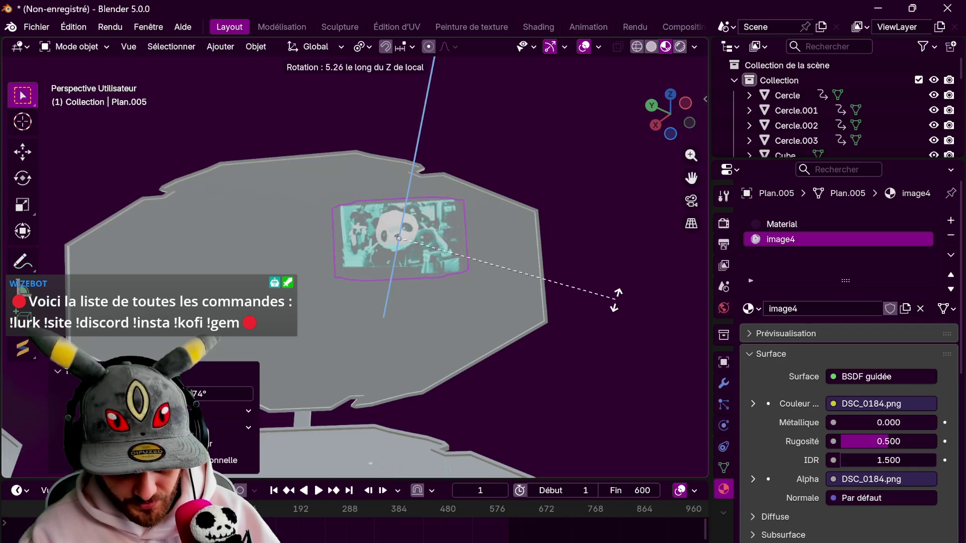
pyautogui.click(616, 305)
# Make a final local Z tilt correction and move the photo flush onto the panel
pyautogui.moveTo(581, 309)
pyautogui.mouseDown(button='middle')
pyautogui.moveTo(609, 287)
pyautogui.moveTo(610, 330)
pyautogui.moveTo(619, 336)
pyautogui.mouseUp(button='middle')
pyautogui.press('r')
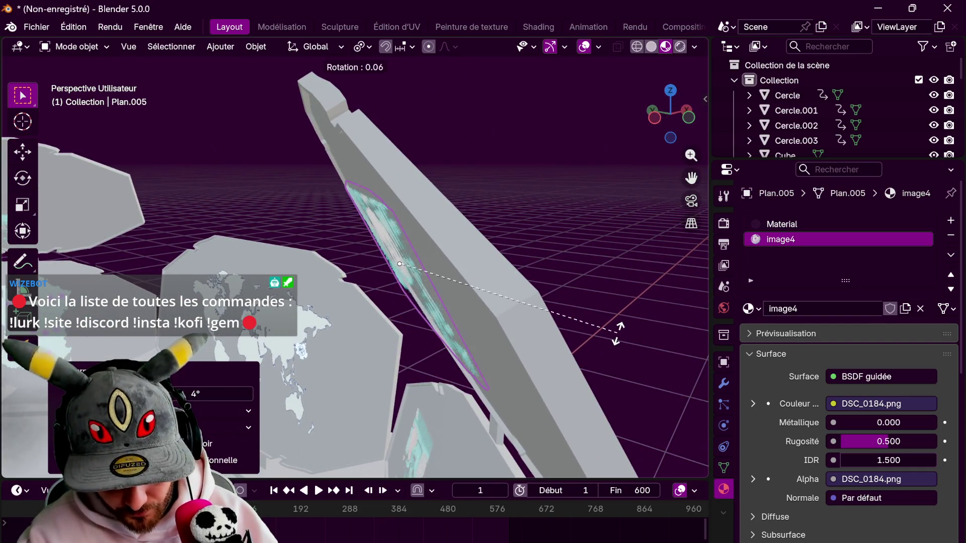
pyautogui.press('z')
pyautogui.press('z')
pyautogui.click(615, 336)
pyautogui.press('g')
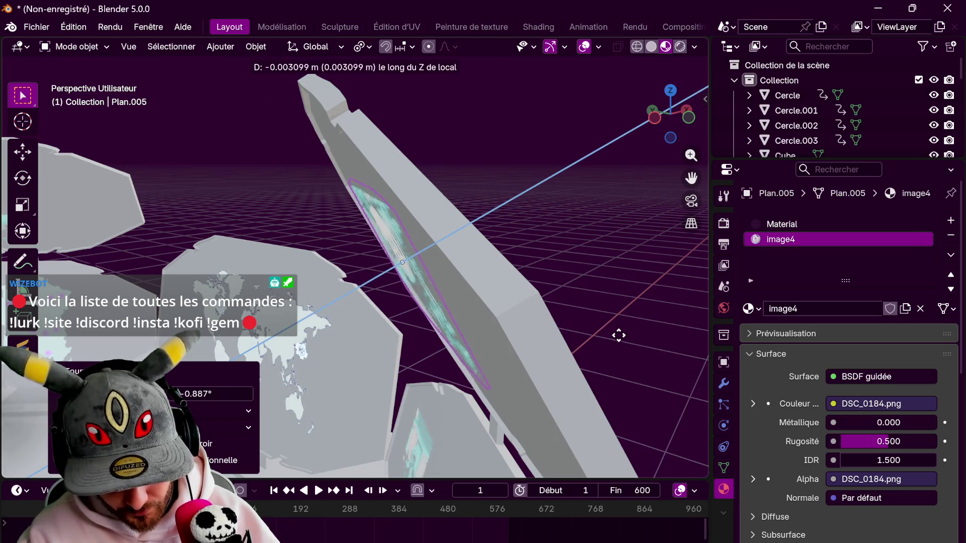
pyautogui.click(625, 335)
pyautogui.moveTo(633, 331)
pyautogui.mouseDown(button='middle')
pyautogui.moveTo(635, 264)
pyautogui.moveTo(506, 379)
pyautogui.moveTo(593, 370)
pyautogui.mouseUp(button='middle')
pyautogui.scroll(-5, 635, 264)
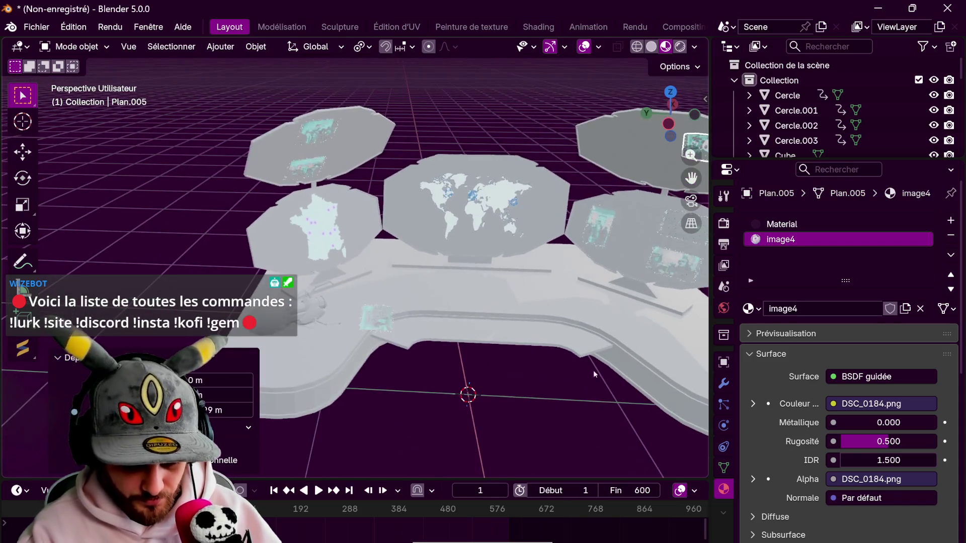
# Select the image3 group photo plane and reposition and resize it in top view
pyautogui.click(378, 317)
pyautogui.press('KP_7')
pyautogui.scroll(-3, 607, 298)
pyautogui.press('g')
pyautogui.click(608, 453)
pyautogui.keyDown('shift'); pyautogui.moveTo(599, 337); pyautogui.dragTo(628, 196, button='middle'); pyautogui.keyUp('shift')
pyautogui.press('s')
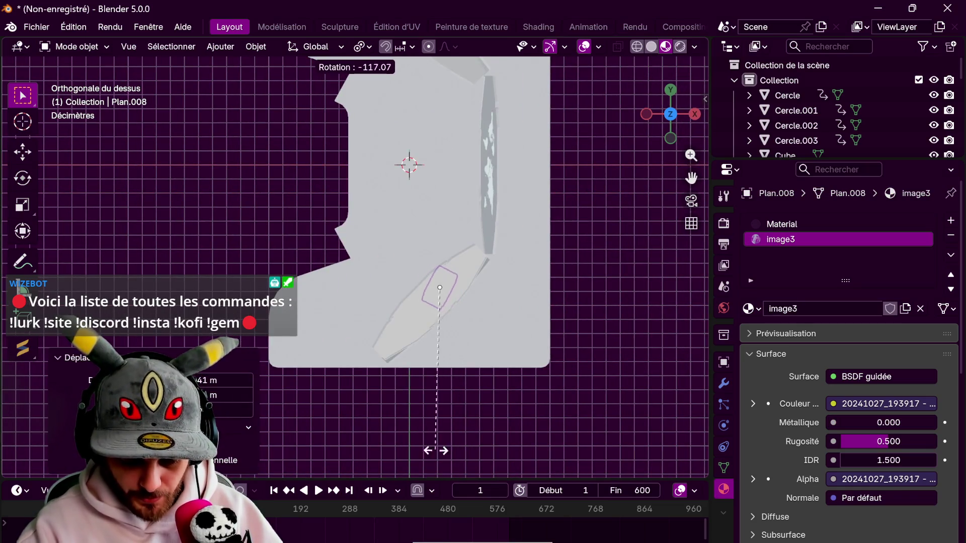
pyautogui.click(409, 438)
pyautogui.press('g')
pyautogui.click(573, 360)
# Lift the group photo to panel height and stand it upright on its local Y axis
pyautogui.moveTo(576, 353)
pyautogui.mouseDown(button='middle')
pyautogui.moveTo(638, 293)
pyautogui.moveTo(515, 365)
pyautogui.moveTo(564, 372)
pyautogui.mouseUp(button='middle')
pyautogui.scroll(3, 543, 374)
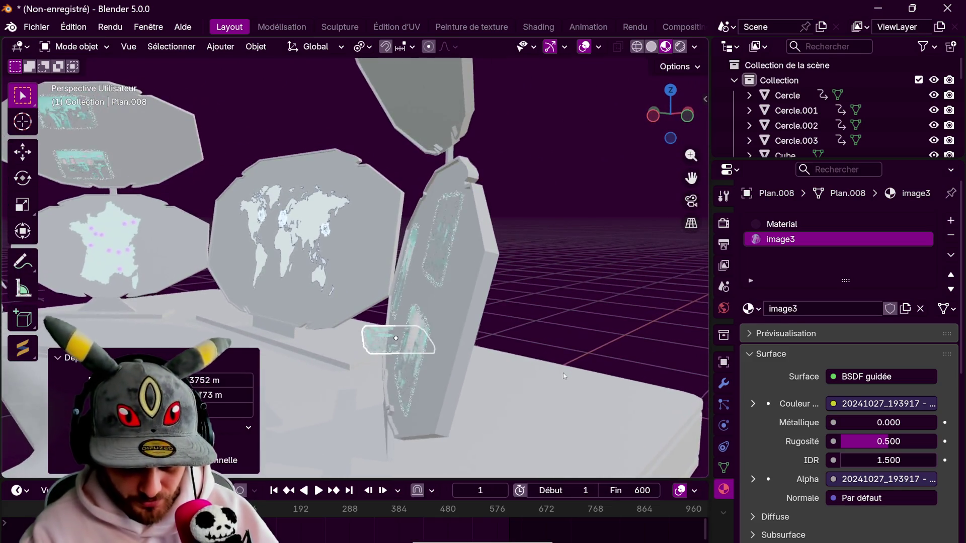
pyautogui.press('g')
pyautogui.press('z')
pyautogui.click(555, 137)
pyautogui.moveTo(556, 138)
pyautogui.mouseDown(button='middle')
pyautogui.moveTo(585, 316)
pyautogui.moveTo(606, 321)
pyautogui.mouseUp(button='middle')
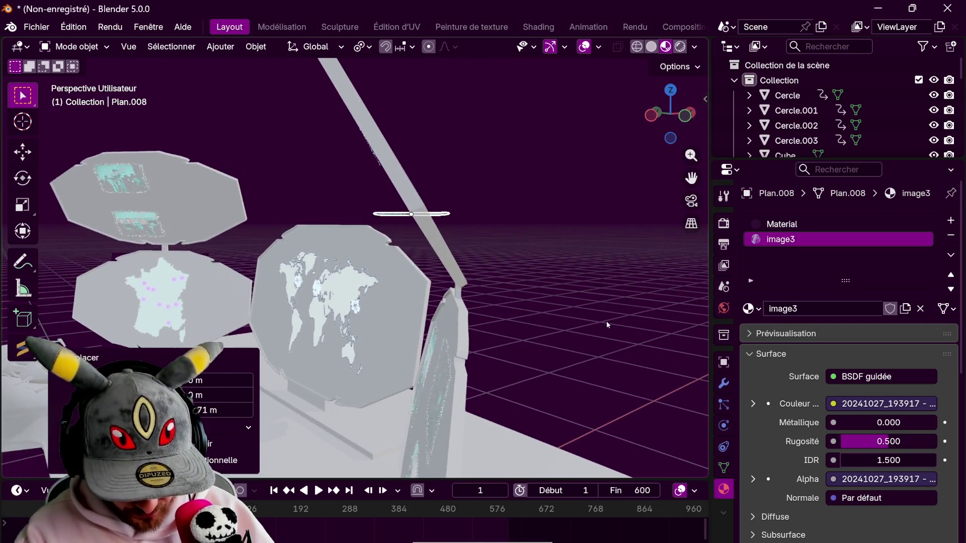
pyautogui.press('r')
pyautogui.press('y')
pyautogui.press('y')
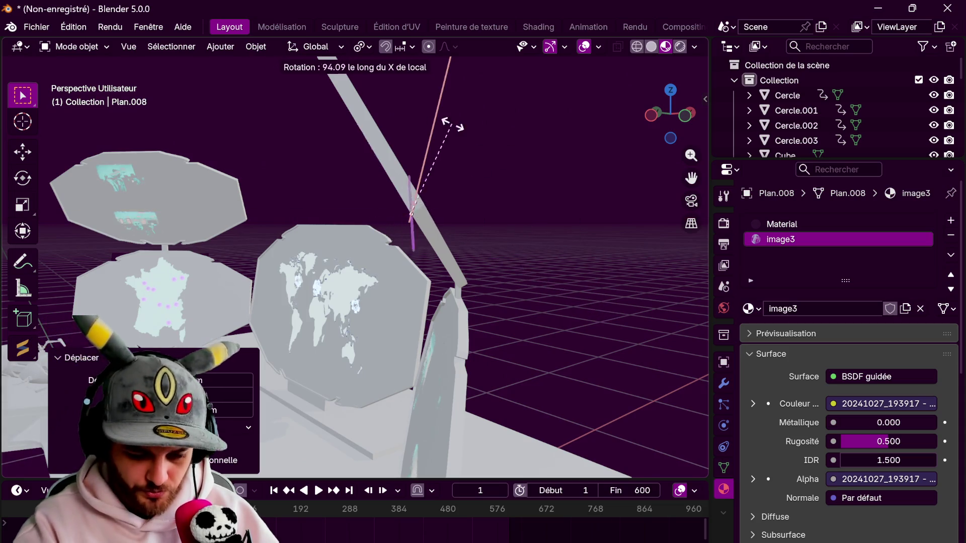
pyautogui.click(409, 131)
pyautogui.moveTo(408, 131)
pyautogui.mouseDown(button='middle')
pyautogui.moveTo(600, 336)
pyautogui.moveTo(598, 270)
pyautogui.mouseUp(button='middle')
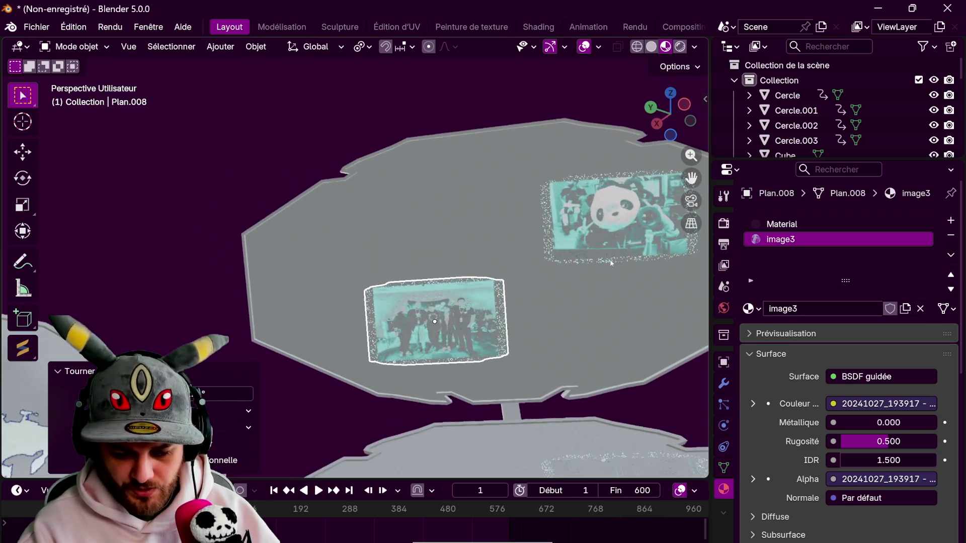
# Shift the panda photo sideways along its local Y axis on the panel
pyautogui.click(599, 269)
pyautogui.press('g')
pyautogui.press('z')
pyautogui.press('z')
pyautogui.press('y')
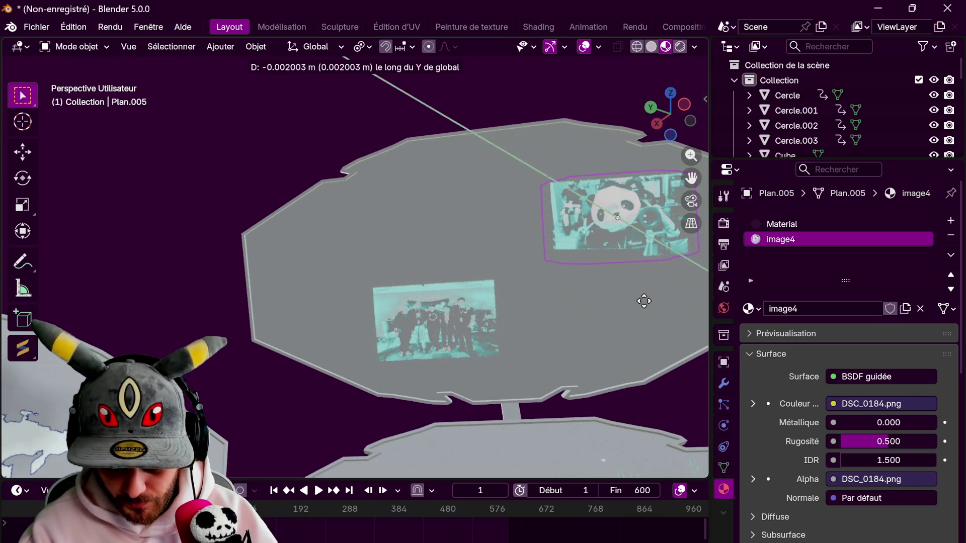
pyautogui.press('y')
pyautogui.click(641, 284)
pyautogui.moveTo(640, 284); pyautogui.dragTo(643, 265, button='middle')
# Slide the group photo along its local X axis into its spot below the panda photo
pyautogui.click(603, 299)
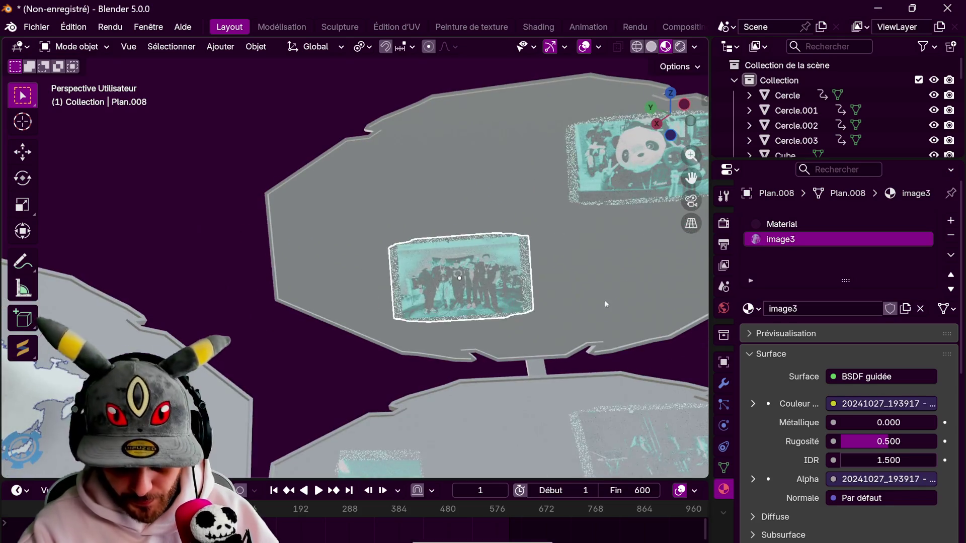
pyautogui.press('g')
pyautogui.press('x')
pyautogui.press('x')
pyautogui.click(594, 316)
pyautogui.press('g')
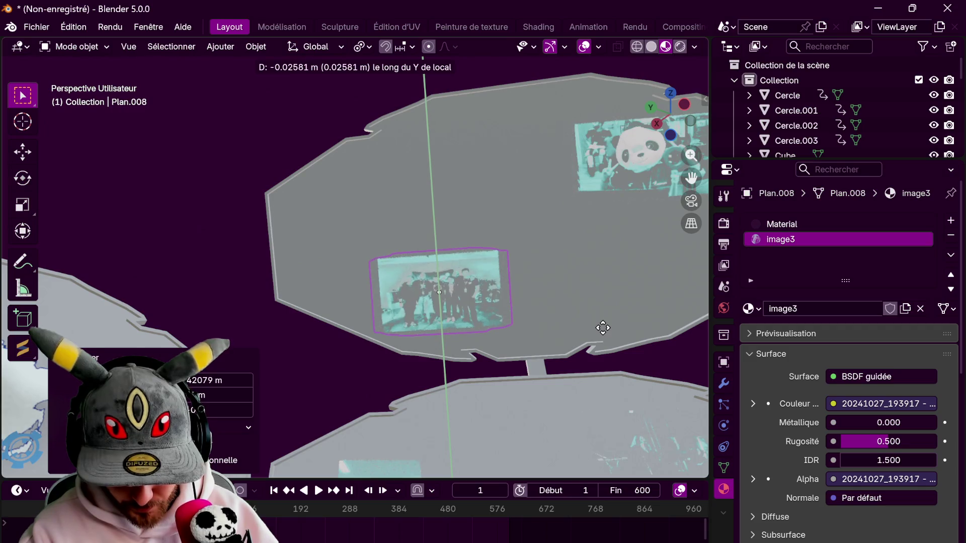
pyautogui.click(603, 328)
# Tilt the group photo about its local X axis until it is parallel to the panel
pyautogui.moveTo(602, 328)
pyautogui.mouseDown(button='middle')
pyautogui.moveTo(581, 276)
pyautogui.moveTo(590, 327)
pyautogui.mouseUp(button='middle')
pyautogui.press('r')
pyautogui.press('y')
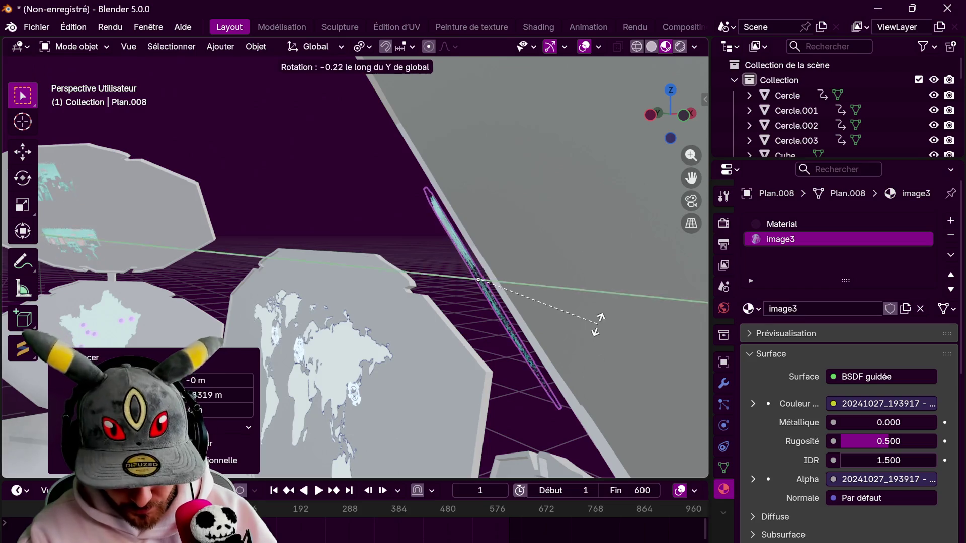
pyautogui.press('y')
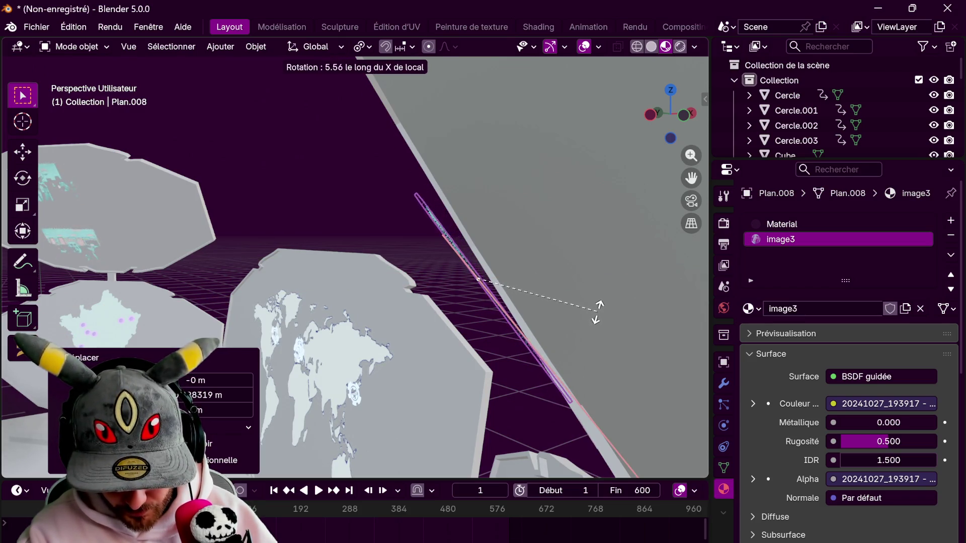
pyautogui.rightClick(601, 309)
pyautogui.moveTo(602, 309)
pyautogui.mouseDown(button='middle')
pyautogui.moveTo(606, 324)
pyautogui.moveTo(611, 294)
pyautogui.mouseUp(button='middle')
pyautogui.press('r')
pyautogui.press('y')
pyautogui.press('y')
pyautogui.rightClick(602, 317)
pyautogui.press('r')
pyautogui.press('x')
pyautogui.press('x')
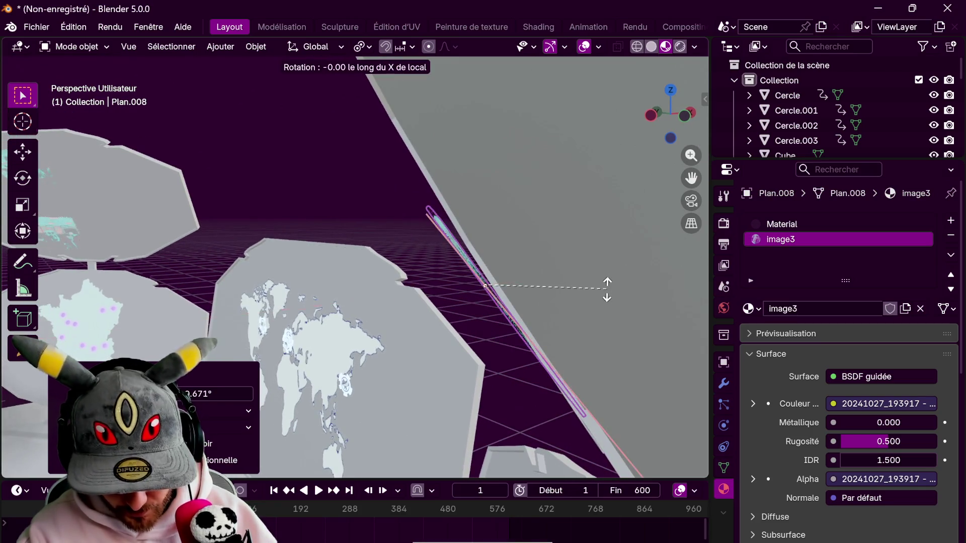
pyautogui.click(606, 309)
# Press the group photo flush onto the panel along local Z, then select the desk base
pyautogui.press('g')
pyautogui.press('z')
pyautogui.press('z')
pyautogui.click(596, 339)
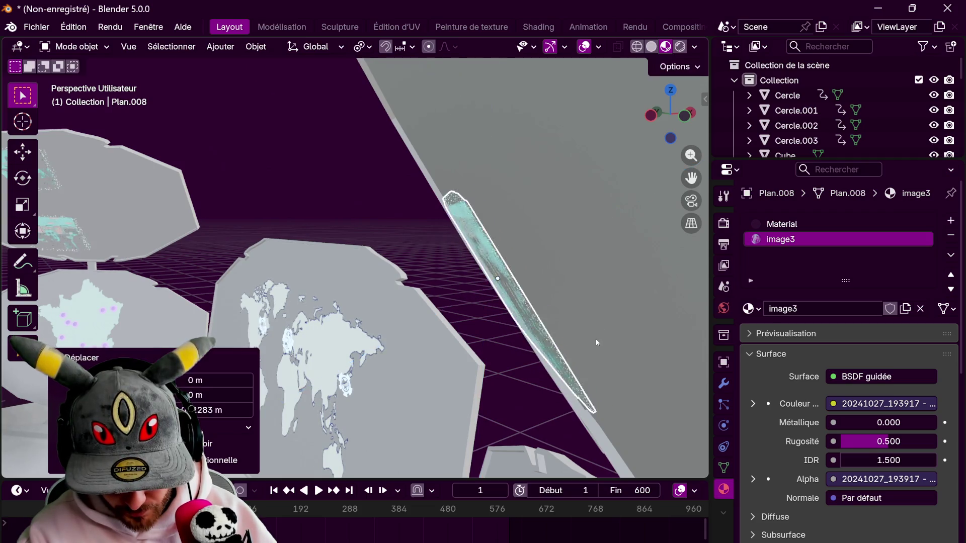
pyautogui.moveTo(595, 339)
pyautogui.mouseDown(button='middle')
pyautogui.moveTo(625, 371)
pyautogui.moveTo(669, 331)
pyautogui.moveTo(587, 376)
pyautogui.moveTo(633, 358)
pyautogui.mouseUp(button='middle')
pyautogui.scroll(-5, 625, 370)
pyautogui.scroll(2, 617, 322)
pyautogui.moveTo(618, 321); pyautogui.dragTo(642, 389, button='middle')
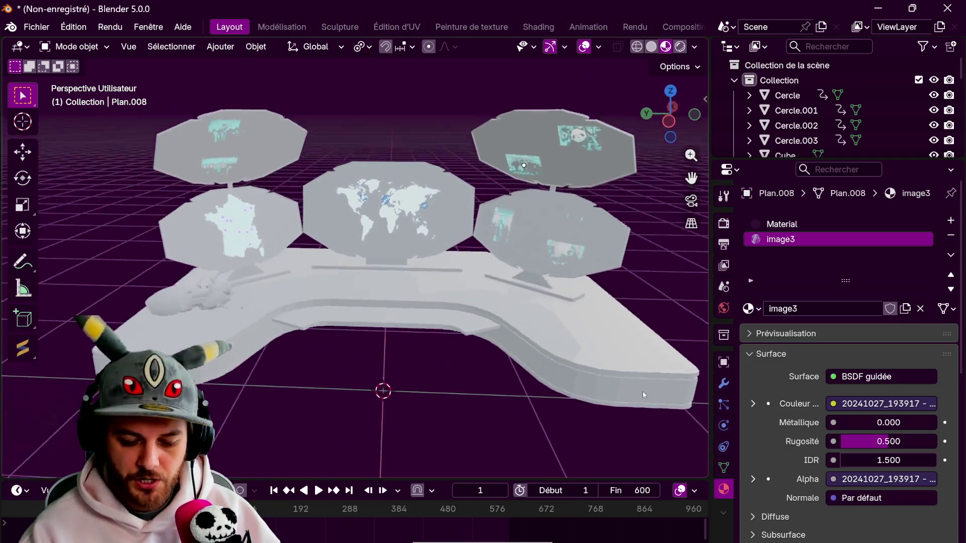
pyautogui.click(639, 381)
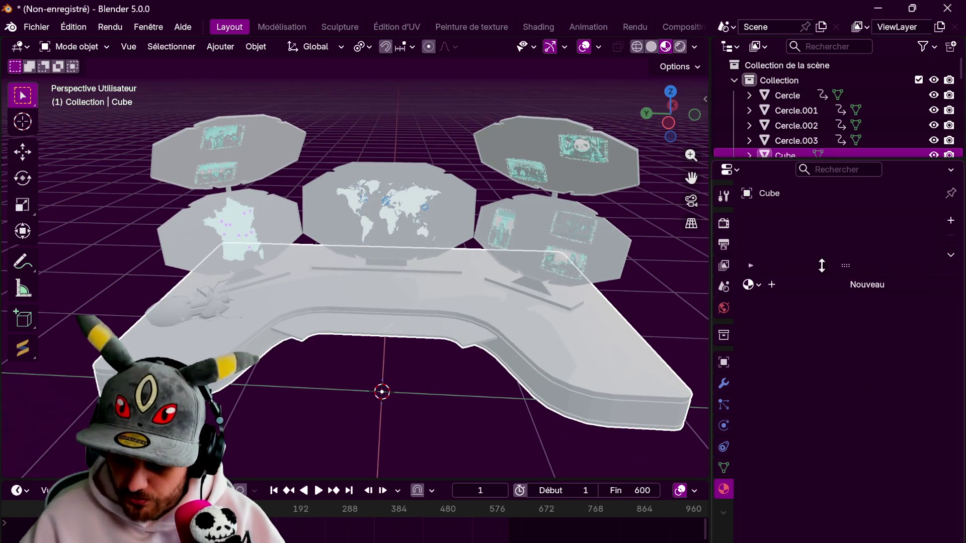
# Mark the selected edges of the curved desk base as seams
pyautogui.moveTo(509, 352); pyautogui.dragTo(484, 331, button='middle')
pyautogui.scroll(2, 204, 332)
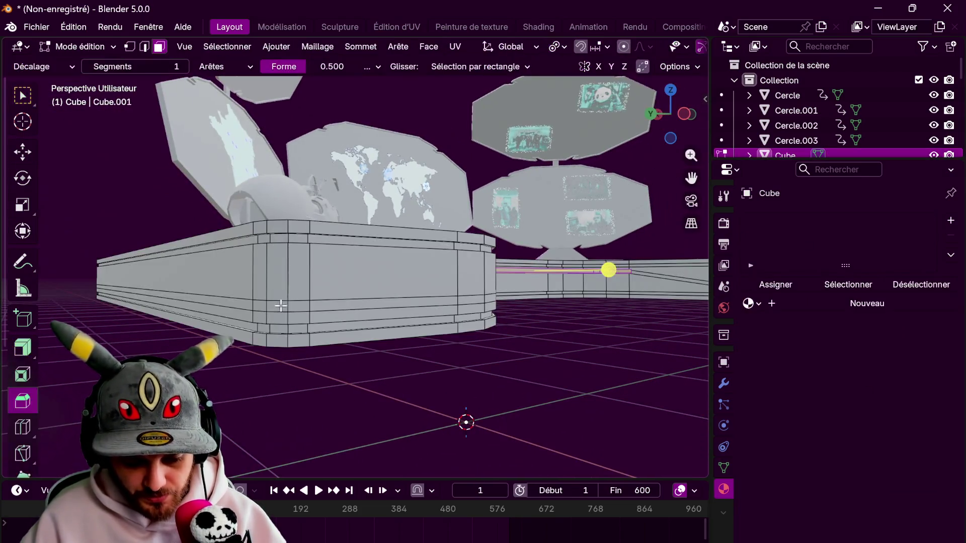
pyautogui.moveTo(296, 307); pyautogui.dragTo(296, 347, button='middle')
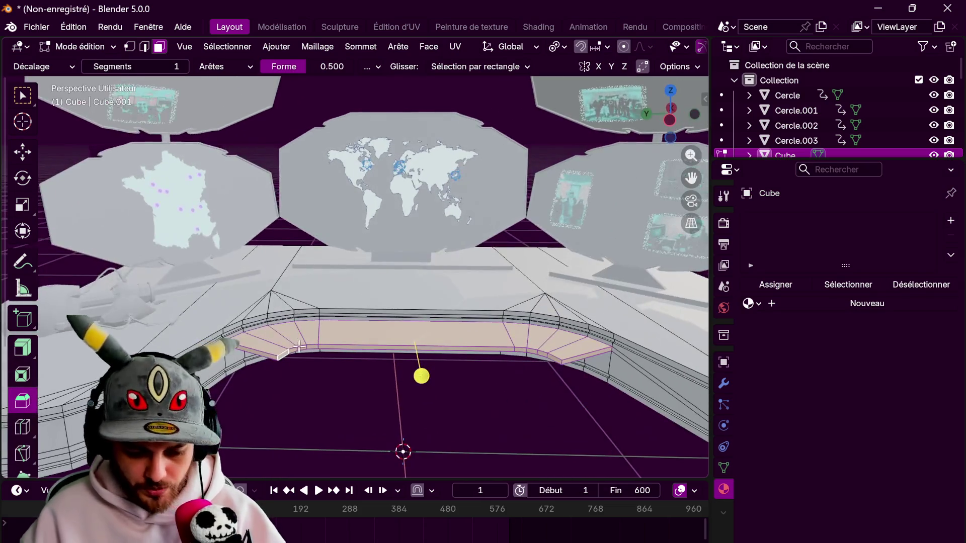
pyautogui.moveTo(310, 424)
pyautogui.mouseDown(button='middle')
pyautogui.moveTo(283, 406)
pyautogui.moveTo(305, 369)
pyautogui.mouseUp(button='middle')
pyautogui.moveTo(276, 289)
pyautogui.mouseDown(button='middle')
pyautogui.moveTo(253, 314)
pyautogui.moveTo(281, 320)
pyautogui.moveTo(280, 347)
pyautogui.mouseUp(button='middle')
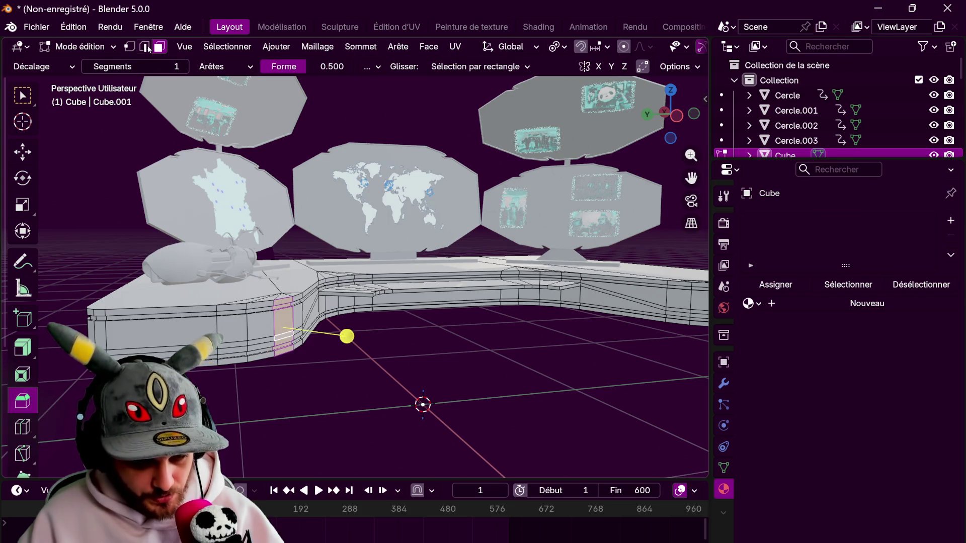
pyautogui.moveTo(317, 340)
pyautogui.mouseDown(button='middle')
pyautogui.moveTo(347, 339)
pyautogui.moveTo(389, 306)
pyautogui.moveTo(555, 300)
pyautogui.moveTo(363, 320)
pyautogui.moveTo(282, 314)
pyautogui.mouseUp(button='middle')
pyautogui.scroll(3, 296, 323)
pyautogui.scroll(-5, 296, 328)
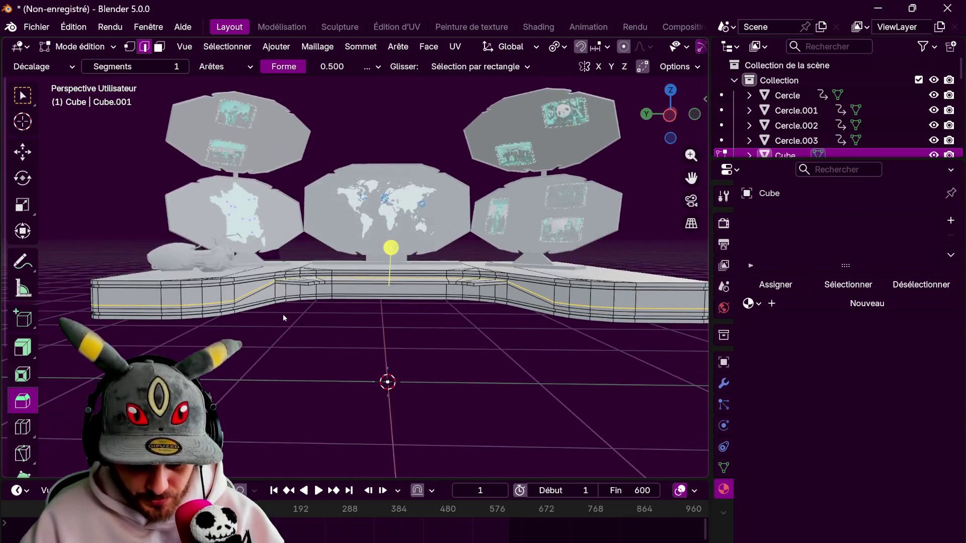
pyautogui.hotkey('ctrl', 'e')
pyautogui.click(251, 372)
# Mark the remaining edge loops as seams, then unwrap the whole mesh Angle Based
pyautogui.scroll(-3, 251, 371)
pyautogui.moveTo(252, 372)
pyautogui.mouseDown(button='middle')
pyautogui.moveTo(340, 375)
pyautogui.moveTo(426, 332)
pyautogui.moveTo(492, 319)
pyautogui.moveTo(356, 389)
pyautogui.mouseUp(button='middle')
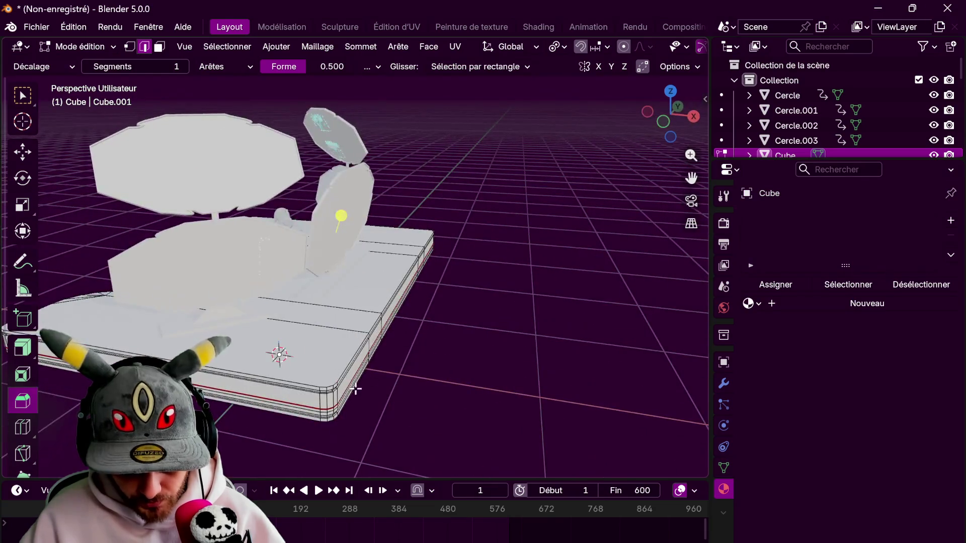
pyautogui.moveTo(237, 396)
pyautogui.mouseDown(button='middle')
pyautogui.moveTo(434, 348)
pyautogui.moveTo(358, 341)
pyautogui.moveTo(384, 339)
pyautogui.mouseUp(button='middle')
pyautogui.hotkey('ctrl', 'e')
pyautogui.click(381, 345)
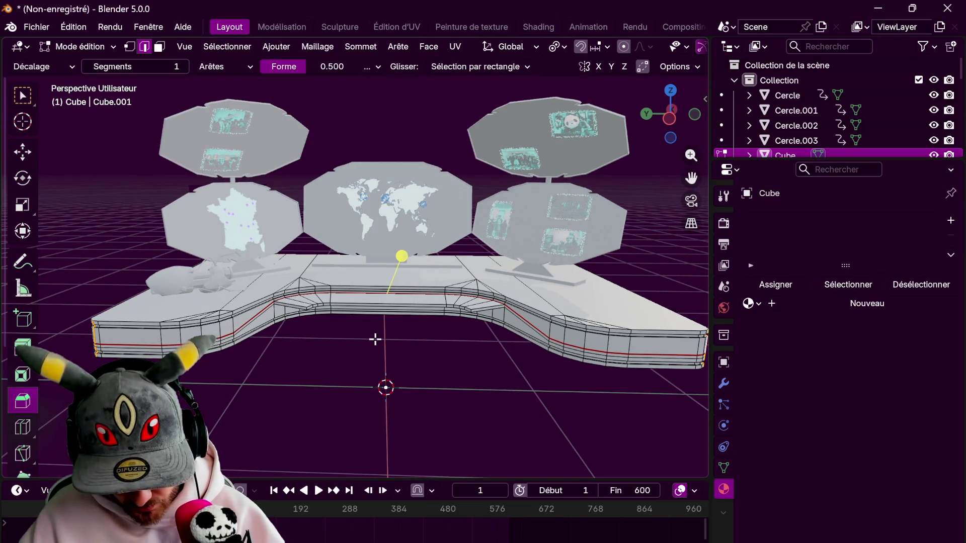
pyautogui.press('a')
pyautogui.press('u')
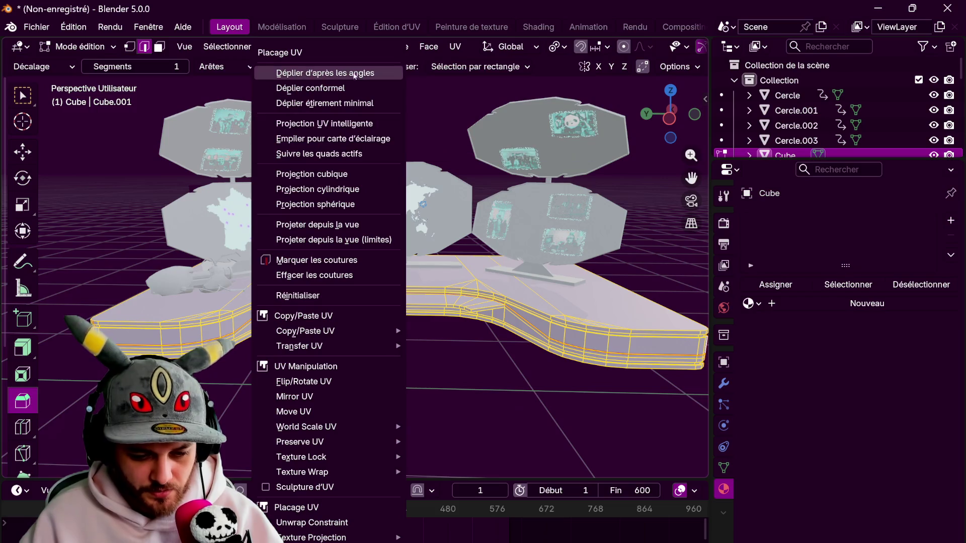
pyautogui.click(354, 74)
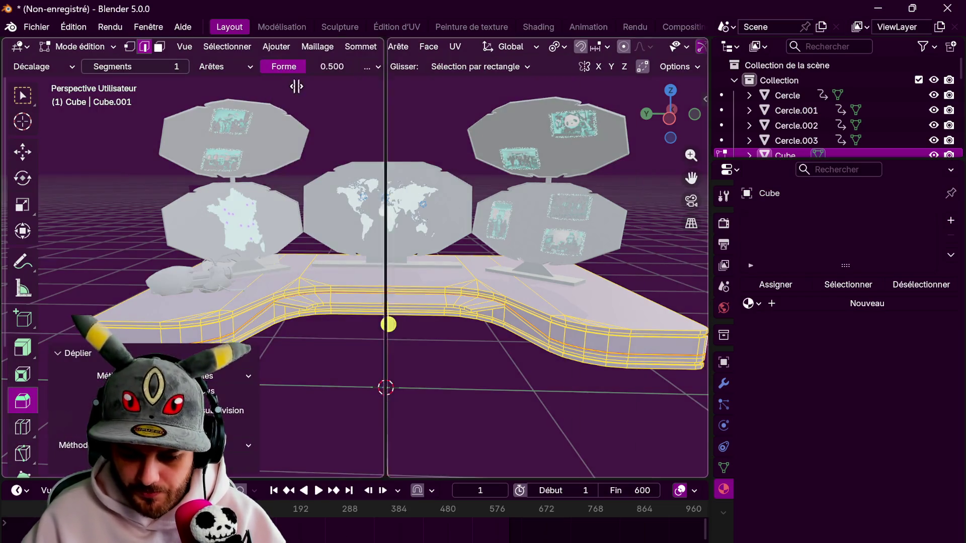
# Check the unwrap in a temporary UV Editor area, then return to Object Mode
pyautogui.moveTo(707, 39); pyautogui.dragTo(321, 42)
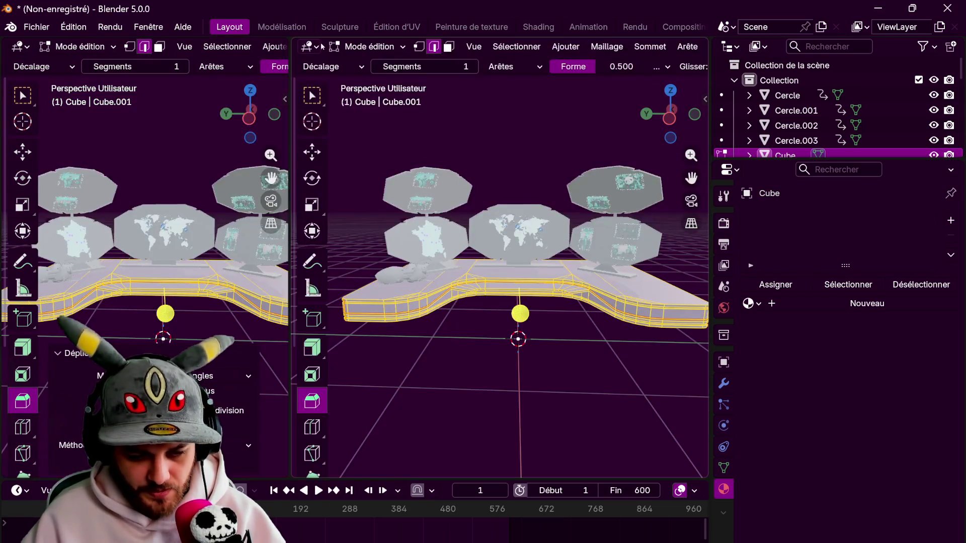
pyautogui.click(309, 46)
pyautogui.click(388, 170)
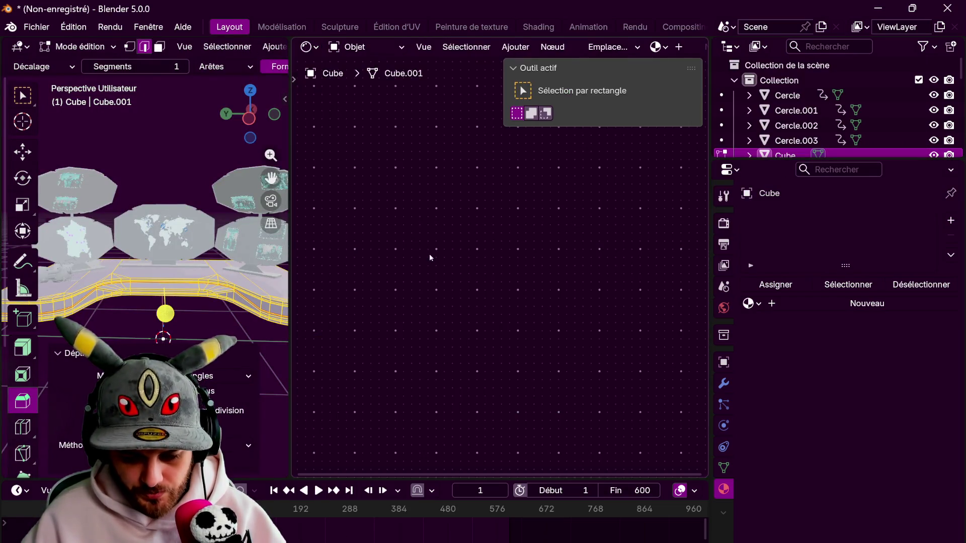
pyautogui.click(307, 48)
pyautogui.click(343, 121)
pyautogui.scroll(4, 499, 279)
pyautogui.scroll(4, 504, 290)
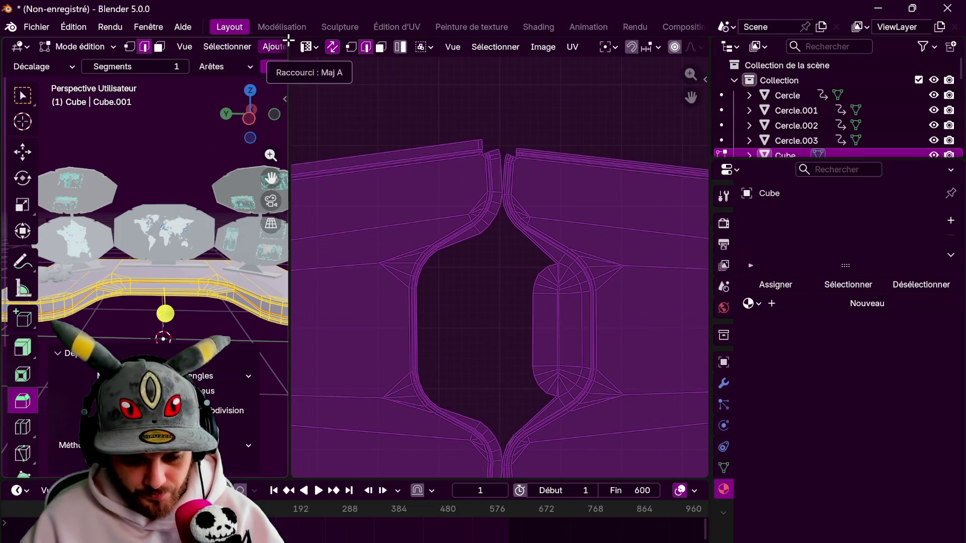
pyautogui.moveTo(290, 44); pyautogui.dragTo(702, 51)
pyautogui.press('Tab')
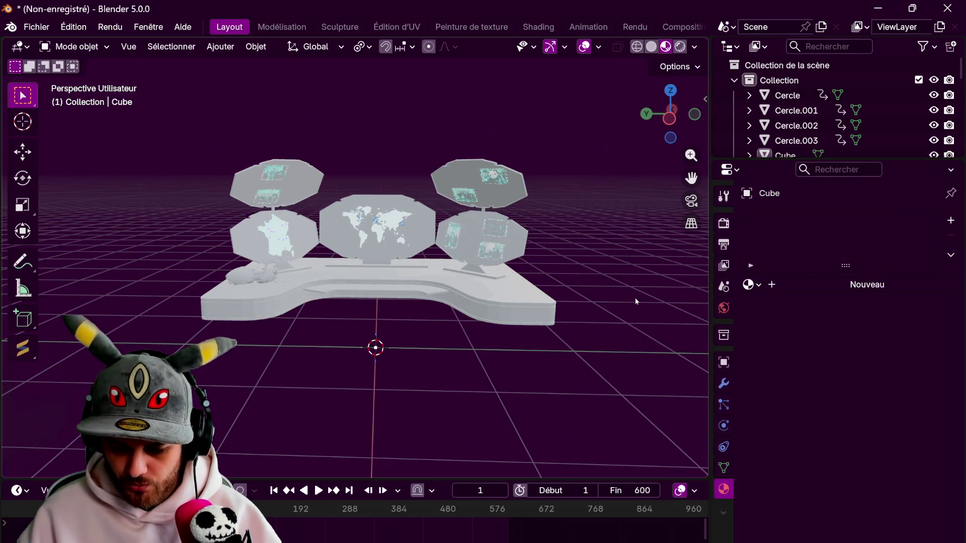
# Rename the desk's material to 'planche'
pyautogui.click(548, 308)
pyautogui.doubleClick(809, 225)
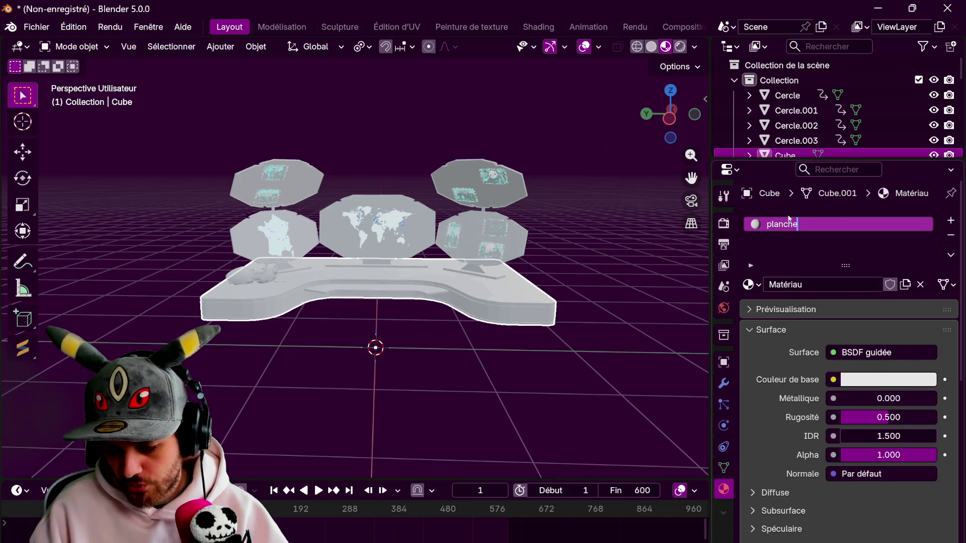
pyautogui.press('Return')
# Split off a Shader Editor and connect the Wood023 Color texture to Base Color
pyautogui.moveTo(706, 36); pyautogui.dragTo(262, 69)
pyautogui.click(281, 47)
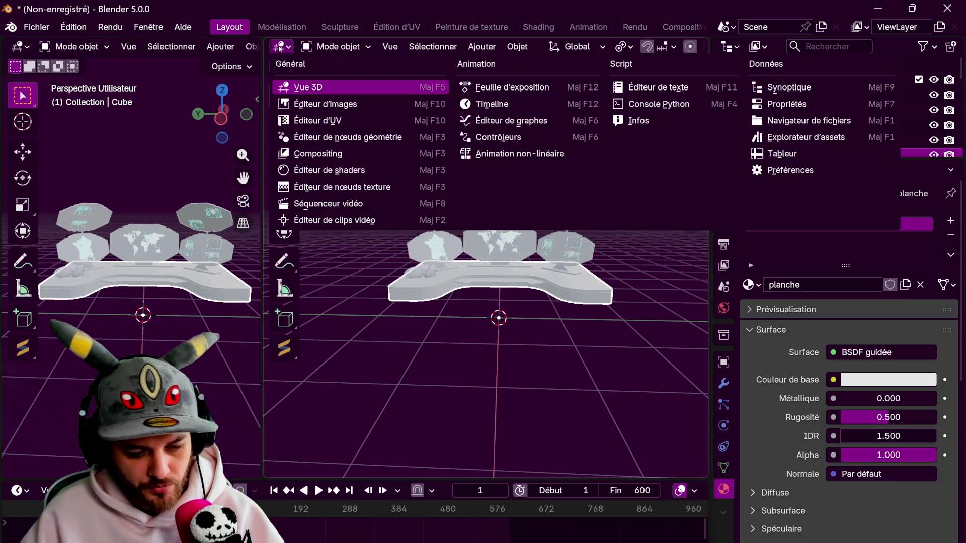
pyautogui.click(331, 173)
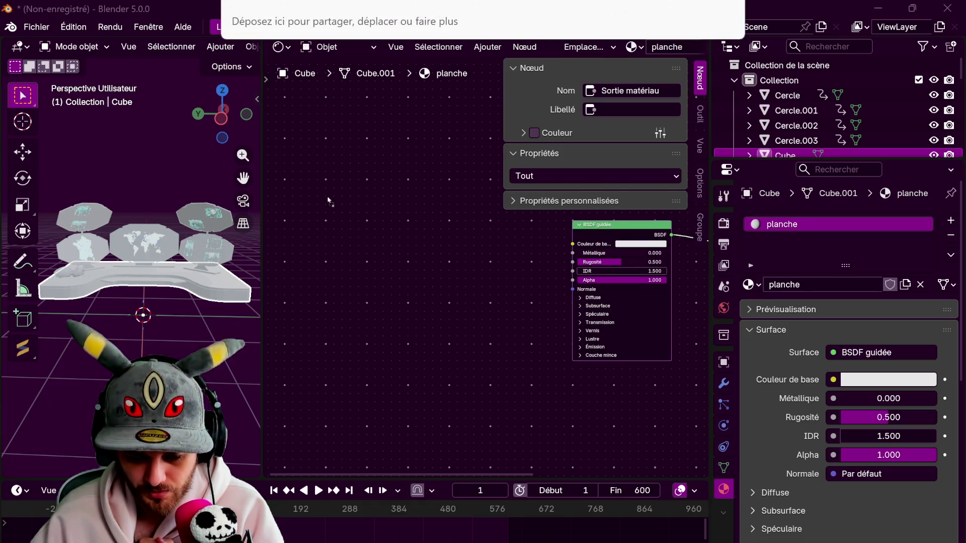
pyautogui.moveTo(330, 201); pyautogui.dragTo(403, 257)
pyautogui.click(355, 259)
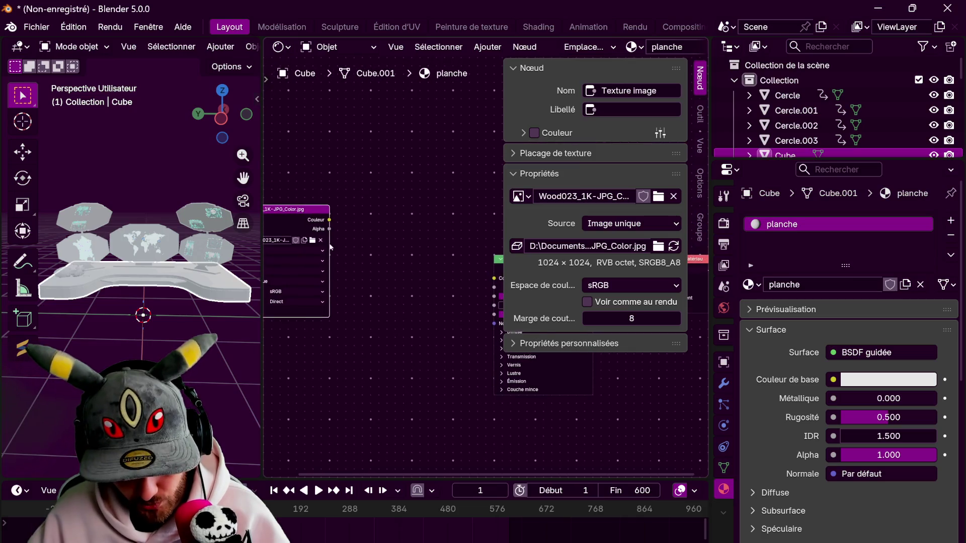
pyautogui.moveTo(490, 282); pyautogui.dragTo(494, 278)
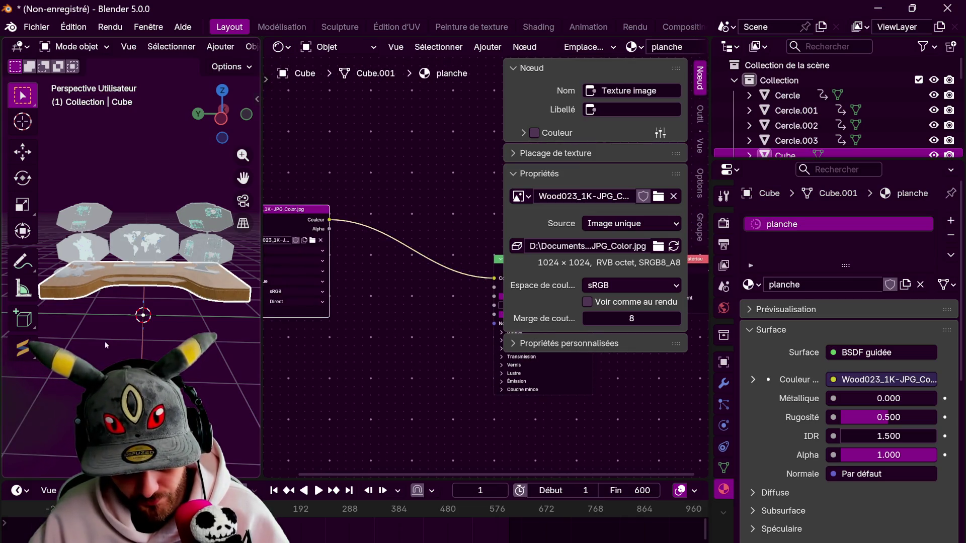
pyautogui.moveTo(105, 342); pyautogui.dragTo(125, 352, button='middle')
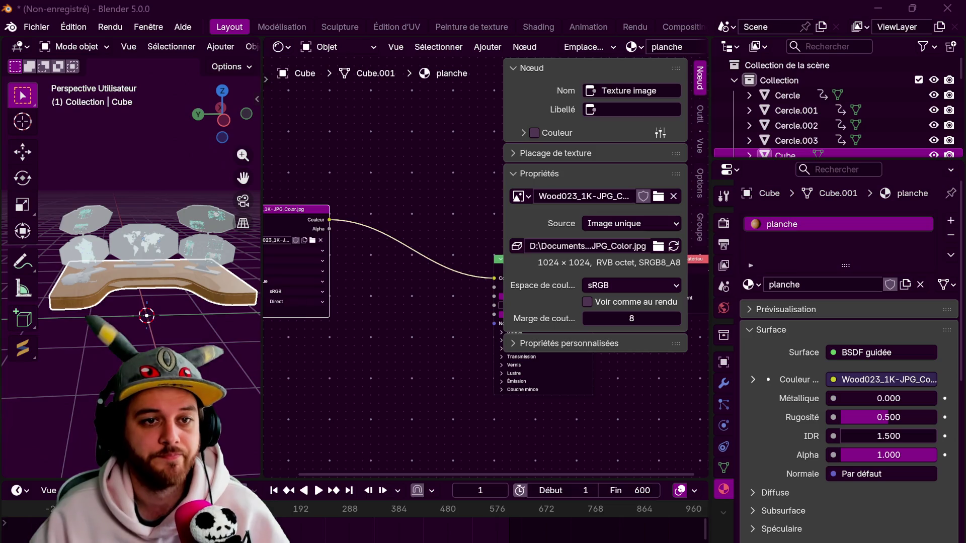
# Add the Wood023 NormalGL image as Non-Color and link it through a Normal Map to Normal
pyautogui.moveTo(126, 352); pyautogui.dragTo(294, 384)
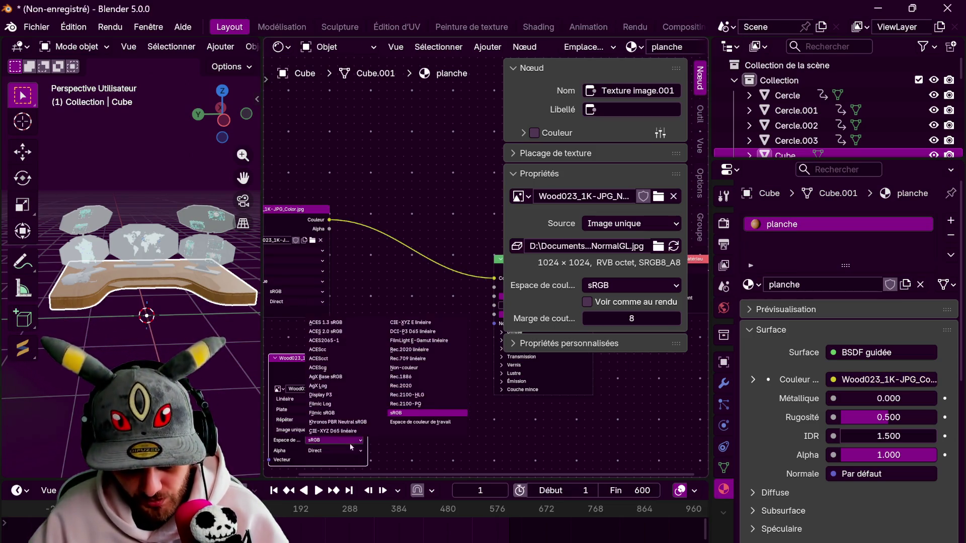
pyautogui.click(347, 441)
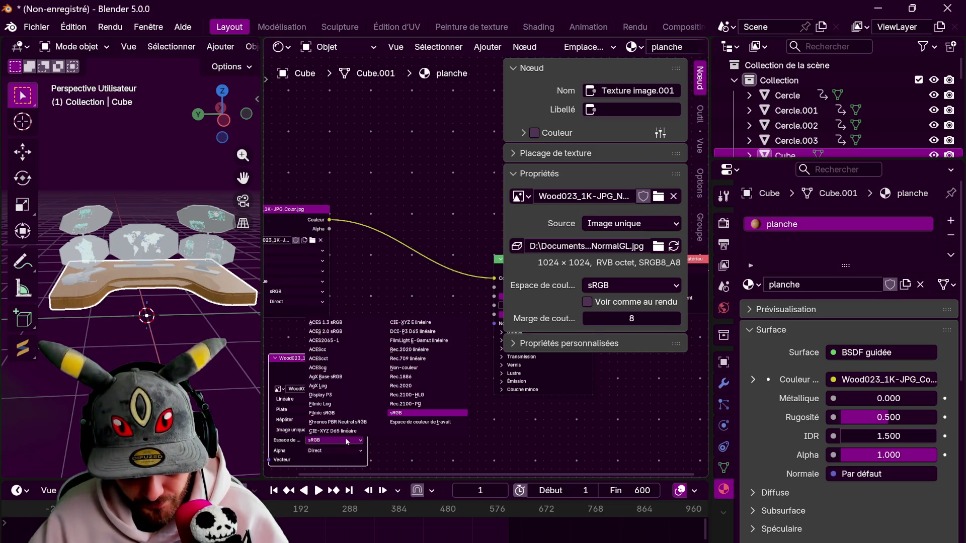
pyautogui.click(406, 367)
pyautogui.moveTo(392, 362); pyautogui.dragTo(392, 363)
pyautogui.click(407, 397)
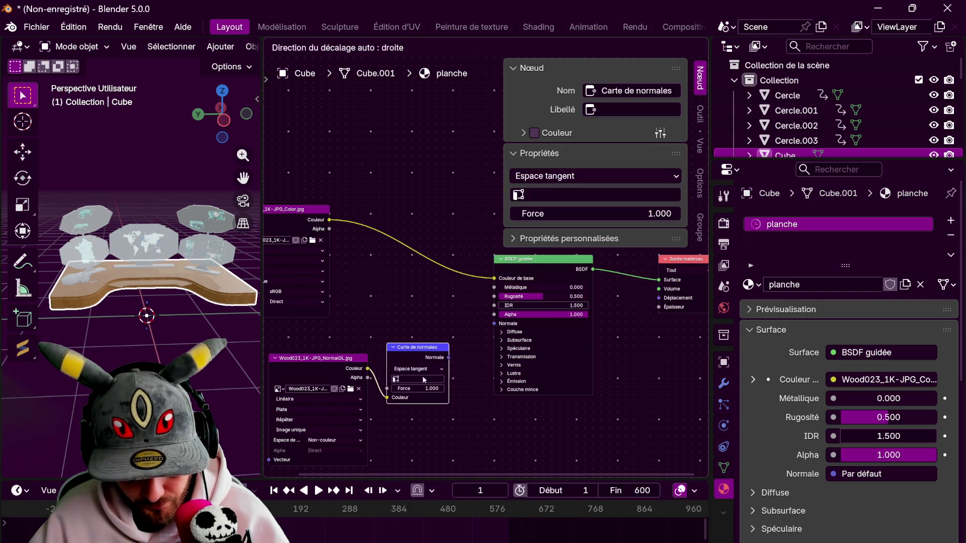
pyautogui.moveTo(499, 324); pyautogui.dragTo(494, 324)
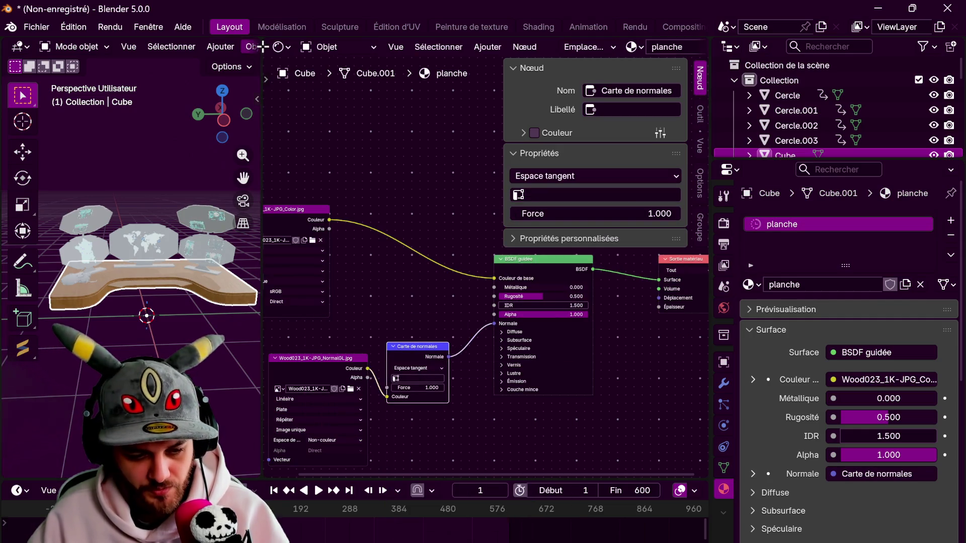
pyautogui.click(280, 47)
pyautogui.click(318, 120)
pyautogui.scroll(2, 502, 333)
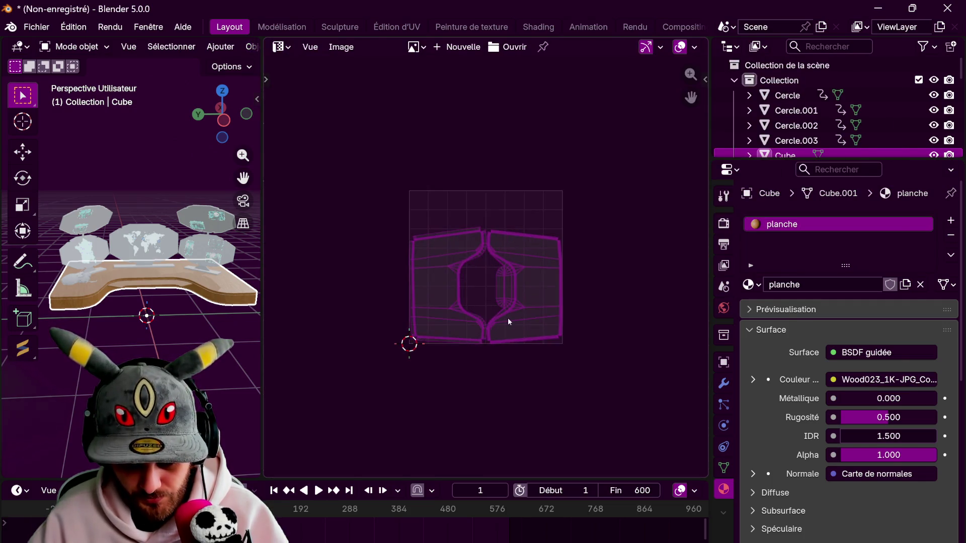
# In Edit Mode, enlarge the desk's UV islands and rotate them 90°
pyautogui.press('Tab')
pyautogui.scroll(-2, 508, 322)
pyautogui.scroll(-3, 509, 322)
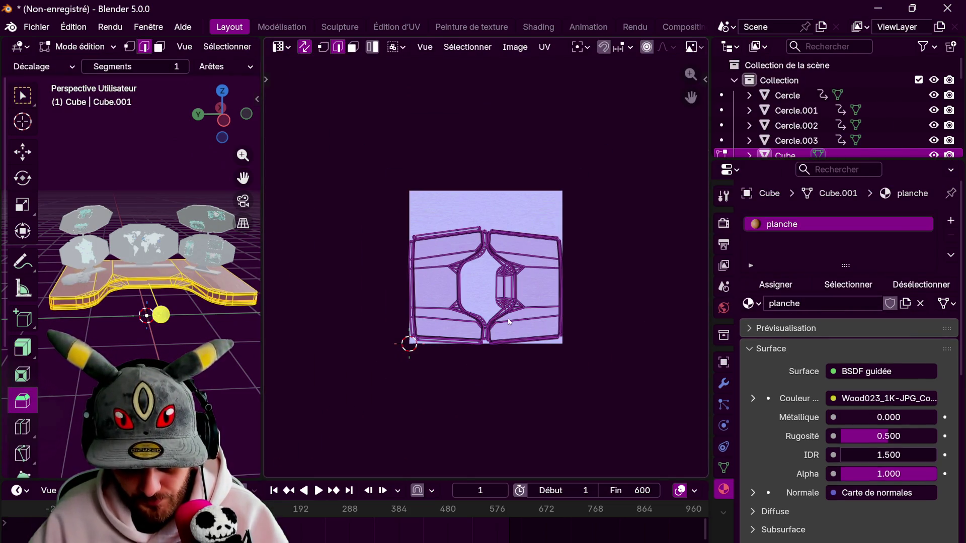
pyautogui.press('s')
pyautogui.click(590, 364)
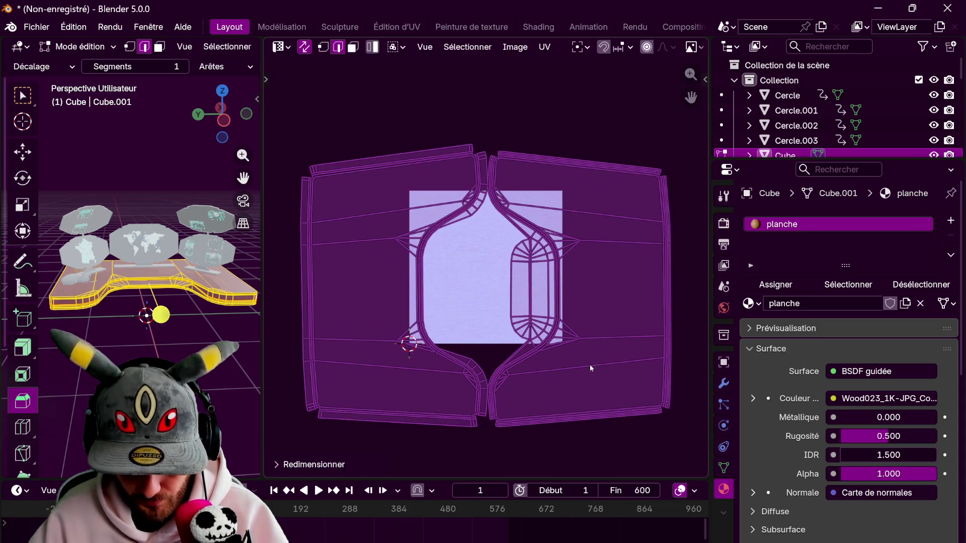
pyautogui.press('r')
pyautogui.press('9')
pyautogui.press('0')
pyautogui.click(590, 364)
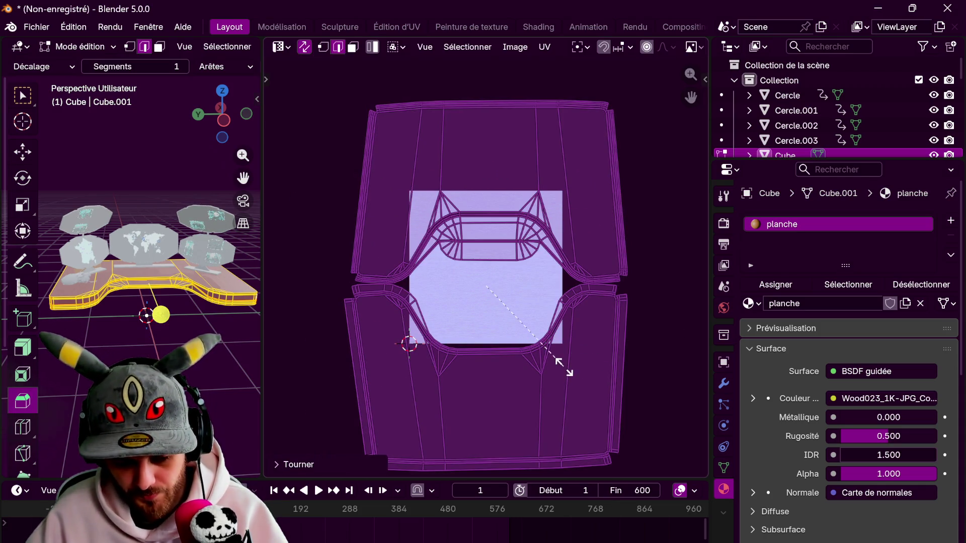
# Scale the UV islands again, then return to Object Mode to check the wood grain
pyautogui.press('s')
pyautogui.click(585, 388)
pyautogui.press('Tab')
pyautogui.scroll(5, 128, 353)
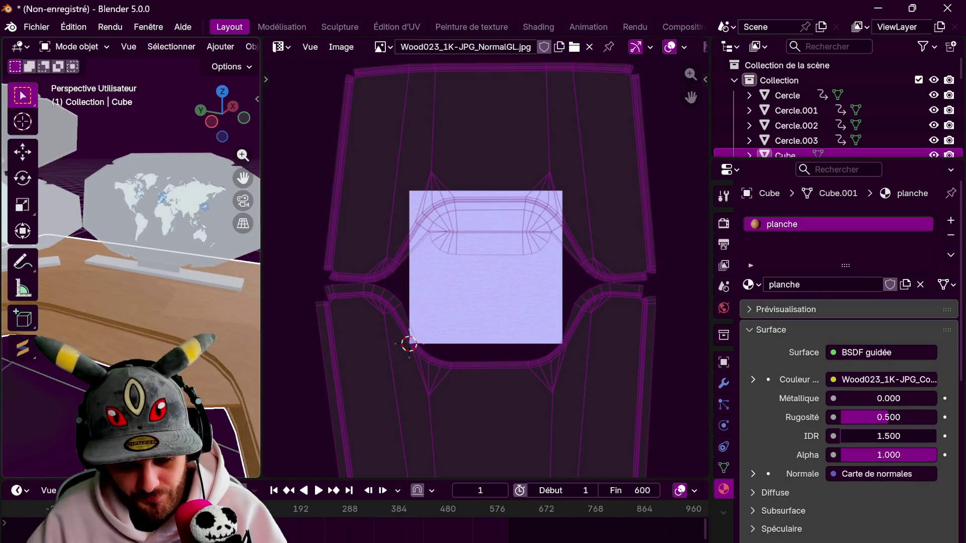
pyautogui.moveTo(128, 353); pyautogui.dragTo(134, 329, button='middle')
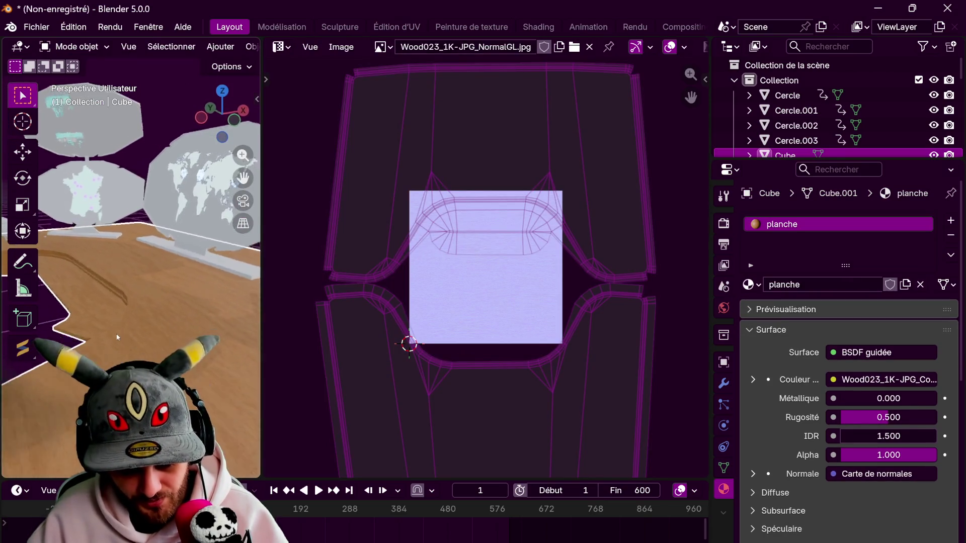
pyautogui.rightClick(264, 50)
# Merge away the UV area and add a second material slot using Blue Light
pyautogui.click(297, 57)
pyautogui.scroll(-2, 367, 274)
pyautogui.scroll(-3, 369, 259)
pyautogui.click(951, 220)
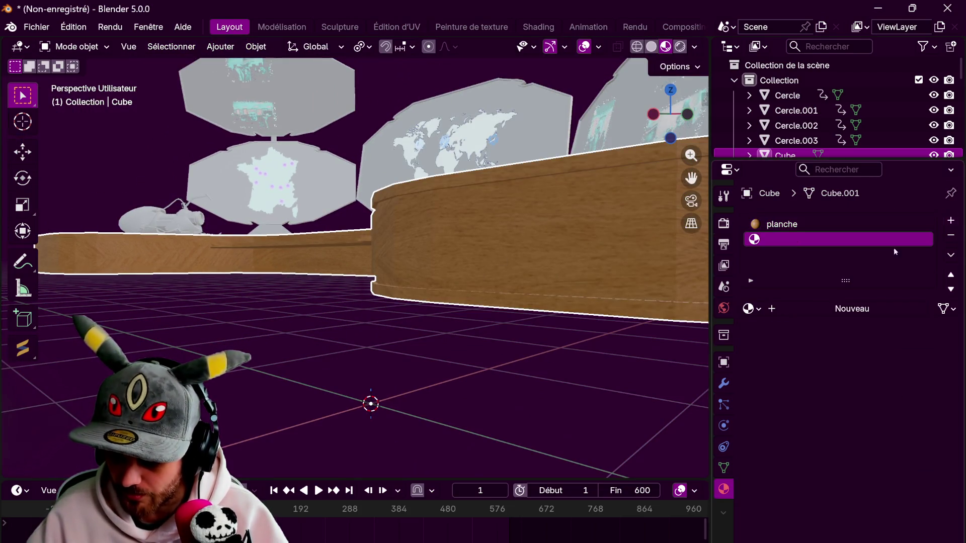
pyautogui.click(752, 309)
pyautogui.click(788, 332)
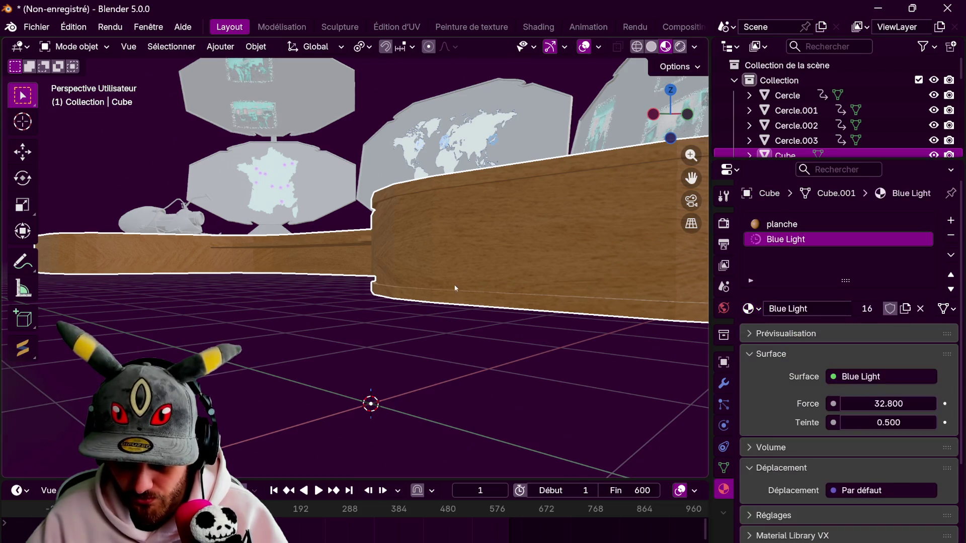
# Assign Blue Light to the desk's top and bottom edge strip faces
pyautogui.press('Tab')
pyautogui.click(159, 46)
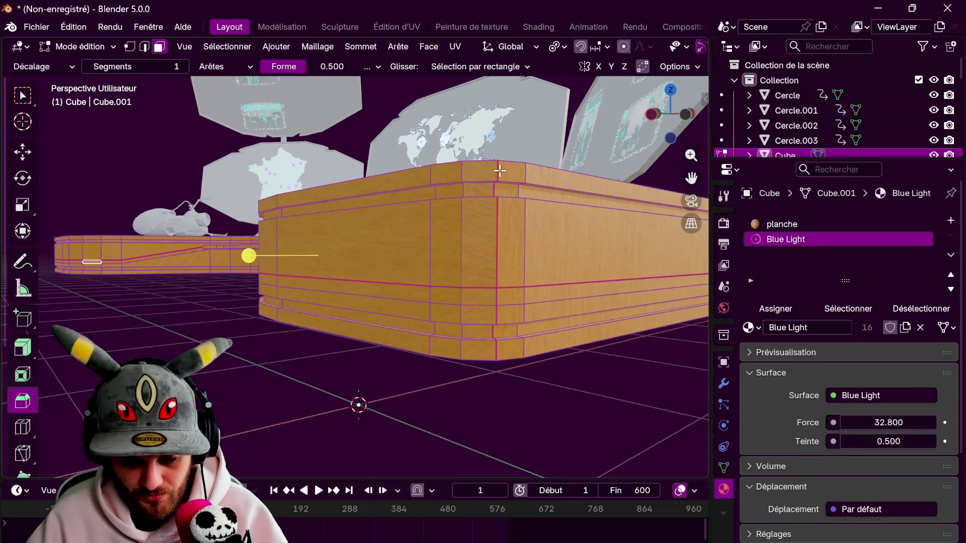
pyautogui.click(503, 191)
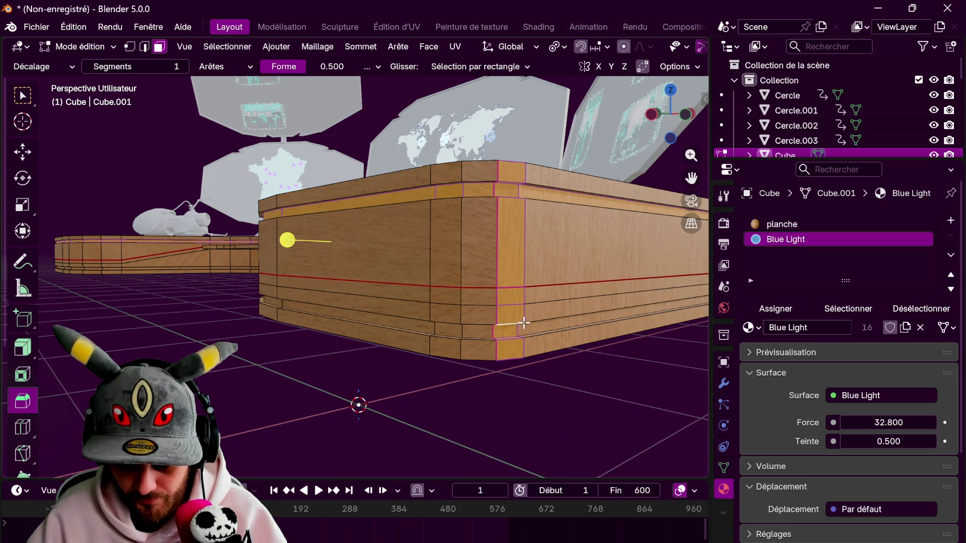
pyautogui.keyDown('alt'); pyautogui.keyDown('shift'); pyautogui.click(496, 328); pyautogui.keyUp('shift'); pyautogui.keyUp('alt')
pyautogui.click(775, 308)
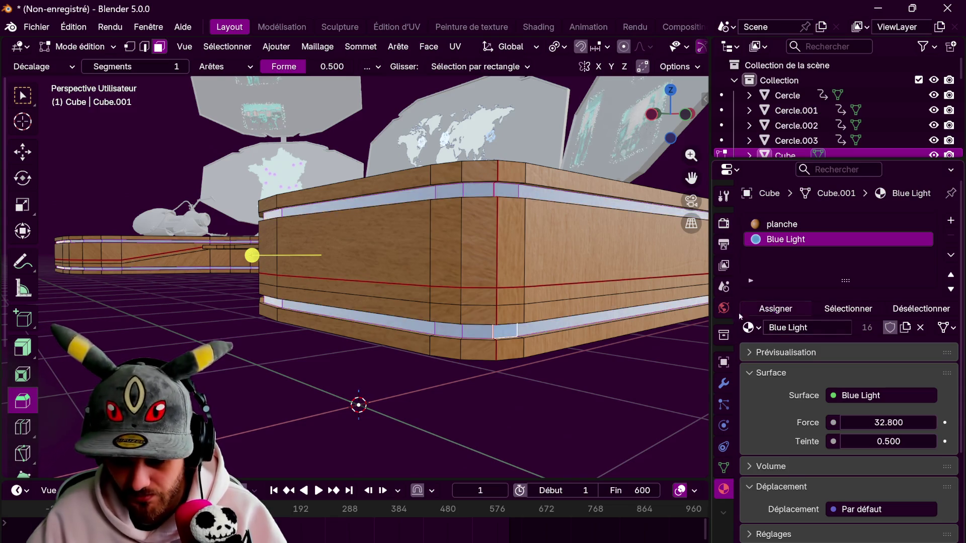
pyautogui.press('Tab')
# Check the glowing blue strips in Rendered shading, then return to Material Preview
pyautogui.moveTo(421, 387); pyautogui.dragTo(373, 376, button='middle')
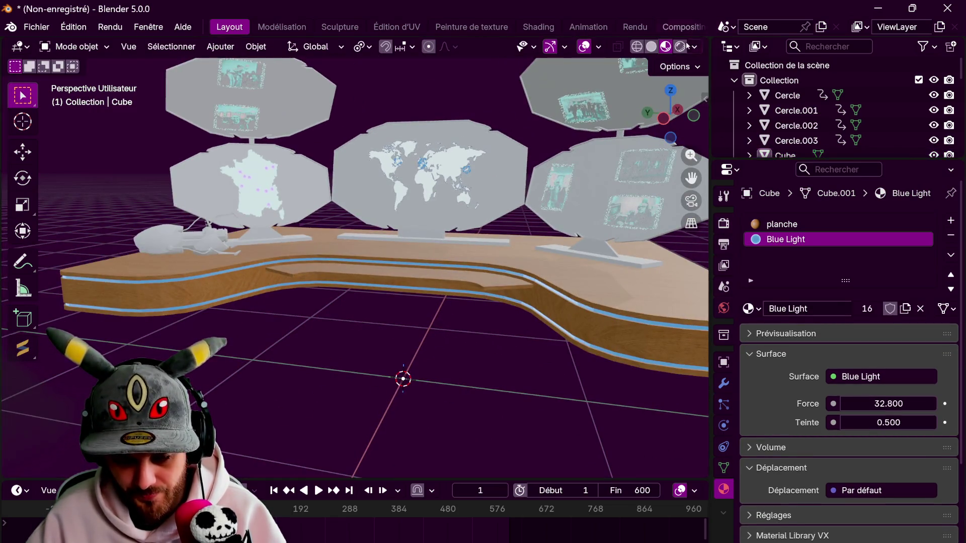
pyautogui.press('z')
pyautogui.click(512, 242)
pyautogui.moveTo(481, 377)
pyautogui.mouseDown(button='middle')
pyautogui.moveTo(385, 386)
pyautogui.moveTo(396, 375)
pyautogui.mouseUp(button='middle')
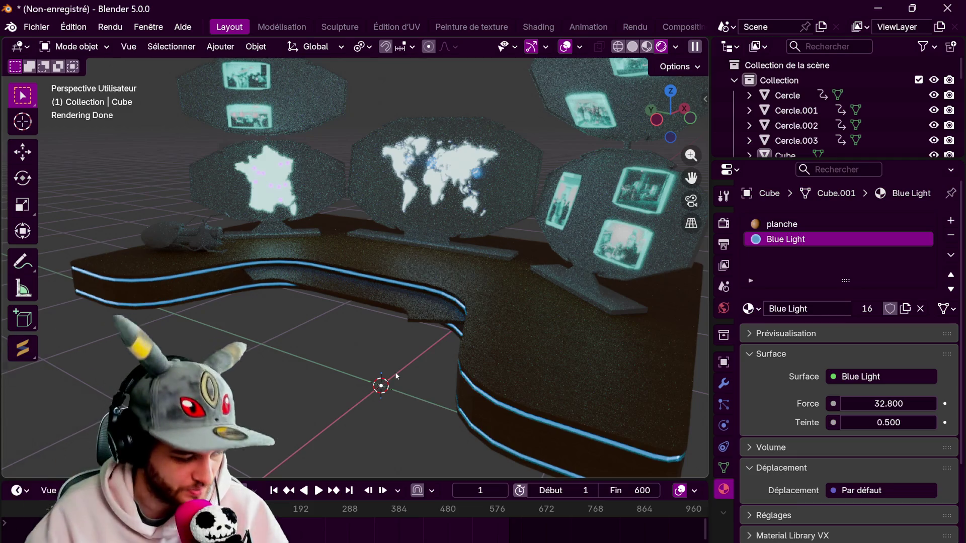
pyautogui.click(646, 46)
# Add a third material slot to the desk with a new material named 'metal'
pyautogui.click(345, 312)
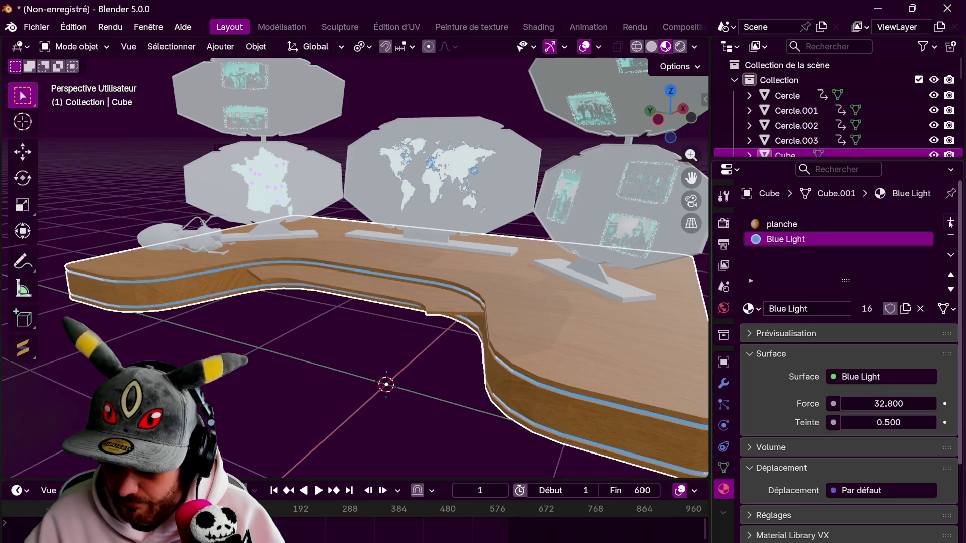
pyautogui.click(951, 220)
pyautogui.click(822, 309)
pyautogui.write('metal')
pyautogui.press('Return')
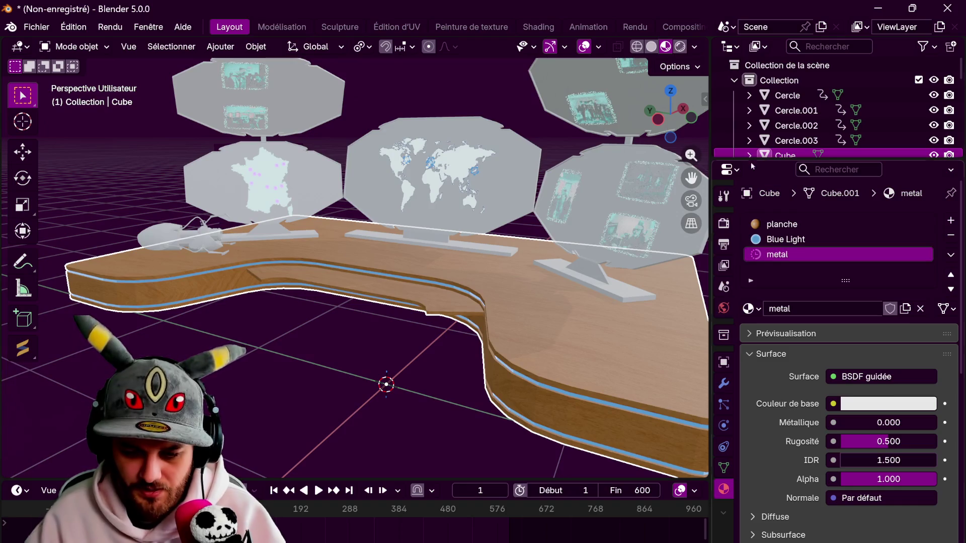
# Split off a Shader Editor and connect the Metal030 Color texture to Base Color
pyautogui.moveTo(702, 44); pyautogui.dragTo(234, 55)
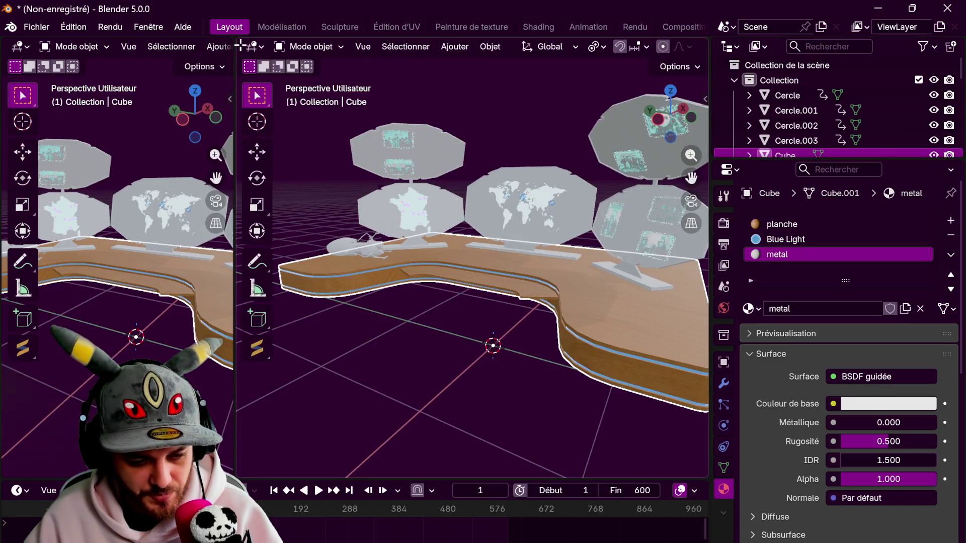
pyautogui.click(255, 46)
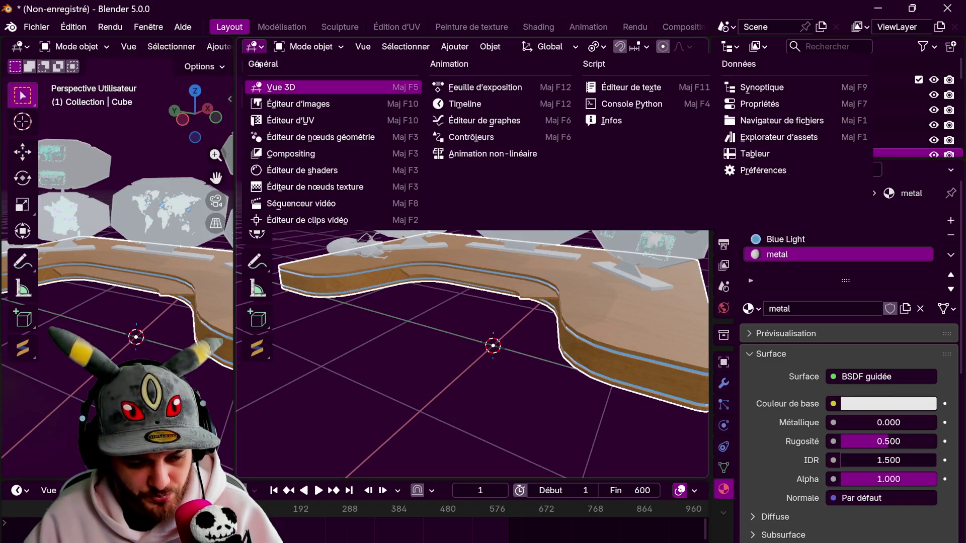
pyautogui.click(302, 170)
pyautogui.moveTo(352, 217); pyautogui.dragTo(535, 221, button='middle')
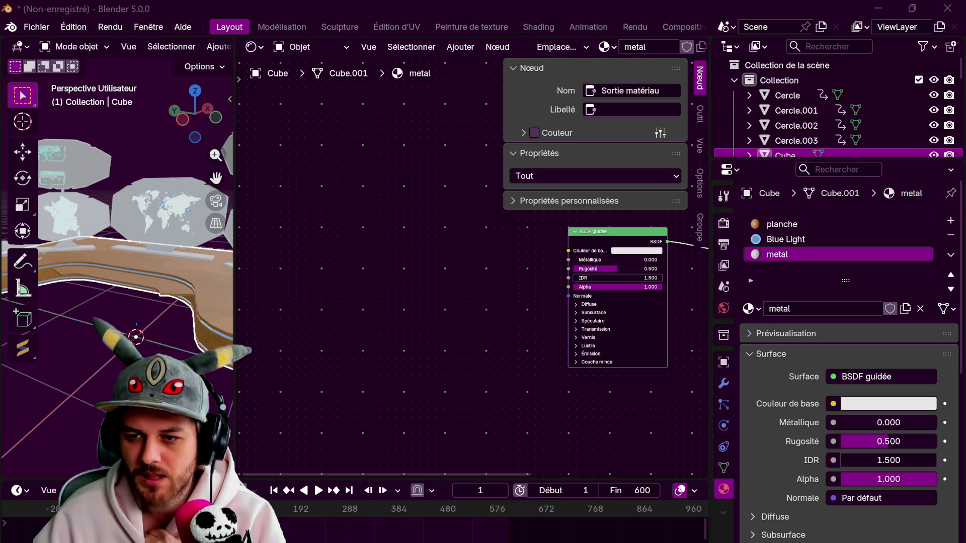
pyautogui.moveTo(328, 242); pyautogui.dragTo(395, 214)
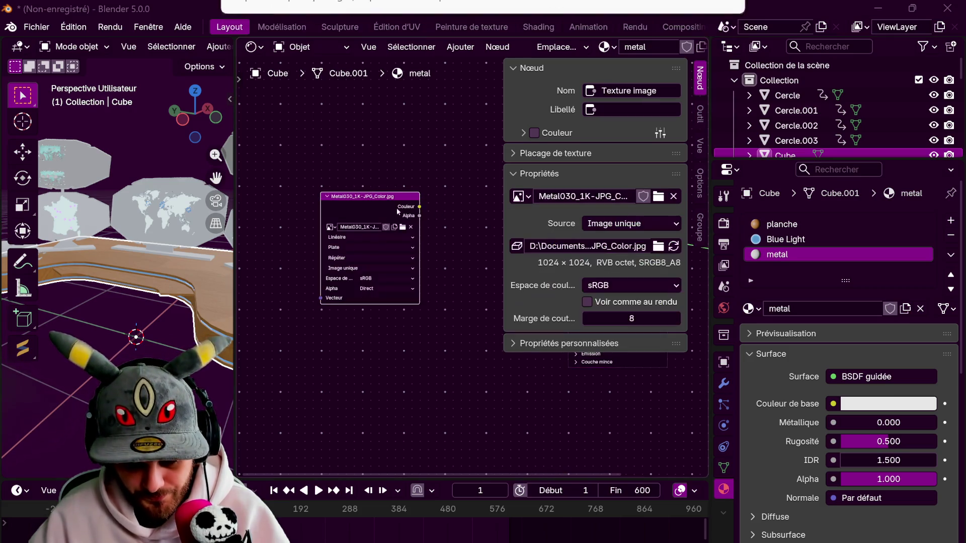
pyautogui.moveTo(395, 214); pyautogui.dragTo(297, 179, button='middle')
pyautogui.moveTo(439, 199); pyautogui.dragTo(471, 215)
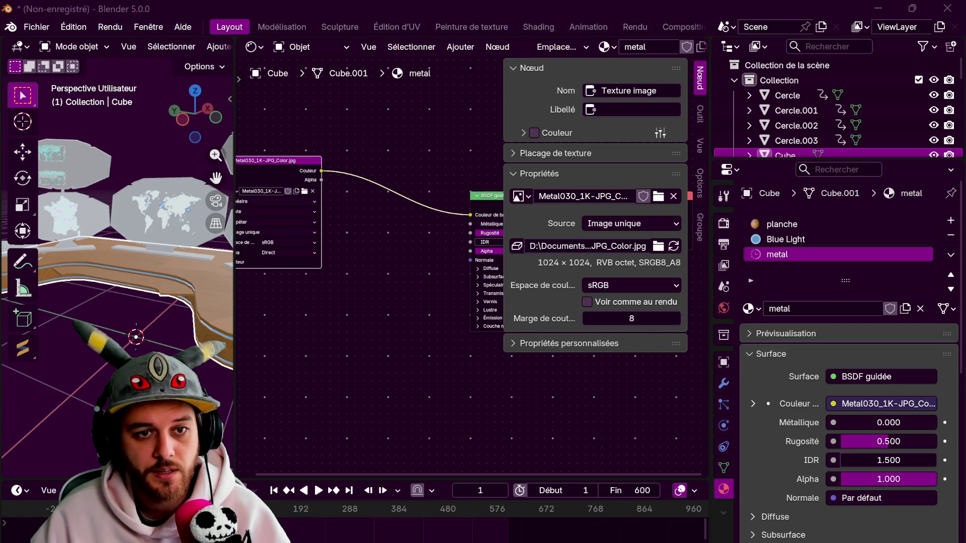
# Add the Metal030 NormalGL image as Non-Color and link it through a Normal Map to Normal
pyautogui.moveTo(272, 323); pyautogui.dragTo(272, 325)
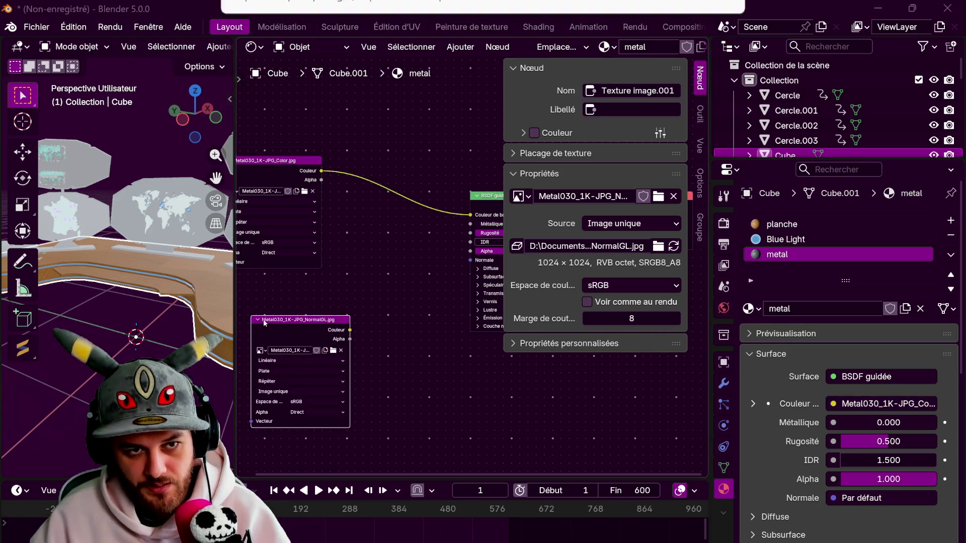
pyautogui.click(322, 402)
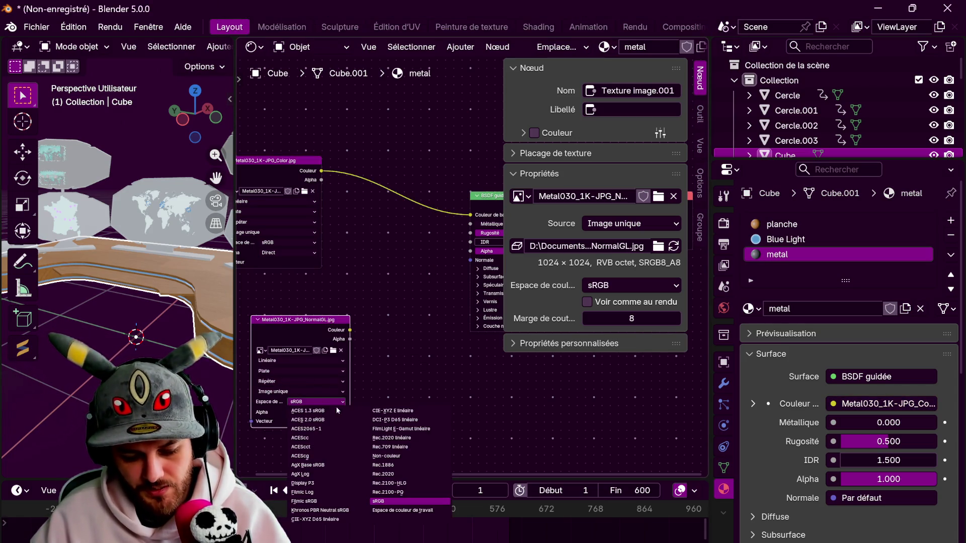
pyautogui.click(408, 456)
pyautogui.moveTo(351, 330); pyautogui.dragTo(383, 330)
pyautogui.click(403, 353)
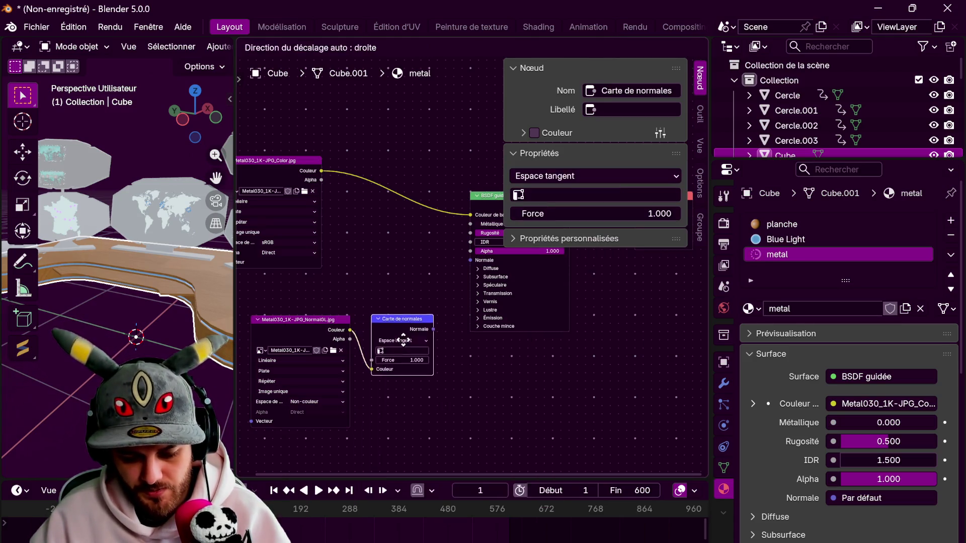
pyautogui.moveTo(478, 267); pyautogui.dragTo(472, 261)
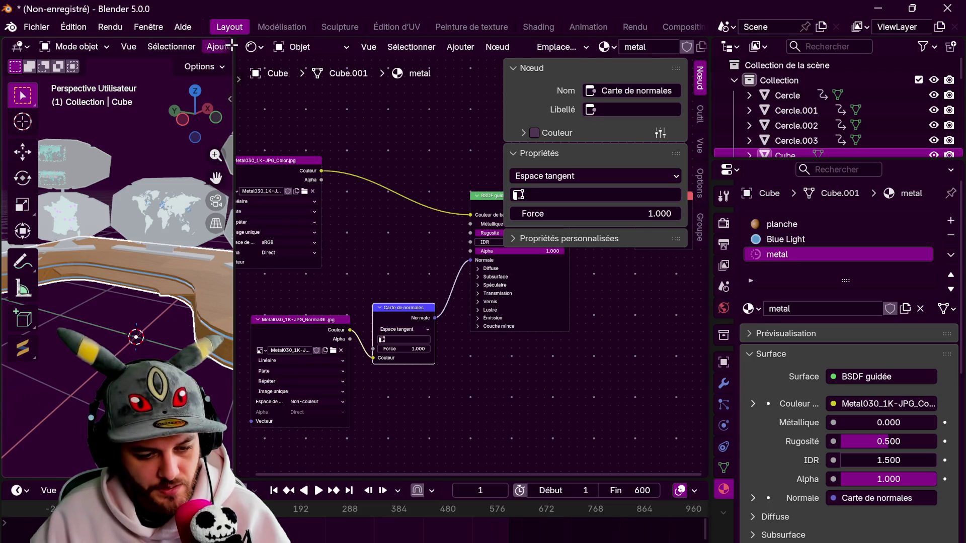
pyautogui.hotkey('ctrl', 'space')
pyautogui.press('Tab')
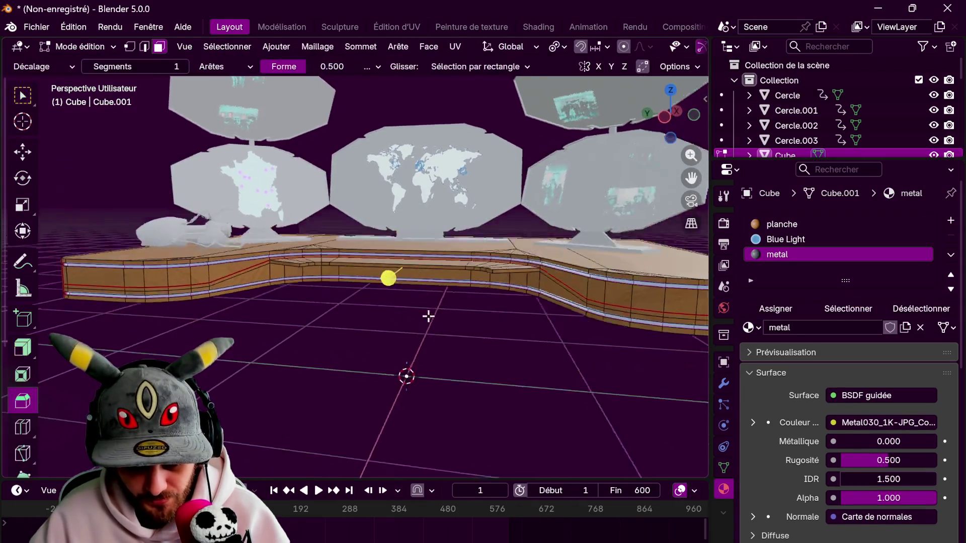
# Assign the metal material to the faces of the desk's recessed ledge
pyautogui.scroll(4, 425, 317)
pyautogui.moveTo(277, 258); pyautogui.dragTo(260, 255)
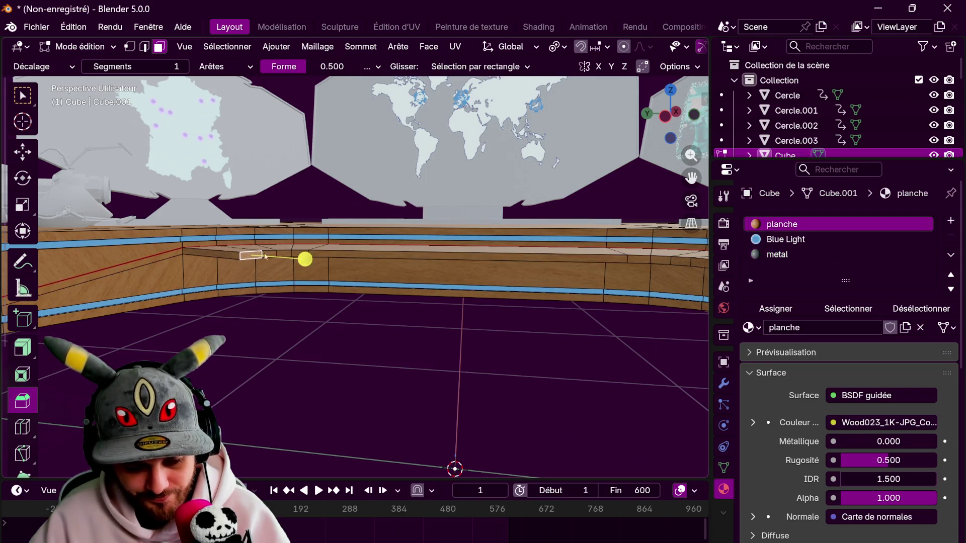
pyautogui.moveTo(628, 265); pyautogui.dragTo(603, 268, button='middle')
pyautogui.keyDown('ctrl'); pyautogui.click(601, 271); pyautogui.keyUp('ctrl')
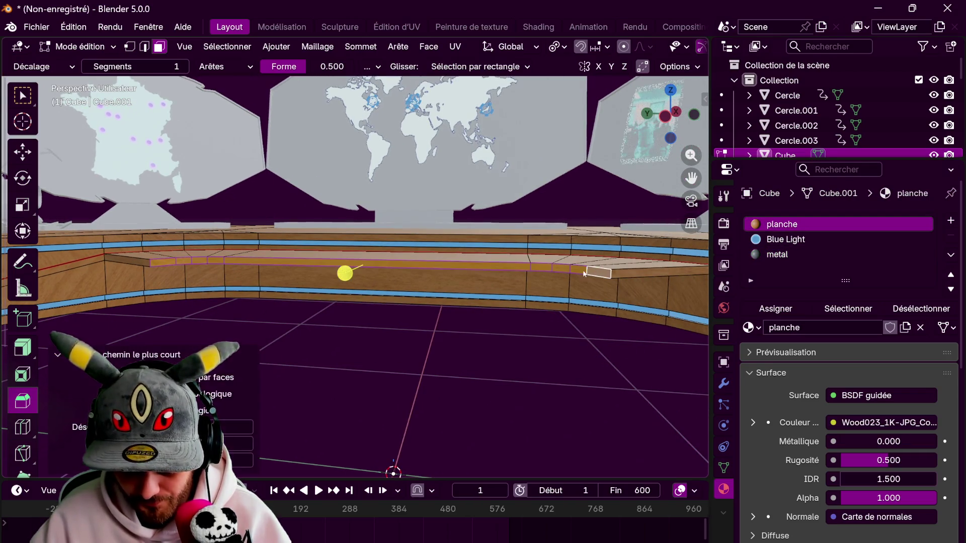
pyautogui.click(777, 254)
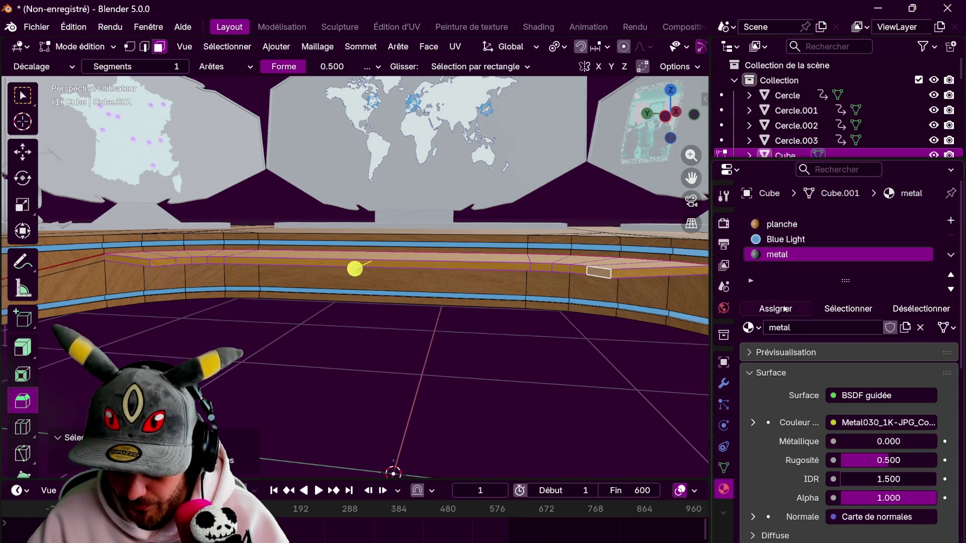
pyautogui.click(776, 308)
pyautogui.press('Tab')
# Give the three display stand bases the metal material
pyautogui.scroll(-3, 347, 360)
pyautogui.moveTo(347, 359)
pyautogui.mouseDown(button='middle')
pyautogui.moveTo(453, 405)
pyautogui.moveTo(342, 397)
pyautogui.moveTo(346, 389)
pyautogui.mouseUp(button='middle')
pyautogui.scroll(3, 402, 407)
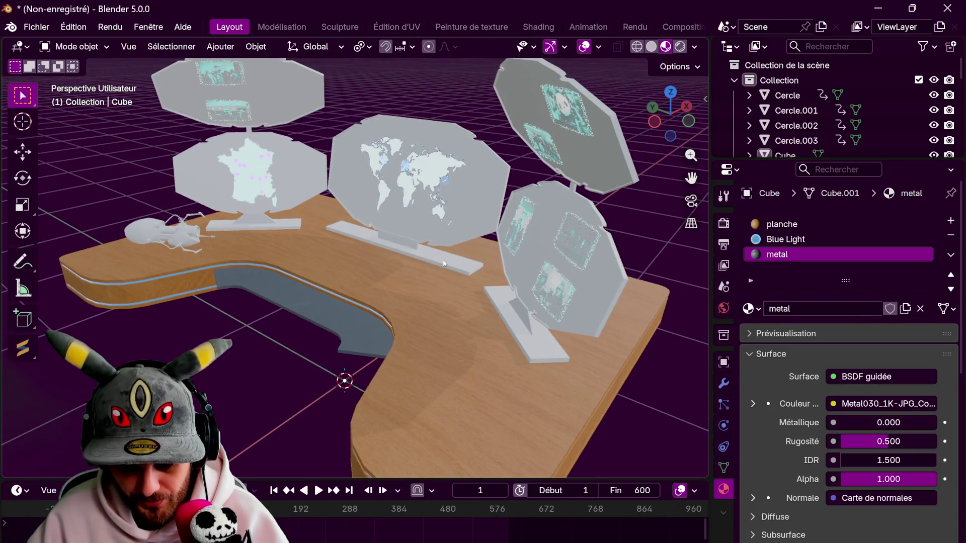
pyautogui.click(446, 263)
pyautogui.keyDown('shift'); pyautogui.click(279, 225); pyautogui.keyUp('shift')
pyautogui.keyDown('shift'); pyautogui.click(520, 332); pyautogui.keyUp('shift')
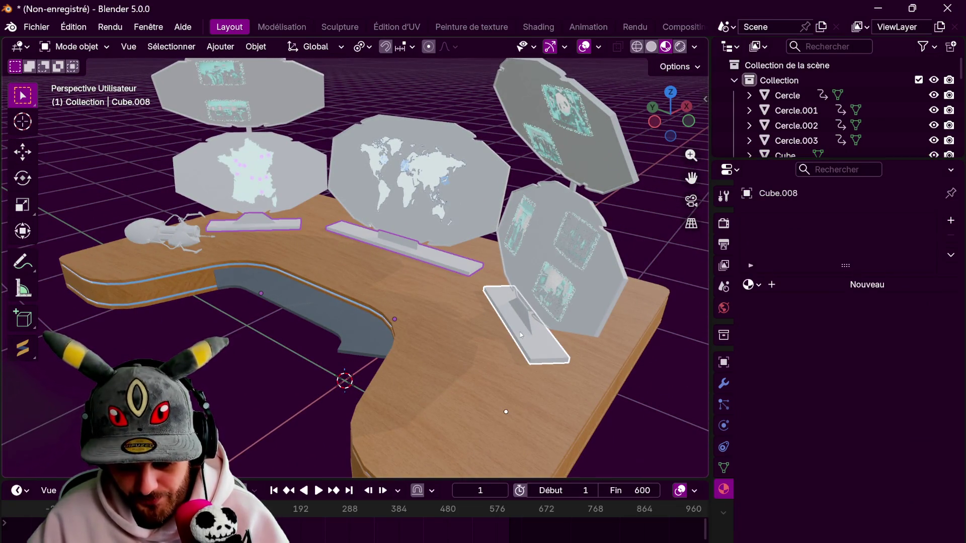
pyautogui.click(751, 285)
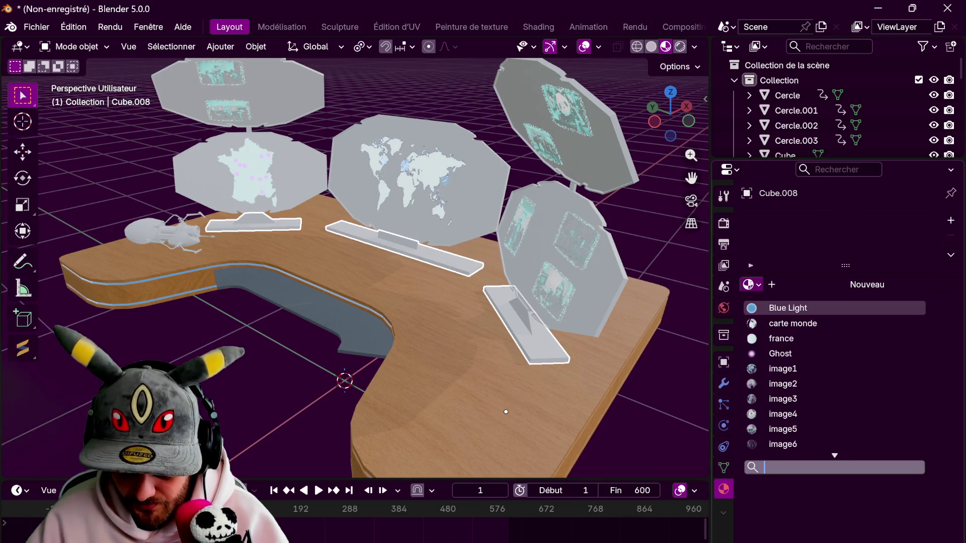
pyautogui.write('m')
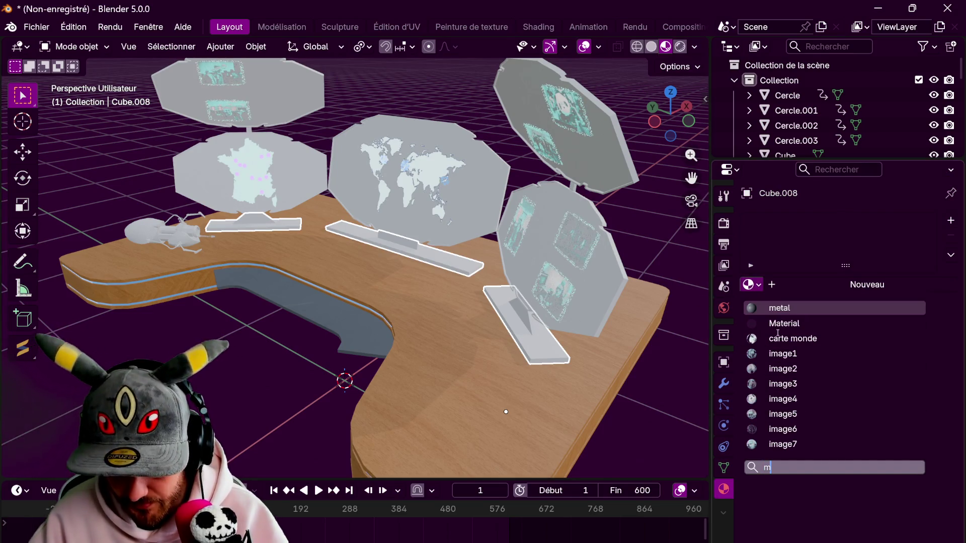
pyautogui.click(779, 308)
pyautogui.moveTo(533, 241); pyautogui.dragTo(575, 241, button='middle')
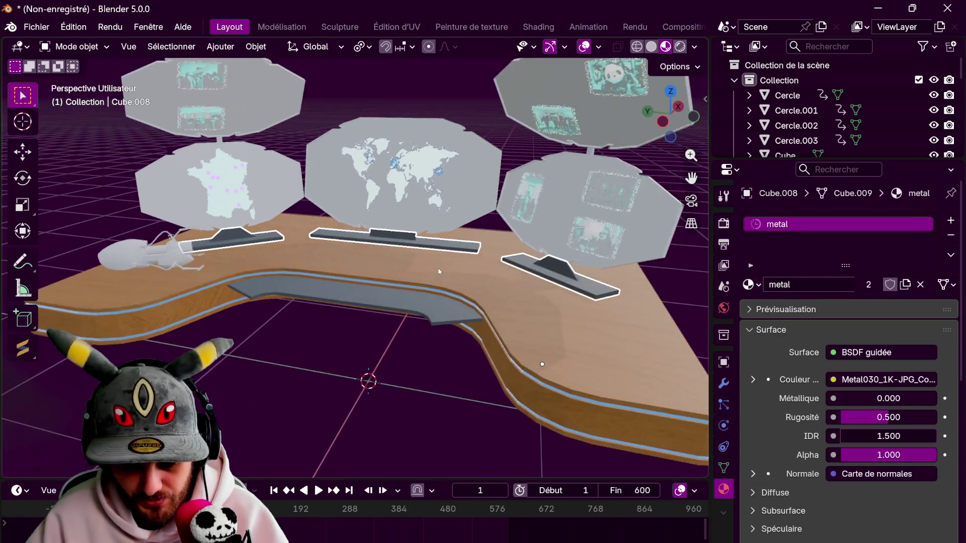
pyautogui.press('Tab')
pyautogui.press('Tab')
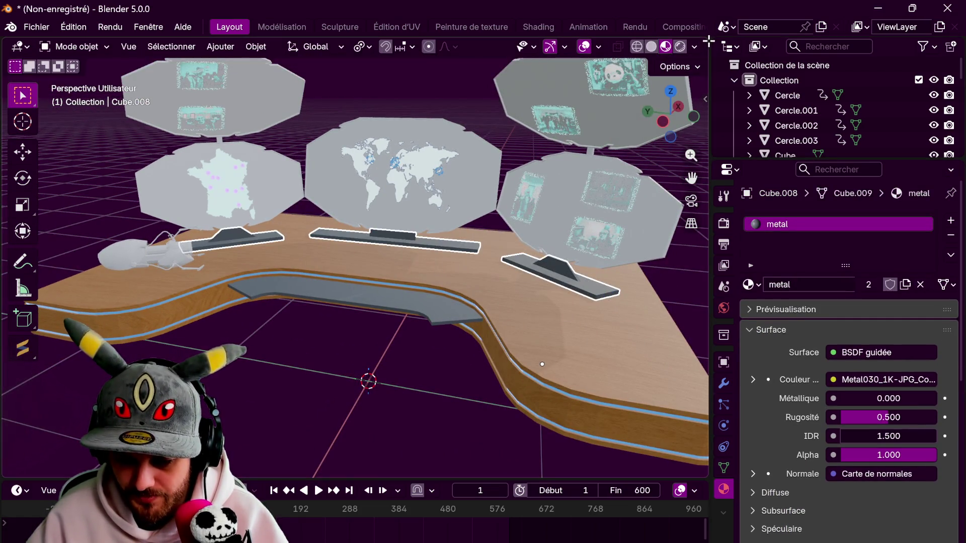
# Re-unwrap the stand bases with Smart UV Project in a temporary UV Editor
pyautogui.moveTo(706, 39); pyautogui.dragTo(281, 50)
pyautogui.click(298, 46)
pyautogui.click(335, 120)
pyautogui.press('Tab')
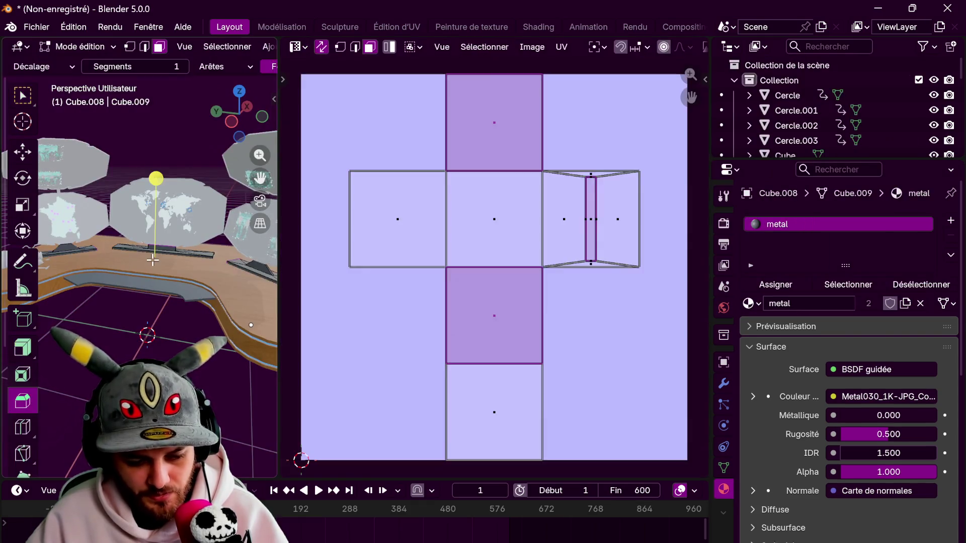
pyautogui.press('a')
pyautogui.press('u')
pyautogui.click(146, 124)
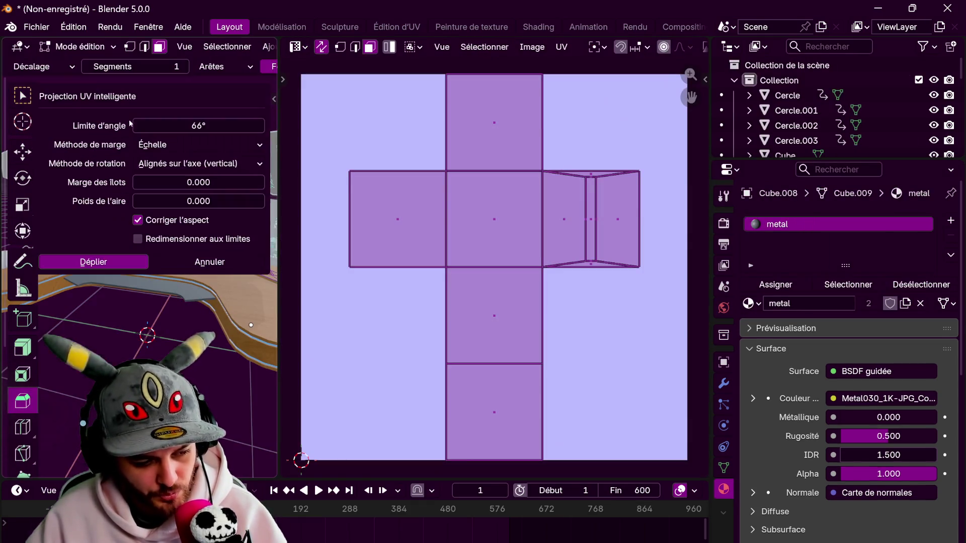
pyautogui.click(120, 260)
pyautogui.press('Tab')
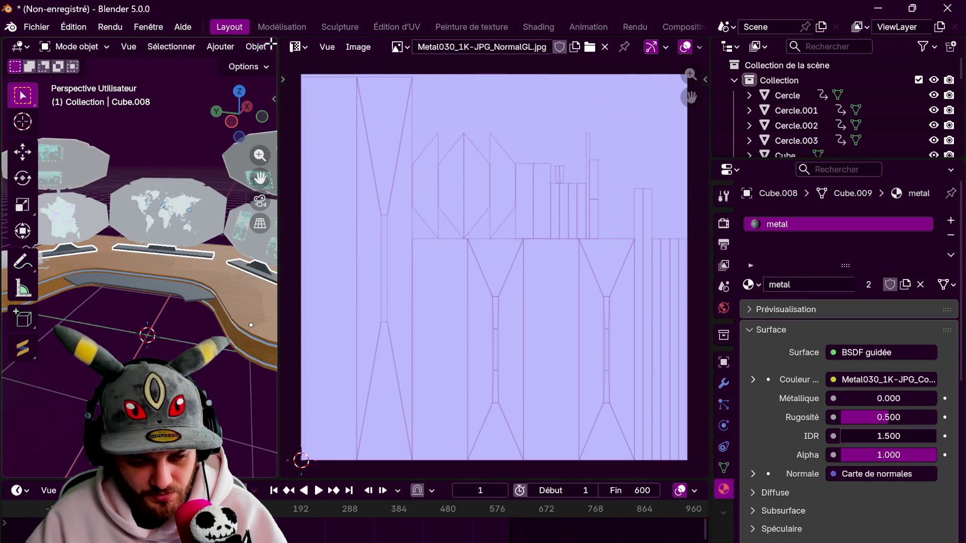
pyautogui.moveTo(276, 50); pyautogui.dragTo(306, 188)
pyautogui.moveTo(306, 187); pyautogui.dragTo(446, 227, button='middle')
pyautogui.click(446, 227)
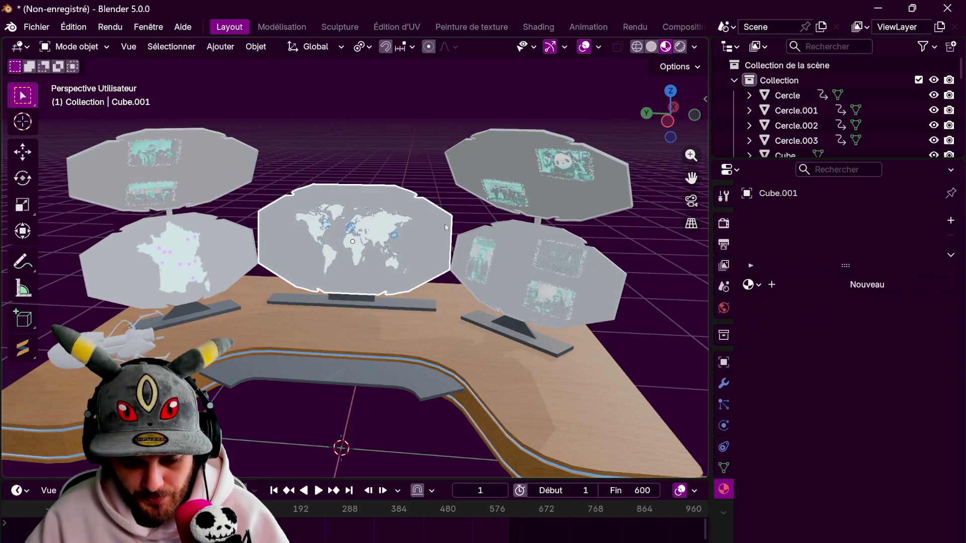
# Select all four display panels and unwrap them with Smart UV Project
pyautogui.keyDown('shift'); pyautogui.click(495, 232); pyautogui.keyUp('shift')
pyautogui.keyDown('shift'); pyautogui.click(504, 192); pyautogui.keyUp('shift')
pyautogui.keyDown('shift'); pyautogui.click(244, 221); pyautogui.keyUp('shift')
pyautogui.keyDown('shift'); pyautogui.click(243, 199); pyautogui.keyUp('shift')
pyautogui.press('Tab')
pyautogui.press('u')
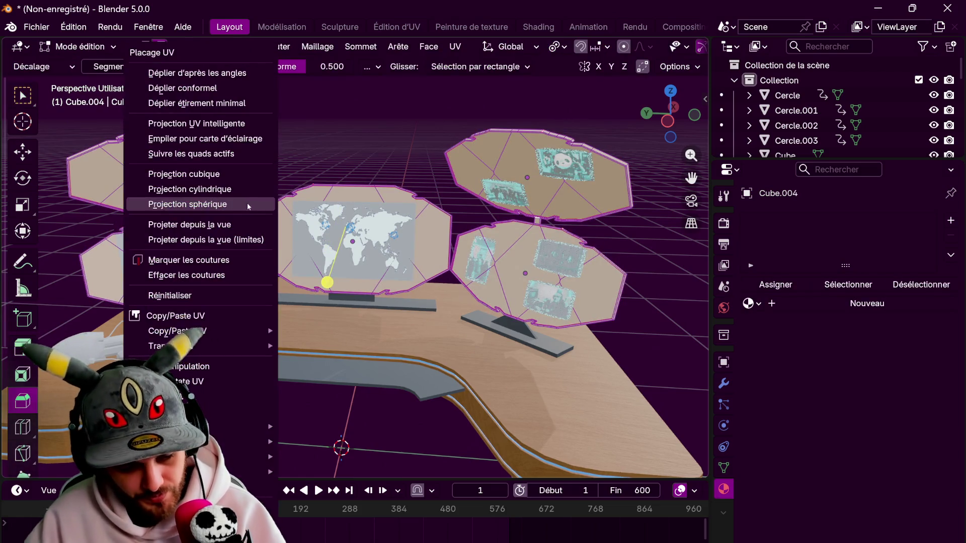
pyautogui.click(207, 124)
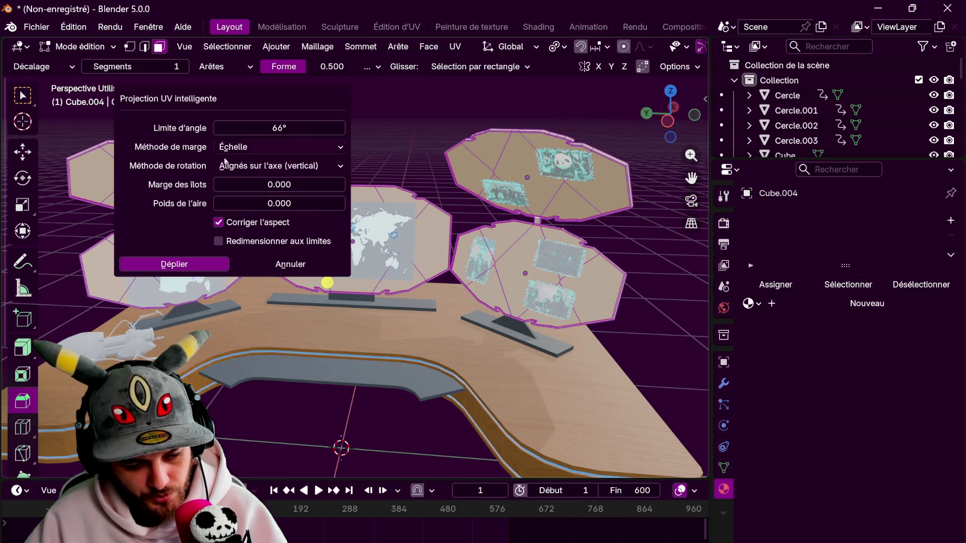
pyautogui.click(199, 265)
# Assign the metal material to the display panels
pyautogui.click(750, 303)
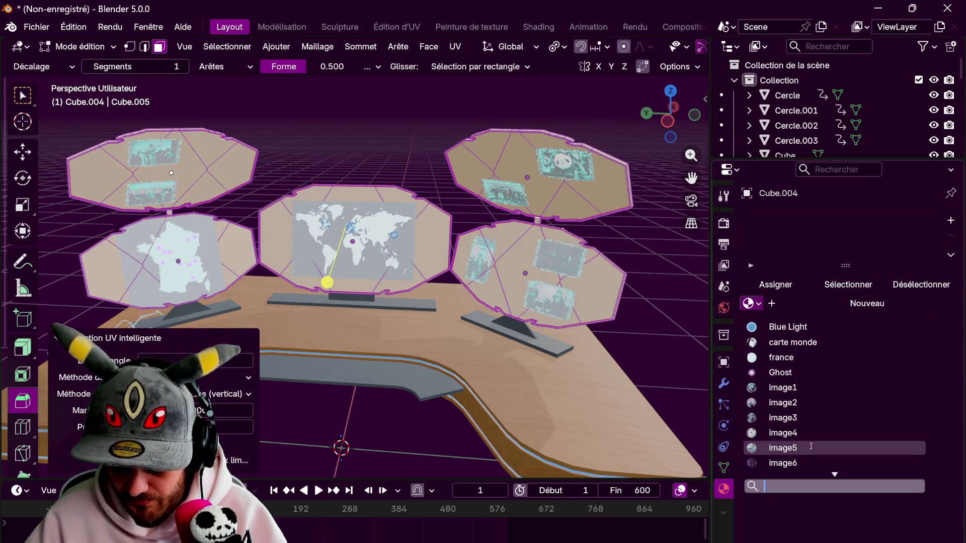
pyautogui.write('met')
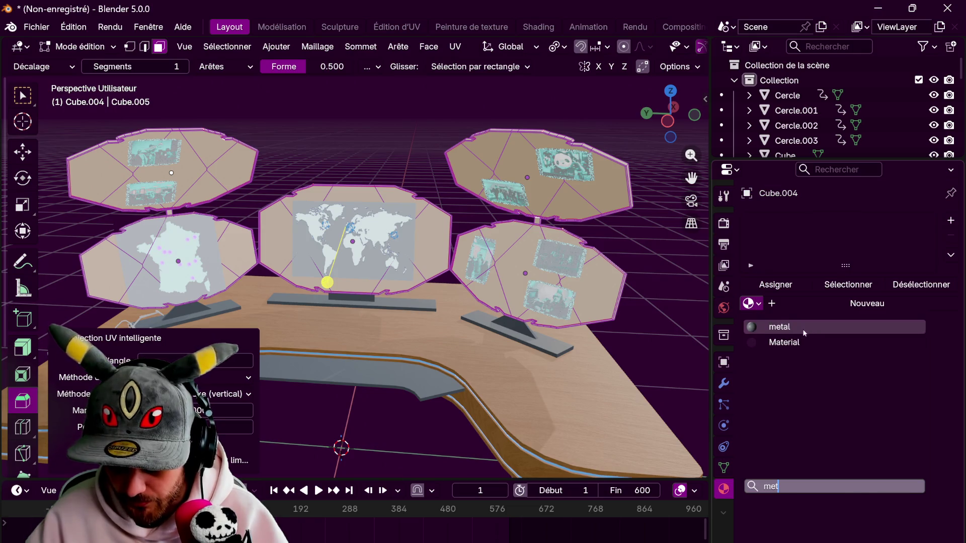
pyautogui.click(785, 327)
pyautogui.press('Tab')
# Add a new material slot with a new material named 'vitre'
pyautogui.click(951, 220)
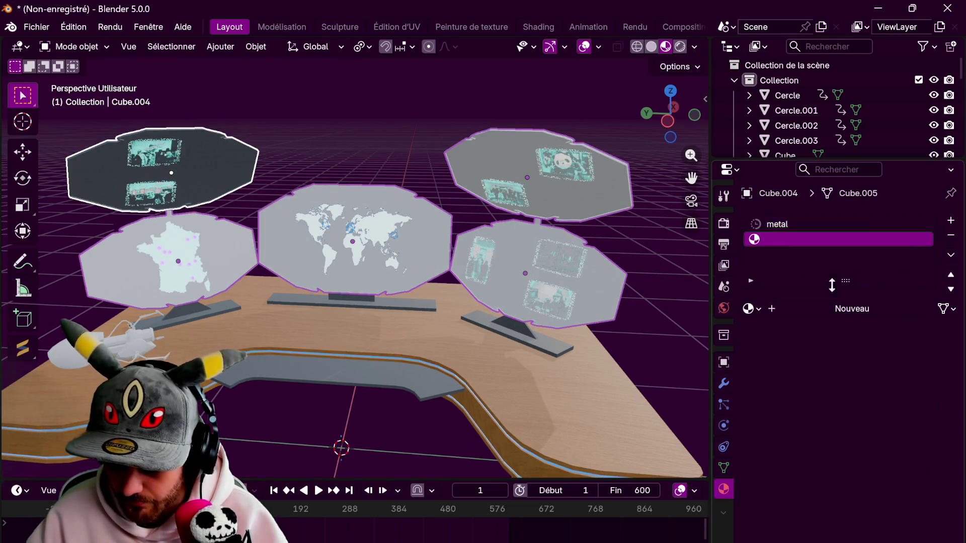
pyautogui.click(839, 301)
pyautogui.doubleClick(788, 237)
pyautogui.write('b')
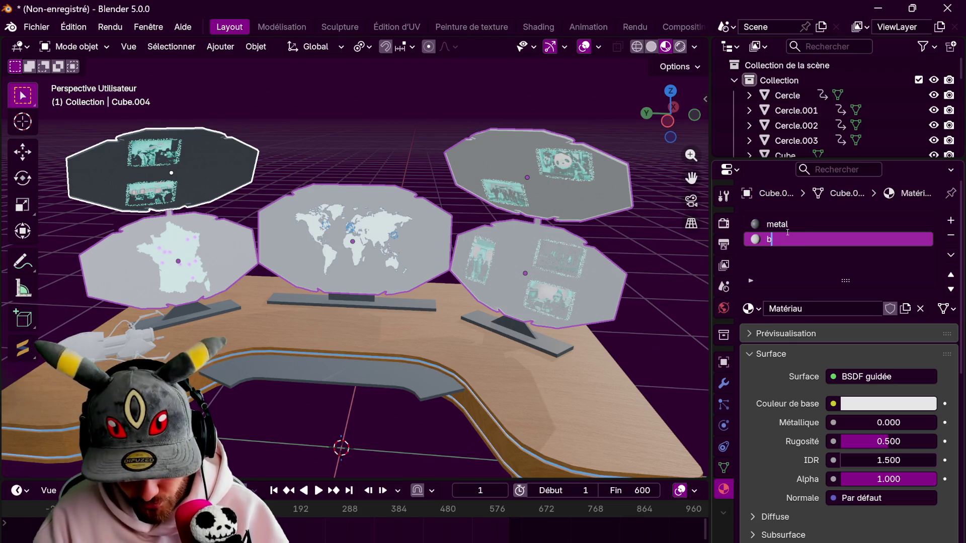
pyautogui.write('itre')
pyautogui.press('Return')
pyautogui.doubleClick(793, 240)
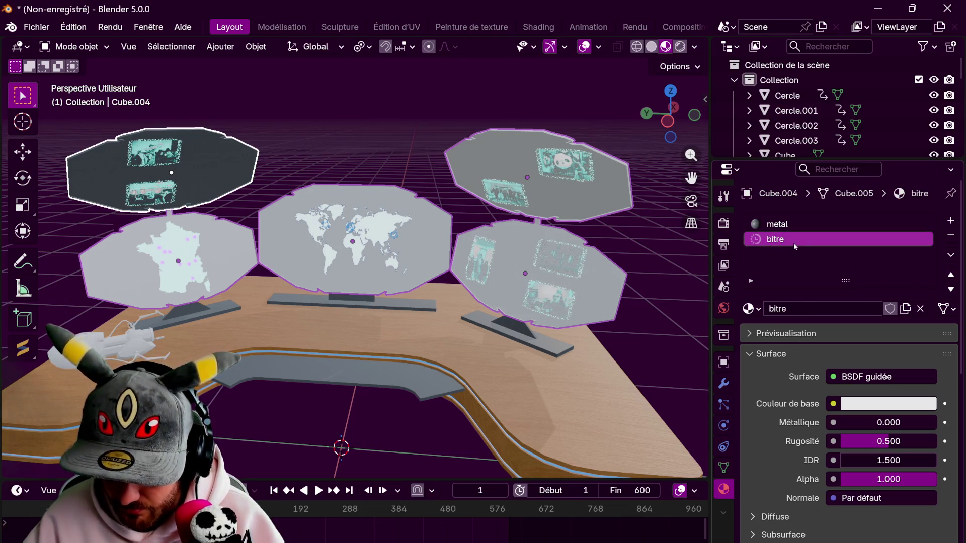
pyautogui.write('vitre')
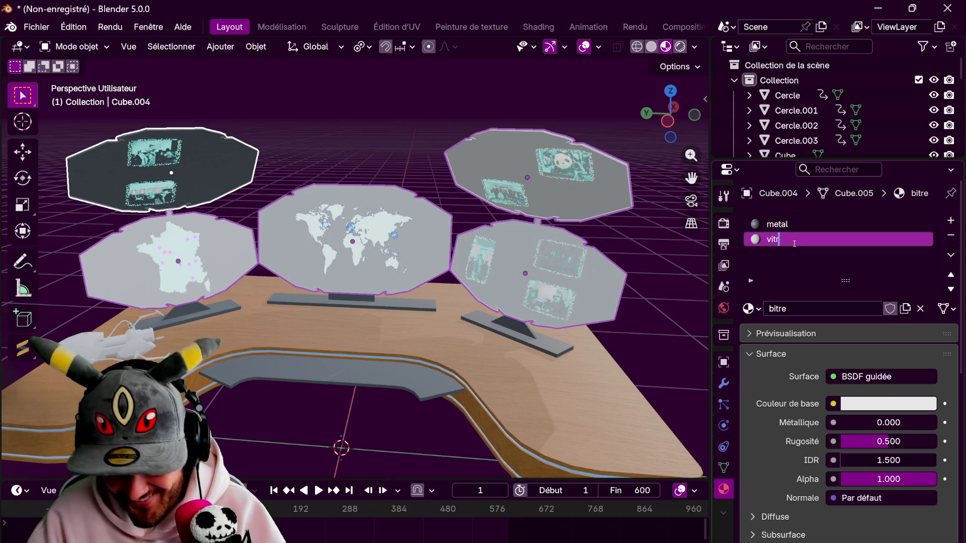
pyautogui.press('Return')
# Set the vitre base colour to cyan #00E7E0FF
pyautogui.click(895, 405)
pyautogui.moveTo(856, 141); pyautogui.dragTo(851, 141)
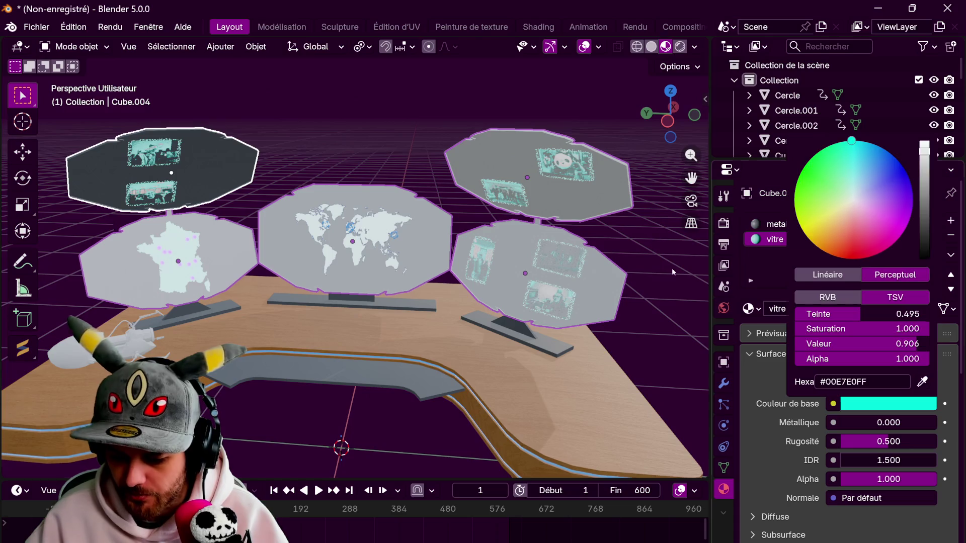
pyautogui.click(579, 191)
pyautogui.press('Tab')
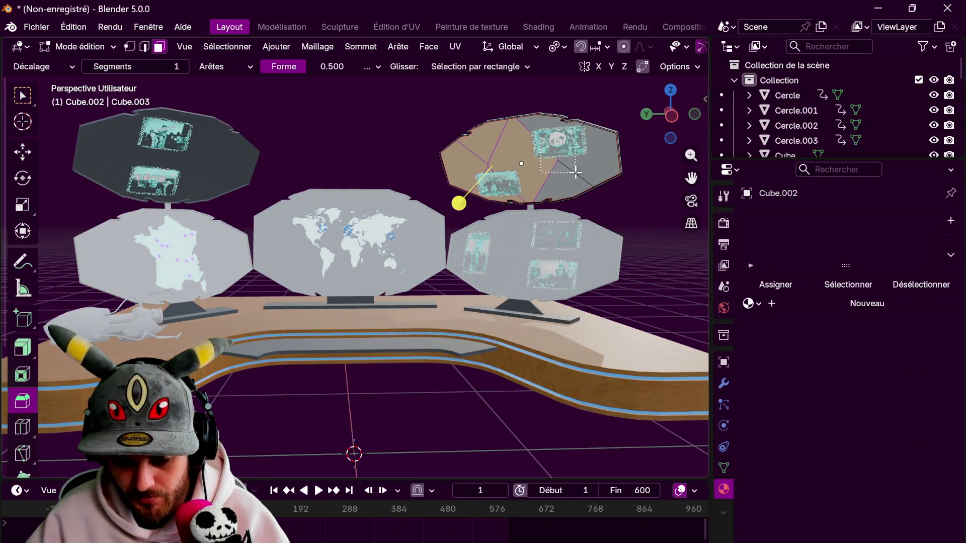
# Select the bottom-right, world-map, top-left and France map panels together and enter Edit Mode
pyautogui.press('Tab')
pyautogui.keyDown('shift'); pyautogui.click(517, 242); pyautogui.keyUp('shift')
pyautogui.keyDown('shift'); pyautogui.click(404, 216); pyautogui.keyUp('shift')
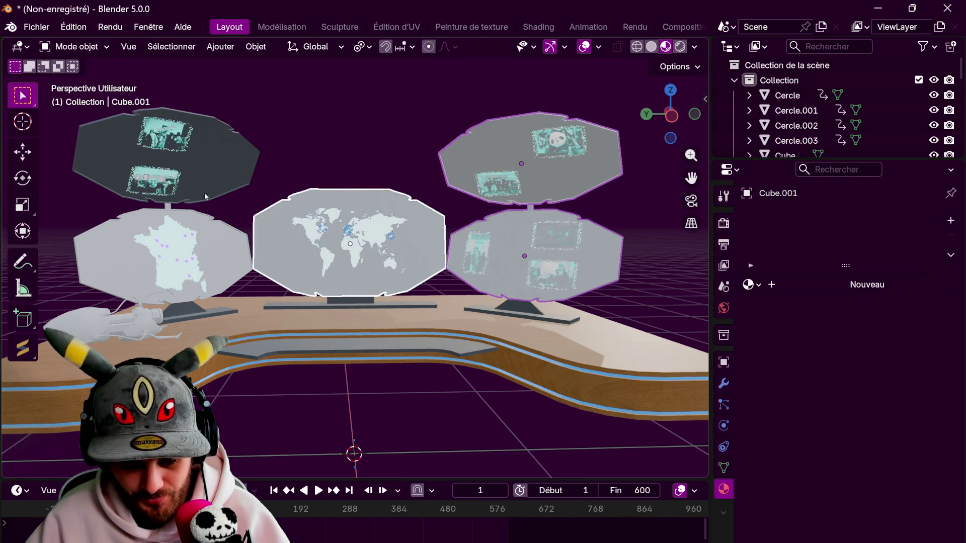
pyautogui.keyDown('shift'); pyautogui.click(210, 198); pyautogui.keyUp('shift')
pyautogui.keyDown('shift'); pyautogui.click(209, 249); pyautogui.keyUp('shift')
pyautogui.press('Tab')
# Make the top-right panel active and select all faces of the top-right, world-map and France map panels
pyautogui.press('Tab')
pyautogui.press('Tab')
pyautogui.press('Tab')
pyautogui.keyDown('shift'); pyautogui.click(228, 196); pyautogui.keyUp('shift')
pyautogui.keyDown('shift'); pyautogui.click(244, 237); pyautogui.keyUp('shift')
pyautogui.keyDown('shift'); pyautogui.click(352, 212); pyautogui.keyUp('shift')
pyautogui.keyDown('shift'); pyautogui.click(469, 155); pyautogui.keyUp('shift')
pyautogui.press('Tab')
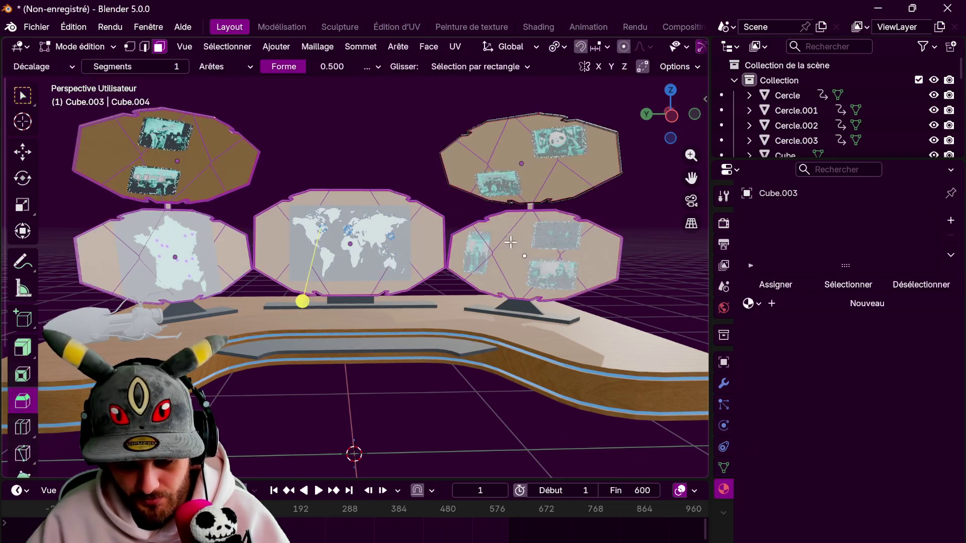
pyautogui.click(513, 181)
pyautogui.press('l')
pyautogui.press('l')
pyautogui.press('l')
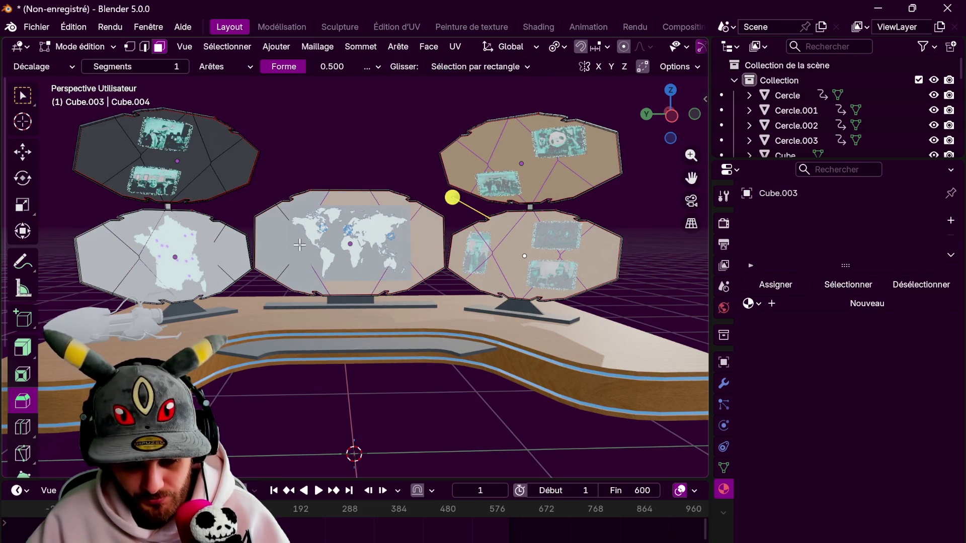
pyautogui.press('l')
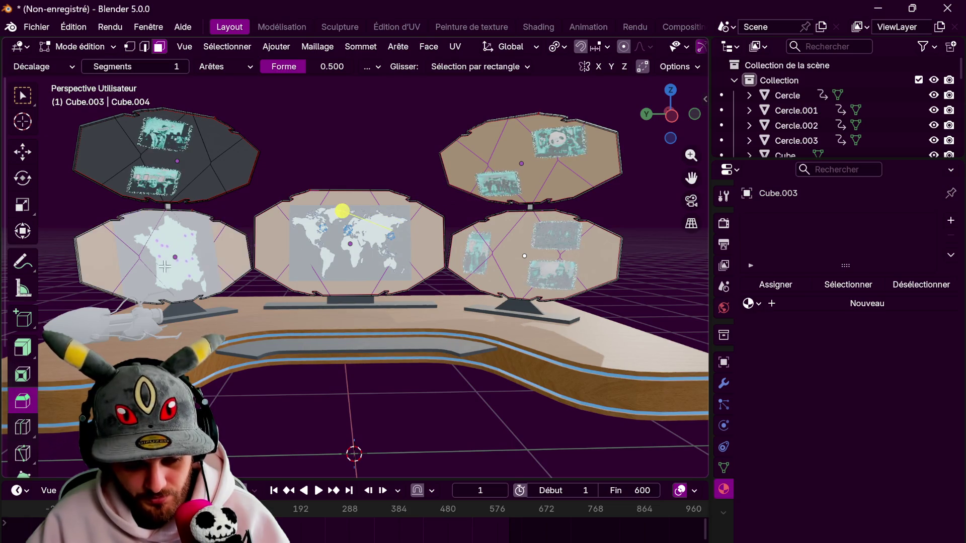
pyautogui.press('l')
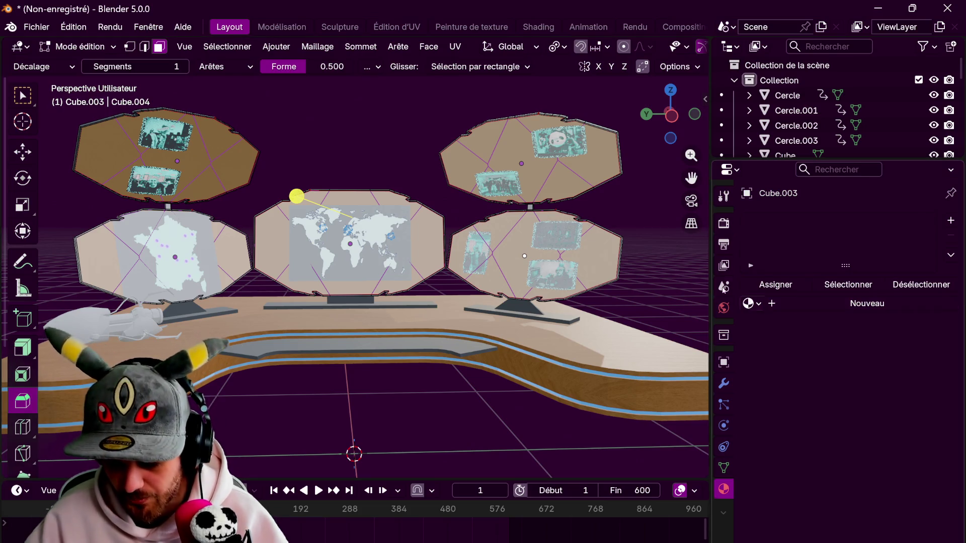
pyautogui.press('Tab')
# Reselect the display panels with the top-left panel as the active object
pyautogui.keyDown('shift'); pyautogui.click(608, 194); pyautogui.keyUp('shift')
pyautogui.press('Tab')
pyautogui.press('Tab')
pyautogui.press('Tab')
pyautogui.press('Tab')
pyautogui.click(620, 266)
pyautogui.click(441, 213)
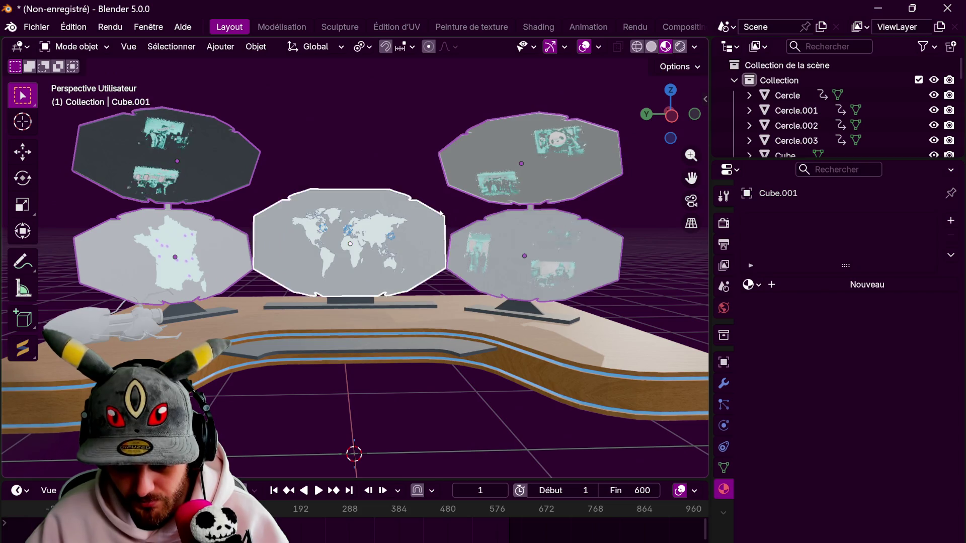
pyautogui.keyDown('shift'); pyautogui.click(463, 152); pyautogui.keyUp('shift')
pyautogui.keyDown('shift'); pyautogui.click(260, 160); pyautogui.keyUp('shift')
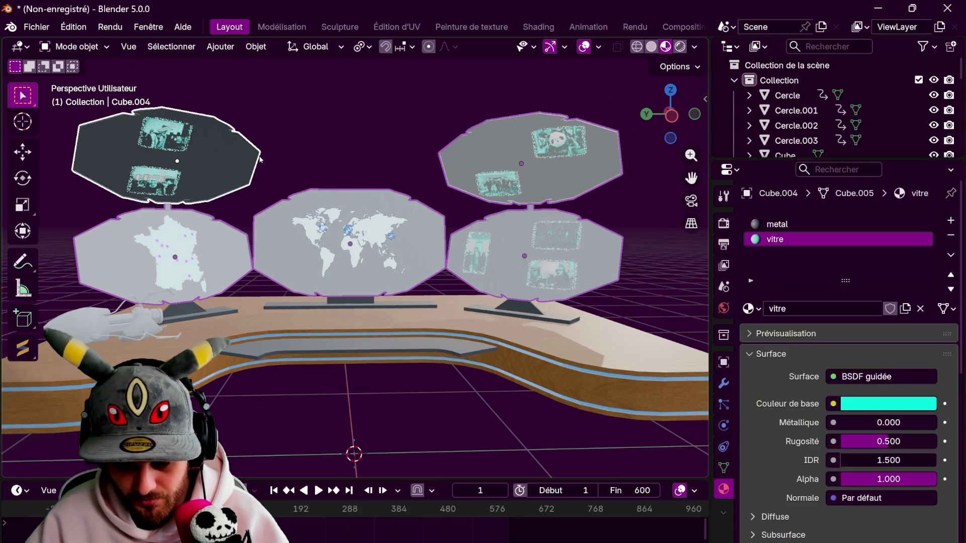
pyautogui.press('Tab')
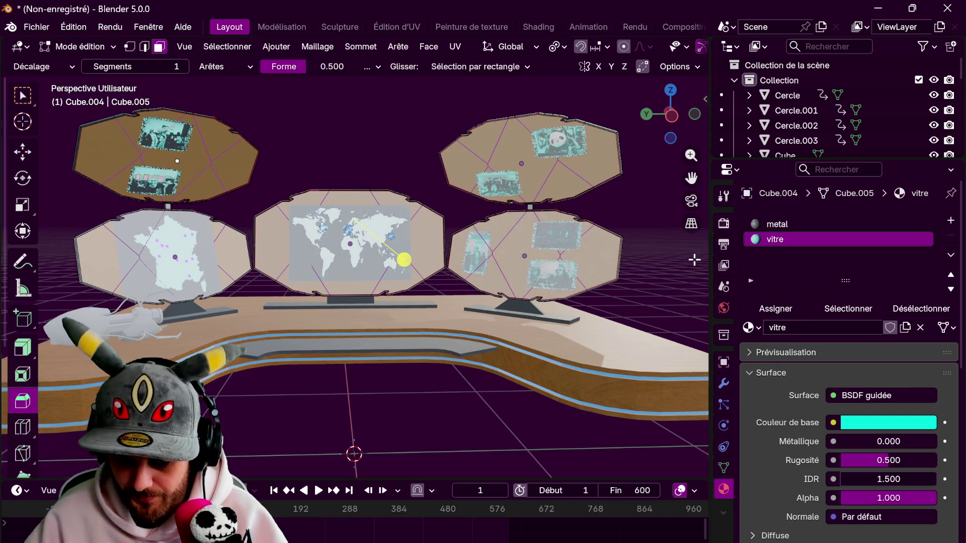
pyautogui.press('Tab')
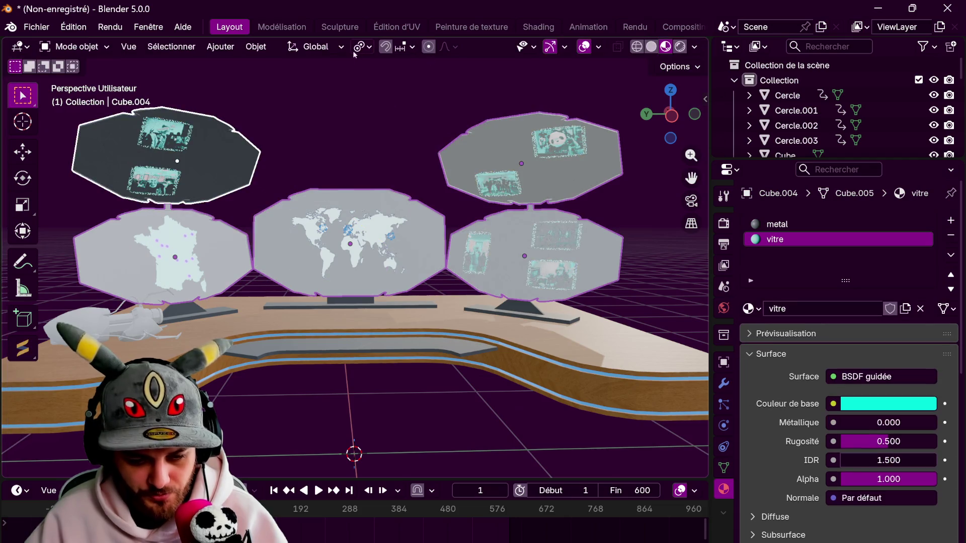
# Link the top-left panel's metal and vitre materials to the other panels
pyautogui.click(247, 51)
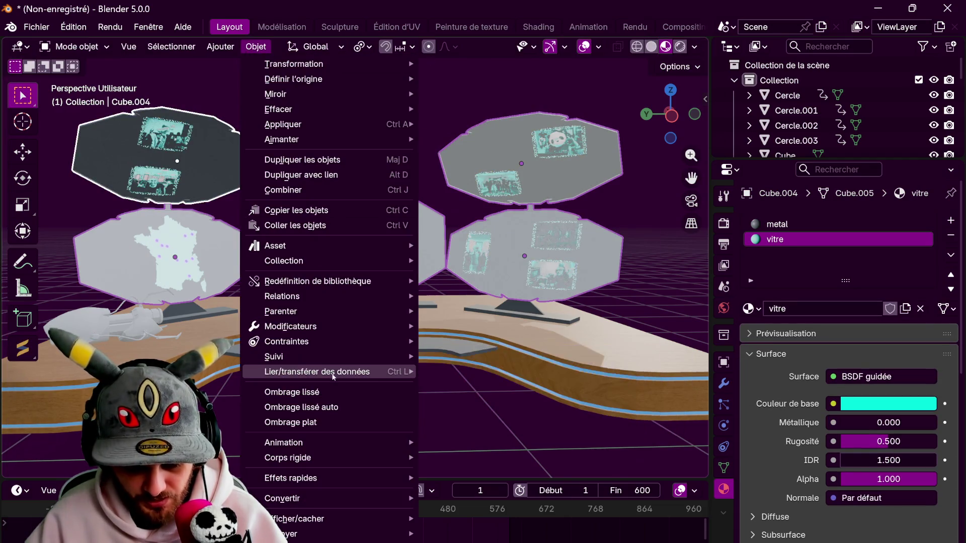
pyautogui.moveTo(352, 371)
pyautogui.click(492, 182)
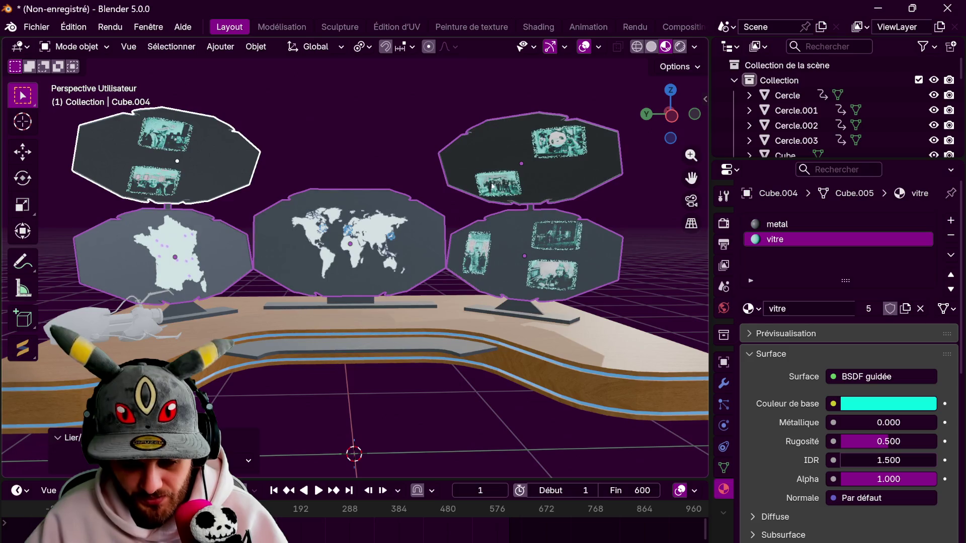
pyautogui.moveTo(489, 263); pyautogui.dragTo(478, 278, button='middle')
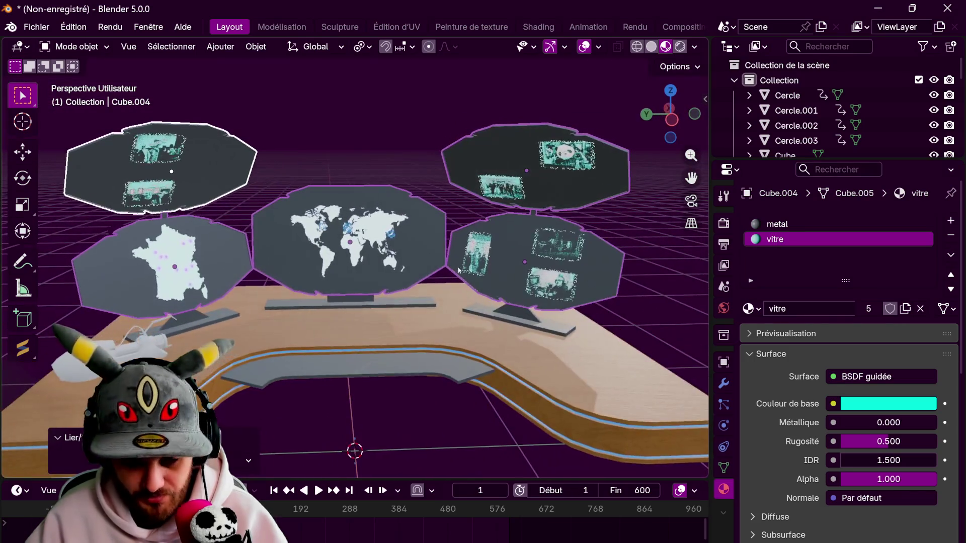
# Try giving each panel its own material copies, then undo that change
pyautogui.click(256, 50)
pyautogui.moveTo(383, 296)
pyautogui.moveTo(503, 331)
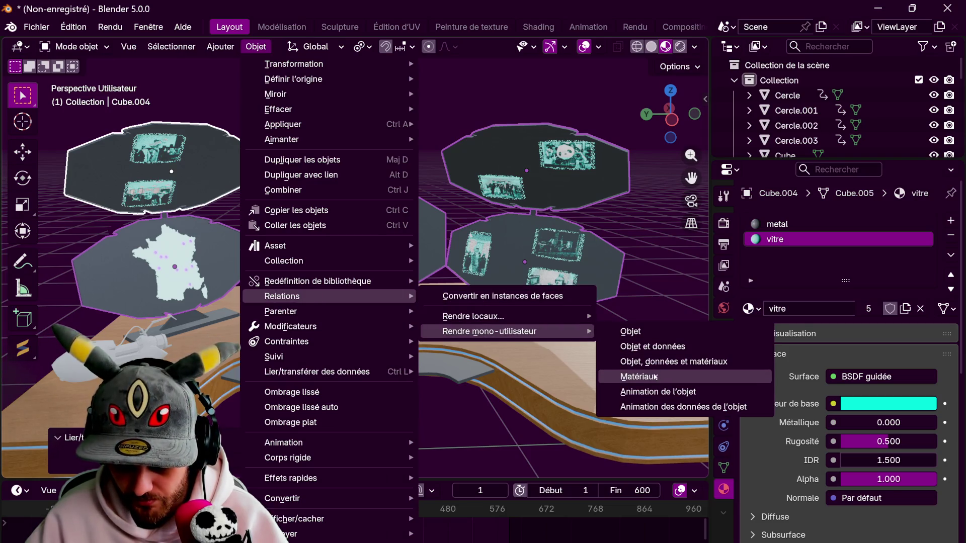
pyautogui.click(654, 376)
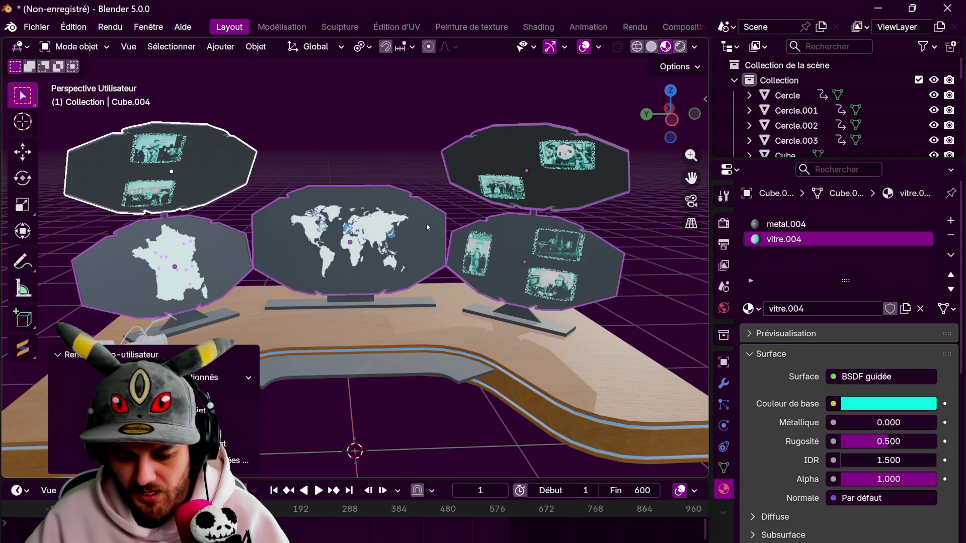
pyautogui.hotkey('ctrl', 'z')
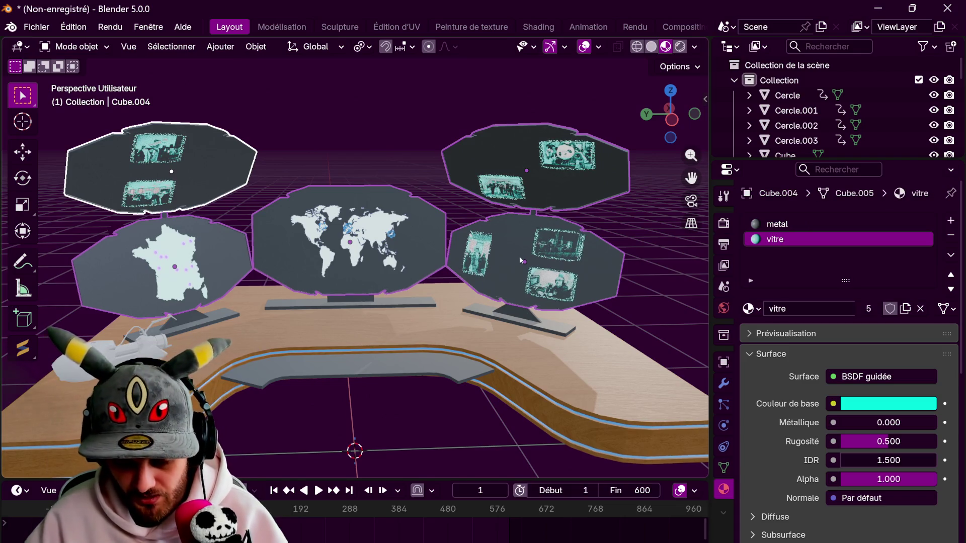
pyautogui.moveTo(427, 228); pyautogui.dragTo(439, 231, button='middle')
pyautogui.press('Tab')
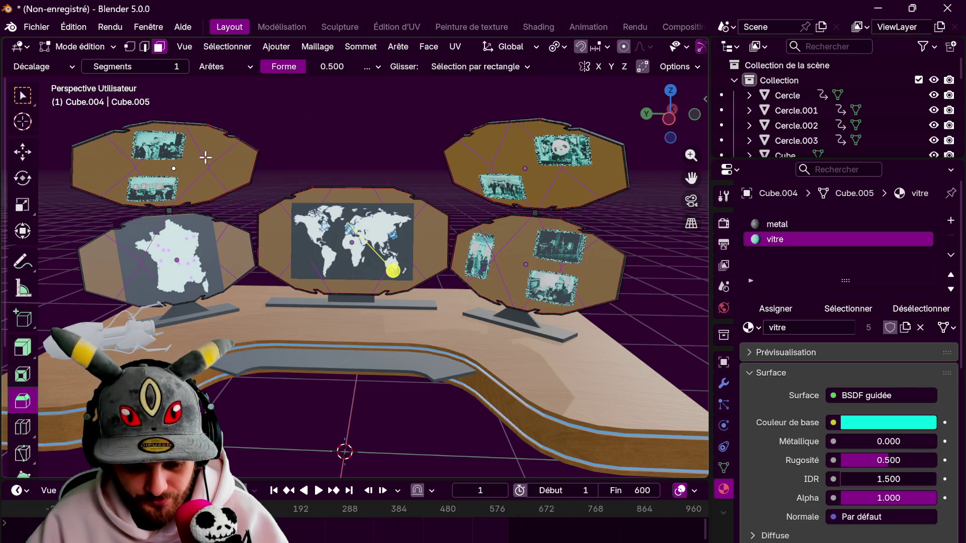
pyautogui.press('Tab')
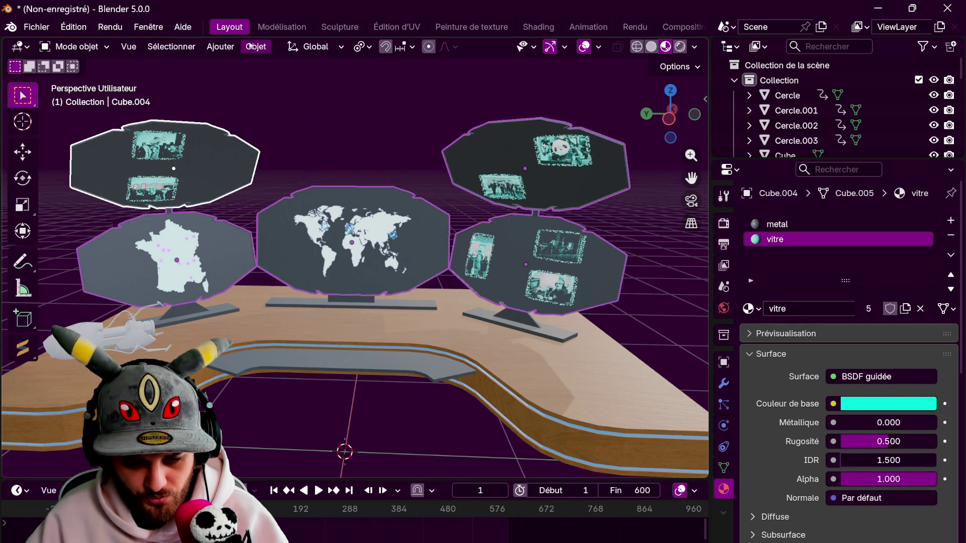
# Make each panel's object data single-user
pyautogui.click(256, 46)
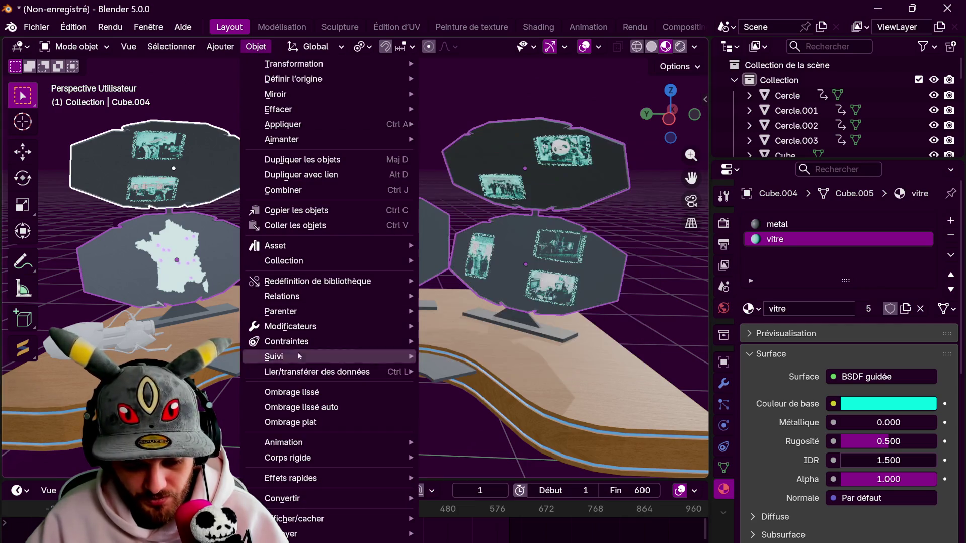
pyautogui.moveTo(404, 282)
pyautogui.moveTo(528, 330)
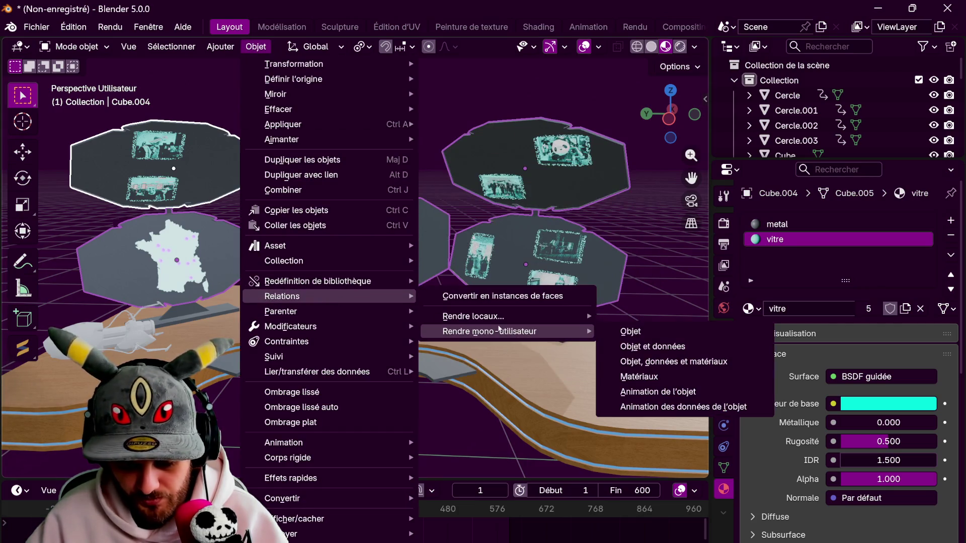
pyautogui.click(638, 347)
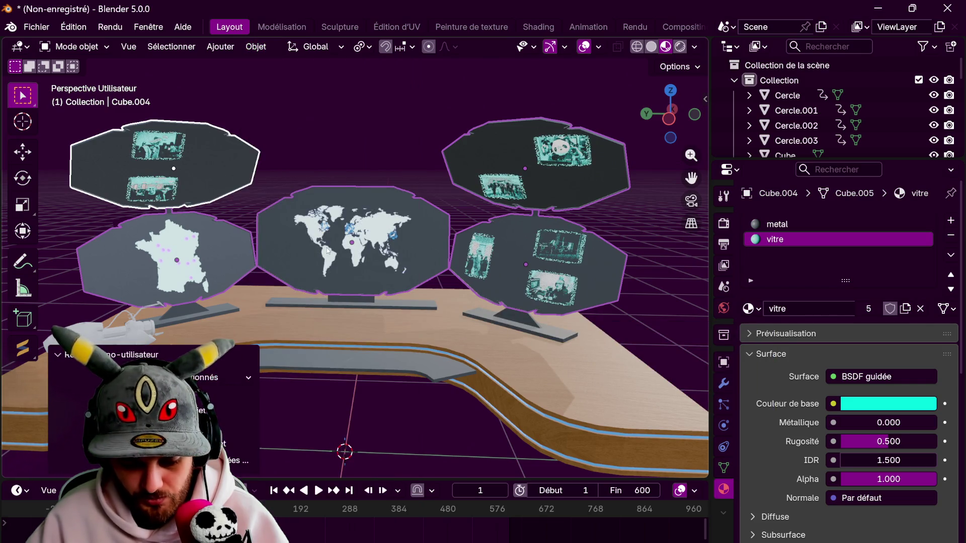
# Assign vitre to the selected screen faces and lower its alpha to 0.219
pyautogui.press('Tab')
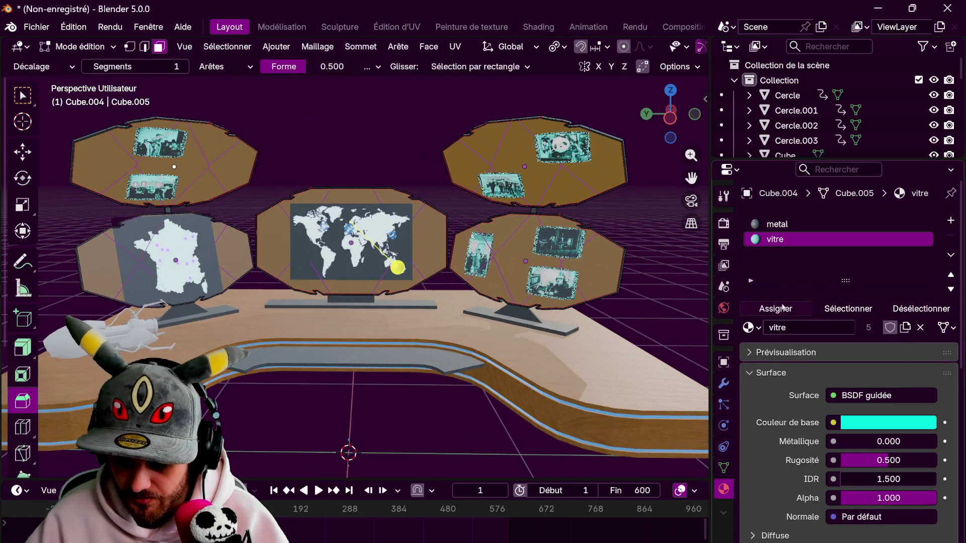
pyautogui.click(775, 309)
pyautogui.press('Tab')
pyautogui.moveTo(889, 479)
pyautogui.mouseDown()
pyautogui.moveTo(828, 479)
pyautogui.moveTo(861, 479)
pyautogui.mouseUp()
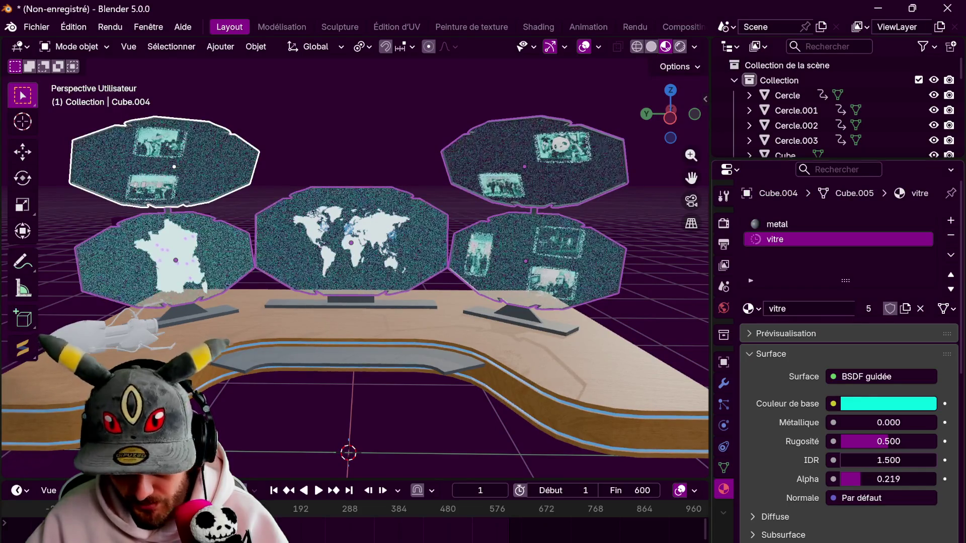
# Turn the vitre base colour blue and set its emission strength to 1
pyautogui.click(877, 410)
pyautogui.click(906, 171)
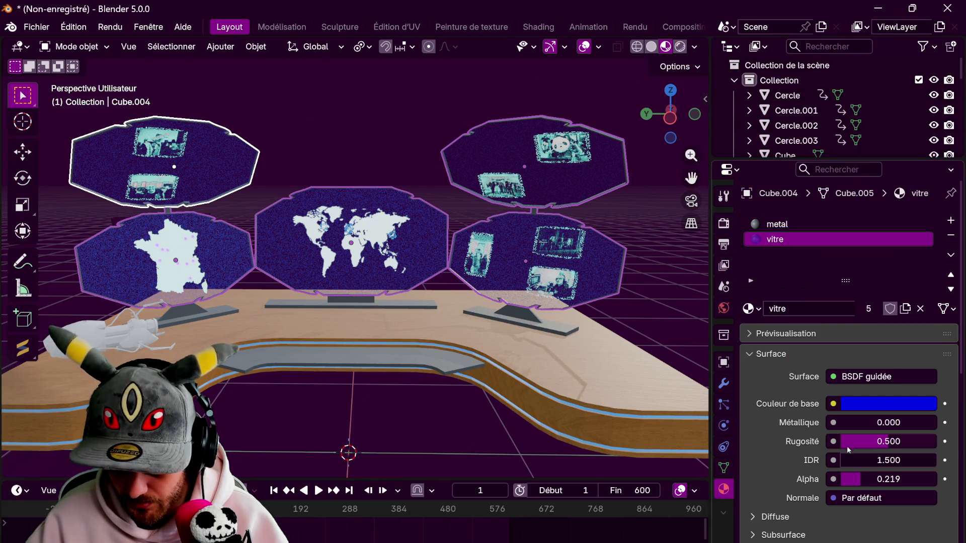
pyautogui.scroll(-5, 847, 444)
pyautogui.scroll(-5, 807, 454)
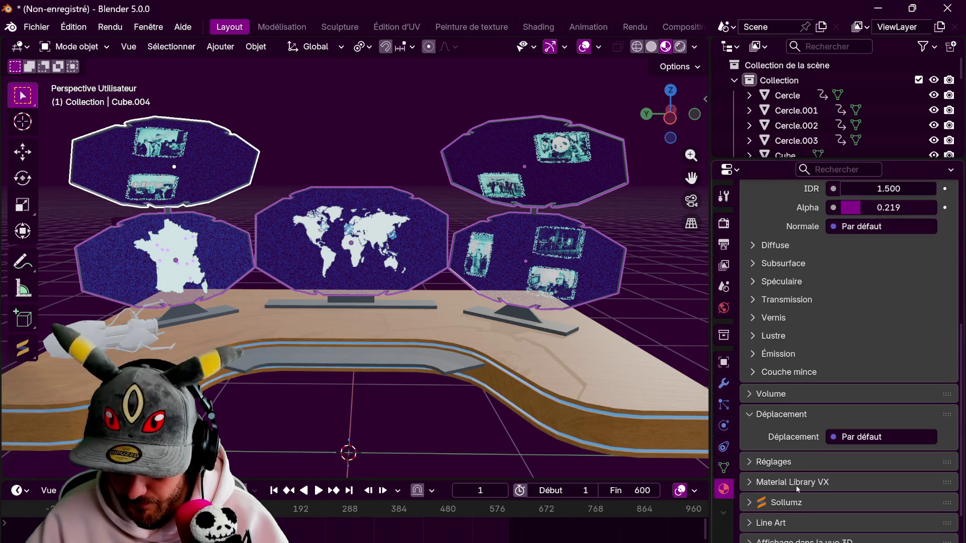
pyautogui.click(760, 354)
pyautogui.doubleClick(858, 395)
pyautogui.write('1')
pyautogui.press('Return')
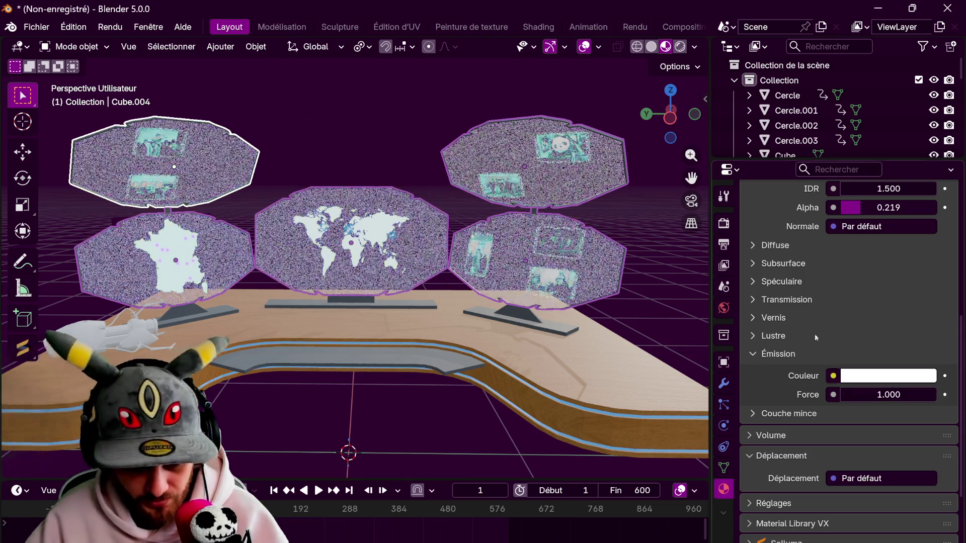
# Set the emission colour to deep blue (#0007FF) and switch the viewport to Rendered shading
pyautogui.click(888, 376)
pyautogui.moveTo(850, 148); pyautogui.dragTo(904, 141)
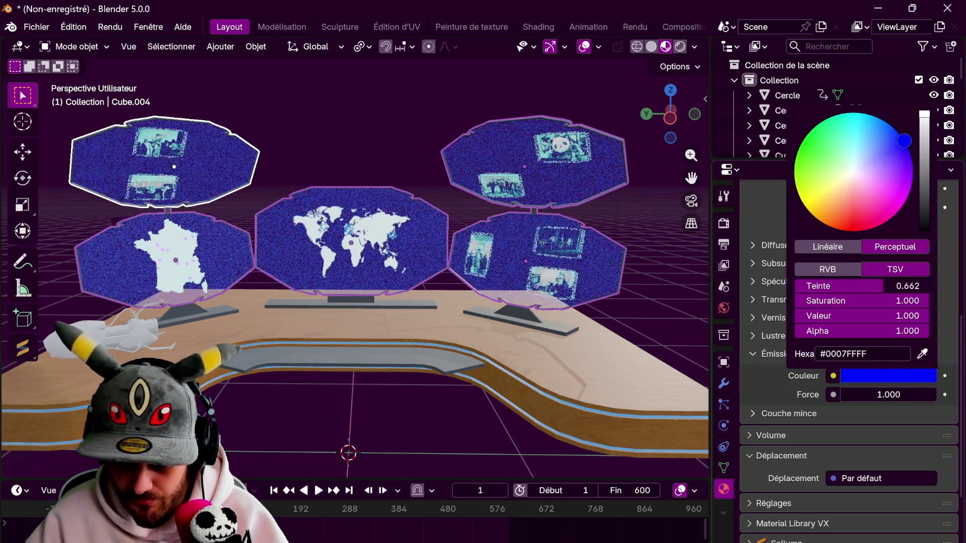
pyautogui.moveTo(642, 204); pyautogui.dragTo(691, 239, button='middle')
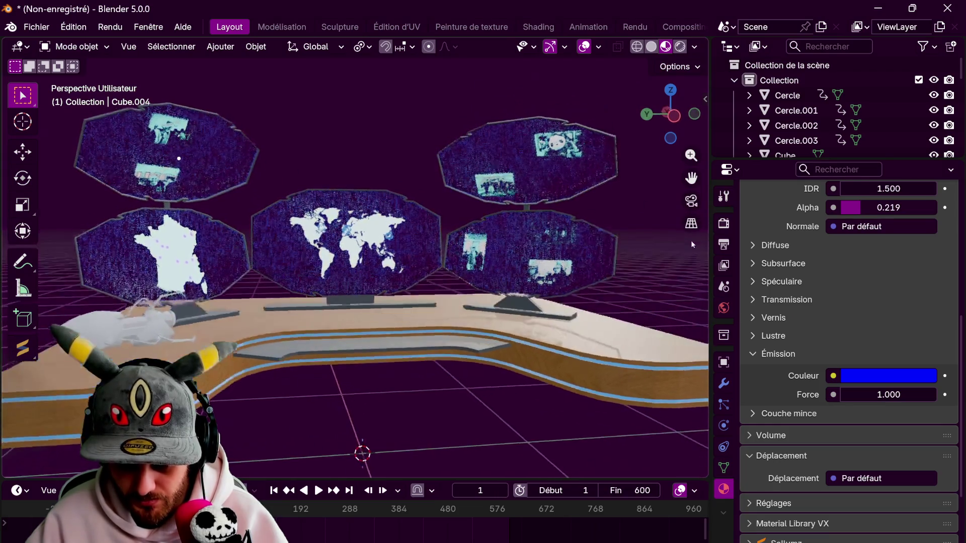
pyautogui.scroll(-4, 650, 261)
pyautogui.press('z')
pyautogui.click(575, 228)
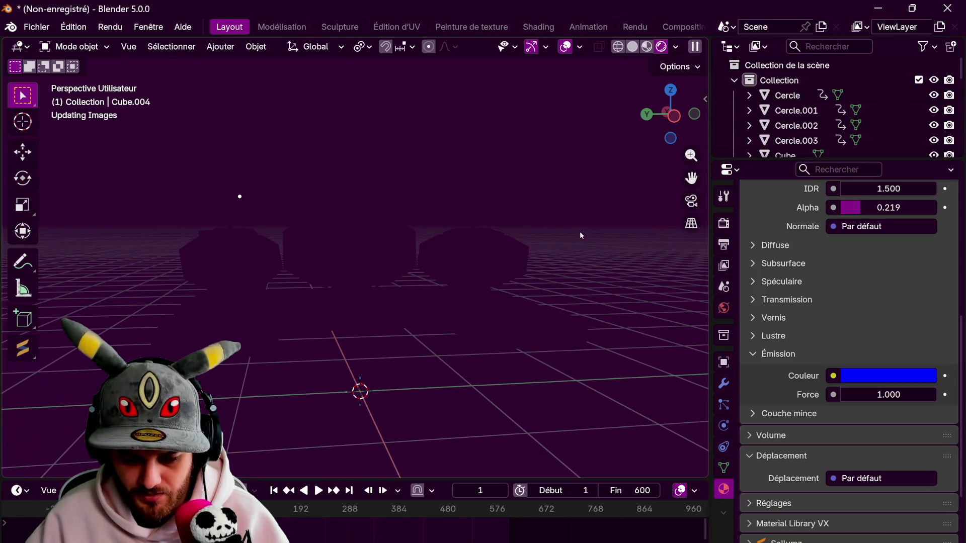
pyautogui.moveTo(599, 238); pyautogui.dragTo(536, 234, button='middle')
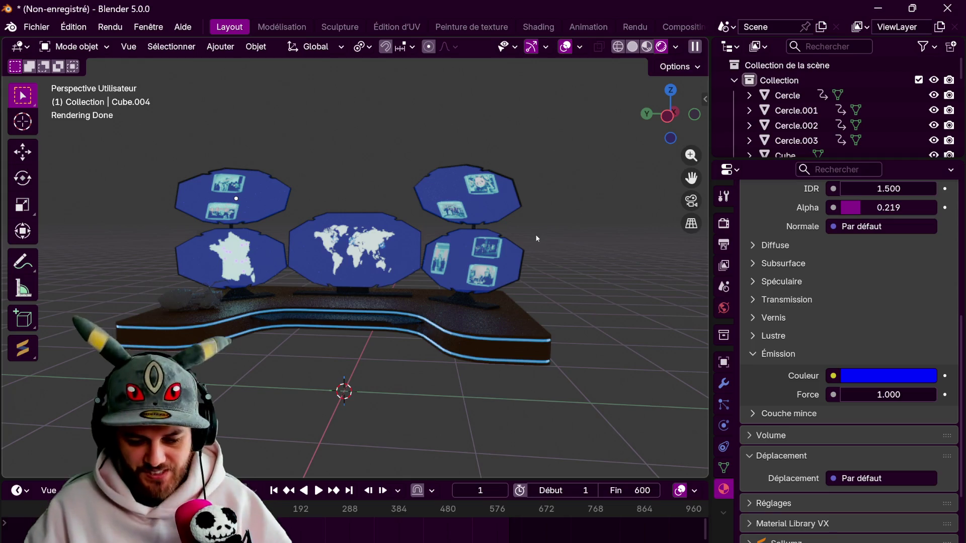
pyautogui.scroll(5, 536, 234)
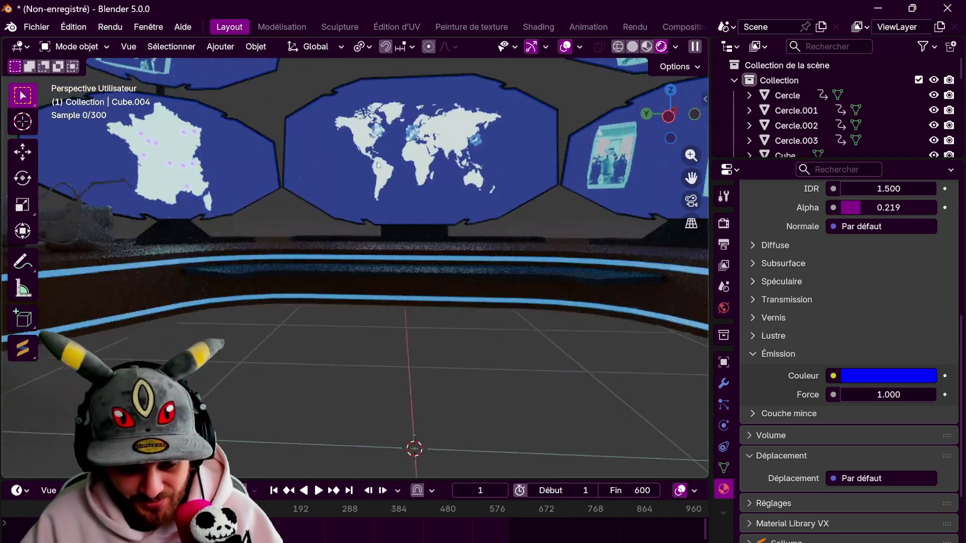
pyautogui.moveTo(378, 165)
pyautogui.mouseDown(button='middle')
pyautogui.moveTo(289, 297)
pyautogui.moveTo(320, 278)
pyautogui.moveTo(230, 241)
pyautogui.mouseUp(button='middle')
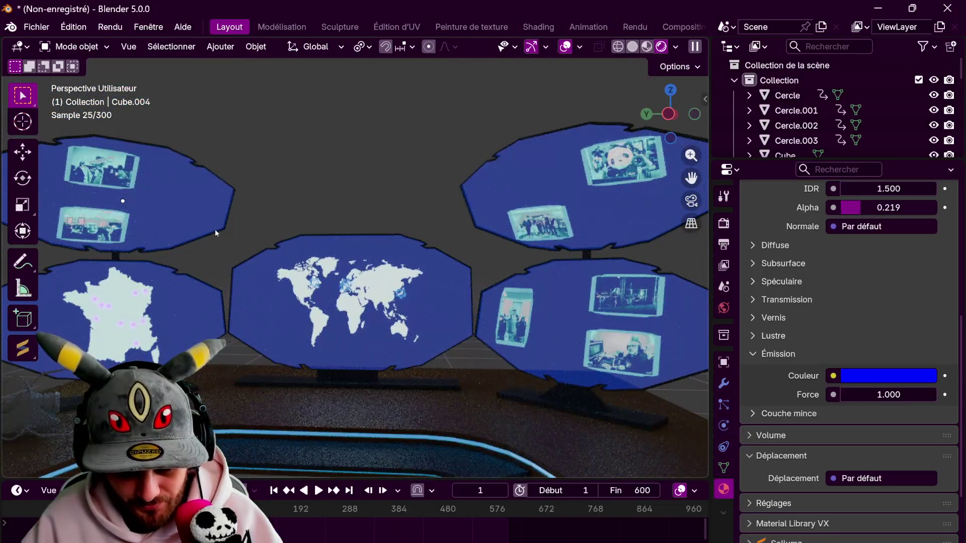
pyautogui.scroll(-2, 230, 240)
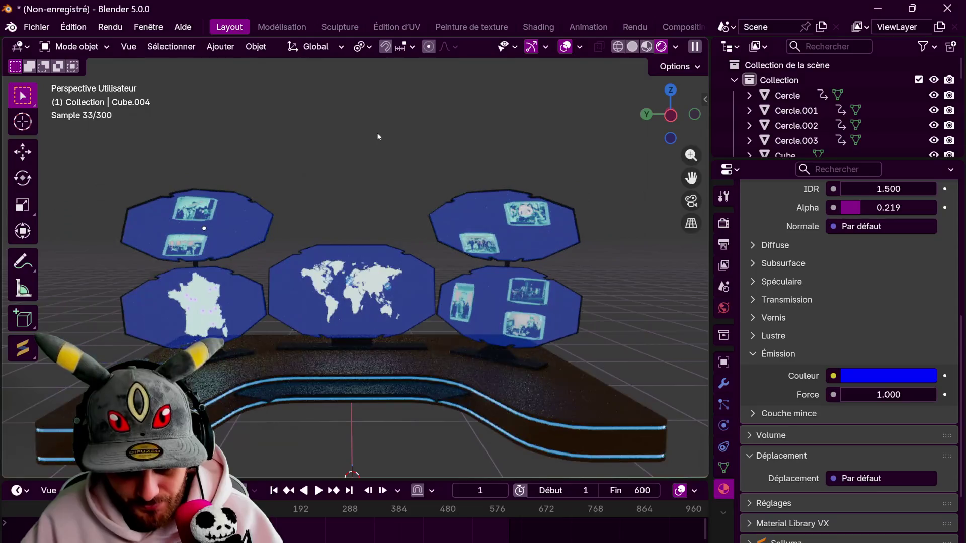
pyautogui.moveTo(375, 168)
pyautogui.mouseDown(button='middle')
pyautogui.moveTo(322, 222)
pyautogui.moveTo(330, 149)
pyautogui.moveTo(330, 248)
pyautogui.mouseUp(button='middle')
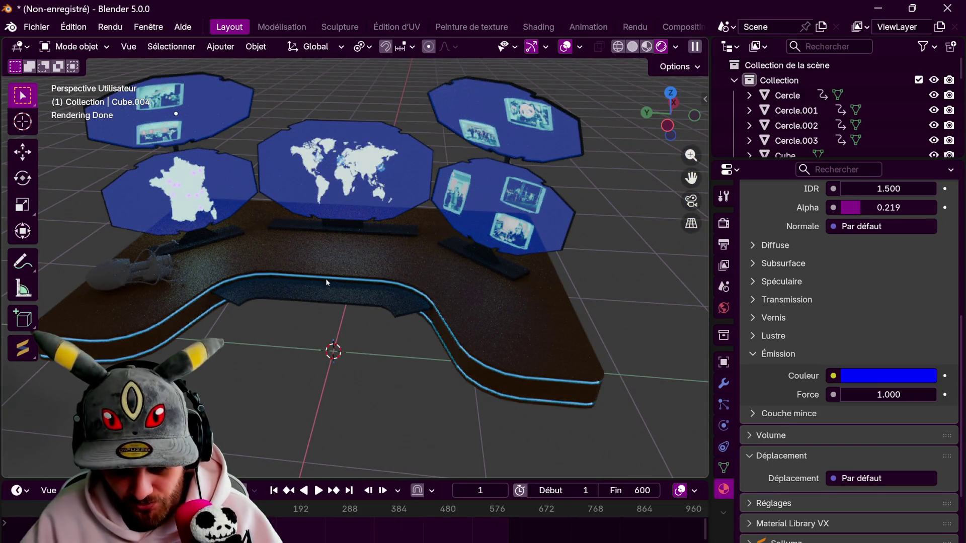
pyautogui.moveTo(321, 278)
pyautogui.mouseDown(button='middle')
pyautogui.moveTo(437, 265)
pyautogui.moveTo(327, 317)
pyautogui.moveTo(307, 309)
pyautogui.mouseUp(button='middle')
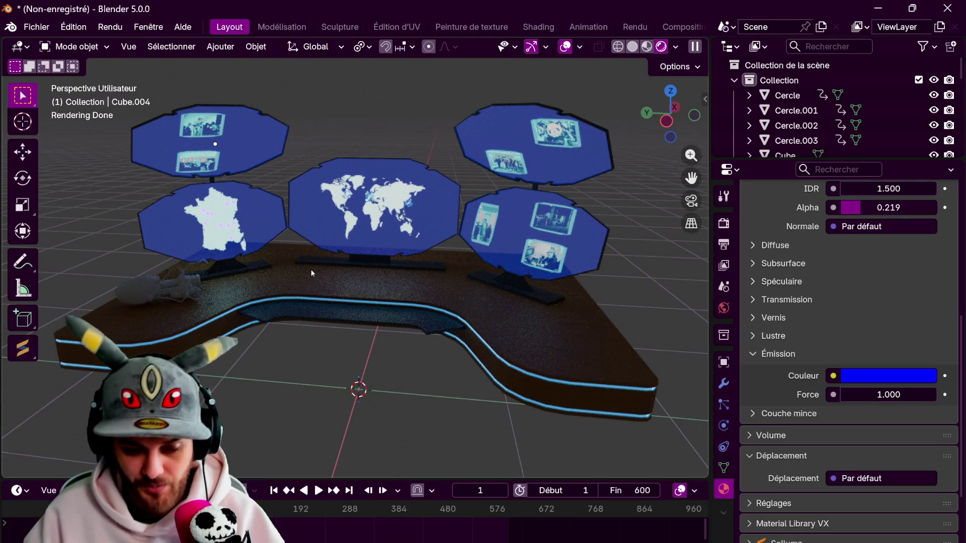
pyautogui.click(30, 27)
# Save the scene as overlay.blend
pyautogui.click(56, 126)
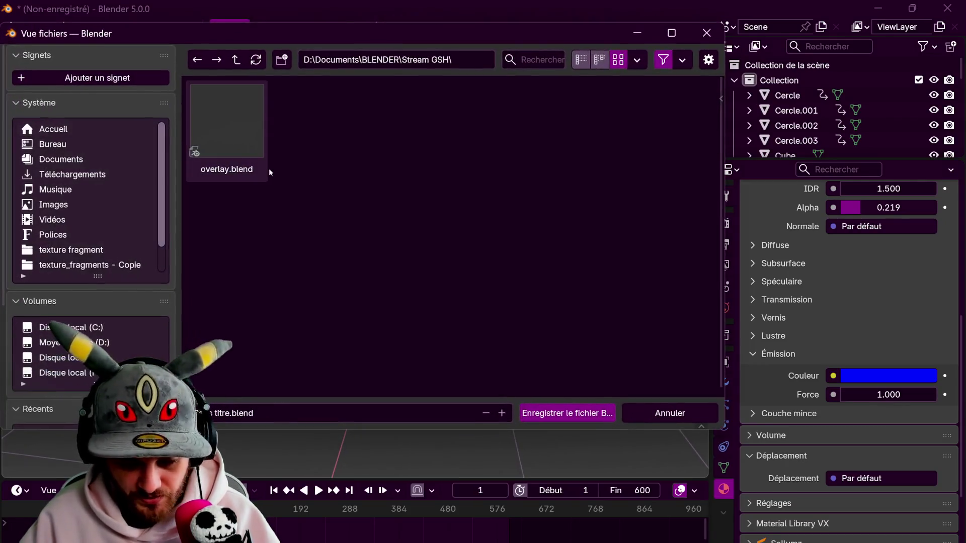
pyautogui.click(225, 145)
pyautogui.click(568, 413)
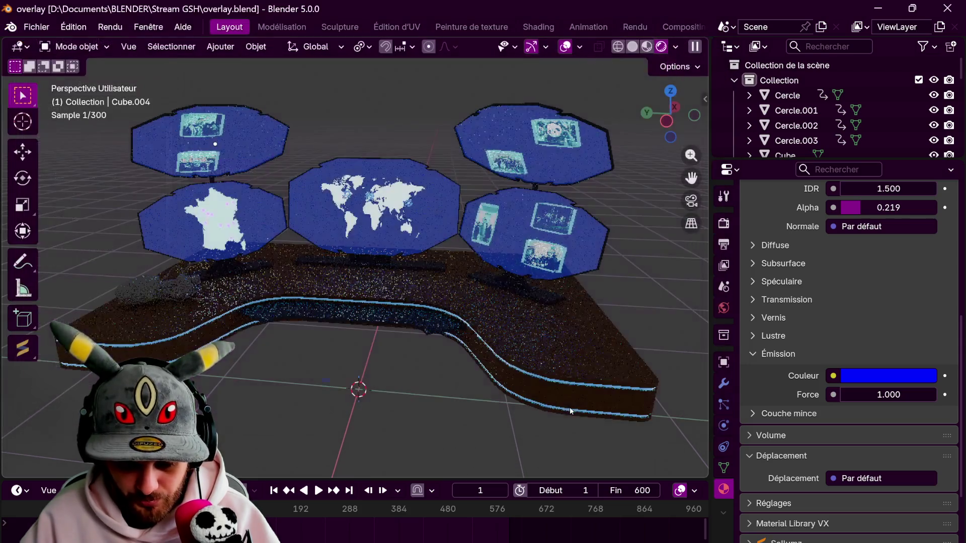
# Play and stop the animation to check the world map, then select the Japan circle
pyautogui.moveTo(364, 133)
pyautogui.mouseDown(button='middle')
pyautogui.moveTo(388, 112)
pyautogui.moveTo(390, 174)
pyautogui.mouseUp(button='middle')
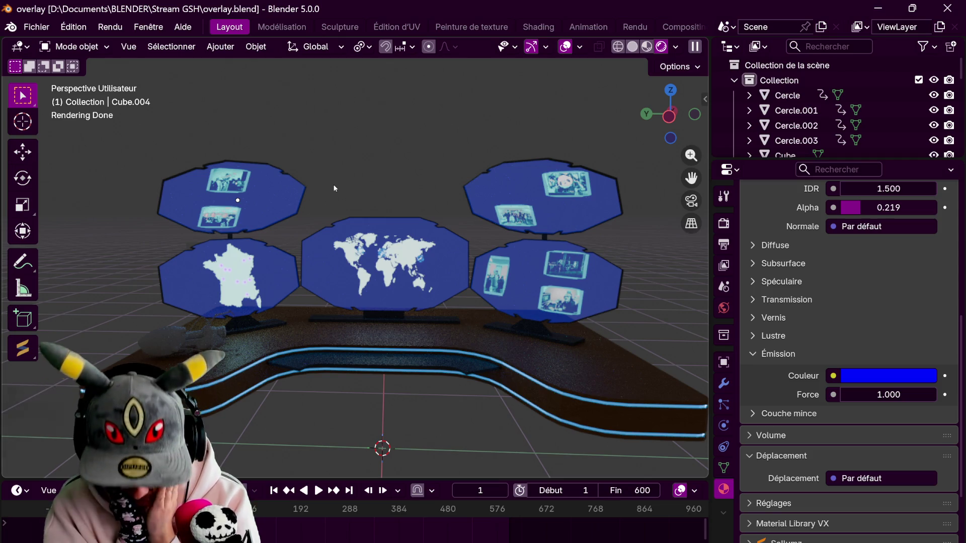
pyautogui.press('space')
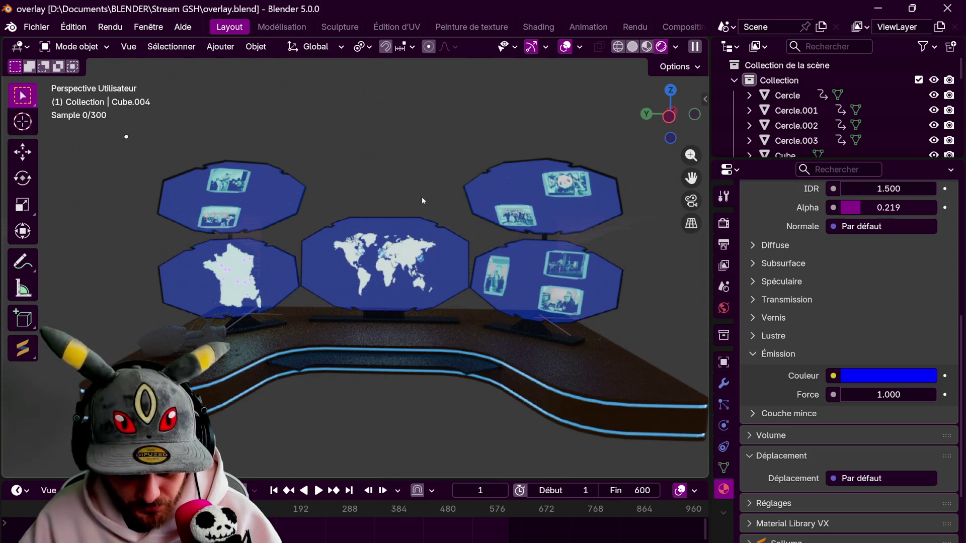
pyautogui.scroll(5, 422, 197)
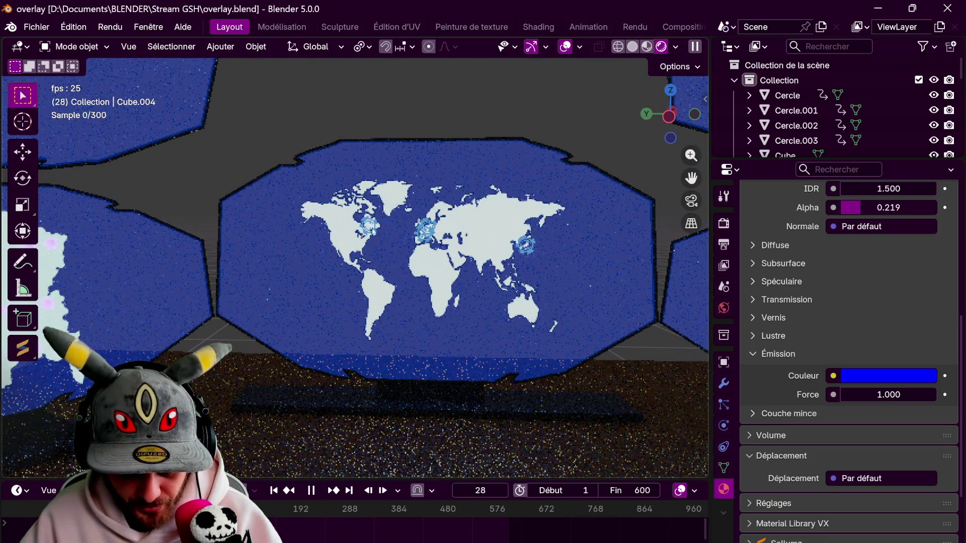
pyautogui.press('space')
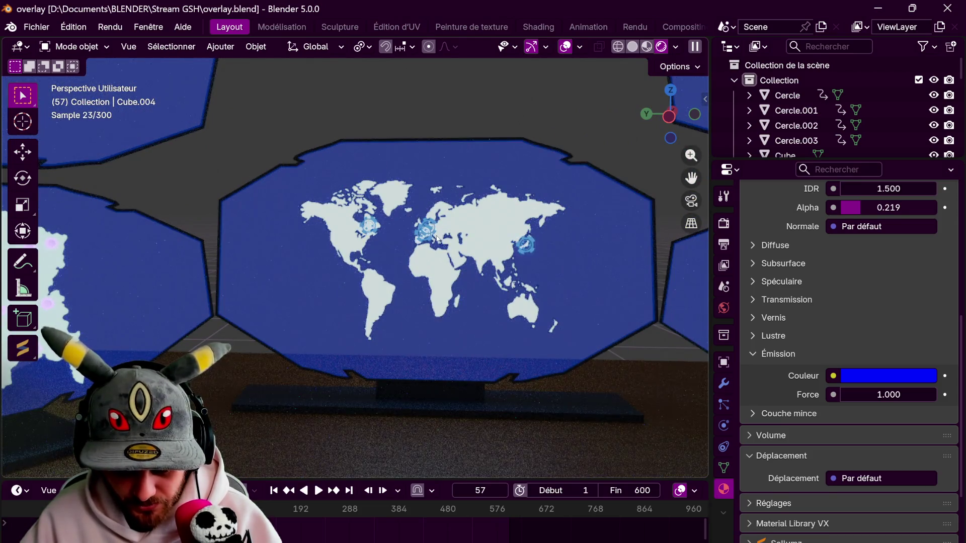
pyautogui.click(536, 254)
# Scale up the Japan and North America circles, then select the remaining Cercle marker
pyautogui.press('s')
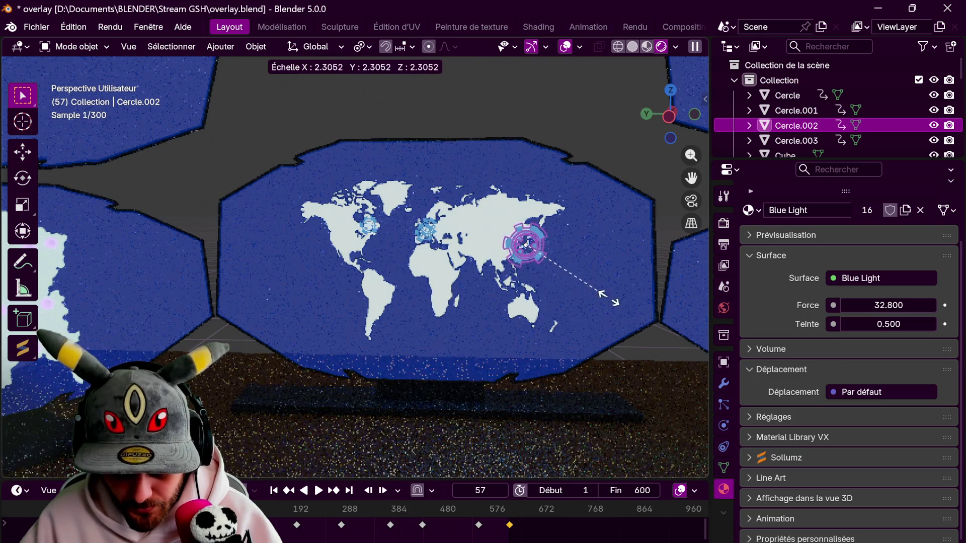
pyautogui.click(604, 294)
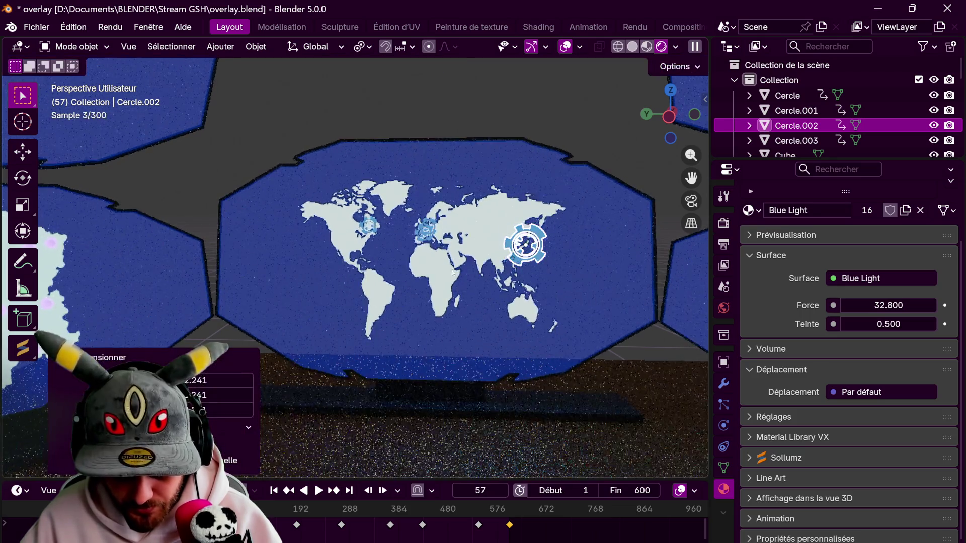
pyautogui.click(369, 227)
pyautogui.press('s')
pyautogui.click(447, 262)
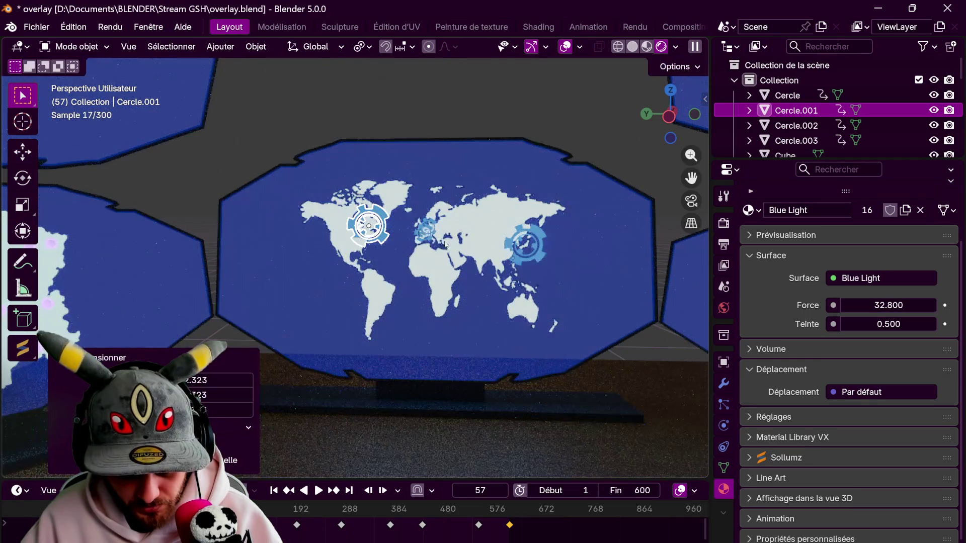
pyautogui.click(427, 231)
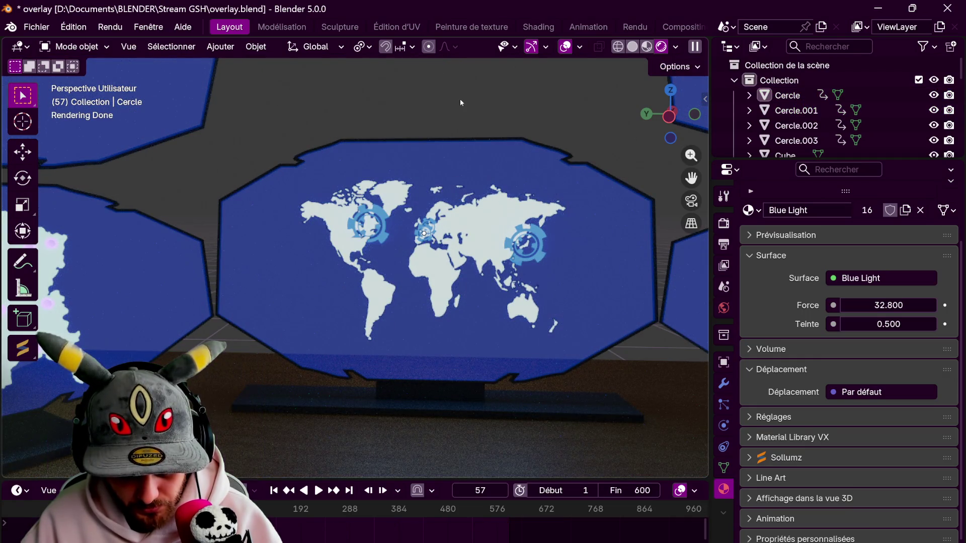
# Play the animation back to frame 1 and return the viewport to Material Preview
pyautogui.press('space')
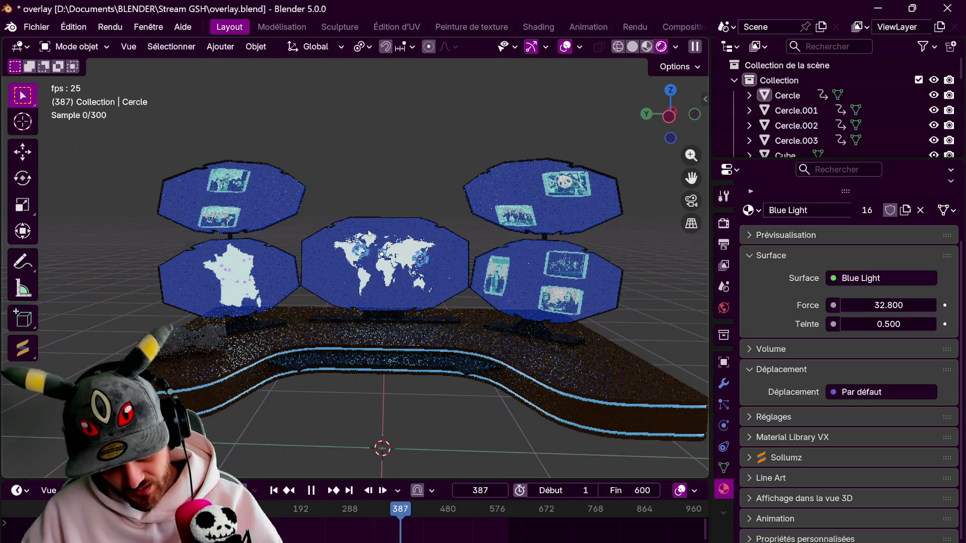
pyautogui.press('Escape')
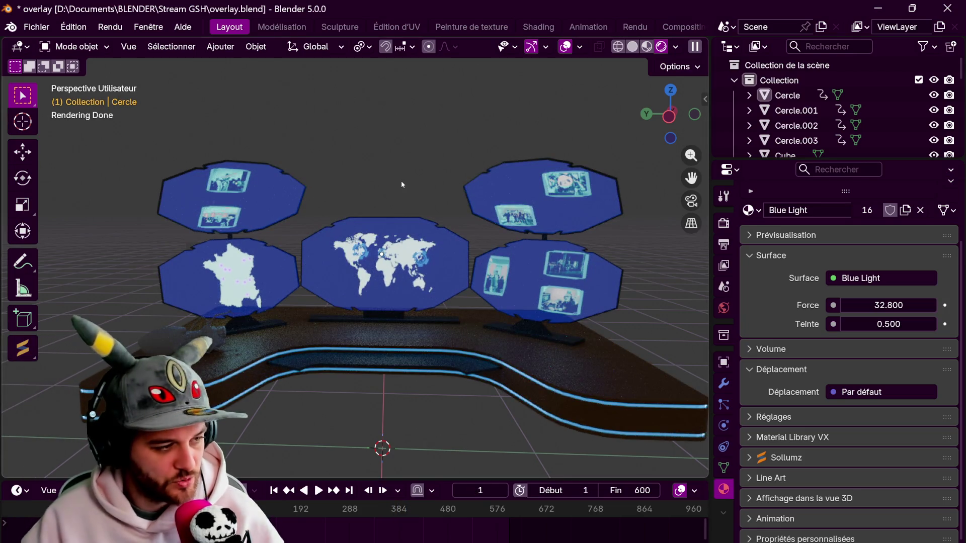
pyautogui.click(646, 46)
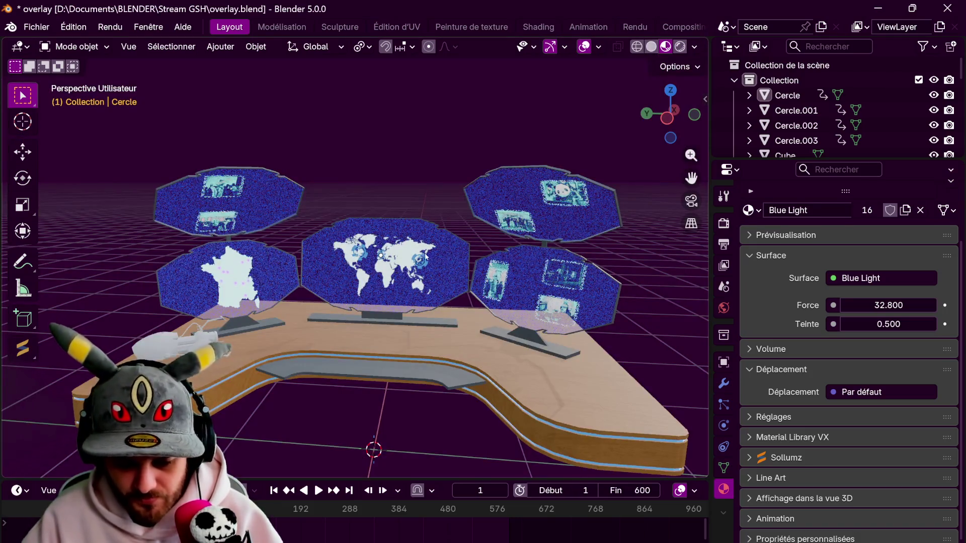
pyautogui.keyDown('shift'); pyautogui.moveTo(383, 302); pyautogui.dragTo(383, 216, button='middle'); pyautogui.keyUp('shift')
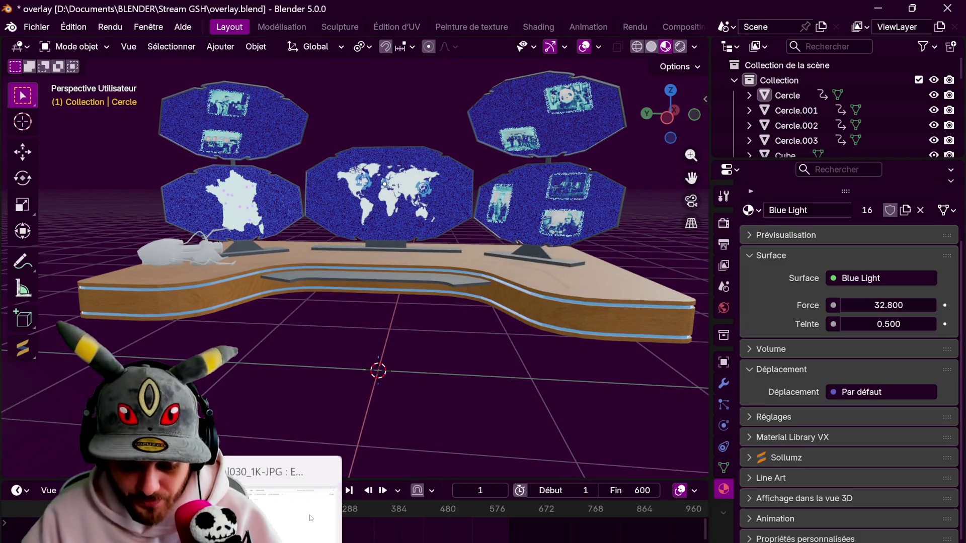
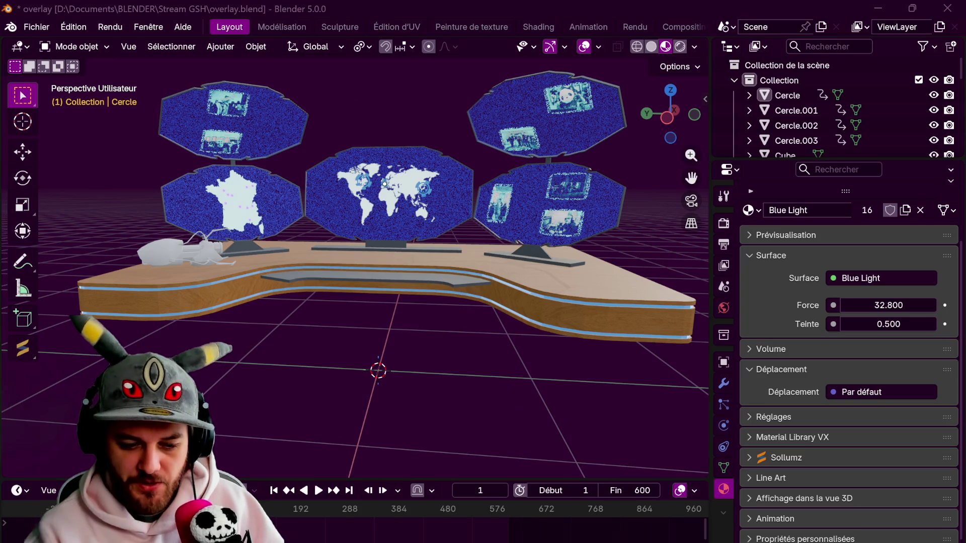
# Select the upper-left octagonal screen (Cube.004) and enter Edit Mode in face select
pyautogui.moveTo(627, 216); pyautogui.dragTo(620, 330, button='middle')
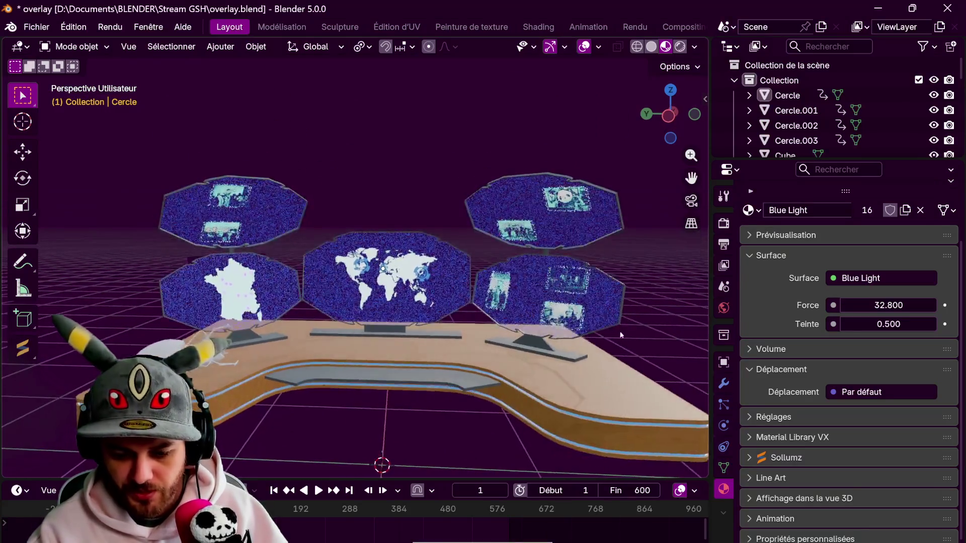
pyautogui.scroll(3, 620, 330)
pyautogui.click(606, 194)
pyautogui.keyDown('shift'); pyautogui.click(609, 308); pyautogui.keyUp('shift')
pyautogui.keyDown('shift'); pyautogui.click(395, 282); pyautogui.keyUp('shift')
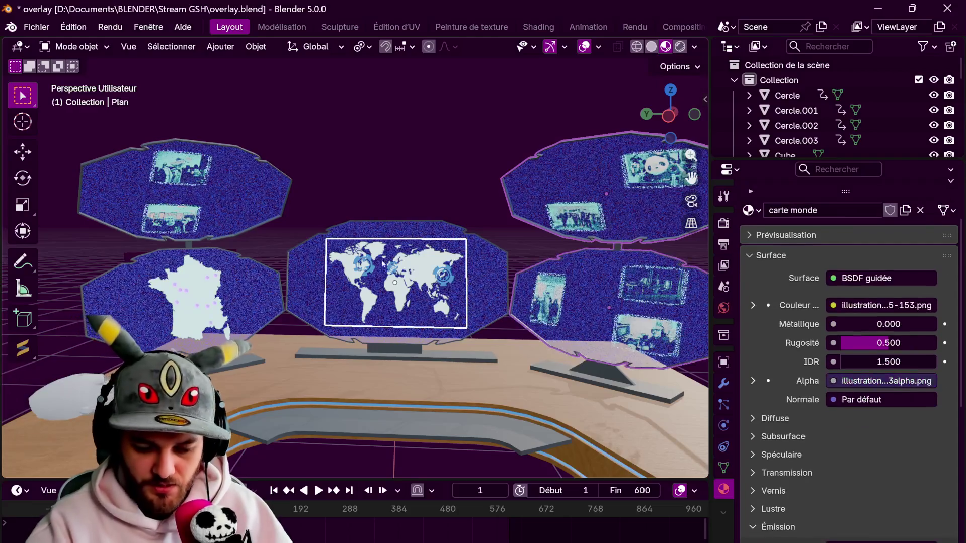
pyautogui.click(516, 259)
pyautogui.click(464, 332)
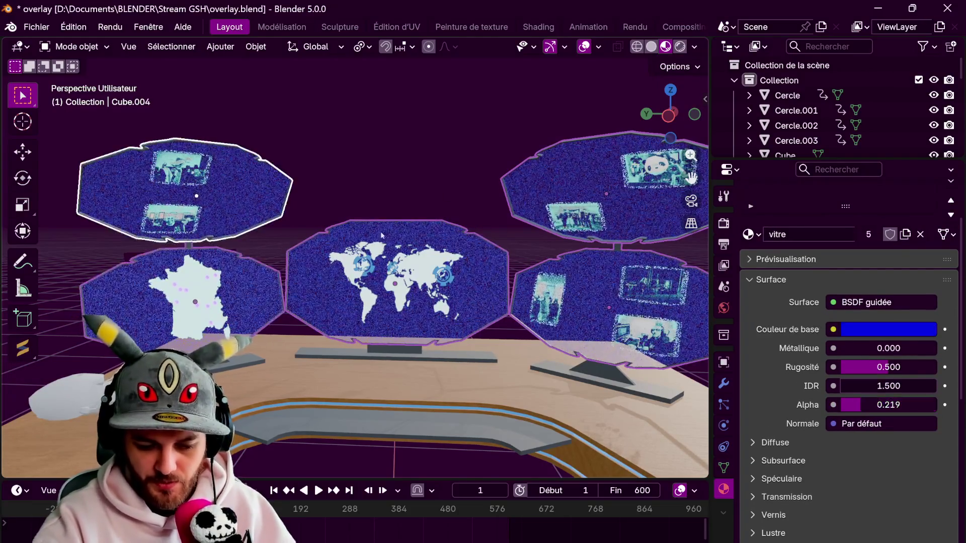
pyautogui.press('Tab')
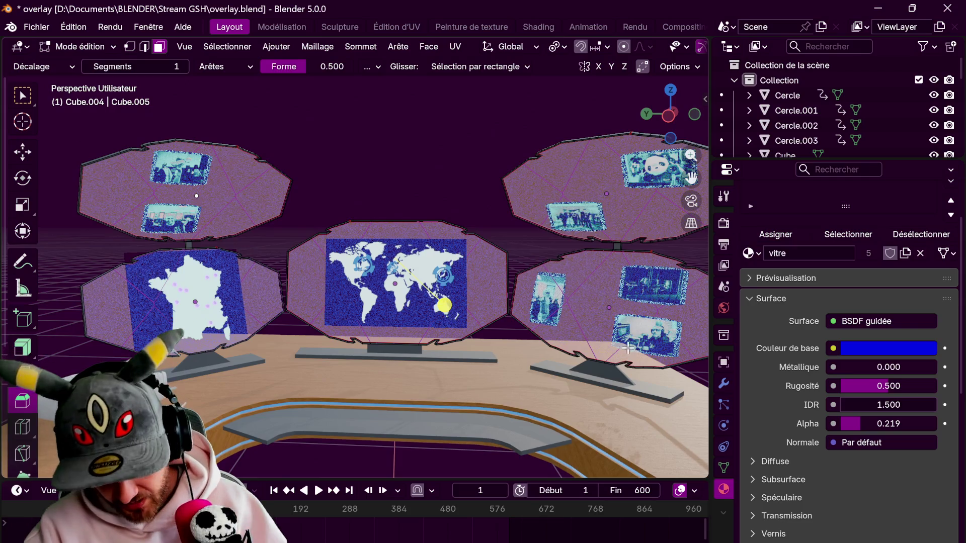
# Make a first attempt at insetting and scaling the screen's faces from a frontal view
pyautogui.moveTo(464, 332); pyautogui.dragTo(581, 273, button='middle')
pyautogui.scroll(5, 578, 274)
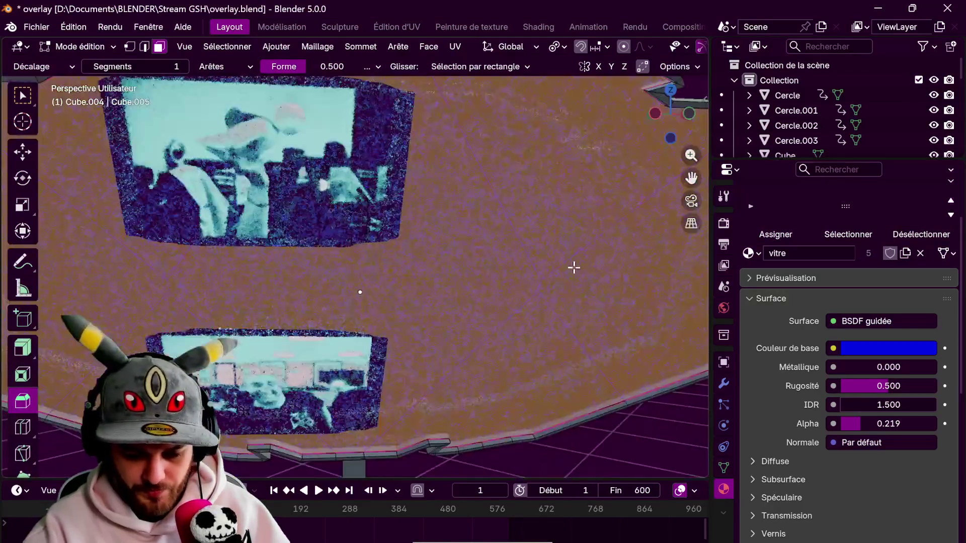
pyautogui.scroll(3, 634, 356)
pyautogui.scroll(5, 634, 356)
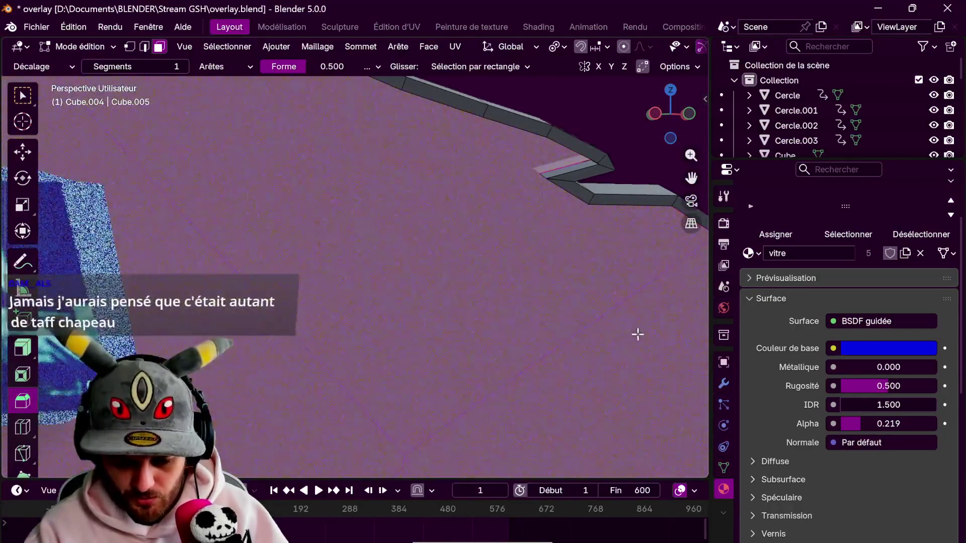
pyautogui.scroll(2, 653, 336)
pyautogui.press('i')
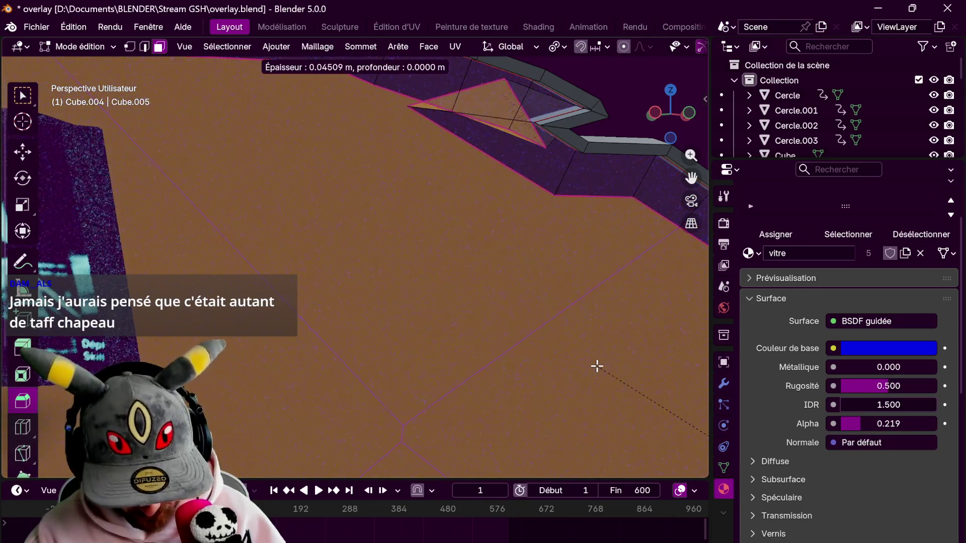
pyautogui.click(576, 371)
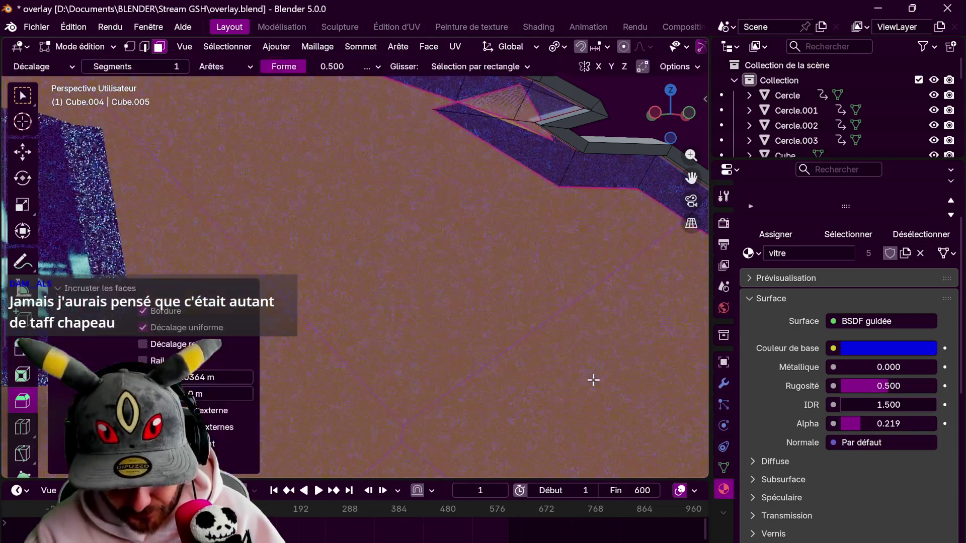
pyautogui.scroll(-6, 594, 373)
pyautogui.moveTo(588, 366); pyautogui.dragTo(639, 295, button='middle')
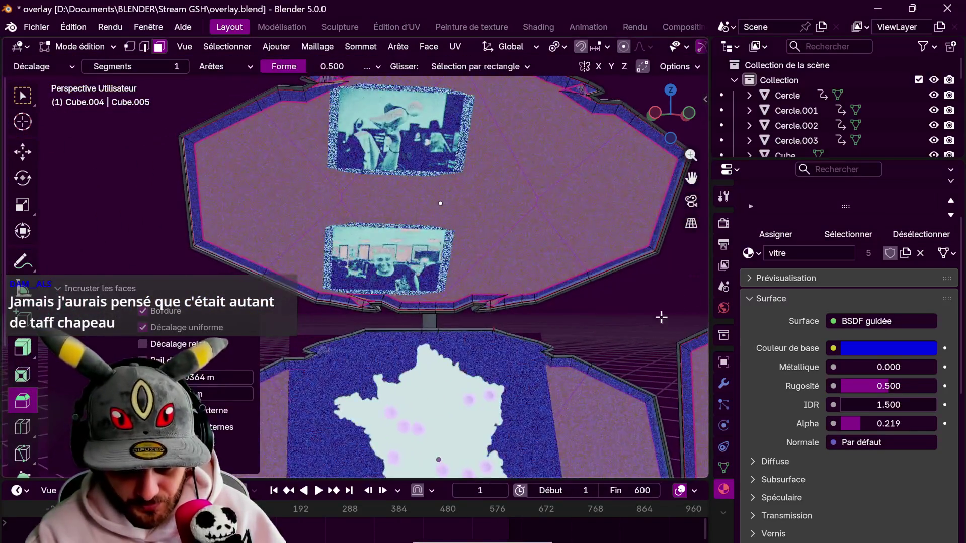
pyautogui.keyDown('shift'); pyautogui.scroll(2, 639, 296); pyautogui.keyUp('shift')
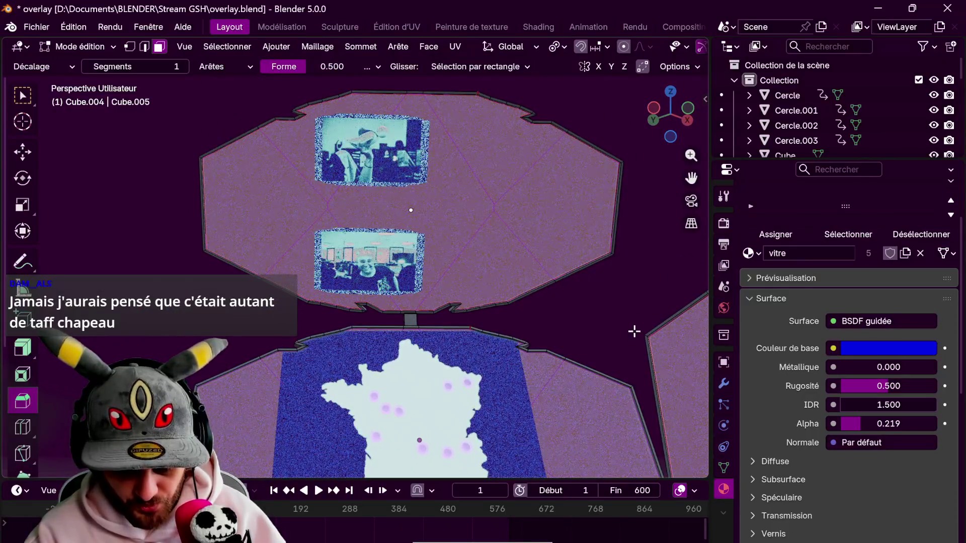
pyautogui.keyDown('shift'); pyautogui.scroll(2, 635, 317); pyautogui.keyUp('shift')
pyautogui.keyDown('shift'); pyautogui.scroll(-1, 635, 317); pyautogui.keyUp('shift')
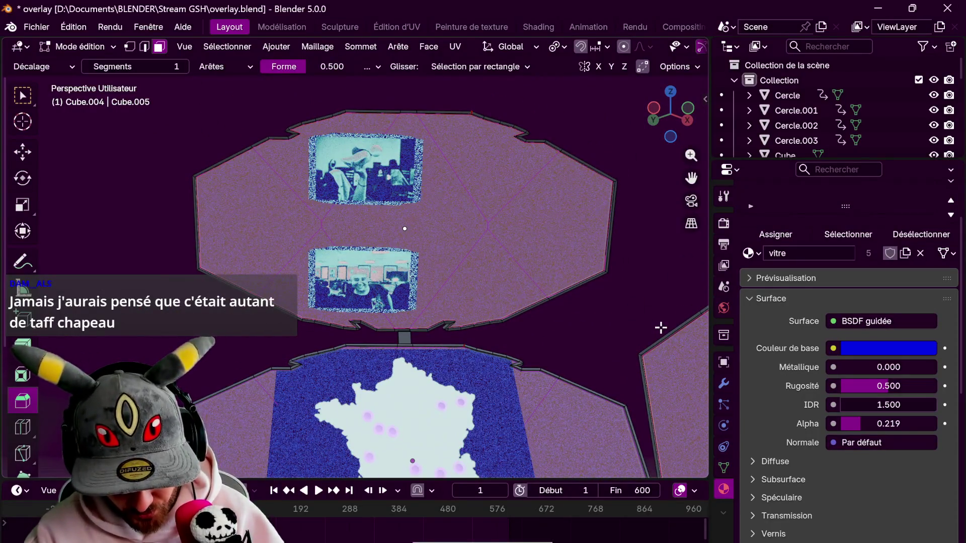
pyautogui.press('s')
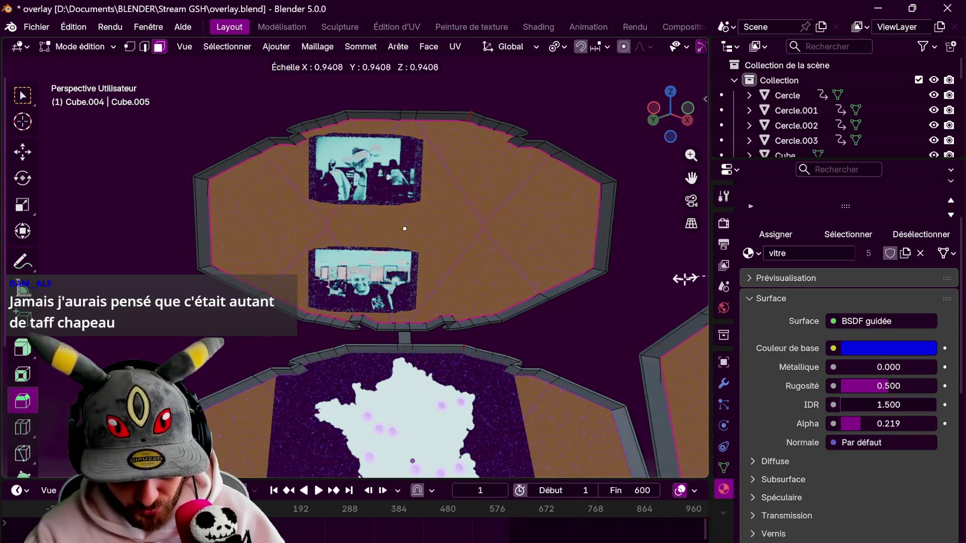
pyautogui.press('Escape')
pyautogui.click(665, 305)
# Undo, then inset the screen's large face and scale the inset to leave a narrow rim
pyautogui.hotkey('ctrl', 'z')
pyautogui.press('i')
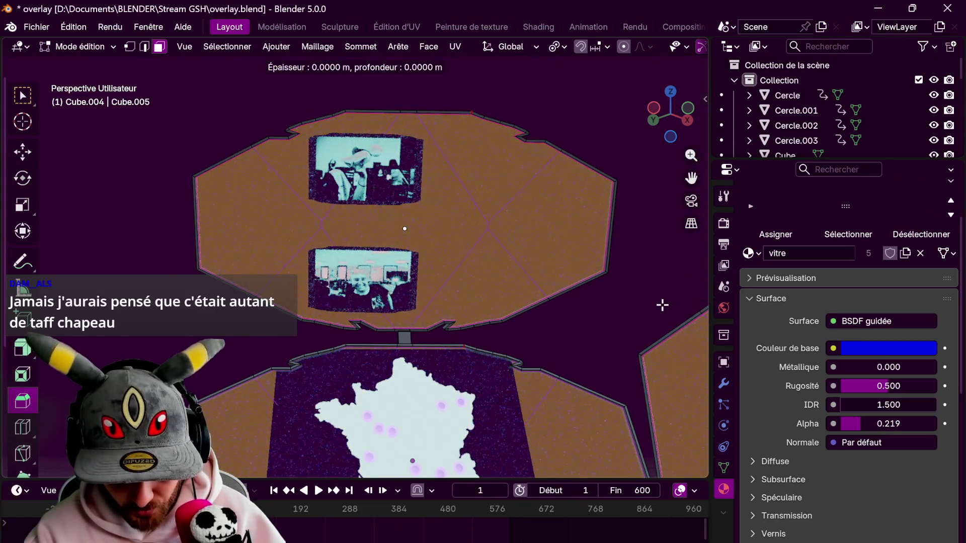
pyautogui.press('Escape')
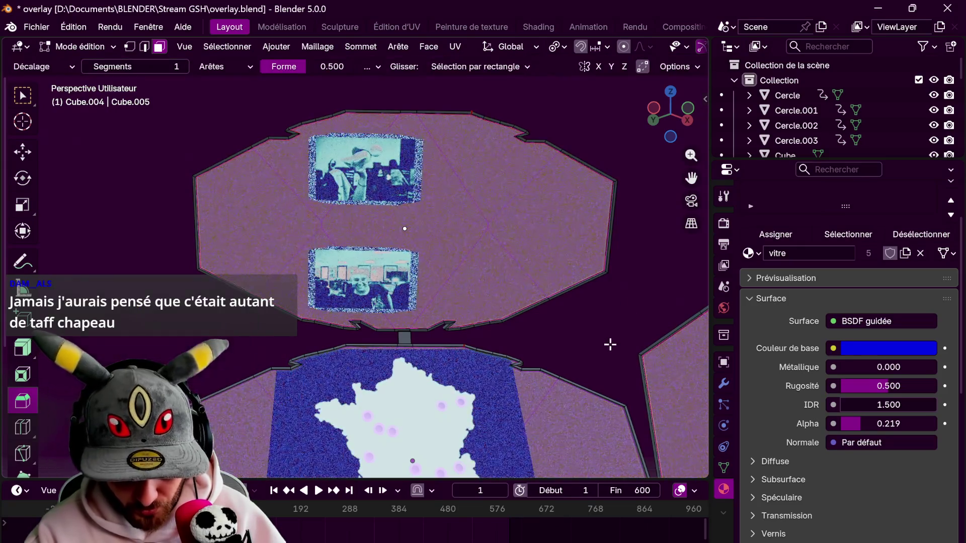
pyautogui.scroll(5, 632, 291)
pyautogui.scroll(3, 460, 401)
pyautogui.moveTo(528, 319); pyautogui.dragTo(596, 358, button='middle')
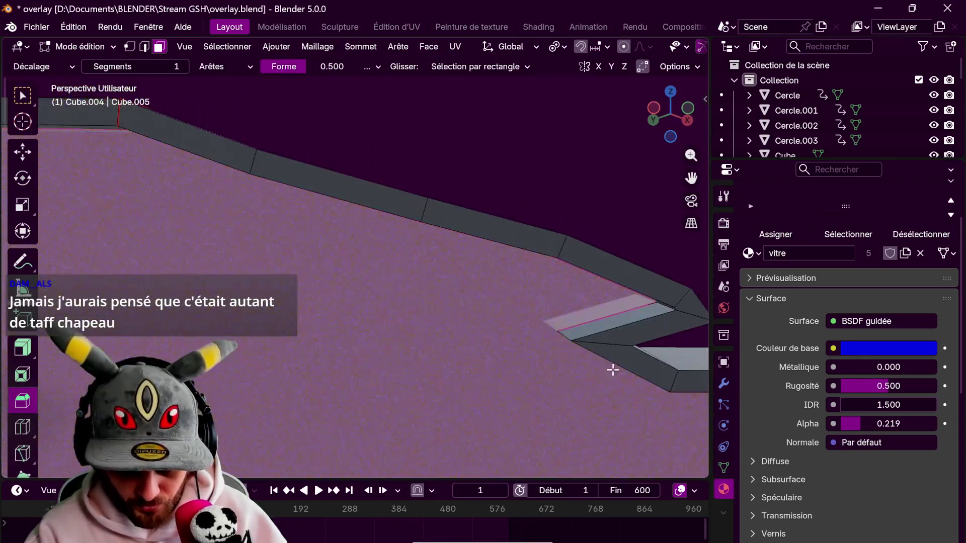
pyautogui.click(597, 357)
pyautogui.press('i')
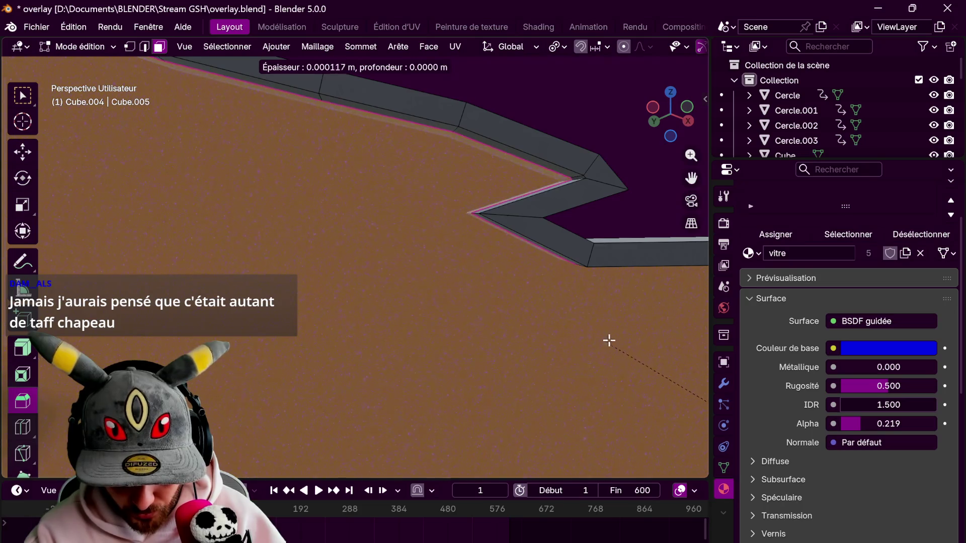
pyautogui.click(631, 324)
pyautogui.press('s')
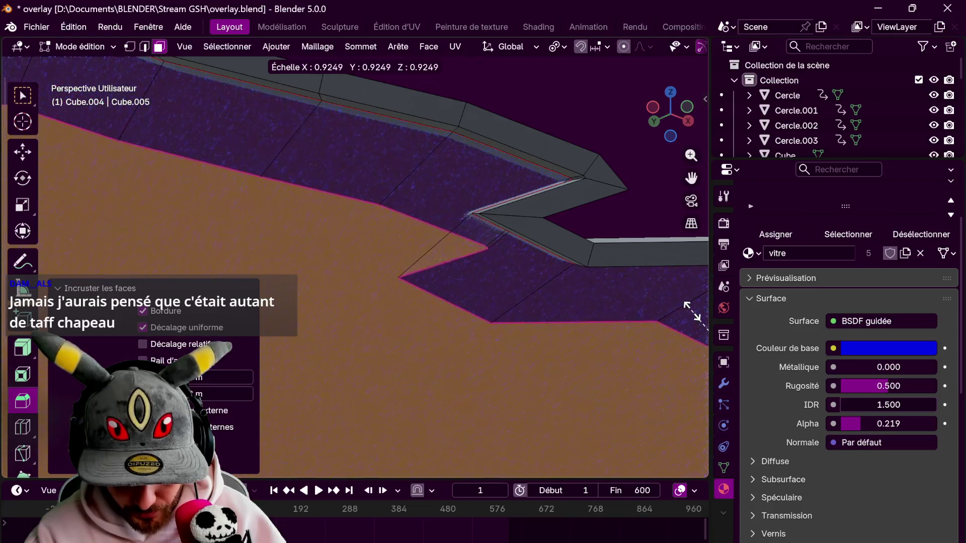
pyautogui.click(684, 282)
# Zoom back out and return to Object Mode
pyautogui.scroll(-5, 628, 316)
pyautogui.scroll(-3, 629, 316)
pyautogui.scroll(-2, 669, 317)
pyautogui.scroll(-2, 629, 339)
pyautogui.scroll(-1, 631, 340)
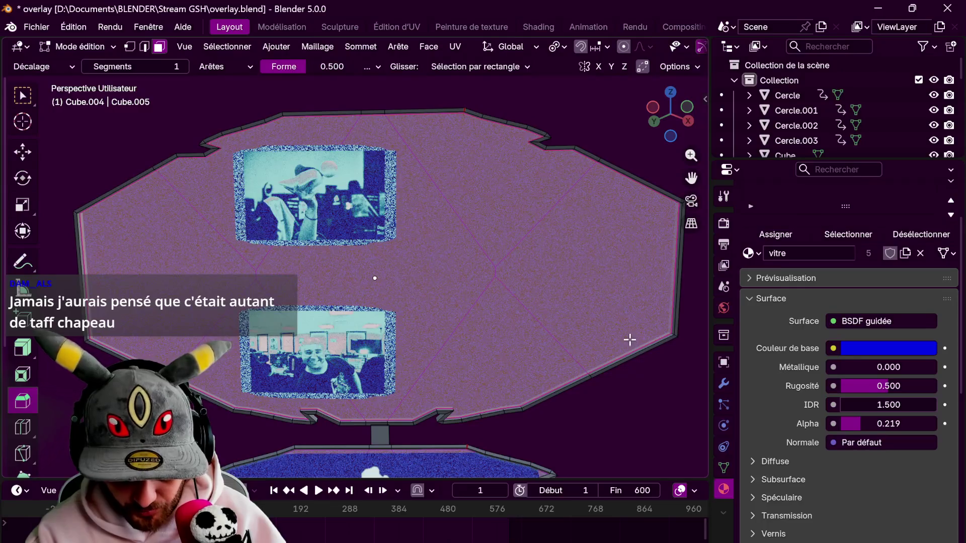
pyautogui.scroll(-3, 627, 332)
pyautogui.press('Tab')
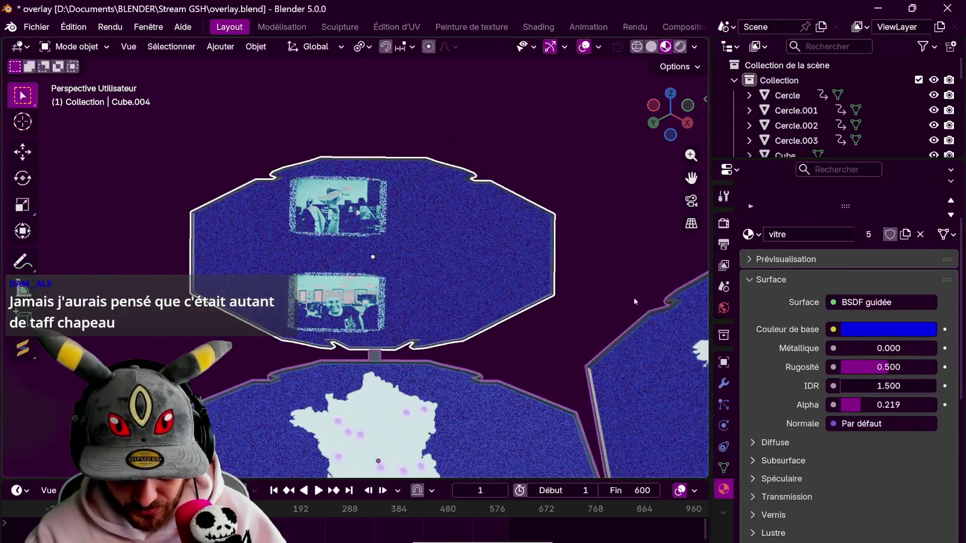
pyautogui.scroll(-3, 633, 308)
pyautogui.scroll(-1, 636, 301)
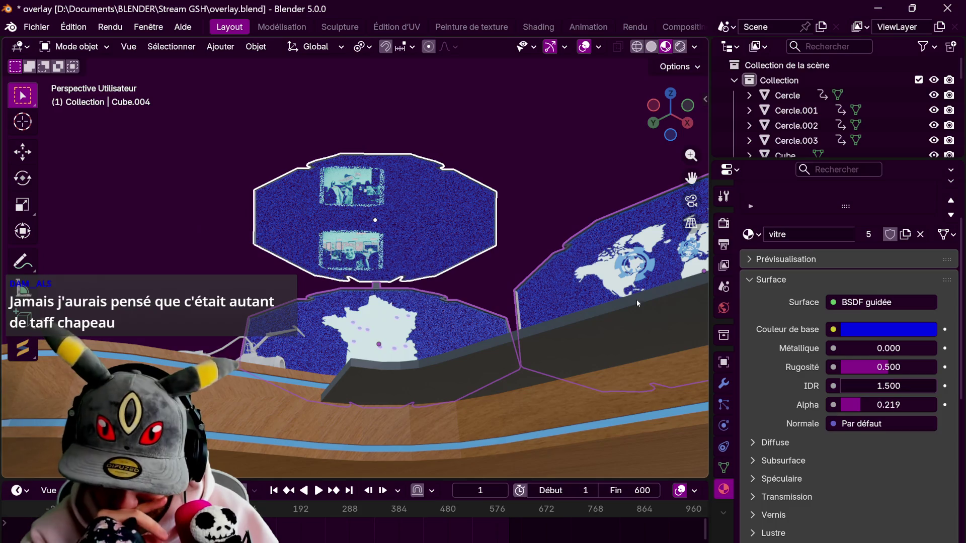
pyautogui.scroll(3, 553, 266)
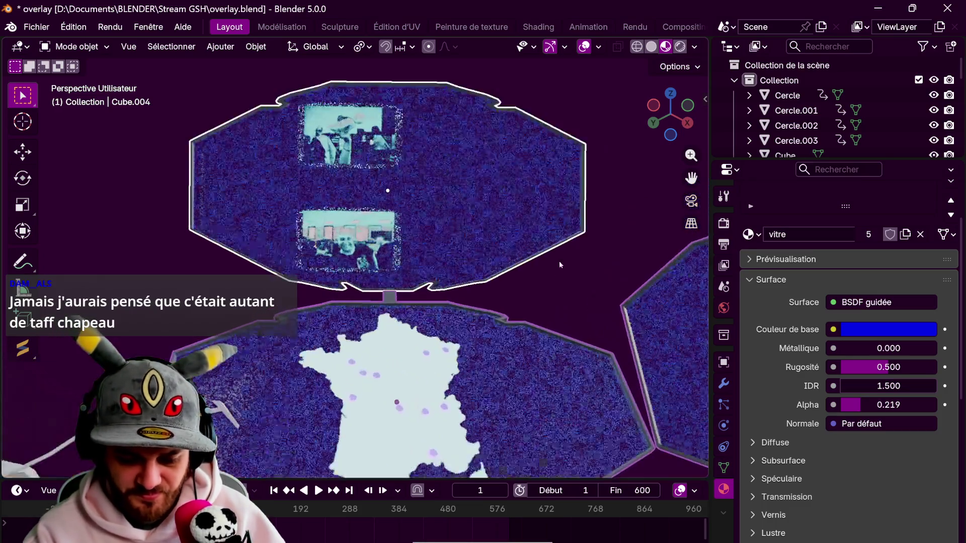
pyautogui.press('Tab')
pyautogui.scroll(3, 556, 312)
pyautogui.scroll(2, 556, 312)
pyautogui.scroll(2, 577, 286)
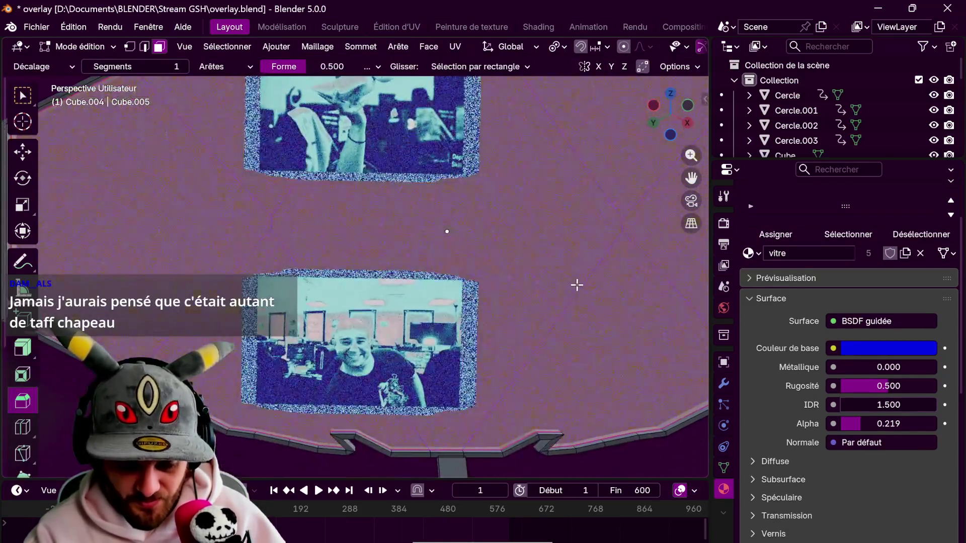
pyautogui.scroll(-2, 573, 302)
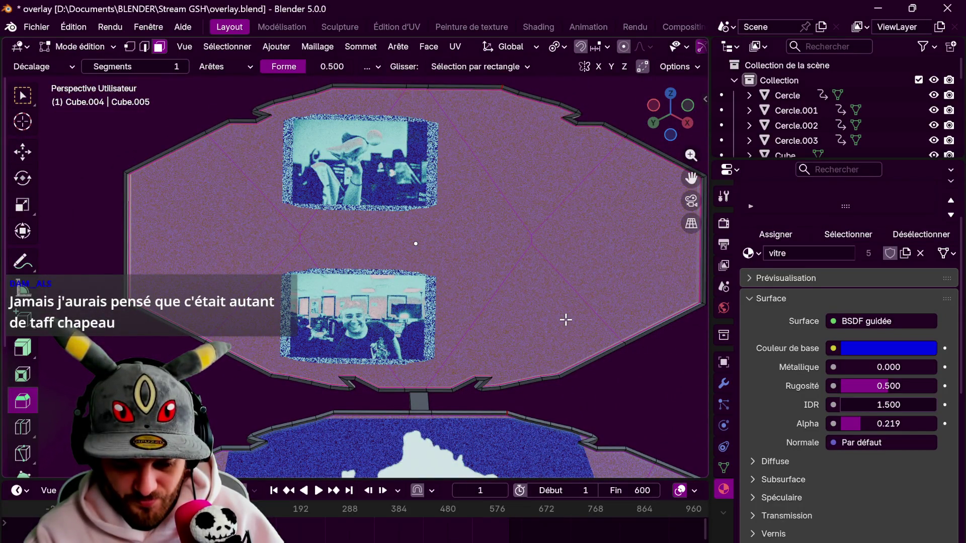
pyautogui.scroll(-2, 584, 302)
pyautogui.moveTo(585, 302); pyautogui.dragTo(572, 394, button='middle')
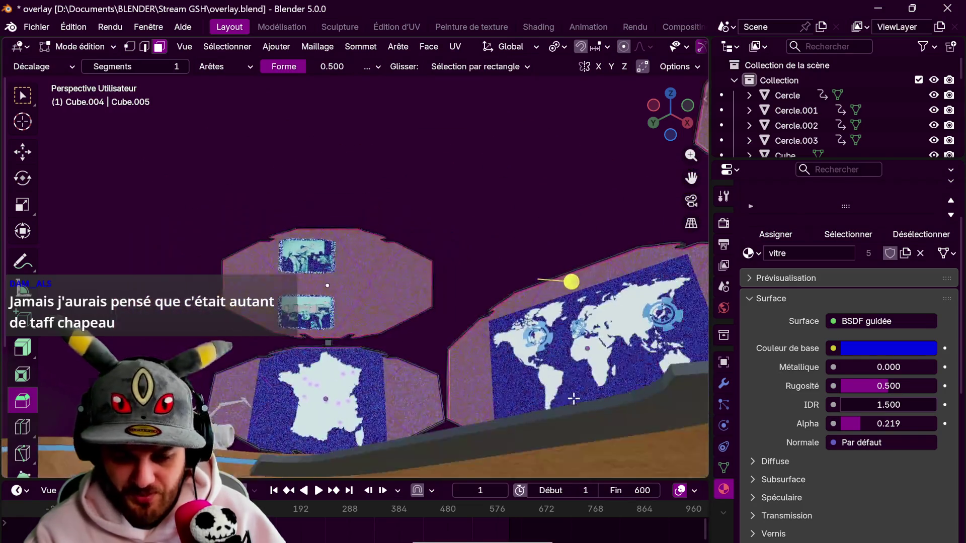
pyautogui.scroll(4, 476, 309)
pyautogui.scroll(-5, 476, 309)
pyautogui.scroll(2, 531, 168)
pyautogui.press('Tab')
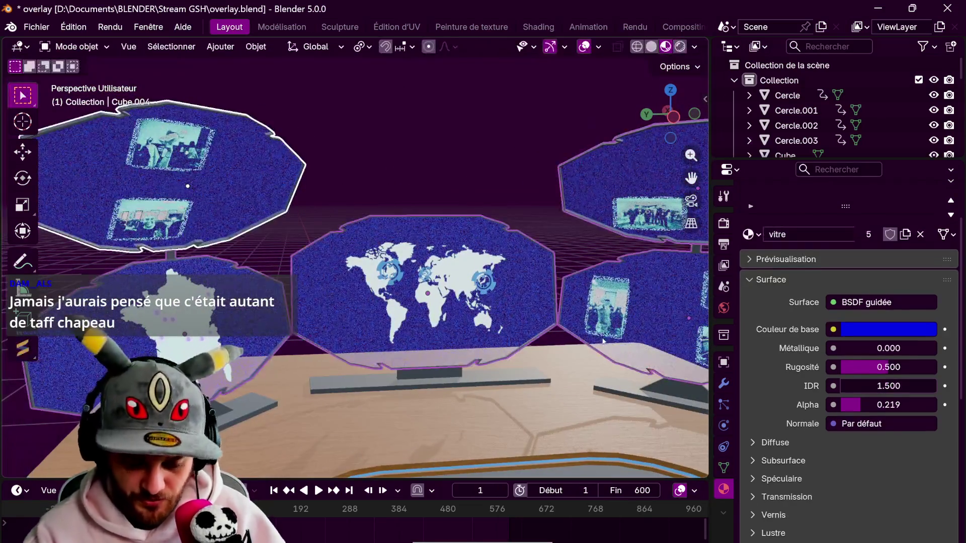
pyautogui.moveTo(574, 302); pyautogui.dragTo(593, 312, button='middle')
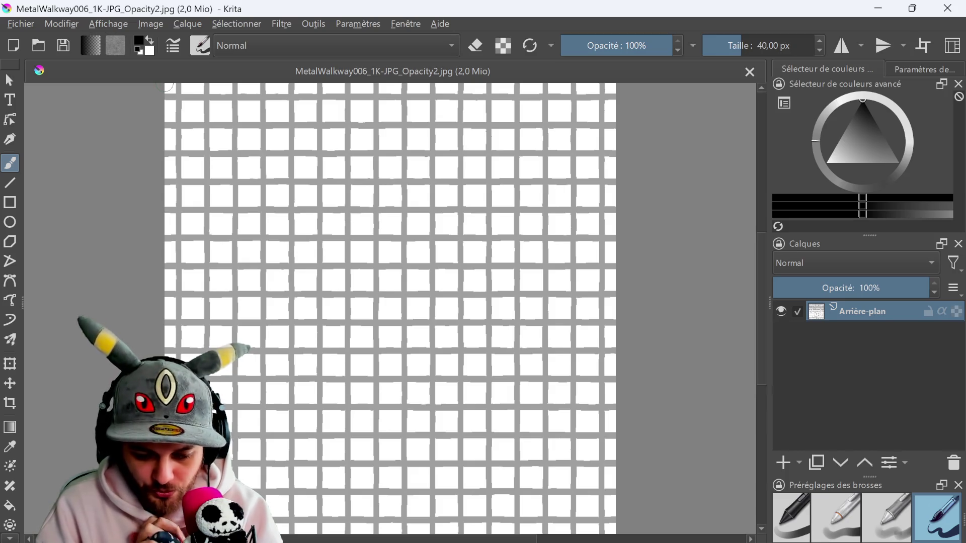
# Cancel the Gain, Décalage, Intensité filter without applying it and close the opacity map in Krita
pyautogui.keyDown('ctrl'); pyautogui.scroll(-1, 350, 190); pyautogui.keyUp('ctrl')
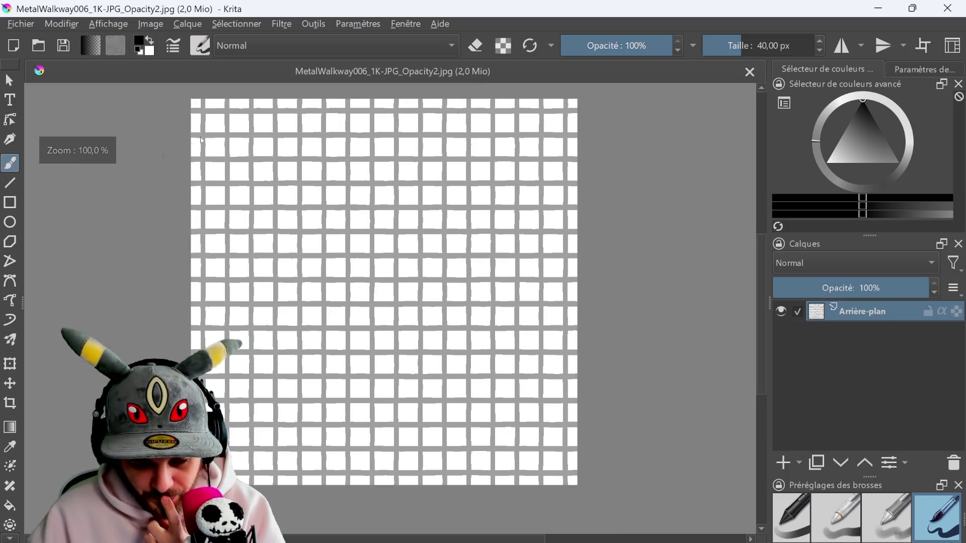
pyautogui.click(278, 25)
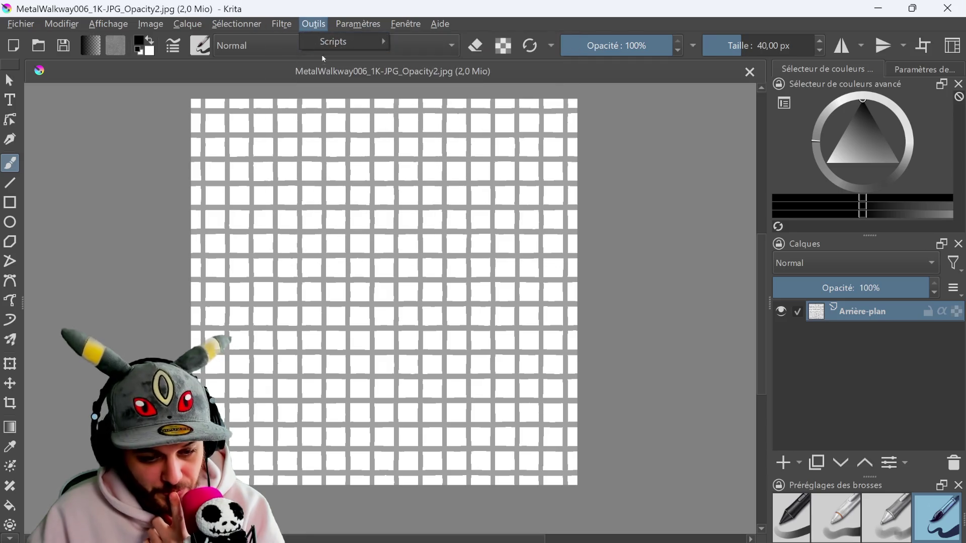
pyautogui.moveTo(310, 76)
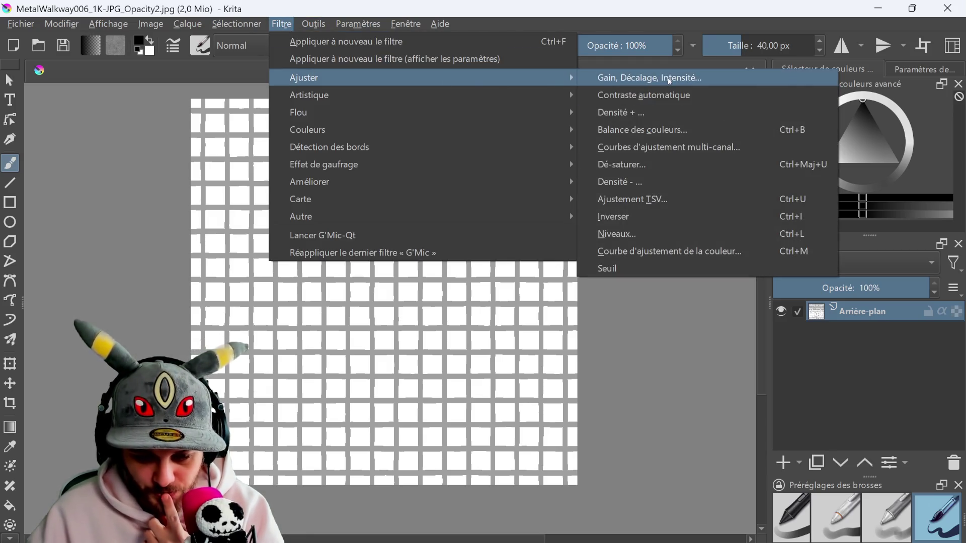
pyautogui.click(669, 77)
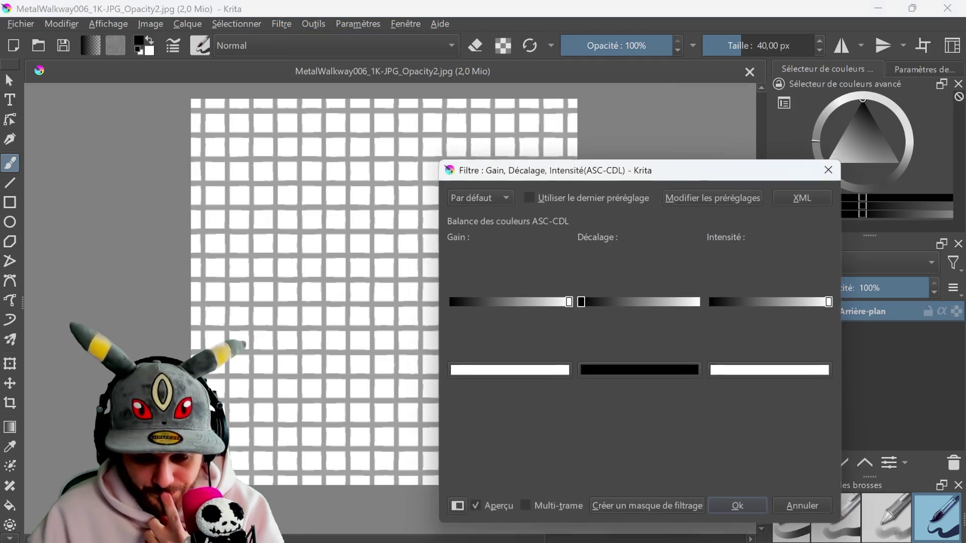
pyautogui.click(829, 171)
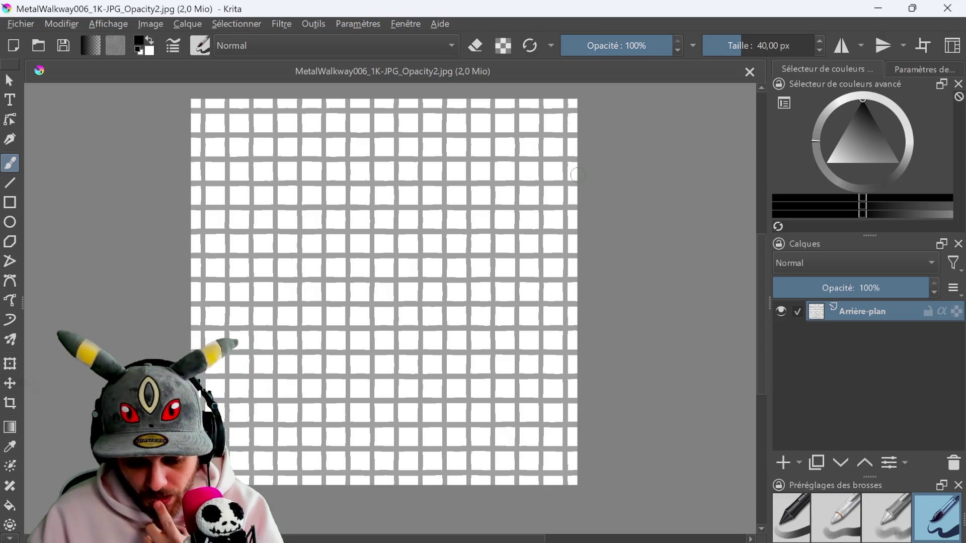
pyautogui.click(948, 8)
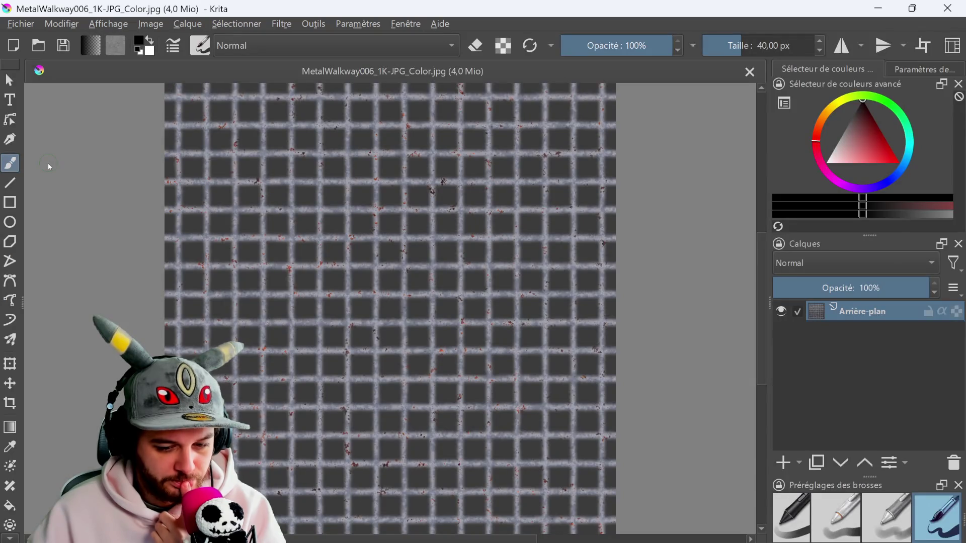
# Apply Filtre > Ajuster > Contraste automatique to the metal walkway colour texture
pyautogui.click(281, 24)
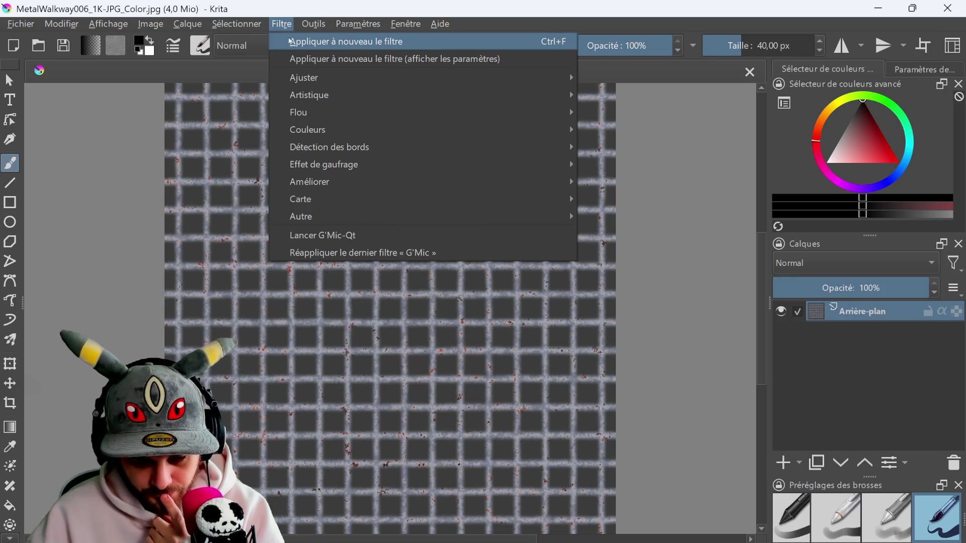
pyautogui.moveTo(307, 78)
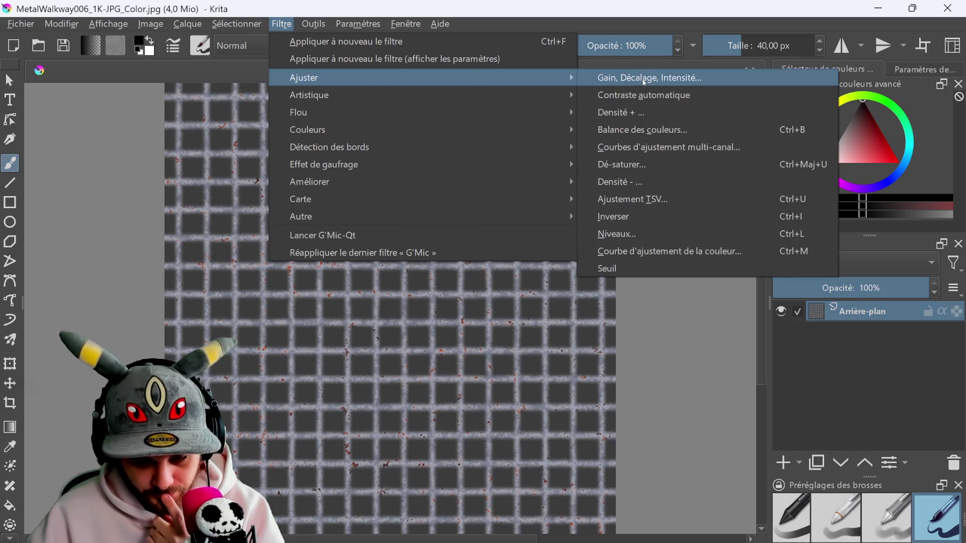
pyautogui.click(621, 112)
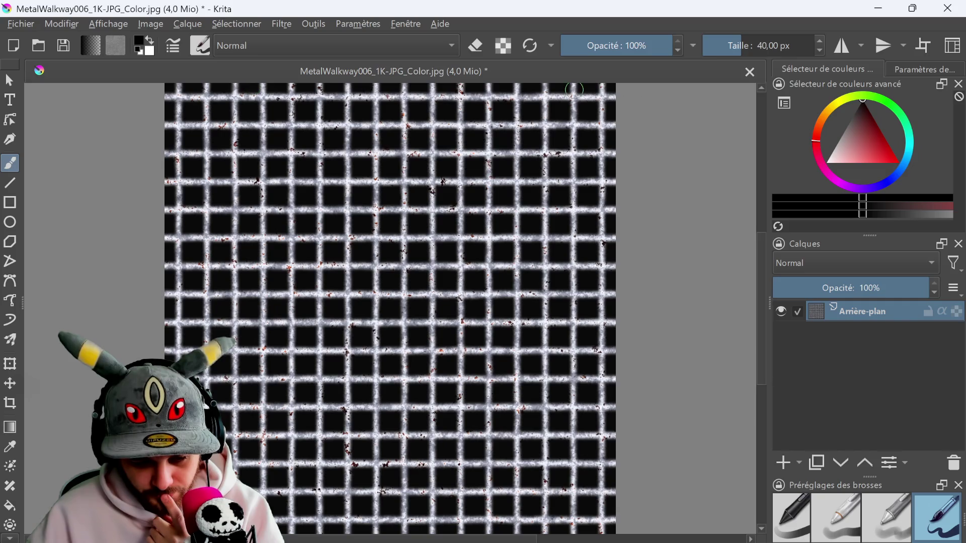
# Cancel the Gain, Décalage, Intensité filter, then close Krita answering Non to saving
pyautogui.click(282, 24)
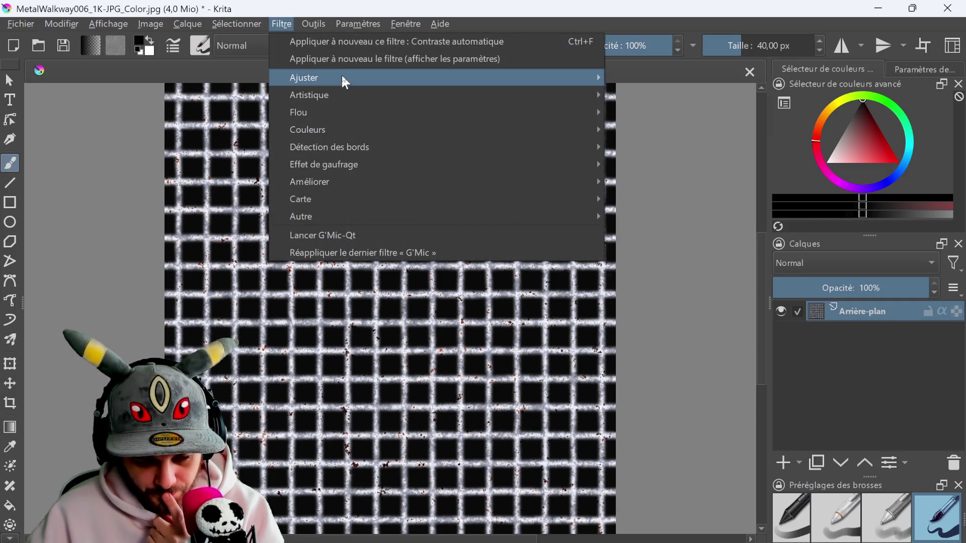
pyautogui.moveTo(345, 81)
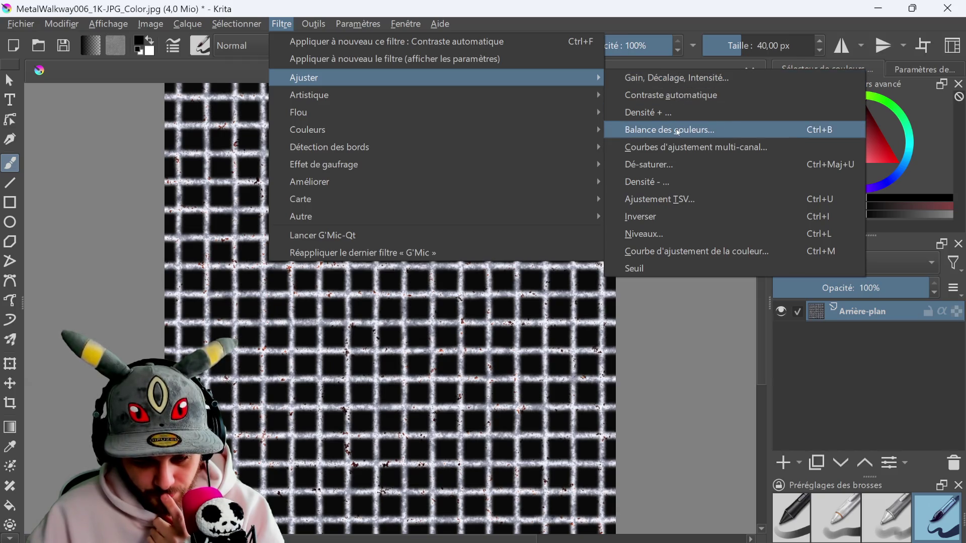
pyautogui.click(654, 77)
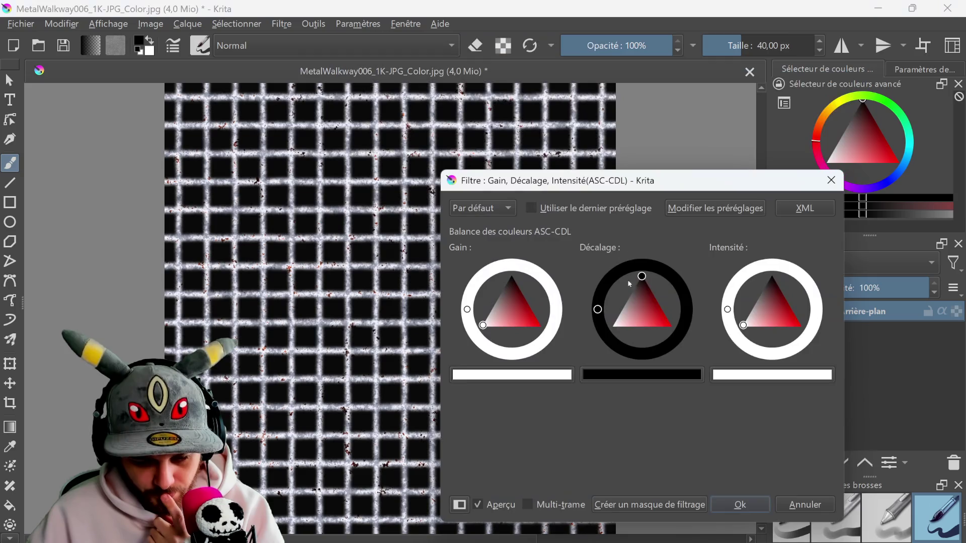
pyautogui.moveTo(631, 306); pyautogui.dragTo(565, 364)
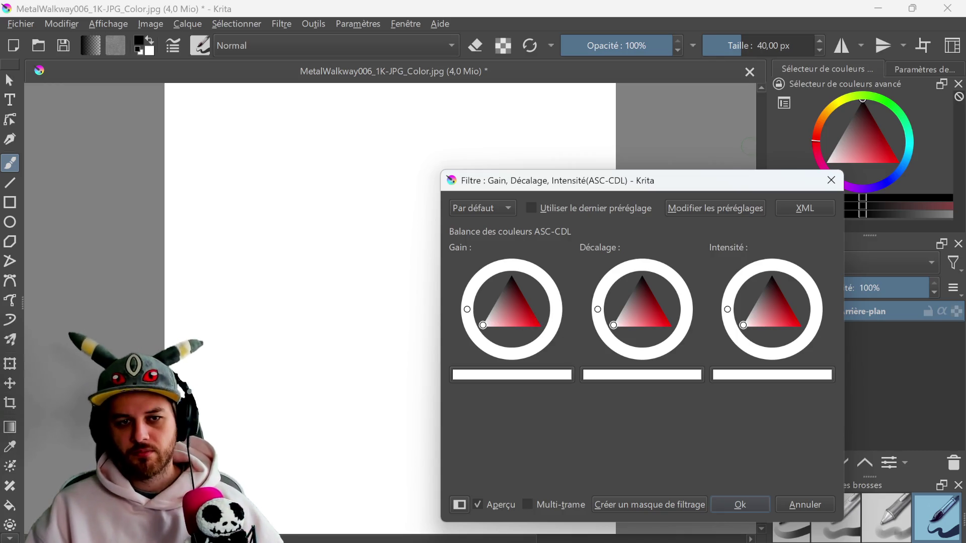
pyautogui.click(833, 180)
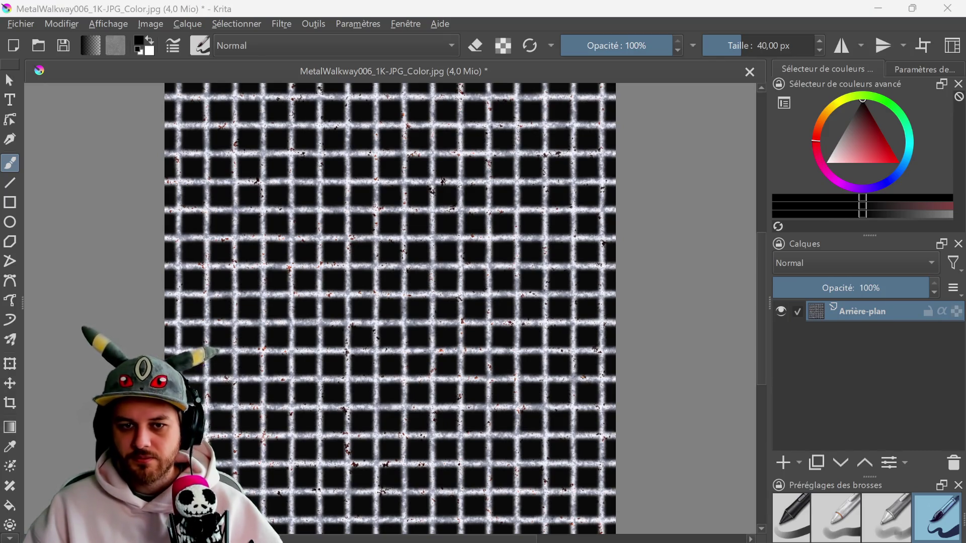
pyautogui.click(947, 8)
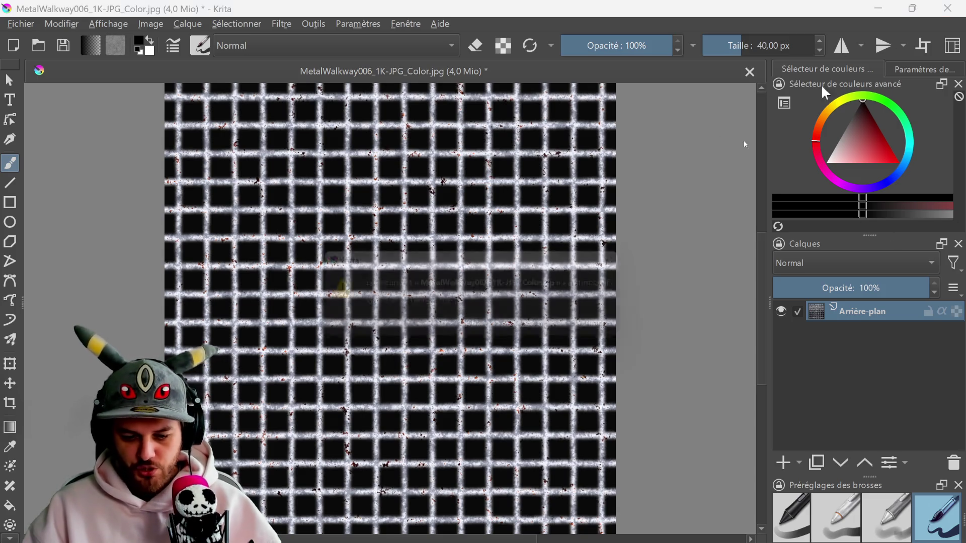
pyautogui.click(540, 328)
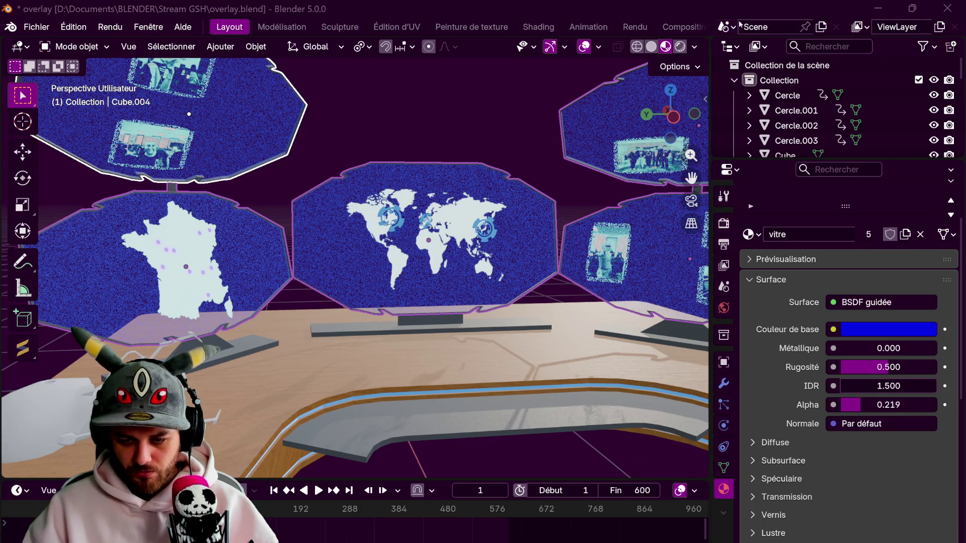
# Split the 3D viewport and make the new area a Shader Editor
pyautogui.moveTo(706, 41); pyautogui.dragTo(323, 50)
pyautogui.click(338, 47)
pyautogui.click(412, 177)
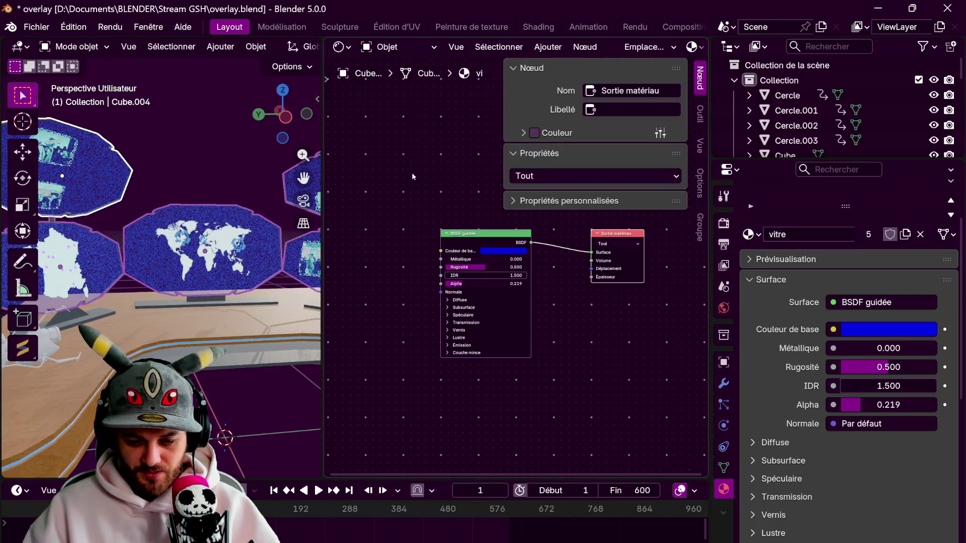
# Add the MetalWalkway006 opacity image node and link its Couleur output to the BSDF Alpha
pyautogui.moveTo(432, 279); pyautogui.dragTo(603, 290, button='middle')
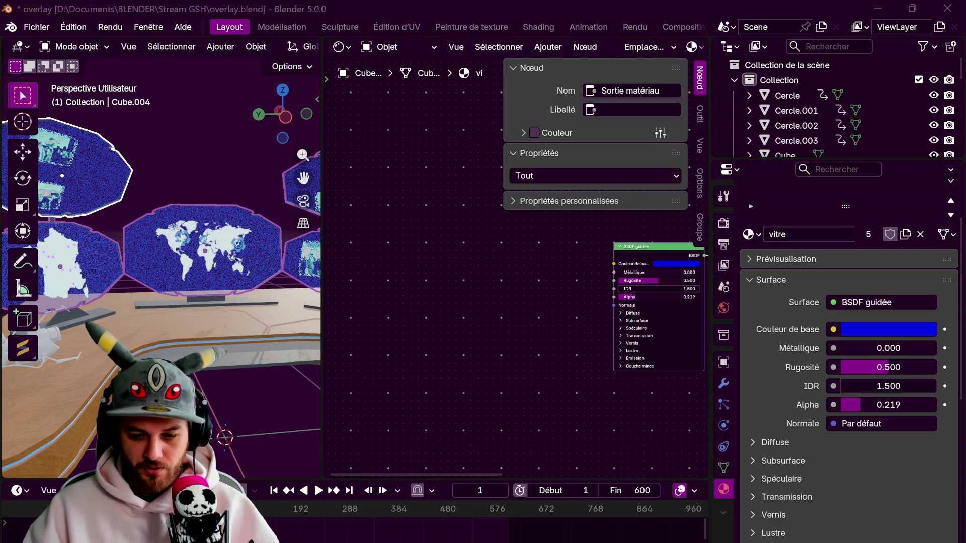
pyautogui.moveTo(420, 225); pyautogui.dragTo(419, 224)
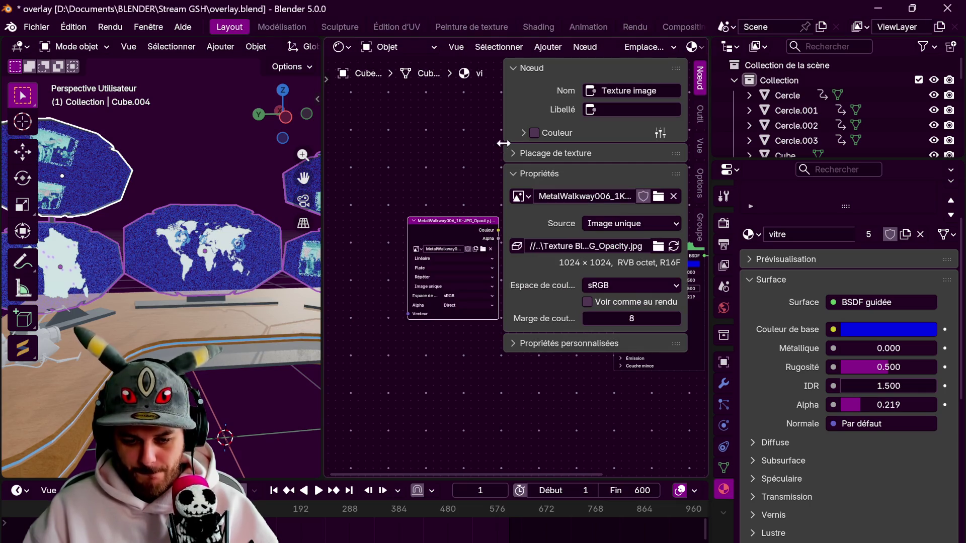
pyautogui.press('n')
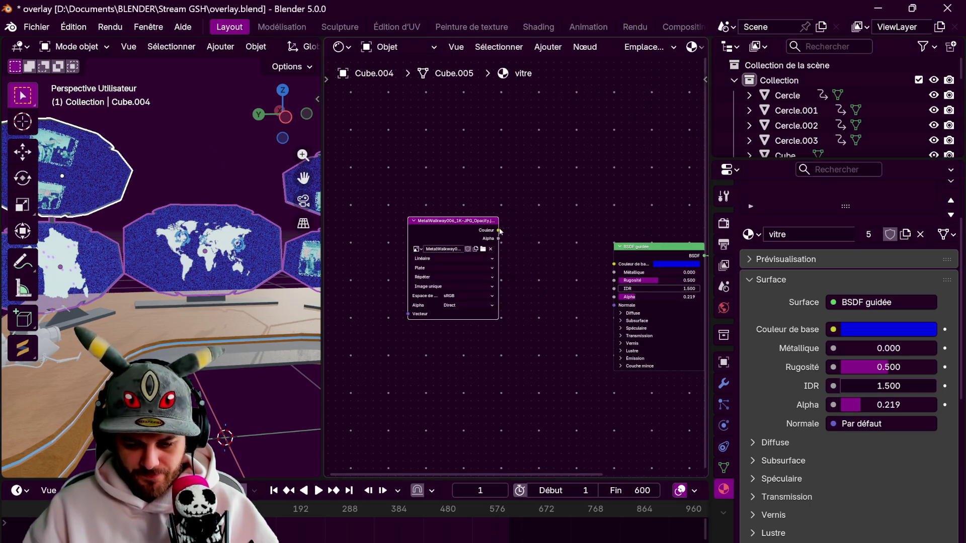
pyautogui.moveTo(499, 231); pyautogui.dragTo(613, 297)
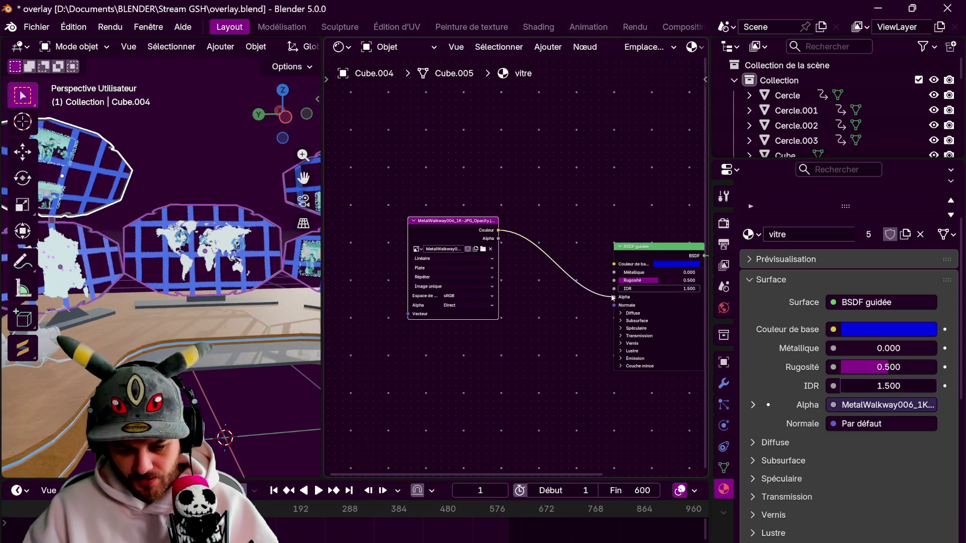
pyautogui.moveTo(211, 302); pyautogui.dragTo(249, 323, button='middle')
pyautogui.scroll(6, 230, 298)
pyautogui.scroll(-2, 202, 277)
pyautogui.scroll(-5, 231, 278)
pyautogui.click(341, 47)
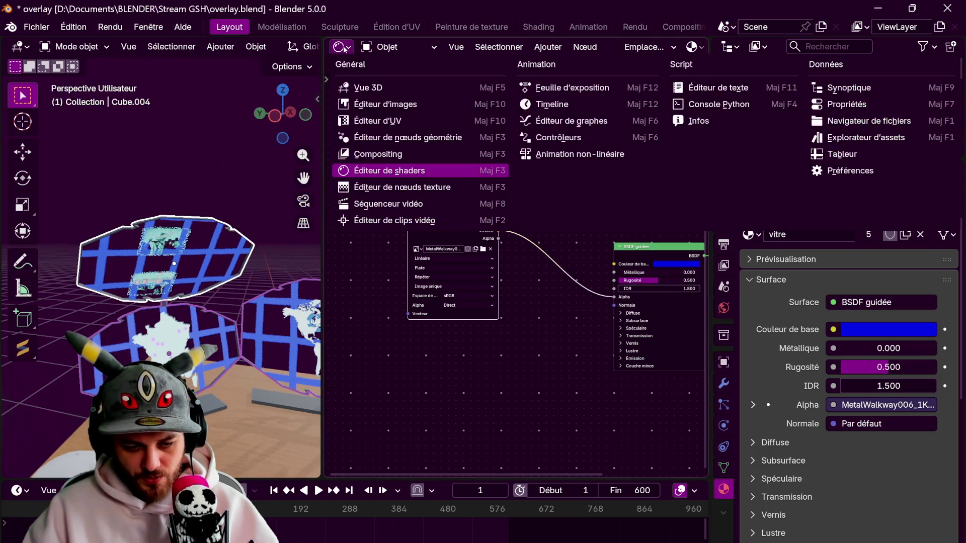
# In a UV Editor area, select a hexagon screen face and all faces similar to it
pyautogui.click(378, 121)
pyautogui.press('Tab')
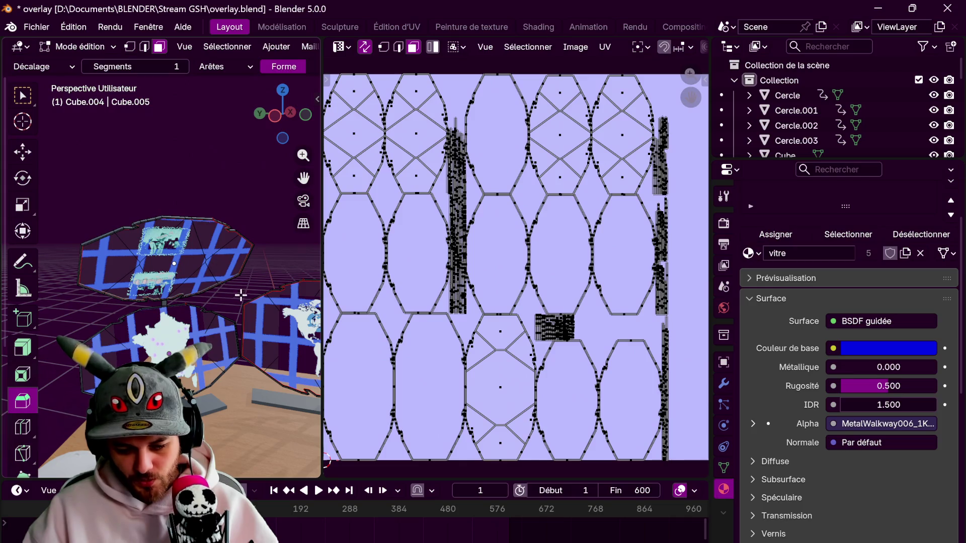
pyautogui.scroll(2, 247, 302)
pyautogui.click(157, 292)
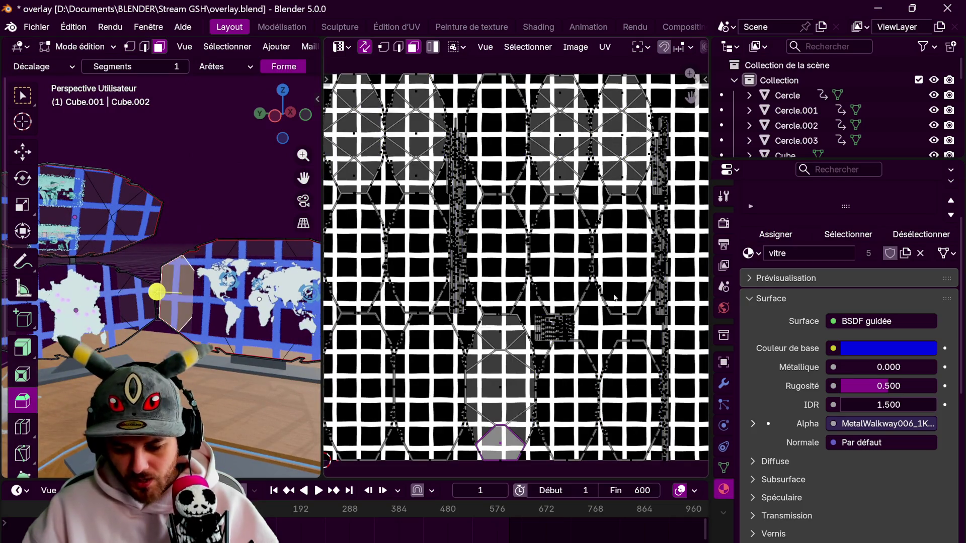
pyautogui.click(240, 46)
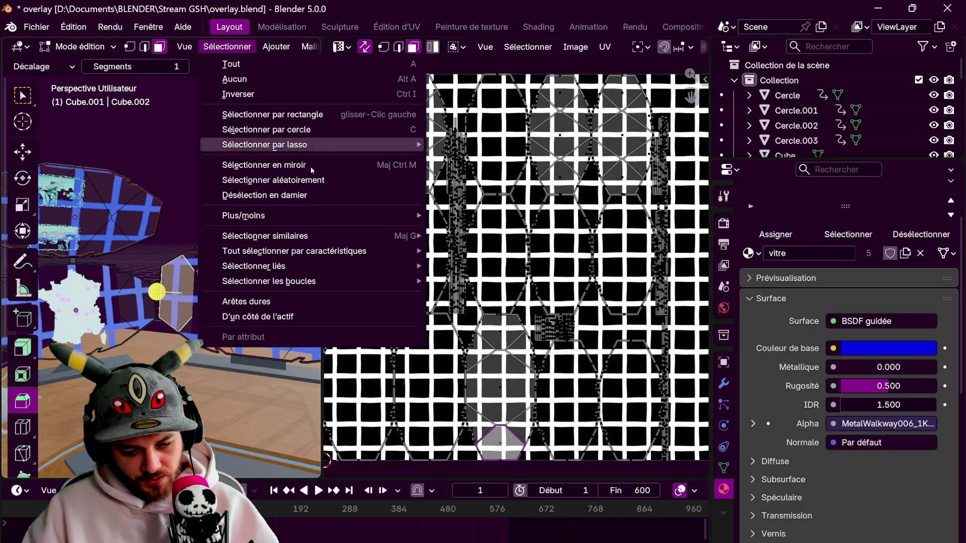
pyautogui.moveTo(301, 236)
pyautogui.click(525, 236)
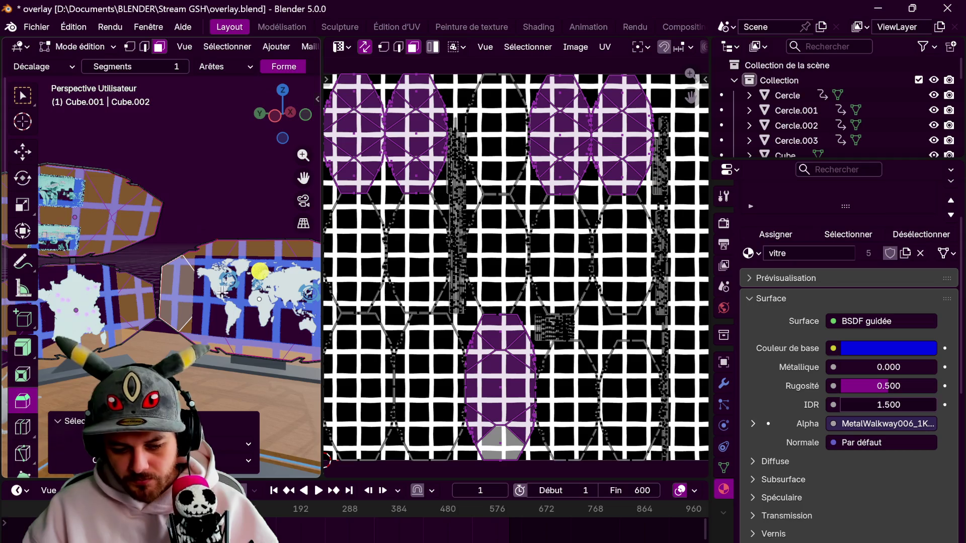
# Scale the selected UVs about five times, rejoin the areas, and return to Object Mode
pyautogui.keyDown('shift'); pyautogui.moveTo(225, 297); pyautogui.dragTo(294, 255, button='middle'); pyautogui.keyUp('shift')
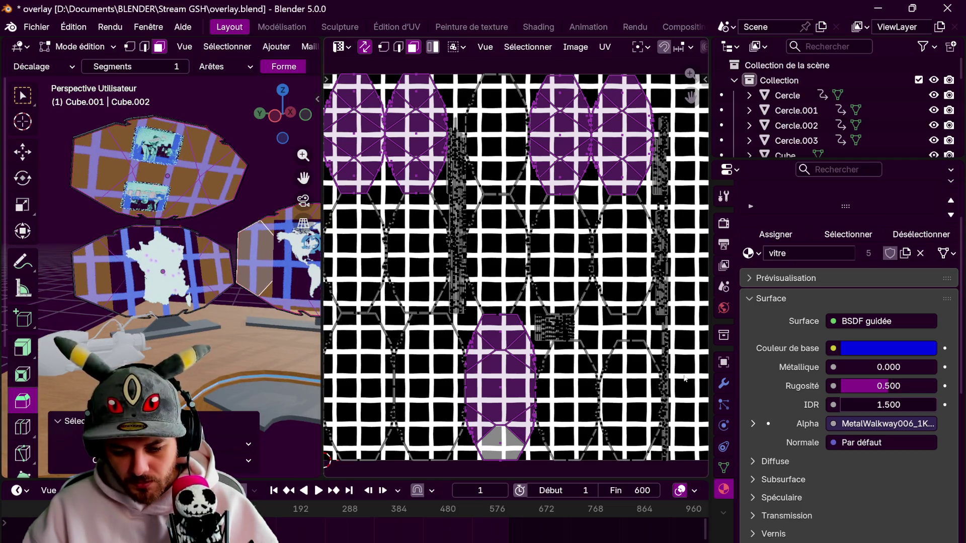
pyautogui.press('s')
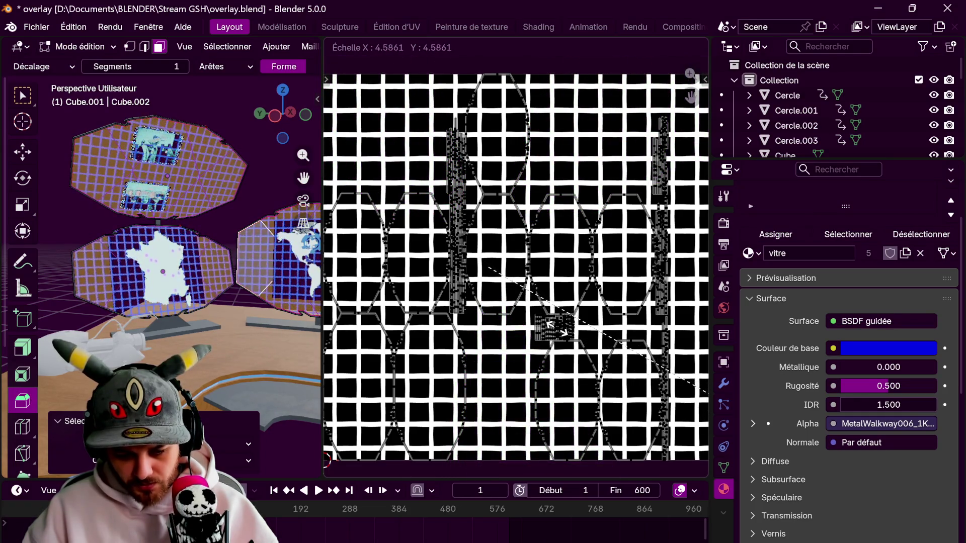
pyautogui.click(640, 427)
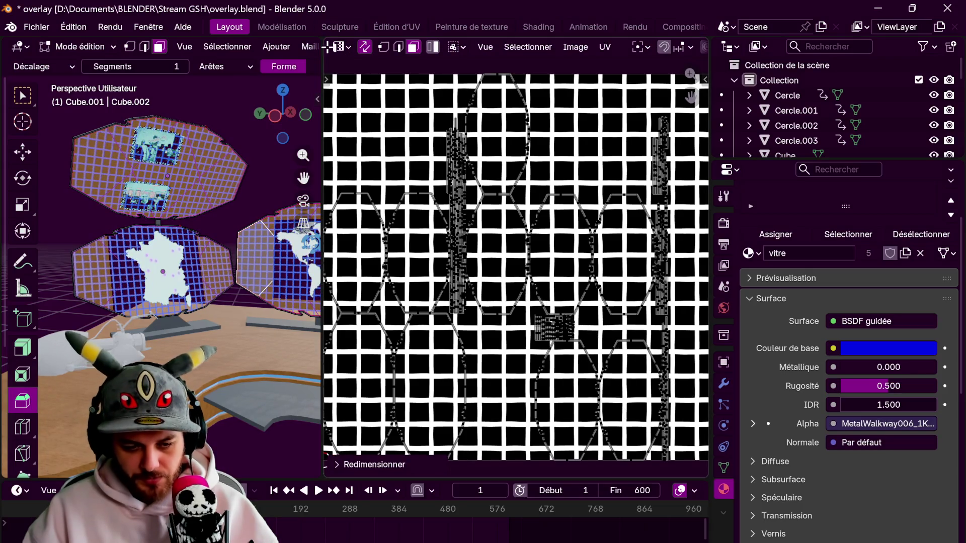
pyautogui.moveTo(315, 40); pyautogui.dragTo(403, 112)
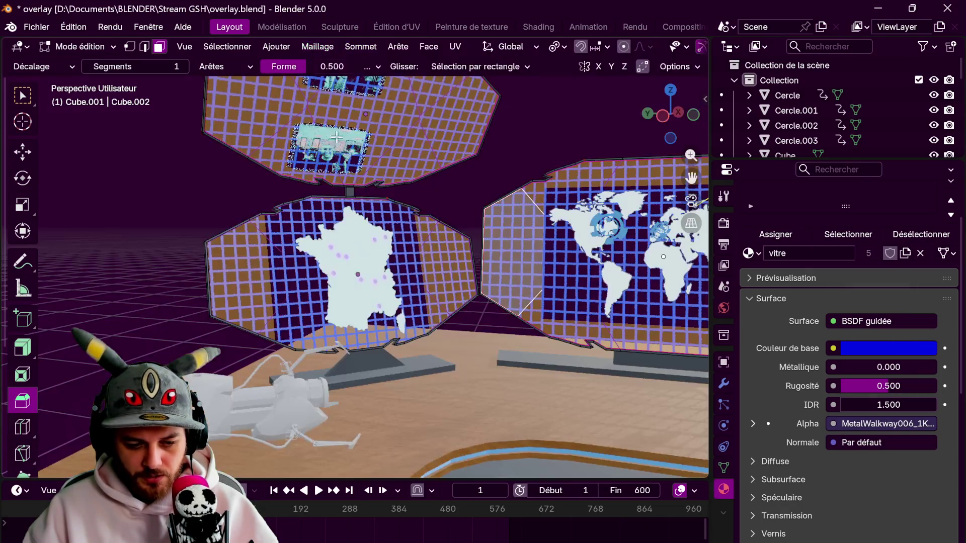
pyautogui.press('Tab')
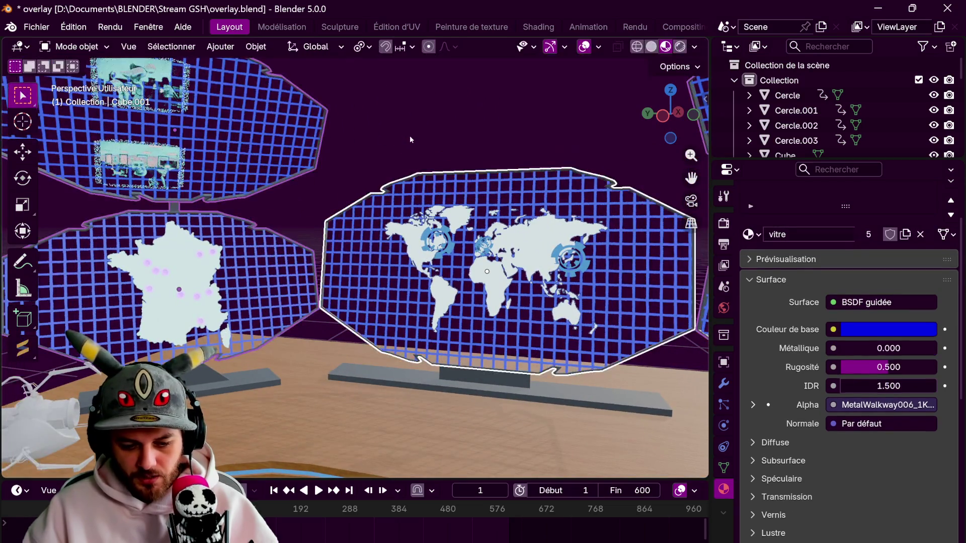
# Set the vitre material's Couleur de base to cyan (#00B7E7FF)
pyautogui.scroll(-4, 410, 136)
pyautogui.moveTo(435, 141); pyautogui.dragTo(427, 147, button='middle')
pyautogui.scroll(-2, 410, 128)
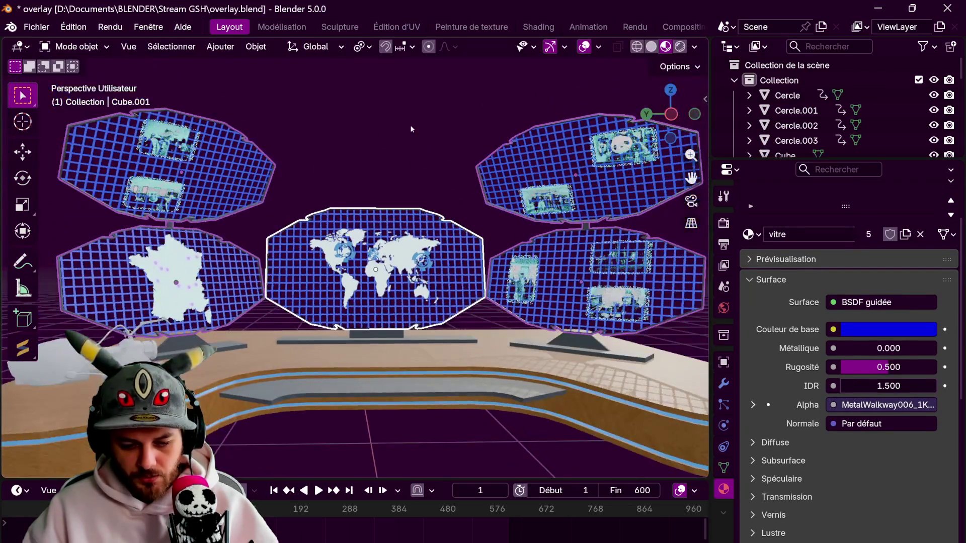
pyautogui.scroll(-2, 410, 128)
pyautogui.scroll(-2, 409, 130)
pyautogui.scroll(-1, 415, 136)
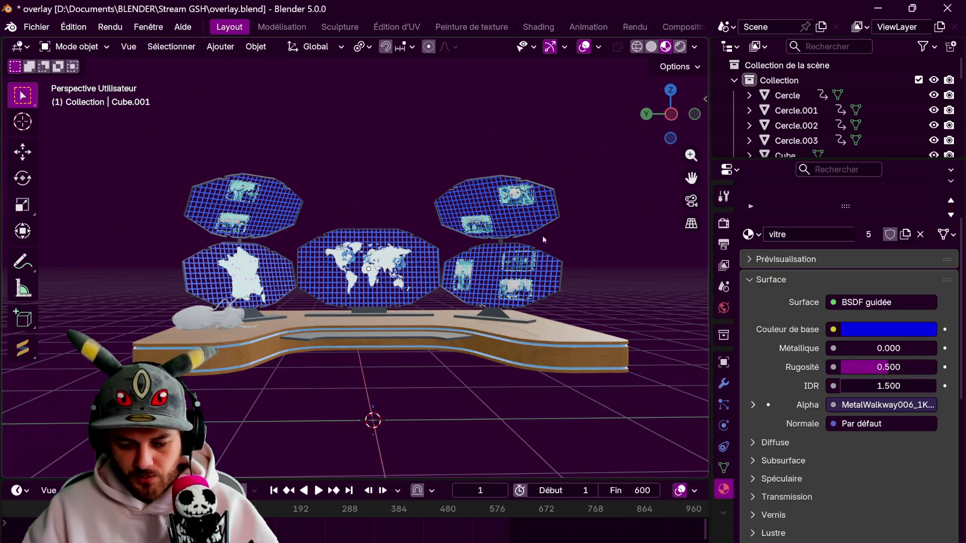
pyautogui.click(888, 329)
pyautogui.click(875, 104)
pyautogui.moveTo(875, 104)
pyautogui.mouseDown()
pyautogui.moveTo(878, 71)
pyautogui.moveTo(867, 68)
pyautogui.mouseUp()
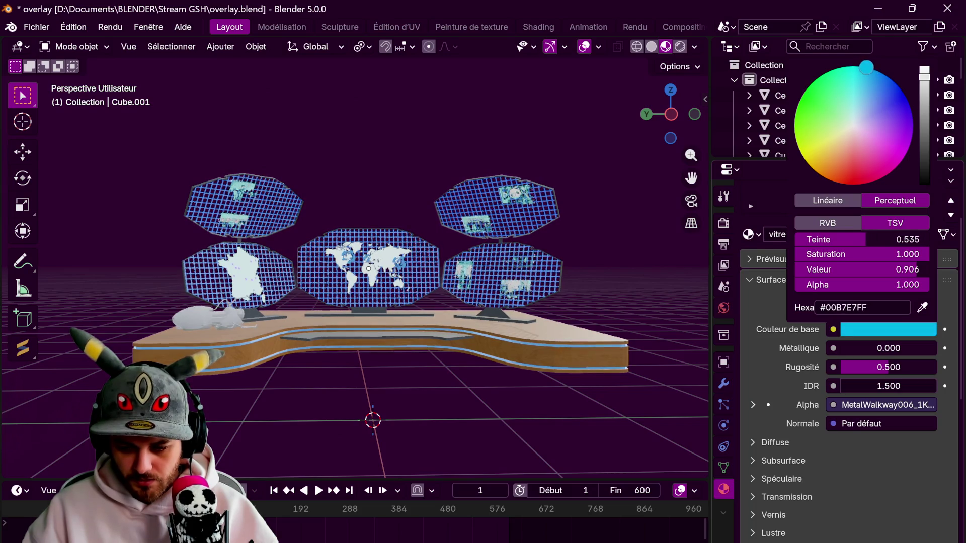
# Switch over to Krita, where the Opacity grid texture is open
pyautogui.scroll(3, 548, 329)
pyautogui.scroll(2, 535, 316)
pyautogui.scroll(-5, 534, 317)
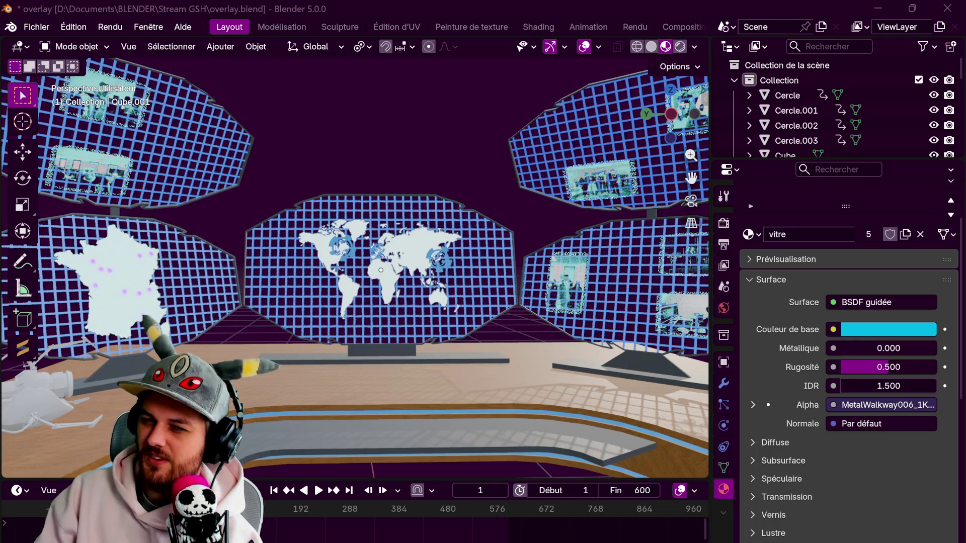
pyautogui.hotkey('alt', 'Tab')
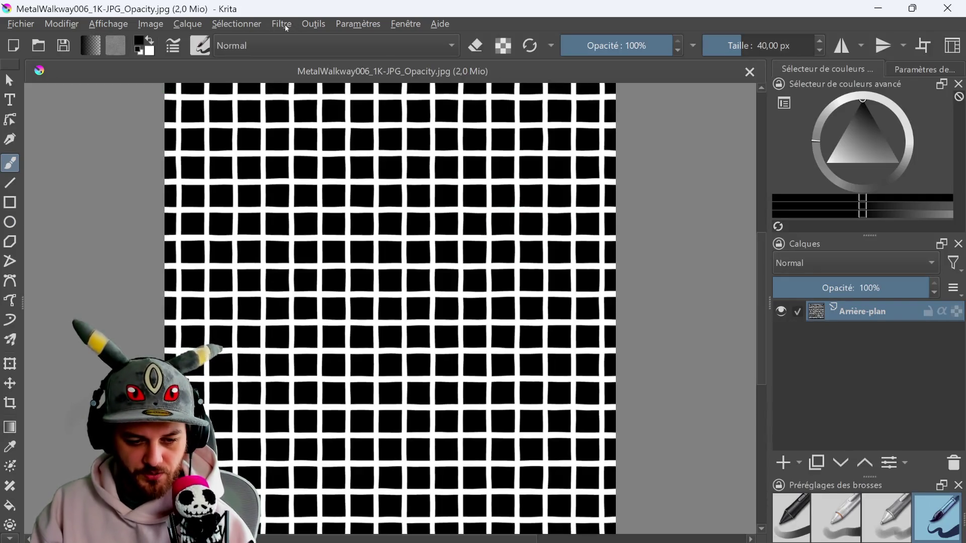
# Raise Décalage in Gain, Décalage, Intensité (ASC-CDL) so black squares turn grey, apply, and return to Blender
pyautogui.click(282, 24)
pyautogui.moveTo(302, 76)
pyautogui.click(700, 81)
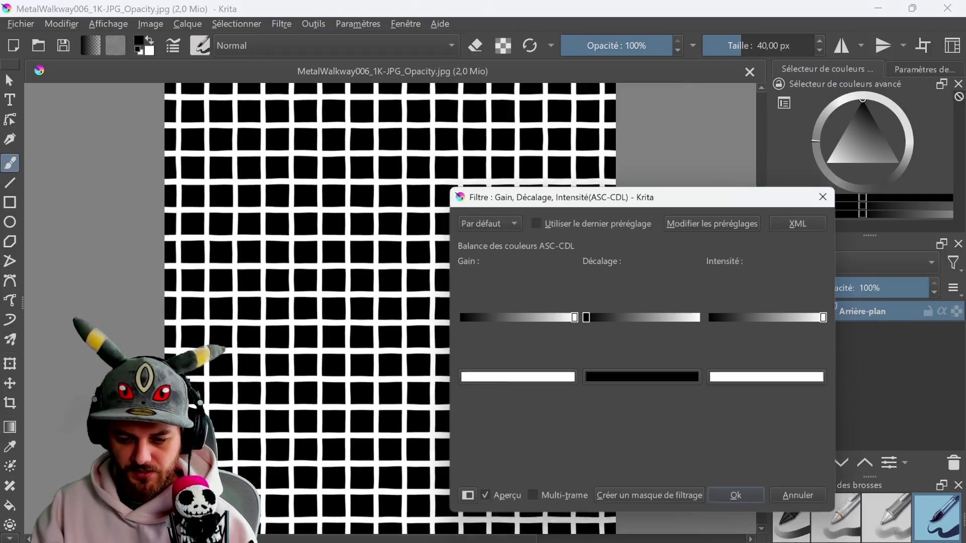
pyautogui.moveTo(587, 318); pyautogui.dragTo(627, 321)
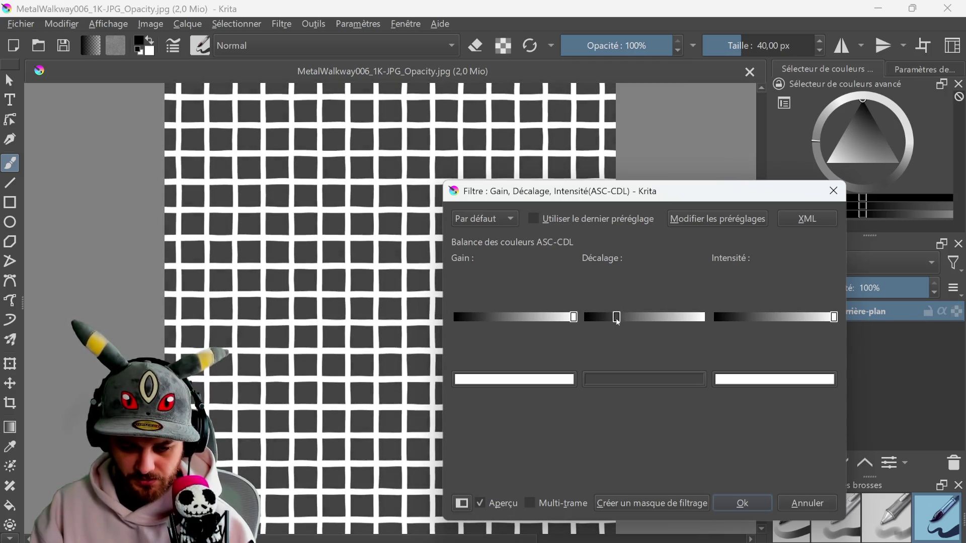
pyautogui.moveTo(631, 321); pyautogui.dragTo(643, 327)
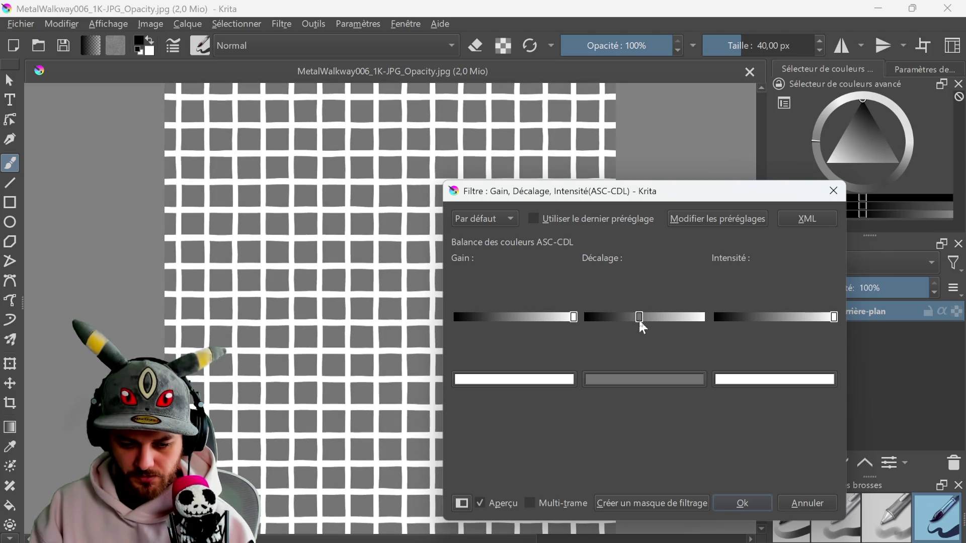
pyautogui.click(725, 506)
pyautogui.hotkey('alt', 'Tab')
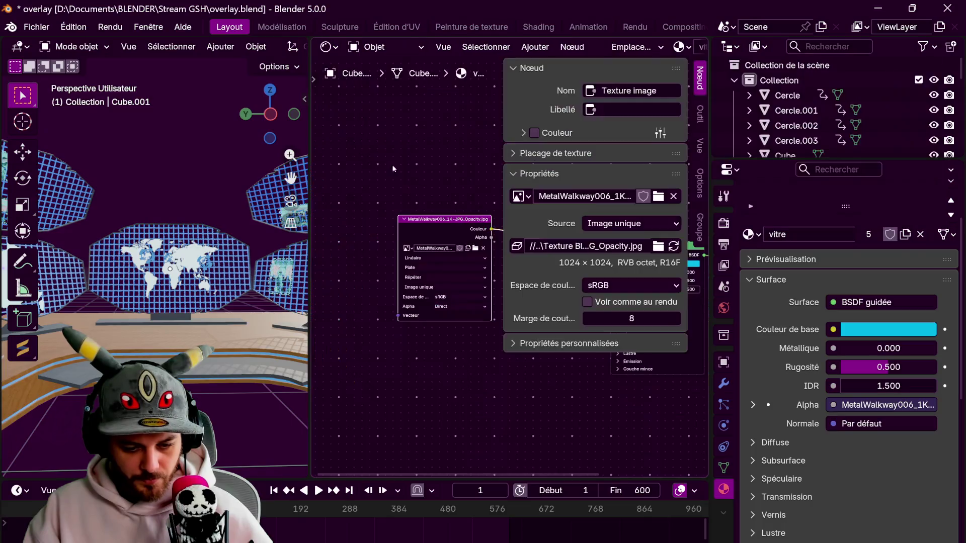
# Load Opacity3.jpg into the Image Texture node and close the node editor
pyautogui.click(475, 249)
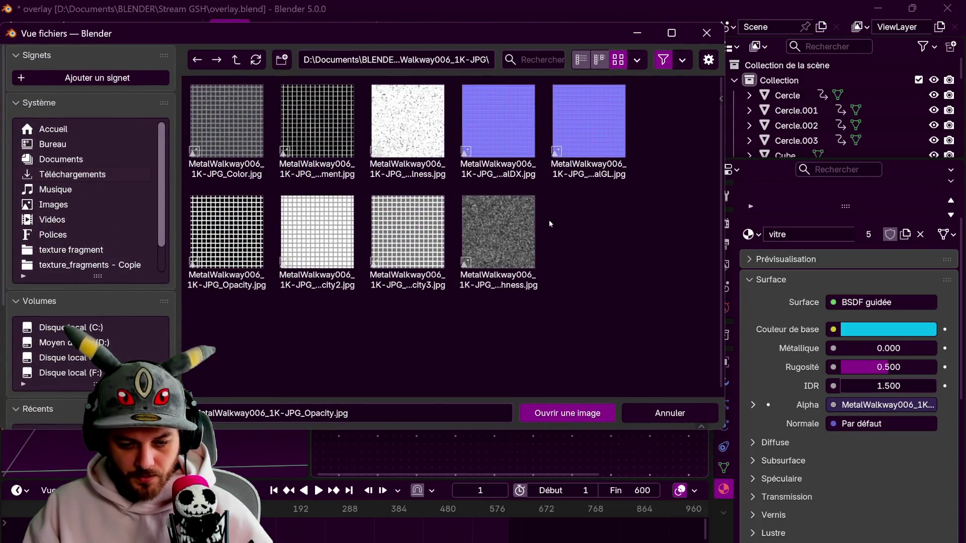
pyautogui.doubleClick(389, 242)
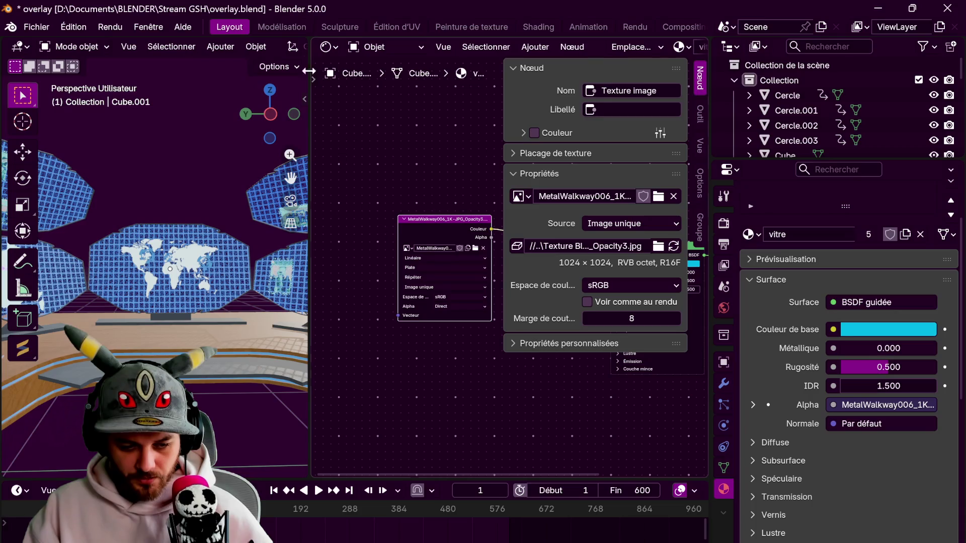
pyautogui.moveTo(305, 40); pyautogui.dragTo(346, 132)
pyautogui.scroll(-3, 346, 131)
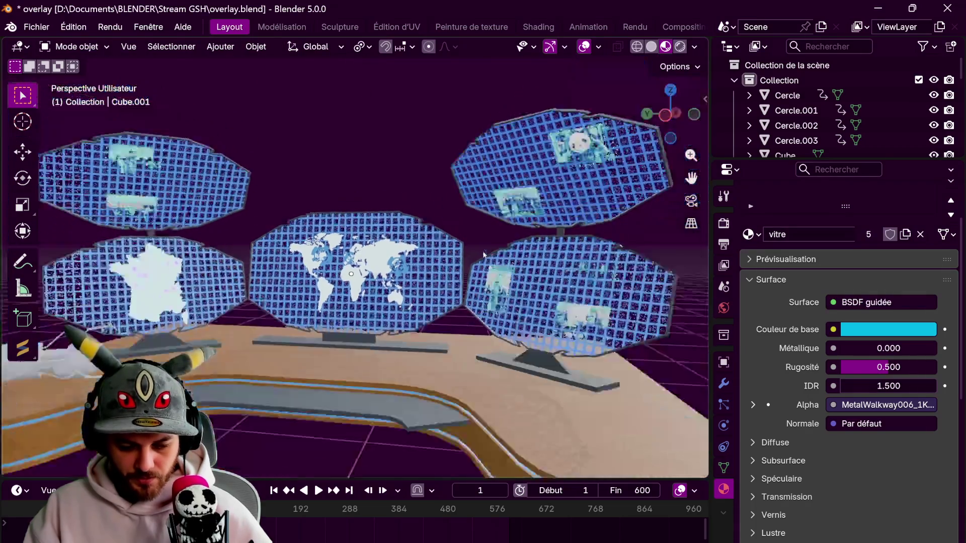
pyautogui.scroll(-2, 357, 179)
pyautogui.moveTo(357, 179)
pyautogui.mouseDown(button='middle')
pyautogui.moveTo(345, 185)
pyautogui.moveTo(366, 173)
pyautogui.moveTo(372, 211)
pyautogui.mouseUp(button='middle')
pyautogui.scroll(3, 367, 176)
pyautogui.scroll(2, 371, 184)
# Change the vitre glass base colour to lime green (9BE700)
pyautogui.click(888, 330)
pyautogui.moveTo(856, 70)
pyautogui.mouseDown()
pyautogui.moveTo(907, 101)
pyautogui.moveTo(850, 124)
pyautogui.mouseUp()
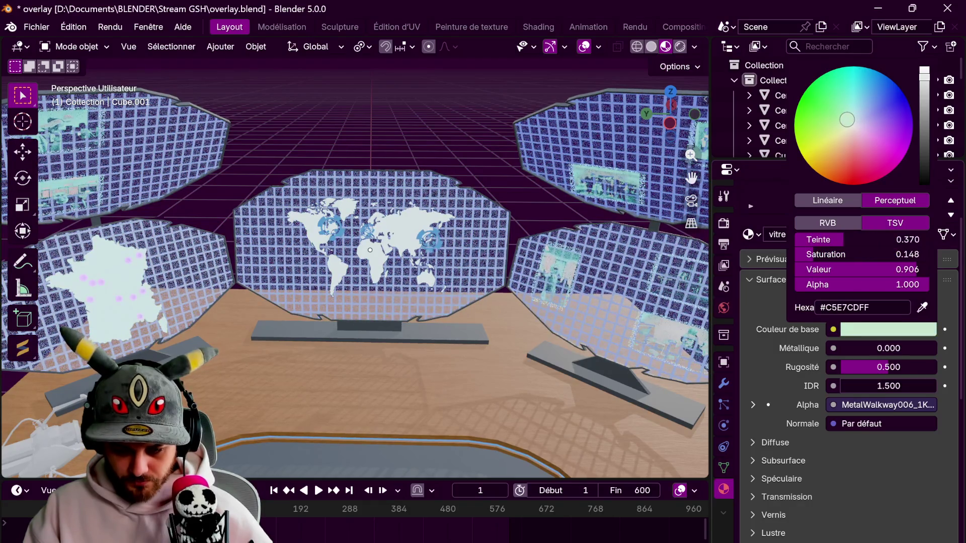
pyautogui.moveTo(851, 124)
pyautogui.mouseDown()
pyautogui.moveTo(821, 176)
pyautogui.moveTo(794, 136)
pyautogui.mouseUp()
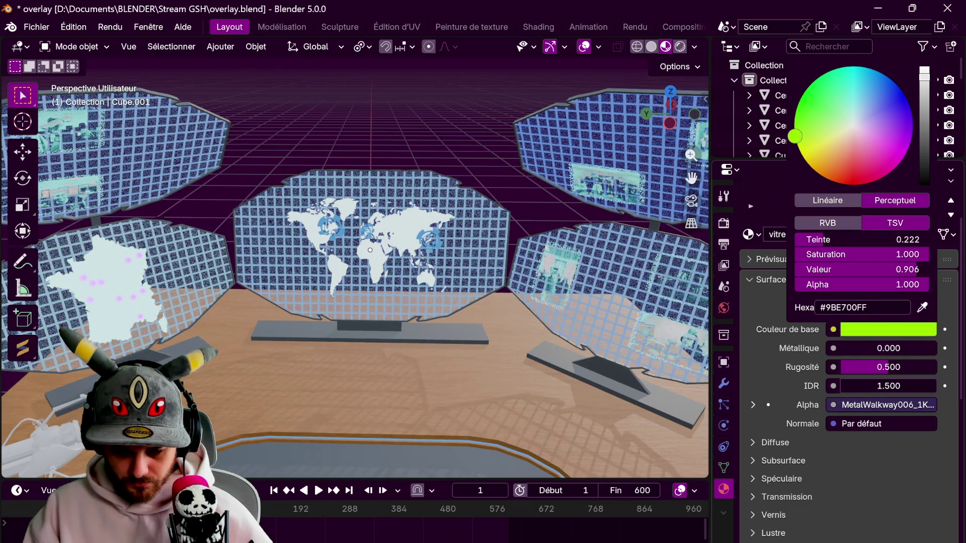
pyautogui.click(680, 47)
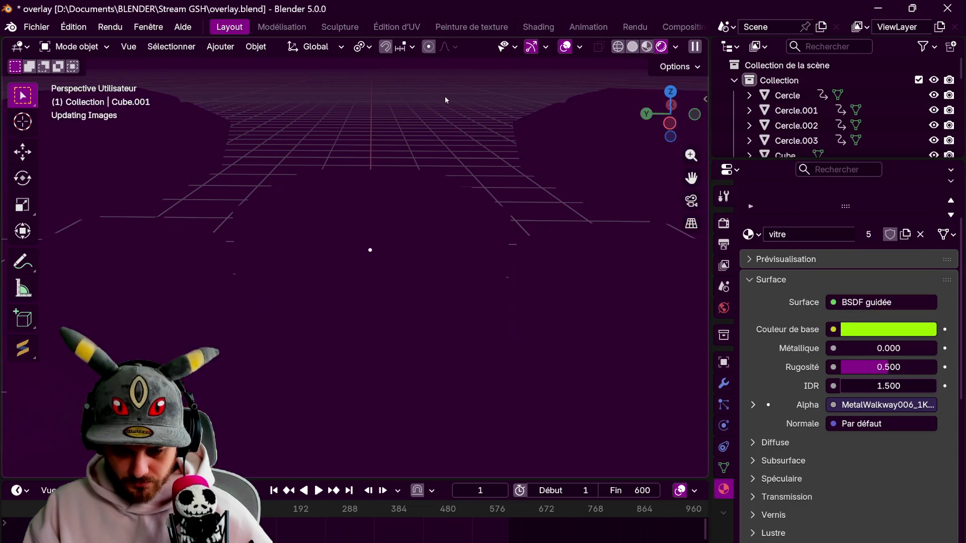
# Zoom out and back in on the rendered desk, then switch to the top orthographic view (Numpad 7)
pyautogui.scroll(-3, 448, 122)
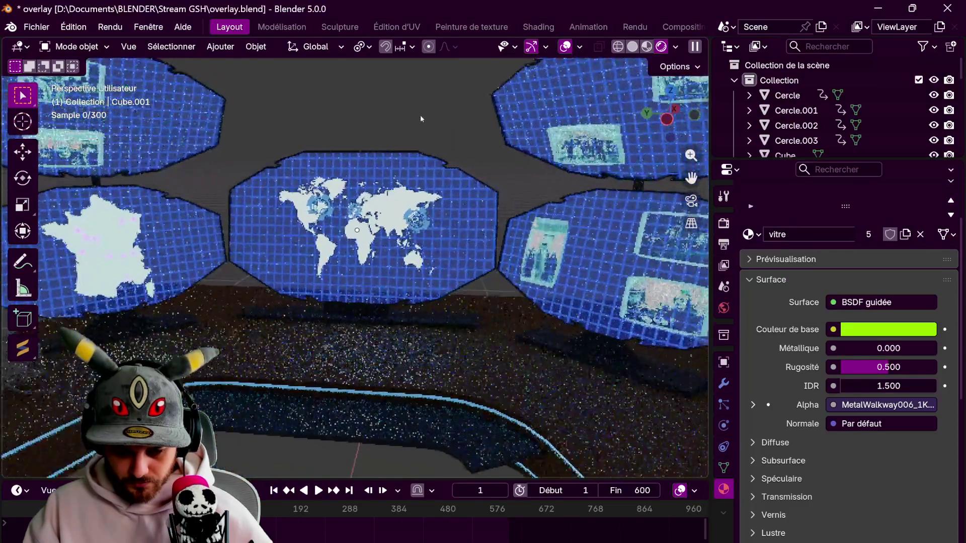
pyautogui.scroll(-3, 421, 115)
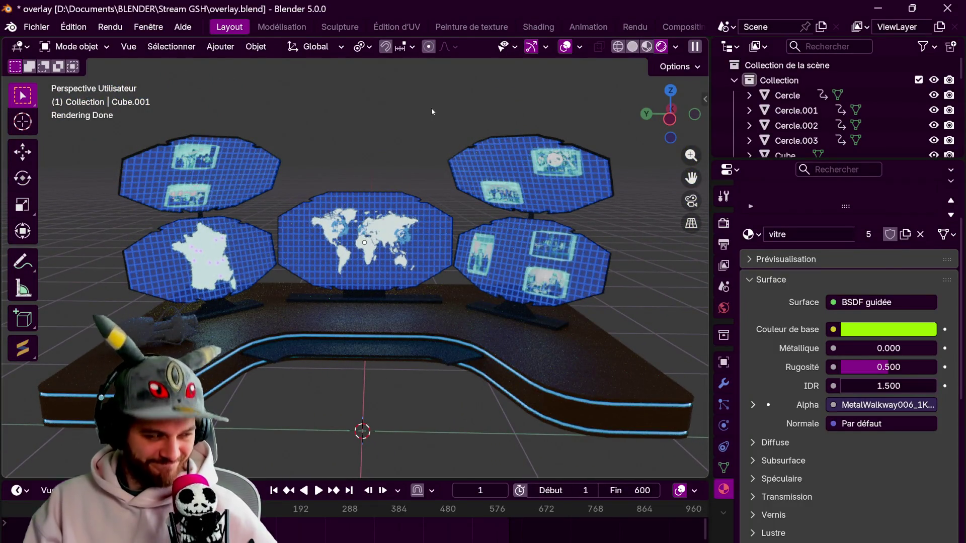
pyautogui.scroll(2, 384, 260)
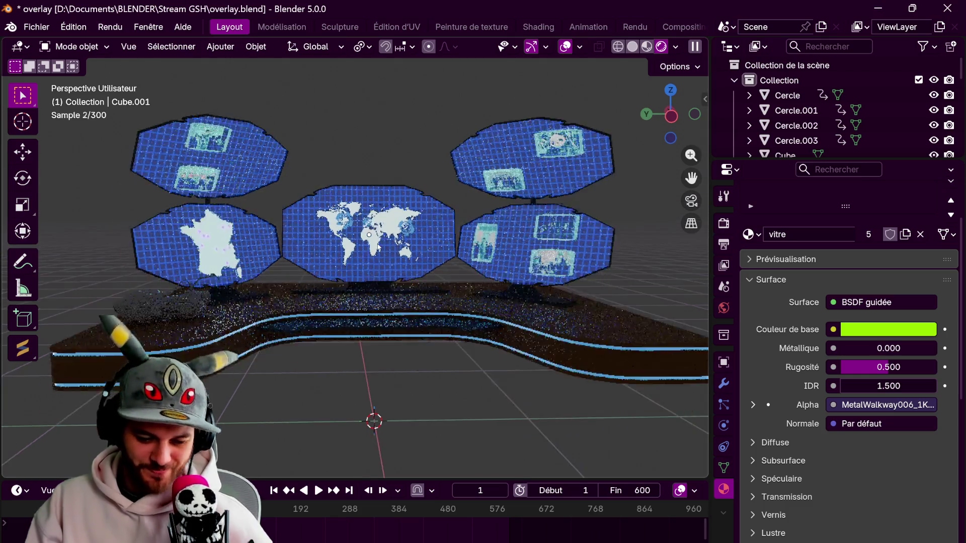
pyautogui.scroll(3, 383, 260)
pyautogui.press('KP_7')
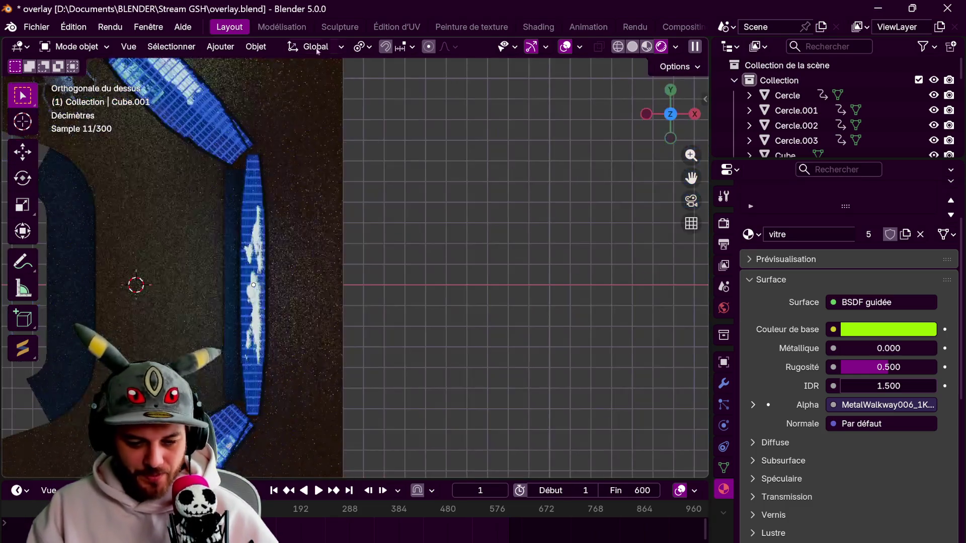
pyautogui.click(221, 46)
# Add a new plane and move it along X to the right of the desk
pyautogui.click(220, 47)
pyautogui.click(220, 46)
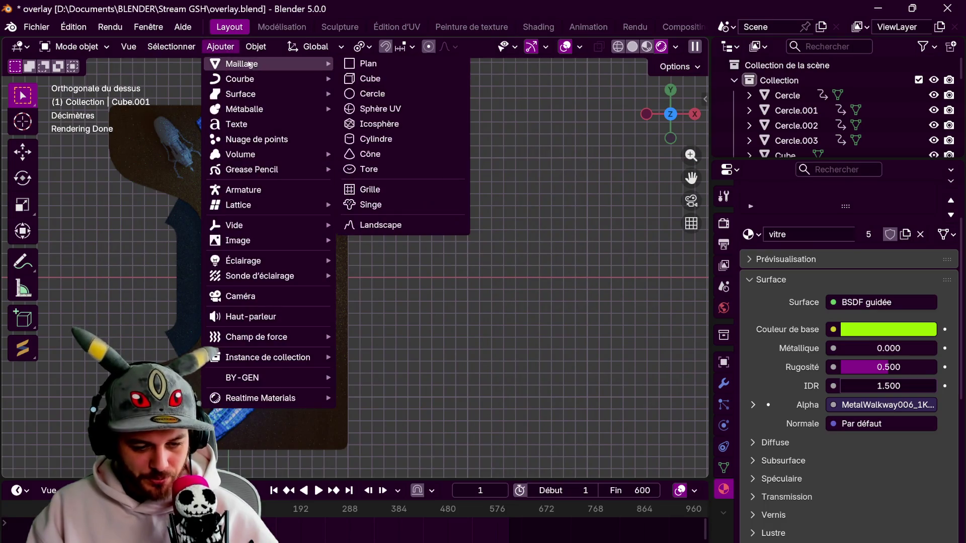
pyautogui.moveTo(262, 64)
pyautogui.click(381, 65)
pyautogui.press('g')
pyautogui.press('x')
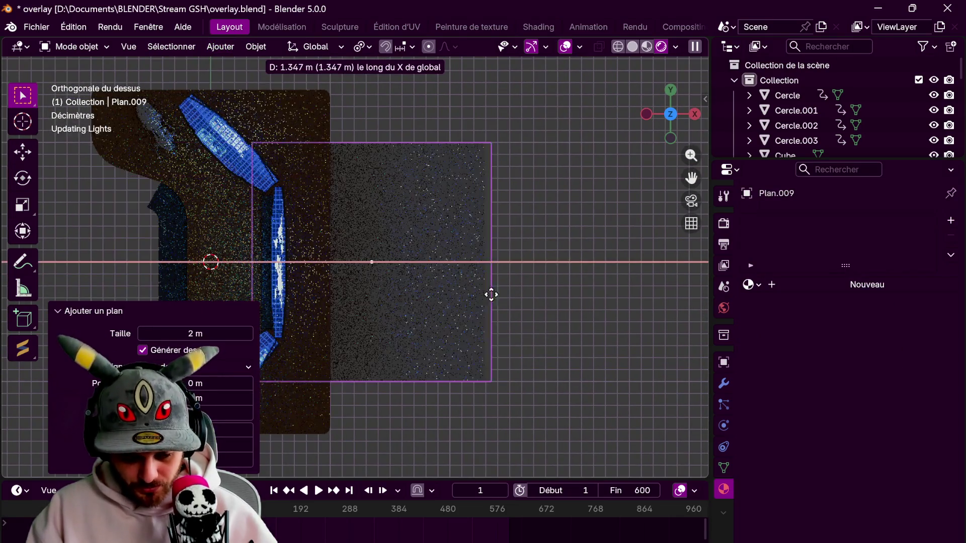
pyautogui.click(592, 306)
# In Edit Mode, scale the plane along X into a thin vertical strip
pyautogui.press('Tab')
pyautogui.press('2')
pyautogui.press('3')
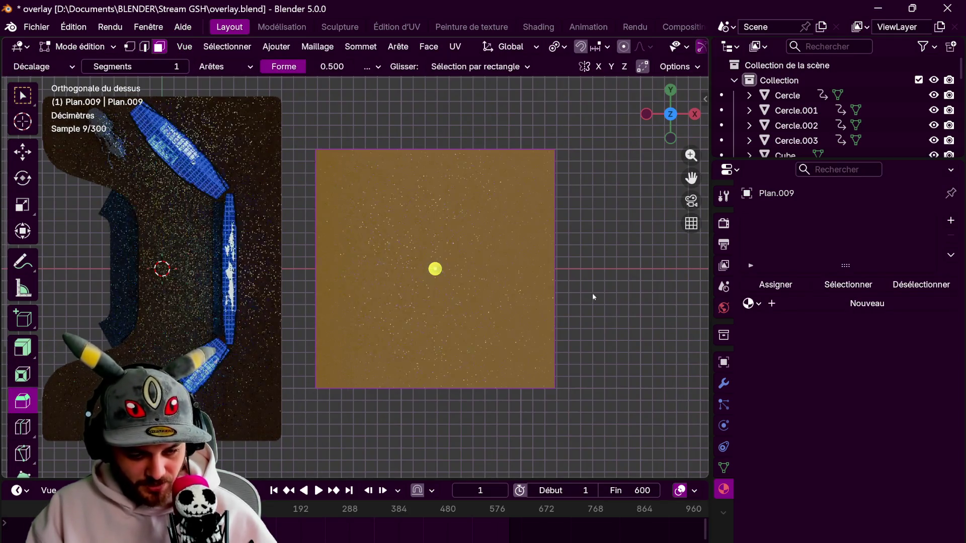
pyautogui.press('s')
pyautogui.press('x')
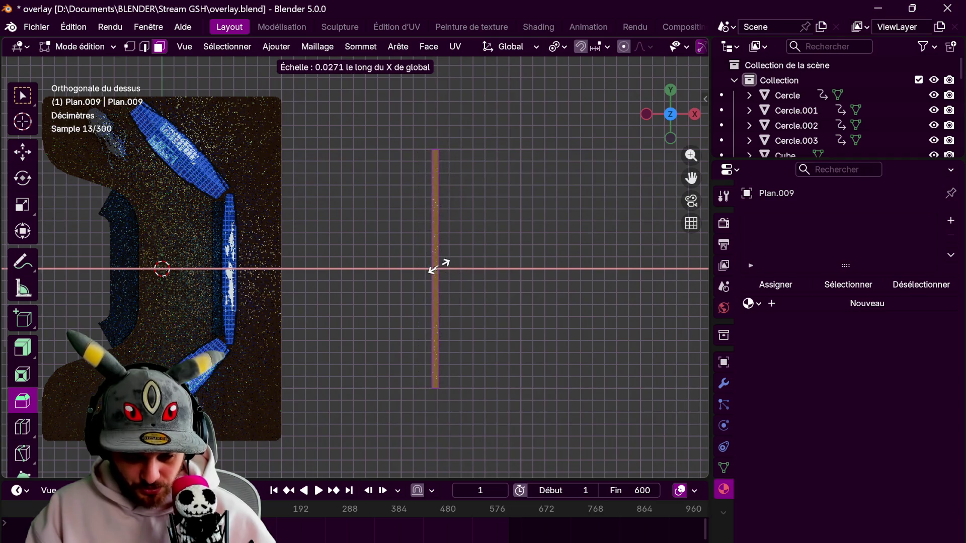
pyautogui.click(437, 268)
# Add 24 centred loop cuts across the strip
pyautogui.hotkey('ctrl', 'r')
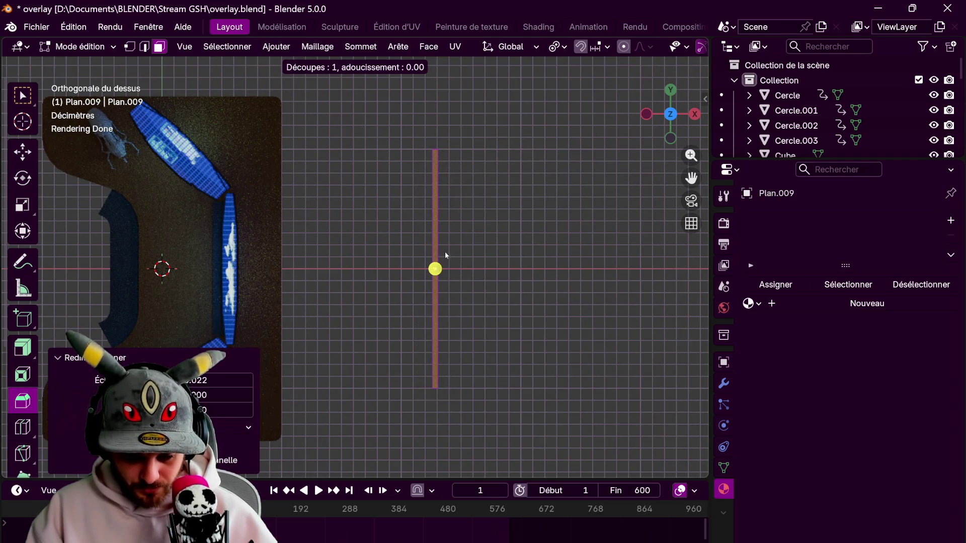
pyautogui.click(447, 257)
pyautogui.rightClick(455, 259)
pyautogui.moveTo(185, 327); pyautogui.dragTo(237, 327)
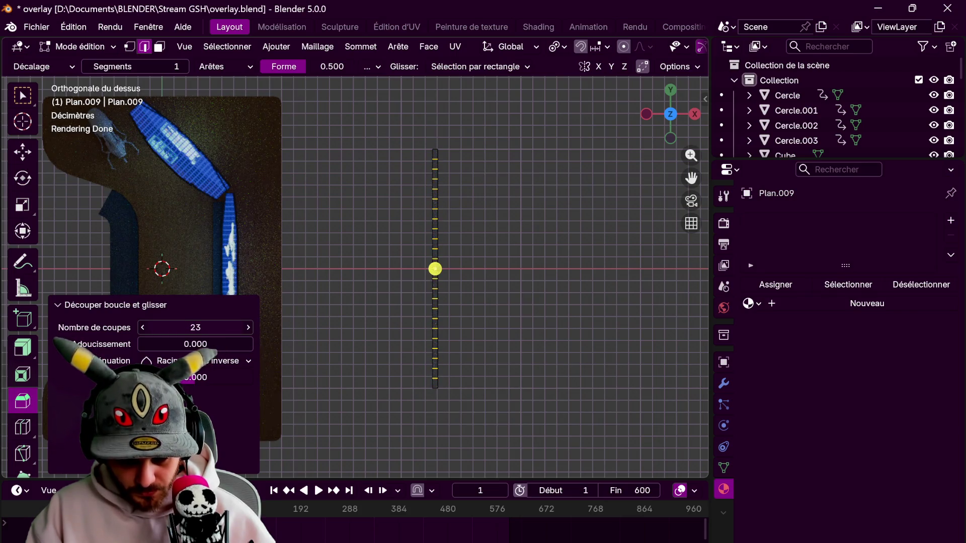
pyautogui.click(248, 328)
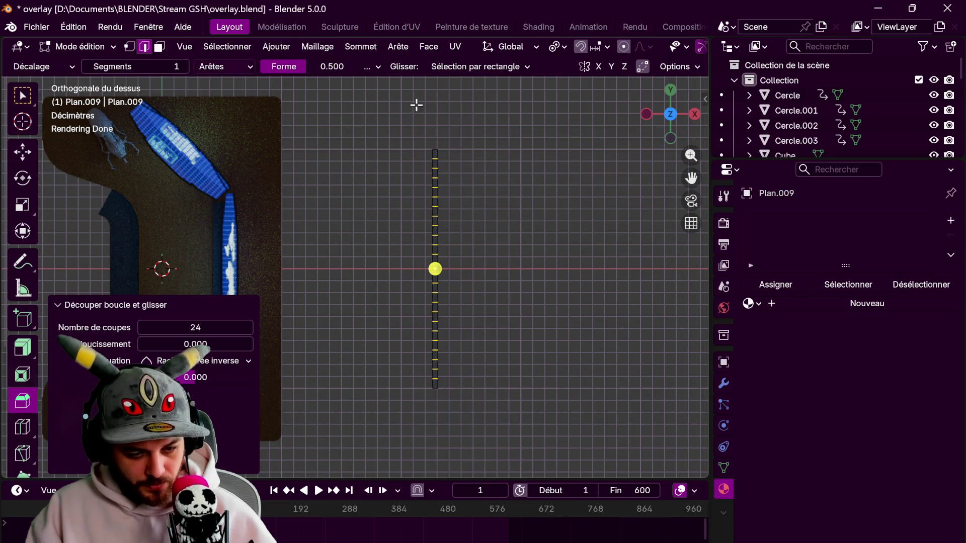
# Extrude the strip's ends outward along their normals, then return to top view
pyautogui.click(435, 153)
pyautogui.click(25, 97)
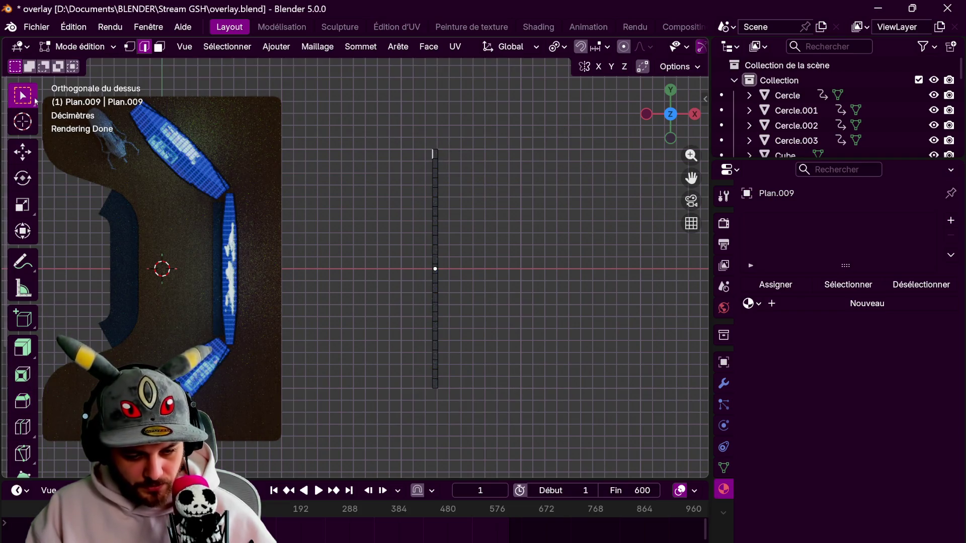
pyautogui.keyDown('shift'); pyautogui.click(431, 384); pyautogui.keyUp('shift')
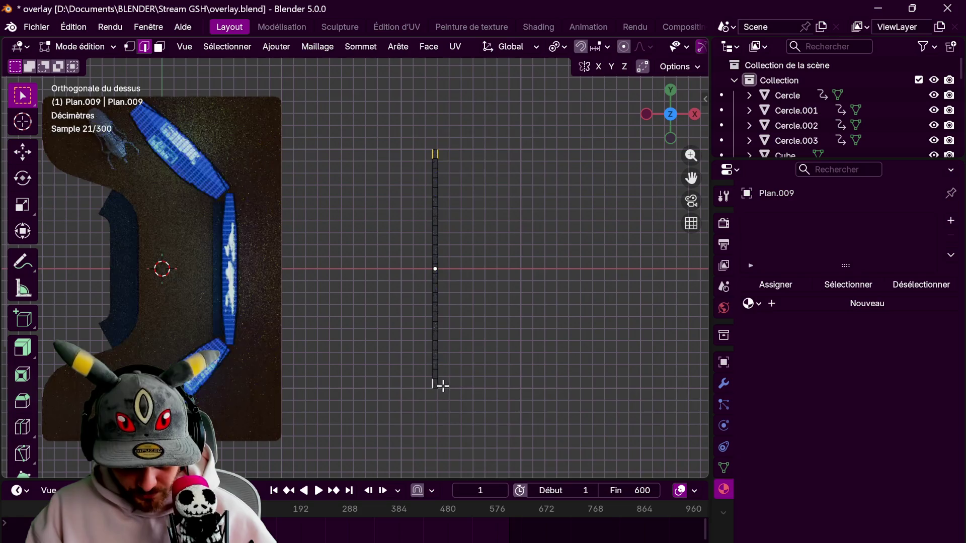
pyautogui.click(18, 355)
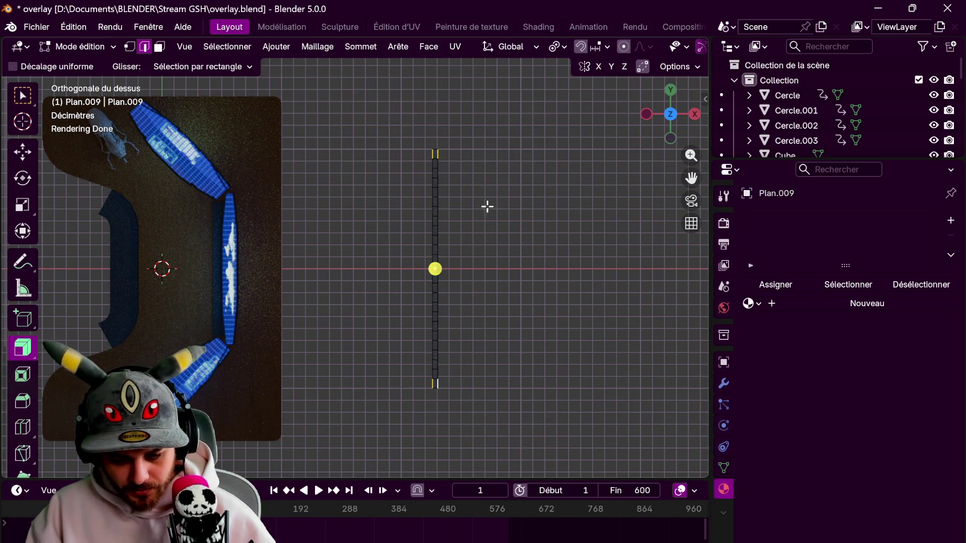
pyautogui.moveTo(435, 270); pyautogui.dragTo(461, 240)
pyautogui.moveTo(498, 298)
pyautogui.mouseDown(button='middle')
pyautogui.moveTo(344, 189)
pyautogui.moveTo(471, 234)
pyautogui.mouseUp(button='middle')
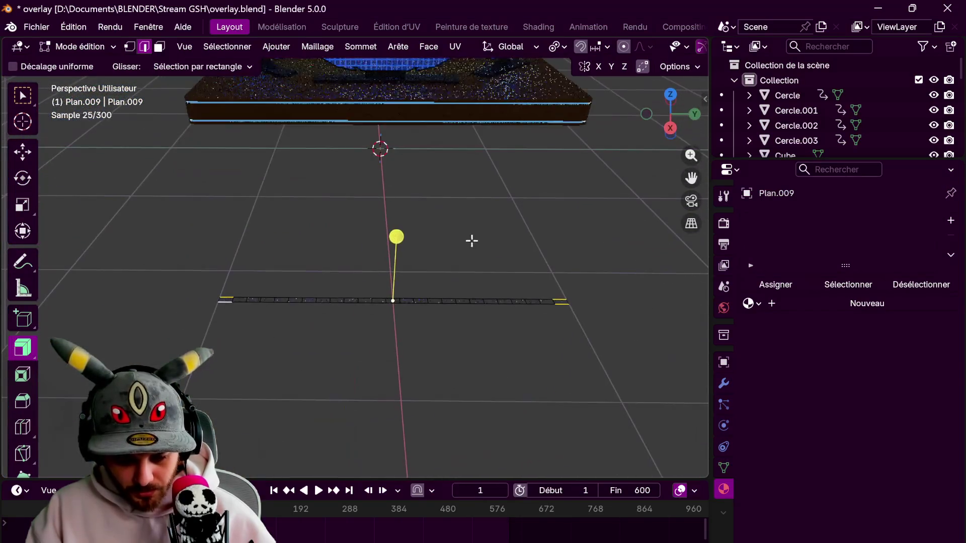
pyautogui.moveTo(401, 233); pyautogui.dragTo(422, 179)
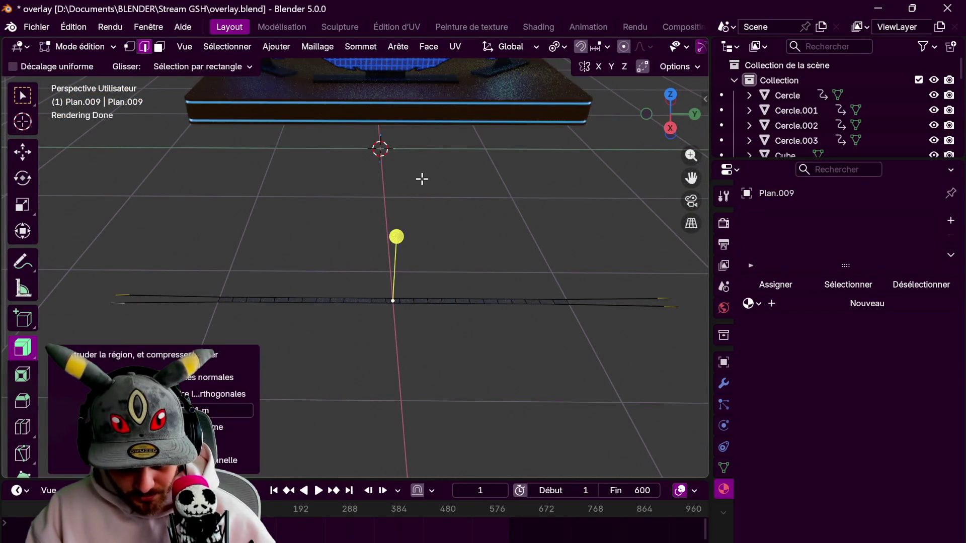
pyautogui.moveTo(423, 180)
pyautogui.mouseDown(button='middle')
pyautogui.moveTo(496, 224)
pyautogui.moveTo(612, 222)
pyautogui.mouseUp(button='middle')
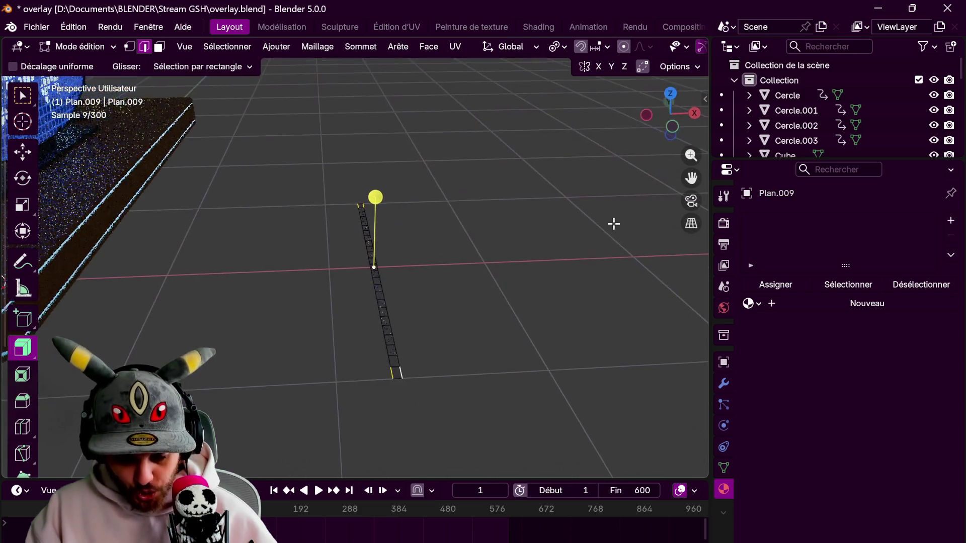
pyautogui.click(672, 93)
pyautogui.moveTo(475, 199)
pyautogui.keyDown('shift'); pyautogui.mouseDown(button='middle')
pyautogui.moveTo(499, 272)
pyautogui.moveTo(444, 218)
pyautogui.mouseUp(button='middle'); pyautogui.keyUp('shift')
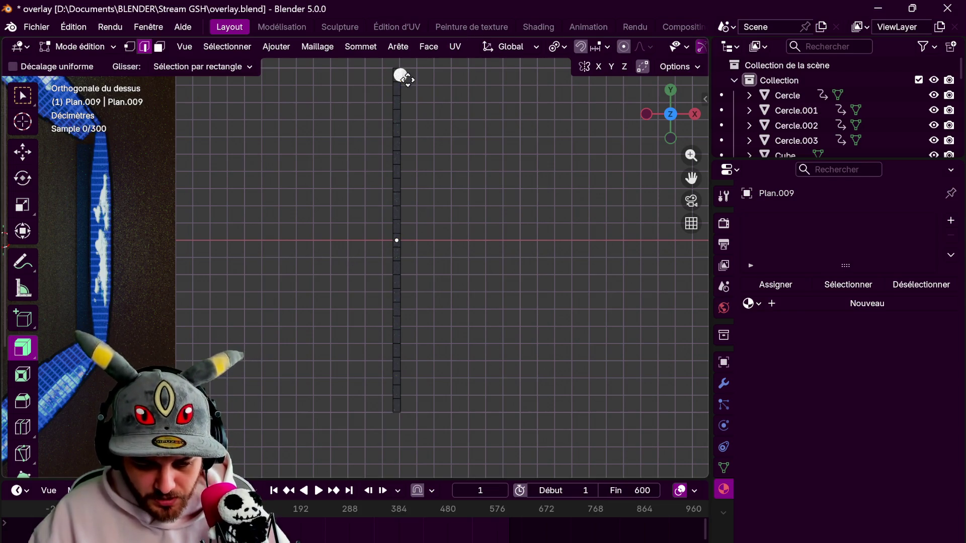
# Add a centred lengthwise loop cut down the strip
pyautogui.press('w')
pyautogui.click(411, 409)
pyautogui.hotkey('ctrl', 'r')
pyautogui.click(397, 85)
pyautogui.rightClick(405, 80)
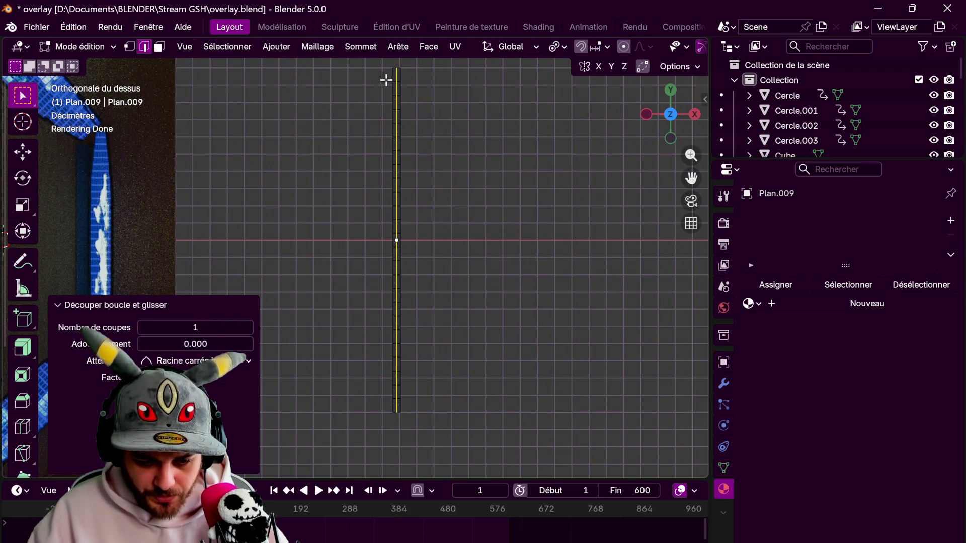
# Delete the strip's left column of vertices and return to Object Mode
pyautogui.click(137, 48)
pyautogui.moveTo(304, 57); pyautogui.dragTo(396, 422)
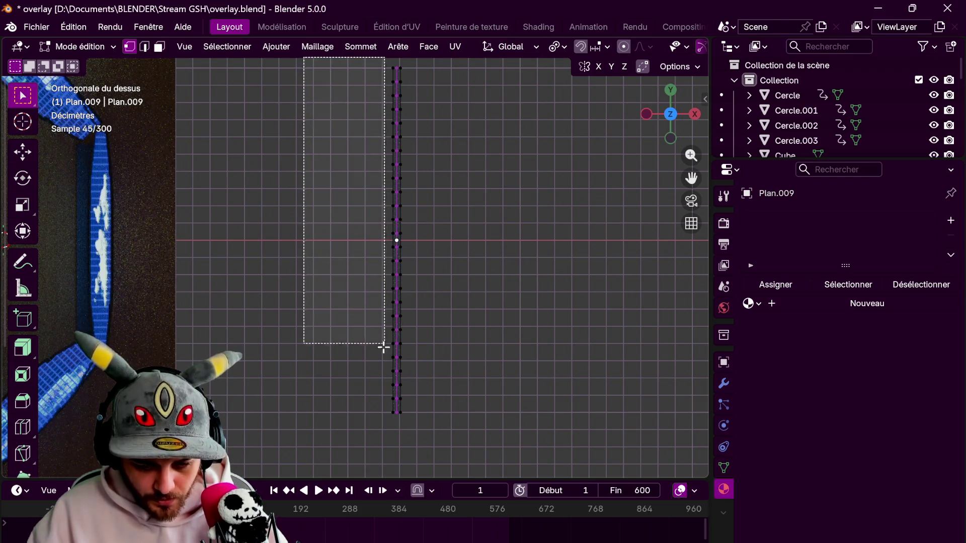
pyautogui.press('x')
pyautogui.click(391, 396)
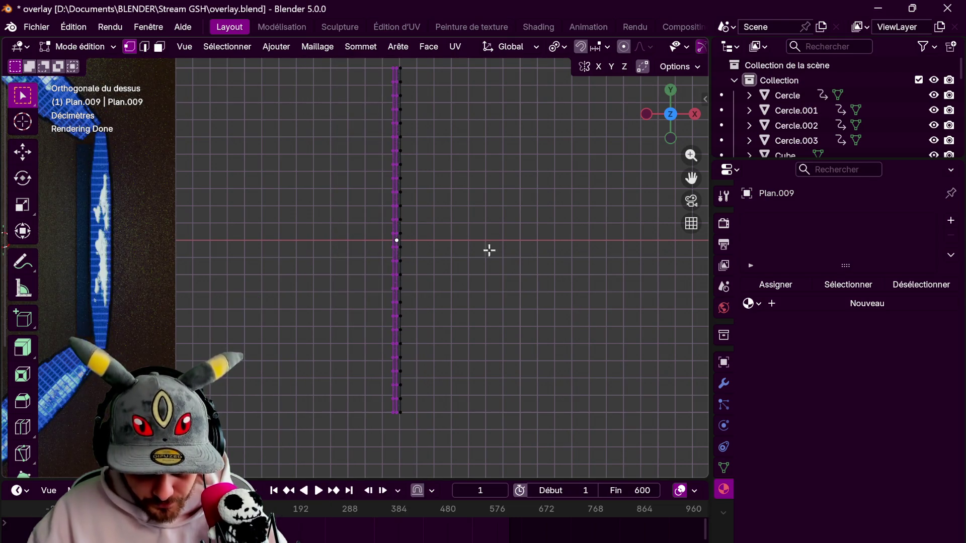
pyautogui.moveTo(354, 65)
pyautogui.mouseDown()
pyautogui.moveTo(394, 291)
pyautogui.moveTo(395, 443)
pyautogui.mouseUp()
pyautogui.press('x')
pyautogui.moveTo(366, 61); pyautogui.dragTo(395, 442)
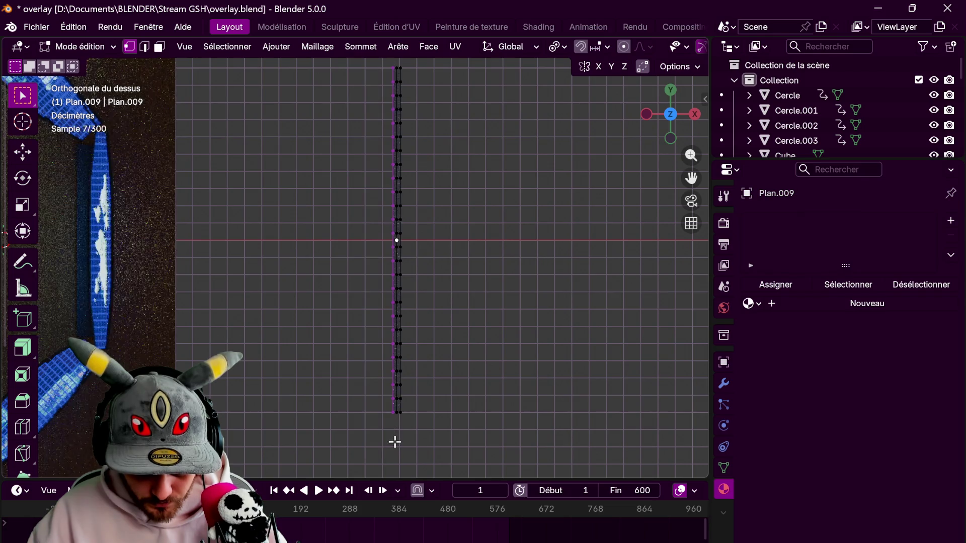
pyautogui.press('x')
pyautogui.click(458, 357)
pyautogui.press('Tab')
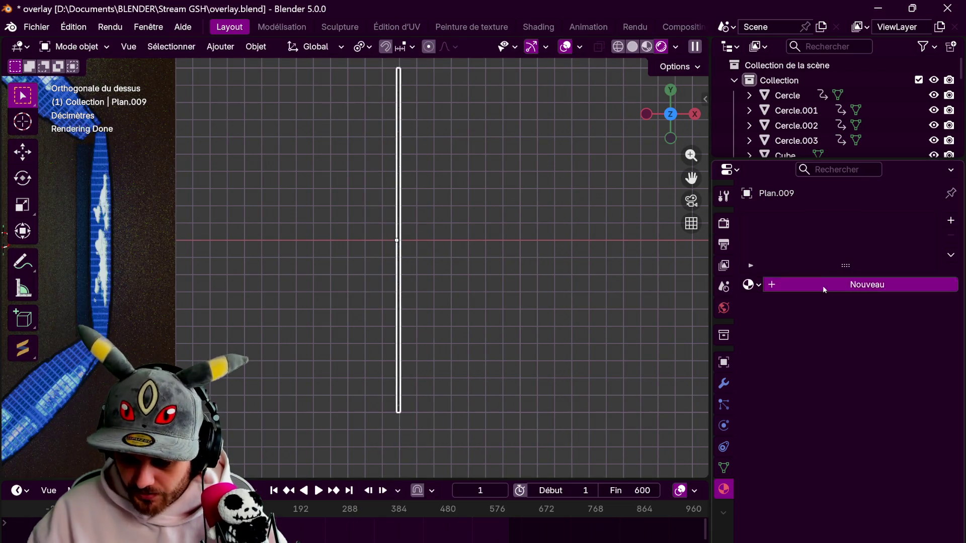
pyautogui.click(825, 285)
pyautogui.hotkey('ctrl', 'z')
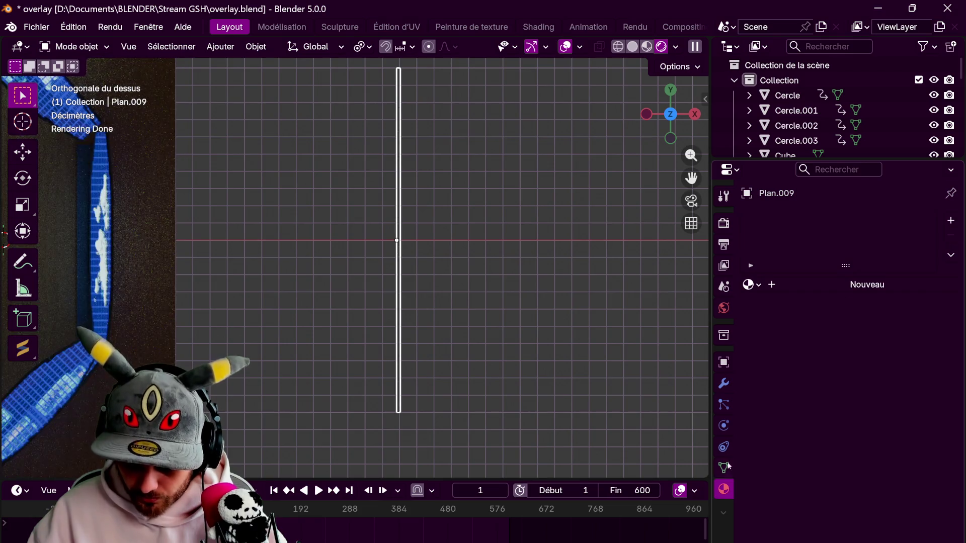
# Add a Mirror modifier and extend the line's end edges sideways along X
pyautogui.click(815, 216)
pyautogui.moveTo(825, 223)
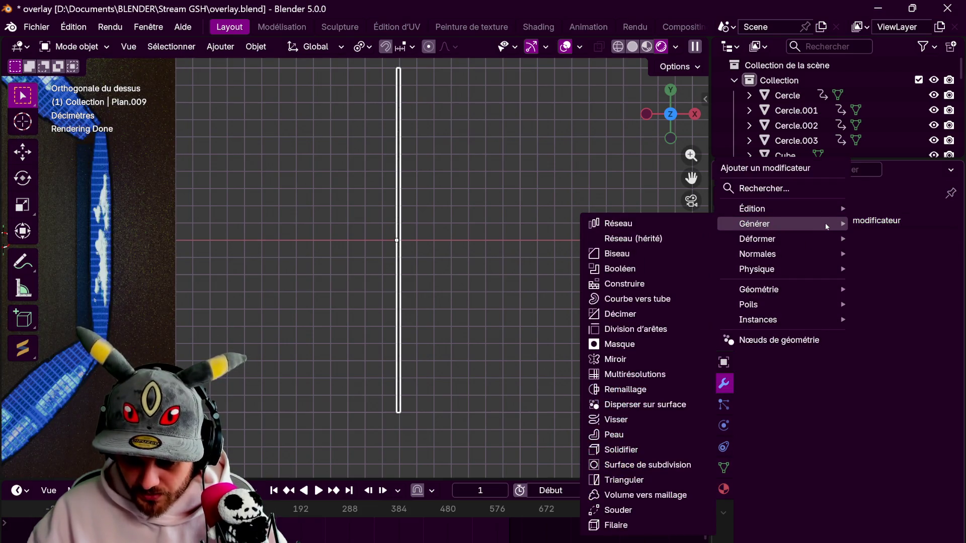
pyautogui.click(645, 358)
pyautogui.press('Tab')
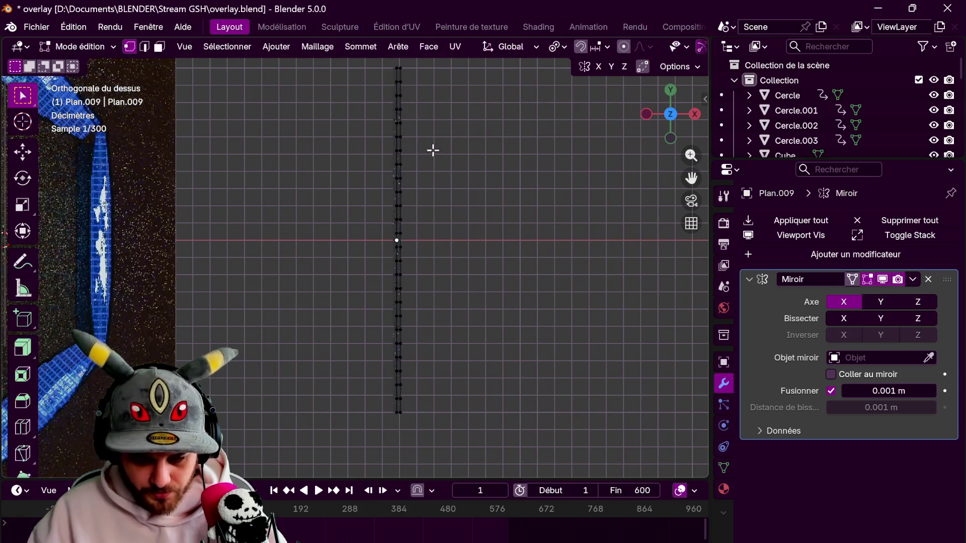
pyautogui.click(144, 46)
pyautogui.click(401, 74)
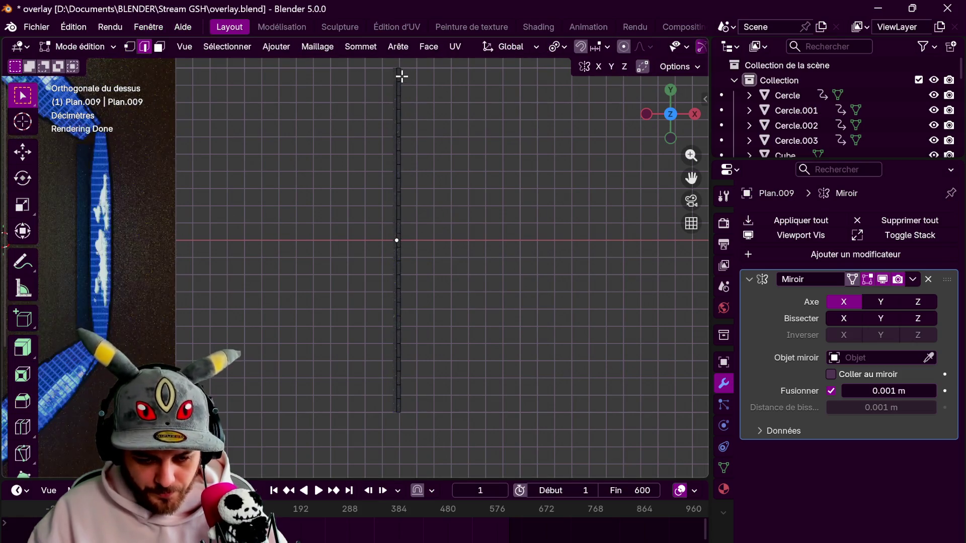
pyautogui.press('g')
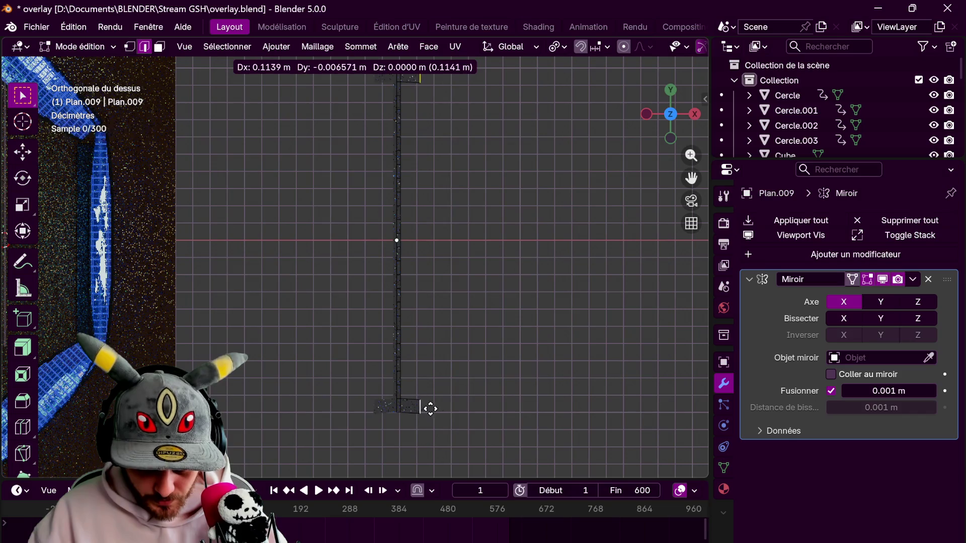
pyautogui.press('x')
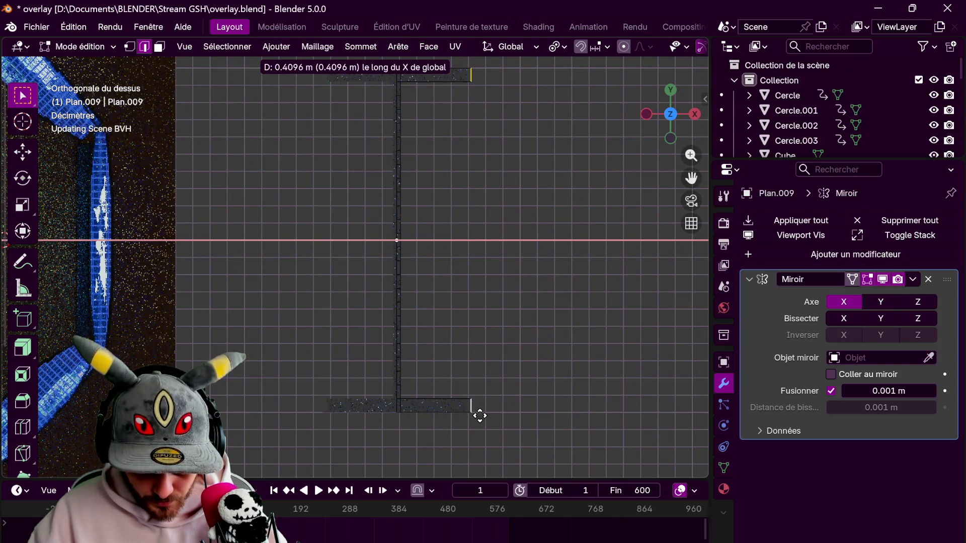
pyautogui.click(475, 410)
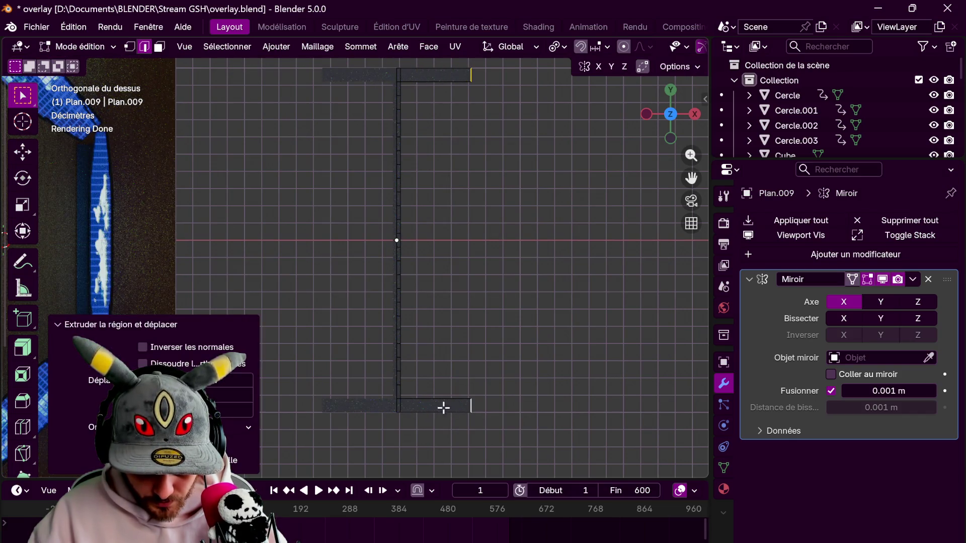
# Select alternating short edges along the centre line, top to bottom
pyautogui.click(407, 104)
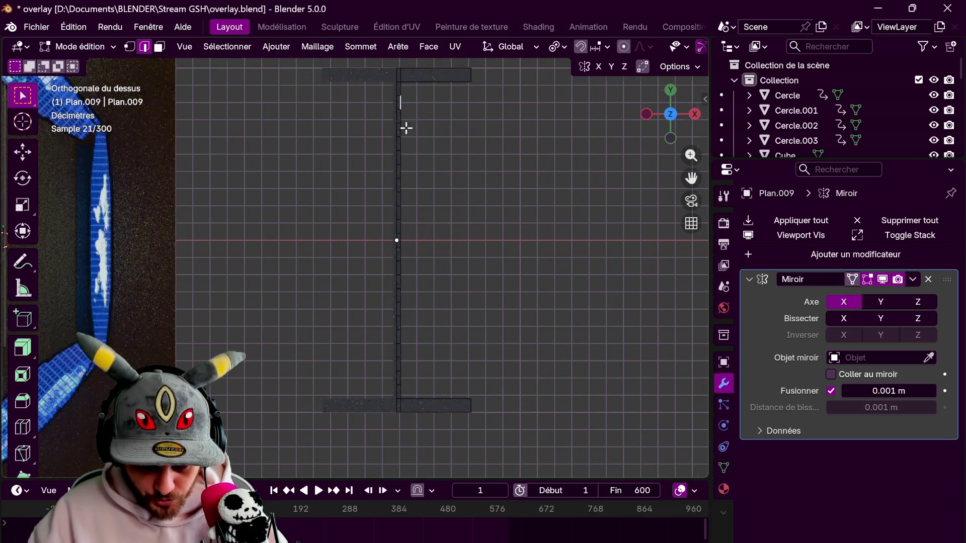
pyautogui.scroll(1, 428, 231)
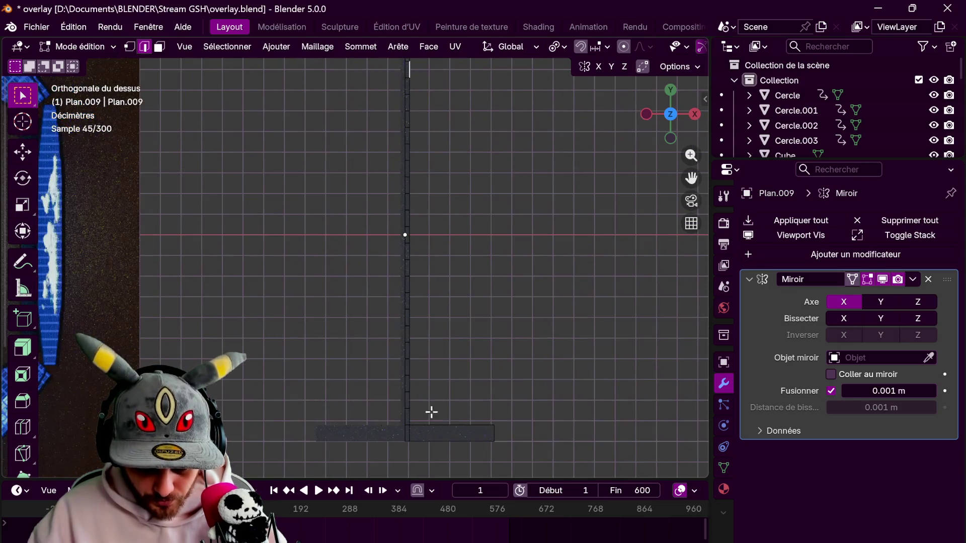
pyautogui.keyDown('shift'); pyautogui.click(411, 103); pyautogui.keyUp('shift')
pyautogui.keyDown('shift'); pyautogui.click(410, 134); pyautogui.keyUp('shift')
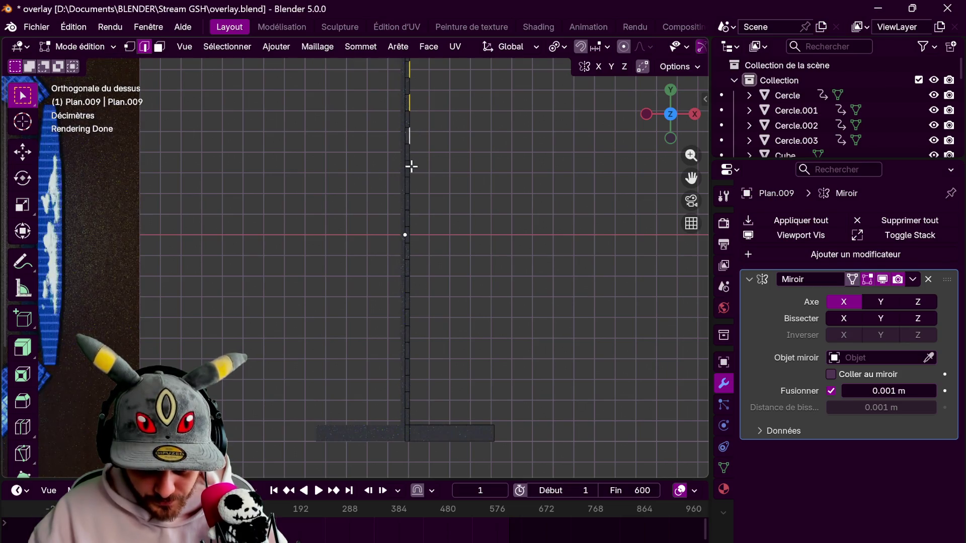
pyautogui.keyDown('shift'); pyautogui.click(410, 235); pyautogui.keyUp('shift')
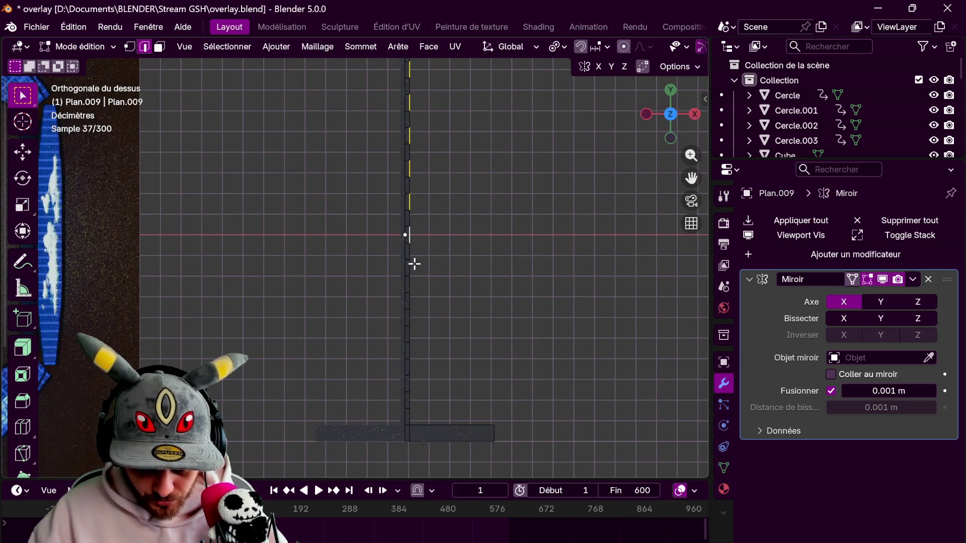
pyautogui.keyDown('shift'); pyautogui.click(409, 269); pyautogui.keyUp('shift')
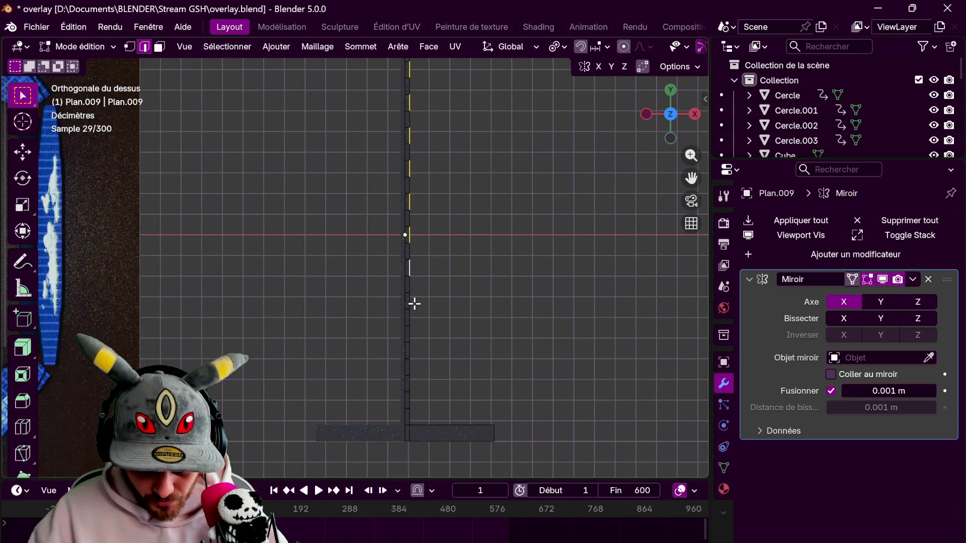
pyautogui.keyDown('shift'); pyautogui.click(410, 334); pyautogui.keyUp('shift')
pyautogui.keyDown('shift'); pyautogui.click(412, 365); pyautogui.keyUp('shift')
pyautogui.keyDown('shift'); pyautogui.click(410, 397); pyautogui.keyUp('shift')
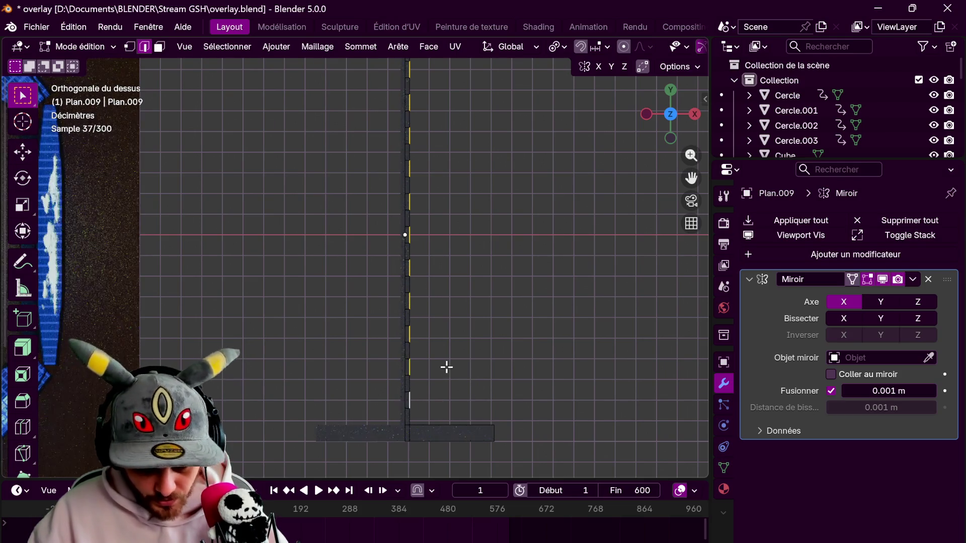
pyautogui.scroll(-1, 447, 367)
# Extend the selected centre edges sideways along X into bars, back in Object Mode
pyautogui.press('g')
pyautogui.press('x')
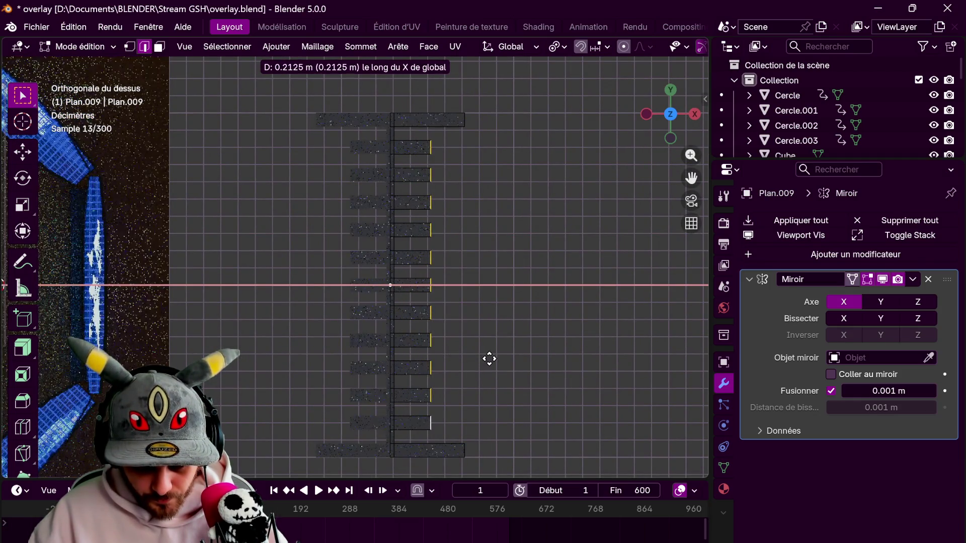
pyautogui.click(475, 344)
pyautogui.scroll(-1, 476, 344)
pyautogui.press('Tab')
pyautogui.moveTo(418, 278); pyautogui.dragTo(436, 191, button='middle')
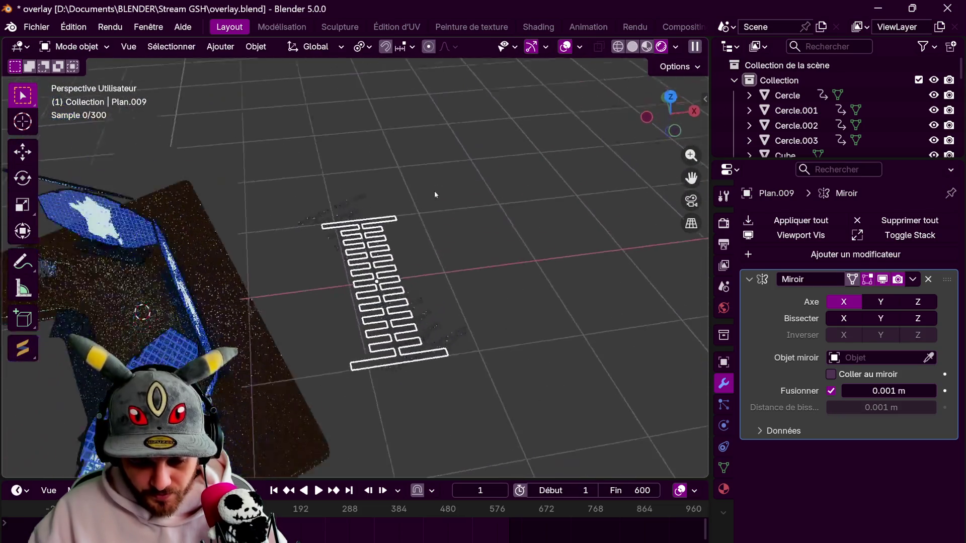
# Select the bar frame Plan.009 near the floor area
pyautogui.click(671, 96)
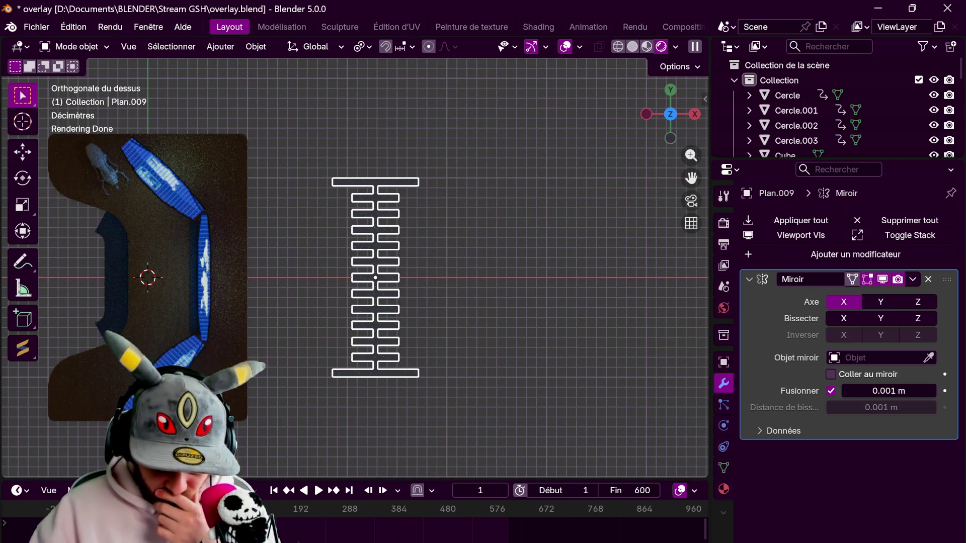
pyautogui.click(220, 47)
pyautogui.moveTo(261, 60)
pyautogui.moveTo(590, 272)
pyautogui.mouseDown(button='middle')
pyautogui.moveTo(398, 207)
pyautogui.moveTo(446, 247)
pyautogui.mouseUp(button='middle')
pyautogui.click(400, 211)
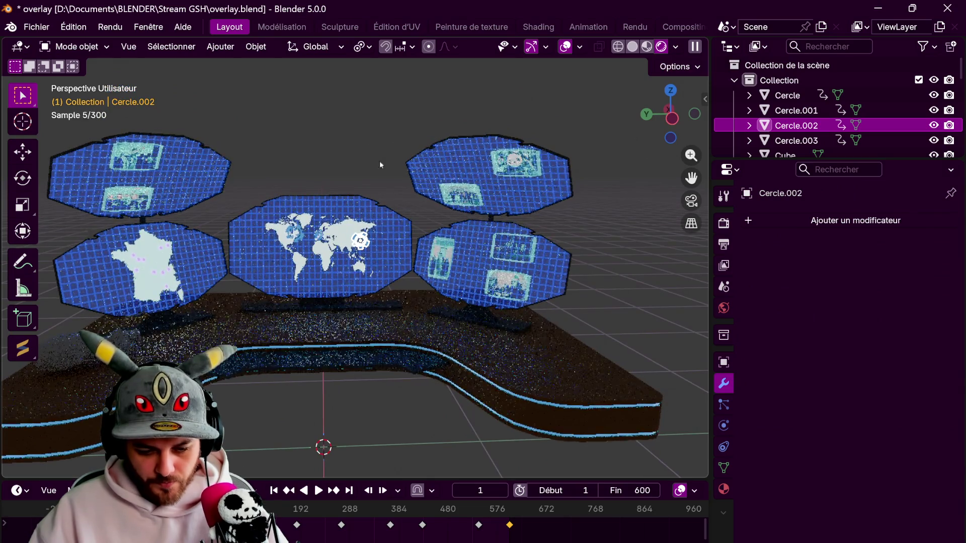
pyautogui.click(367, 144)
pyautogui.moveTo(366, 144); pyautogui.dragTo(381, 291, button='middle')
pyautogui.click(381, 290)
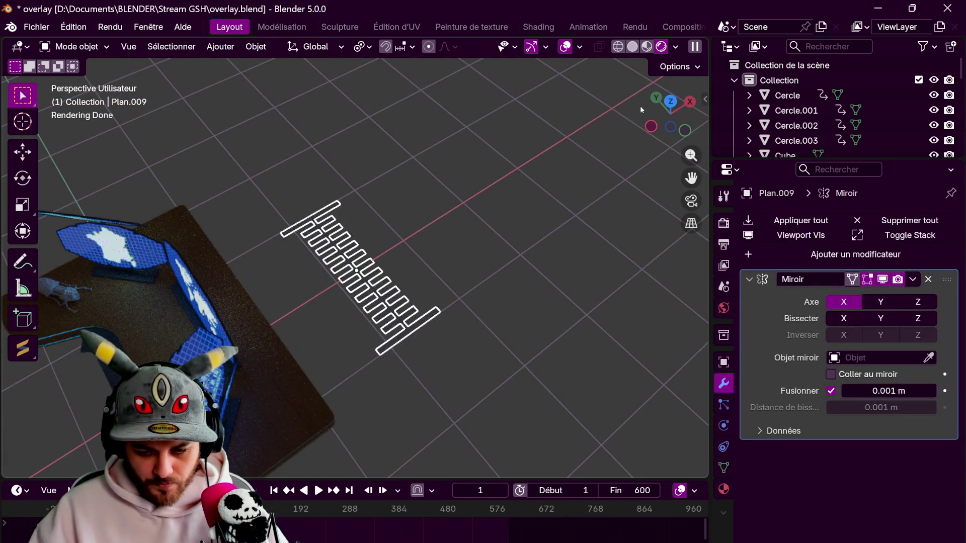
# Scale the bar frame down to about 0.114 and assign the Blue Light material
pyautogui.click(674, 105)
pyautogui.press('s')
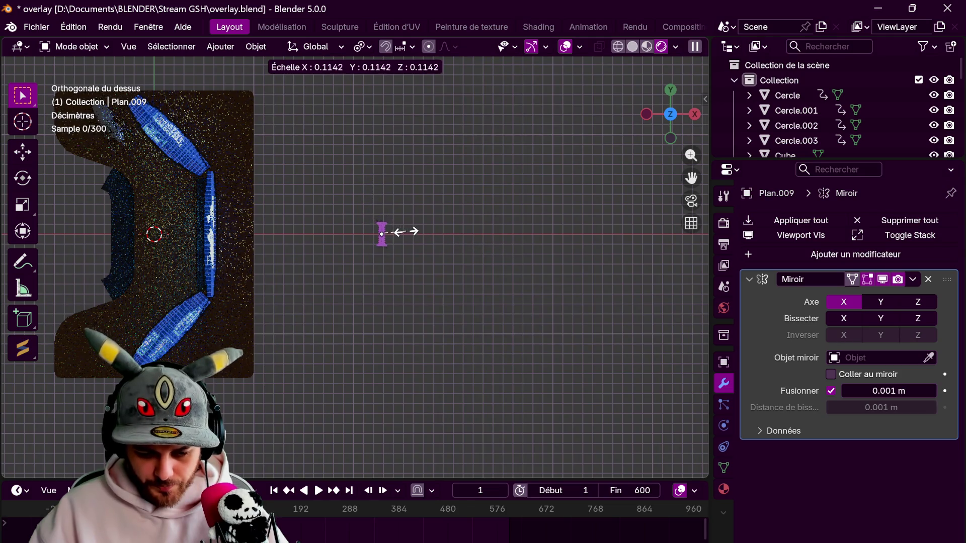
pyautogui.click(383, 233)
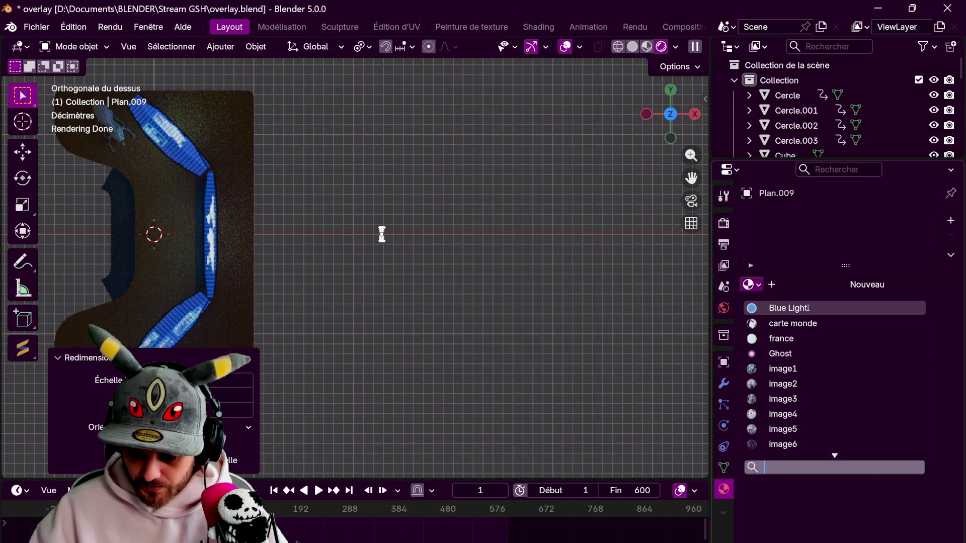
pyautogui.press('Return')
# Move the frame into the news set, adjusting its height along Z, in material preview
pyautogui.press('g')
pyautogui.click(367, 247)
pyautogui.moveTo(367, 247); pyautogui.dragTo(416, 190, button='middle')
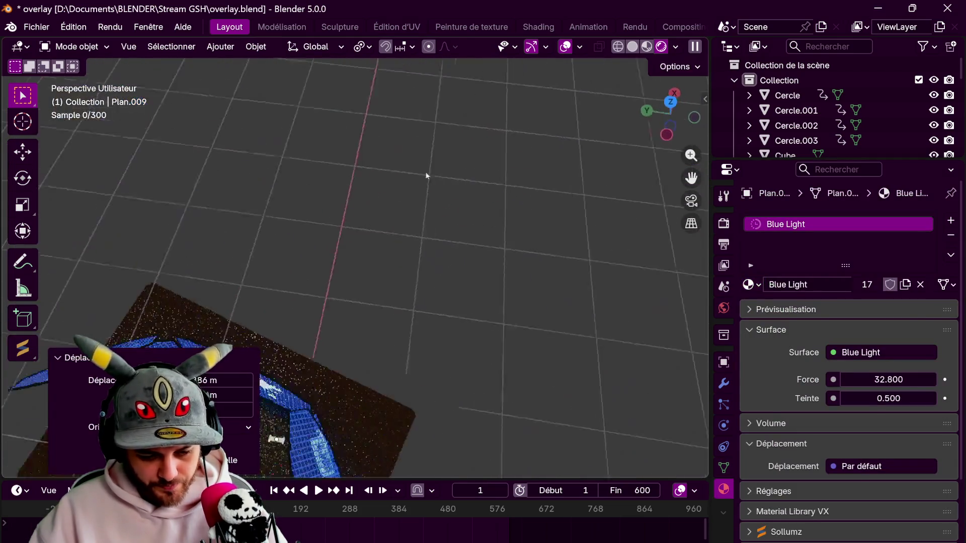
pyautogui.press('g')
pyautogui.press('z')
pyautogui.click(647, 46)
pyautogui.press('KP_Decimal')
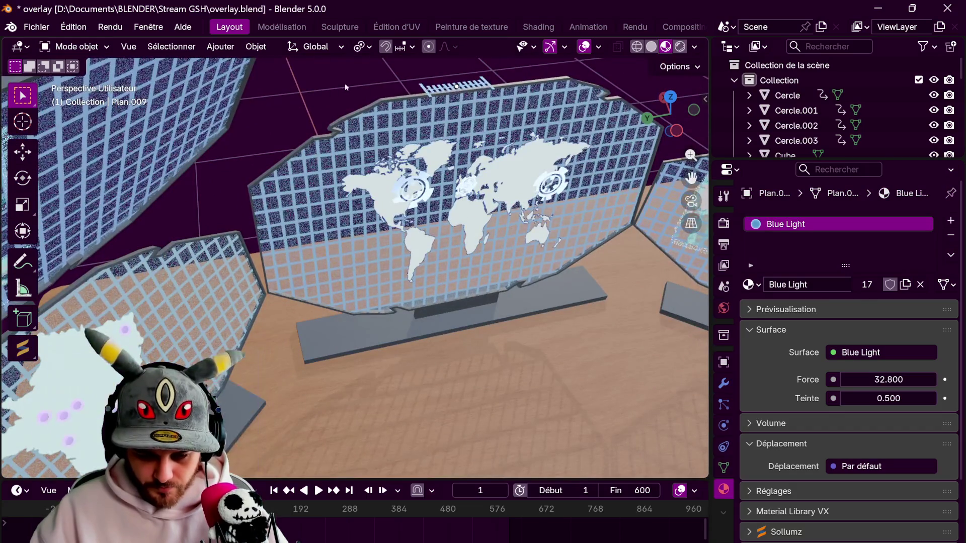
# Lower the world-map wall along the Z axis
pyautogui.moveTo(464, 93); pyautogui.dragTo(472, 109, button='middle')
pyautogui.press('g')
pyautogui.press('z')
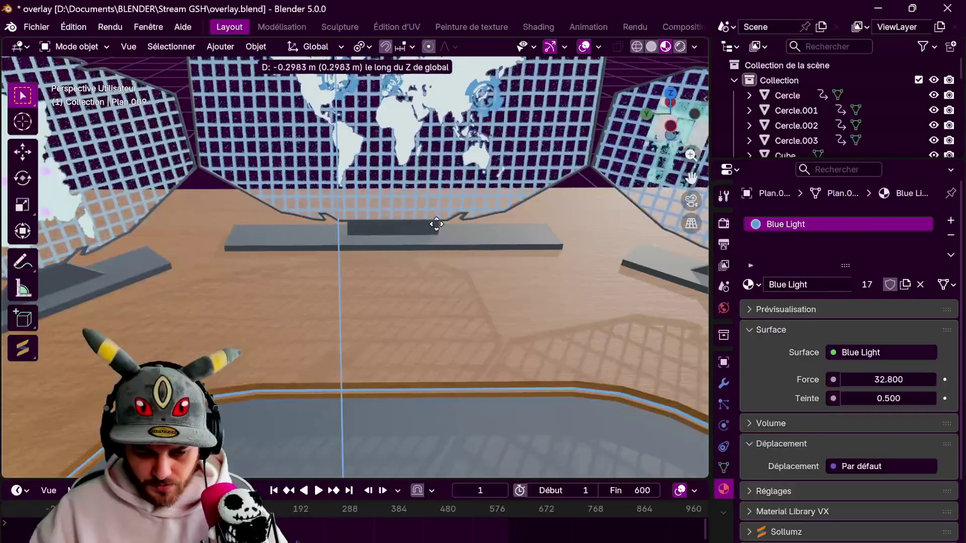
pyautogui.click(447, 315)
# Stand the small bar upright with rotations of 90° on Y and 90° on X
pyautogui.moveTo(446, 315); pyautogui.dragTo(420, 264, button='middle')
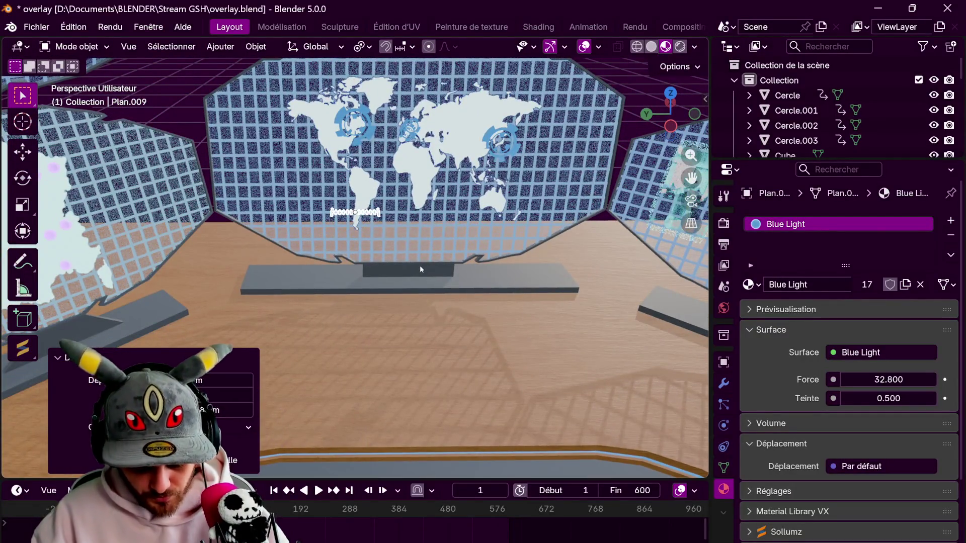
pyautogui.write('ry90')
pyautogui.press('Return')
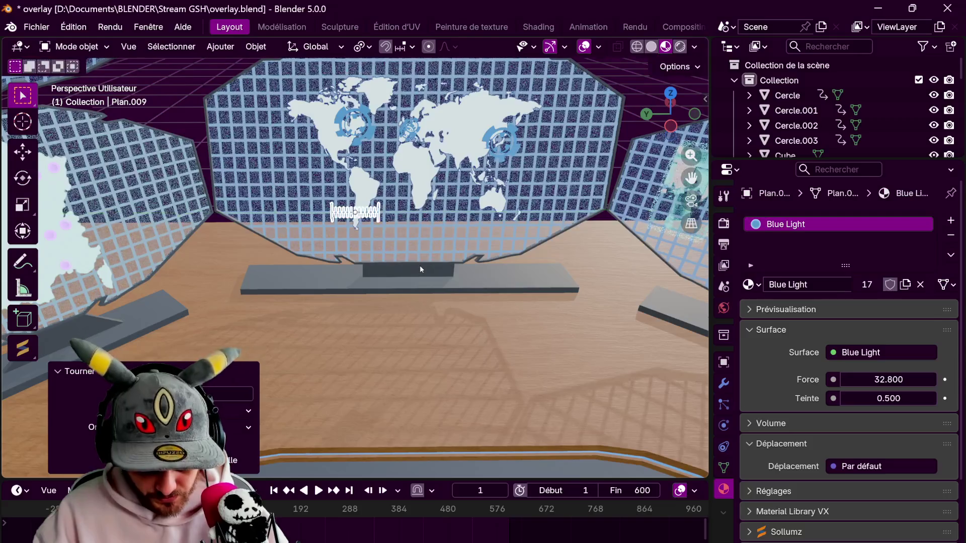
pyautogui.write('rx')
pyautogui.write('90')
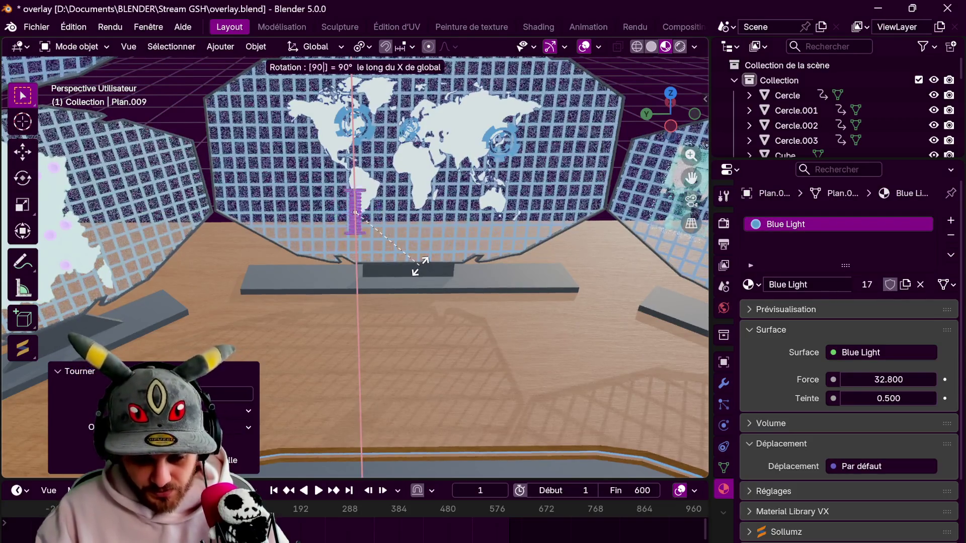
pyautogui.press('Return')
# In side view, move the bar onto the left edge of the world-map screen
pyautogui.click(670, 126)
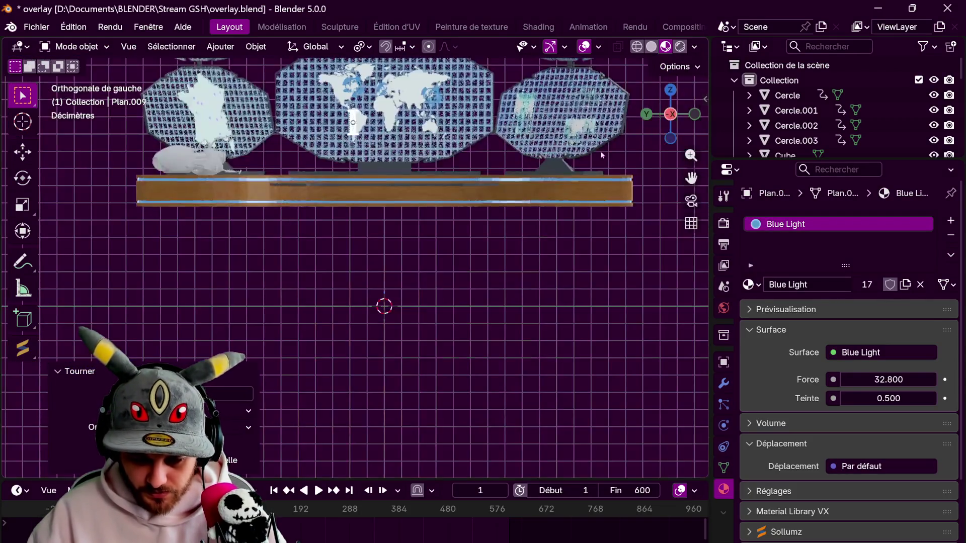
pyautogui.scroll(4, 461, 260)
pyautogui.keyDown('shift'); pyautogui.moveTo(460, 260); pyautogui.dragTo(380, 308, button='middle'); pyautogui.keyUp('shift')
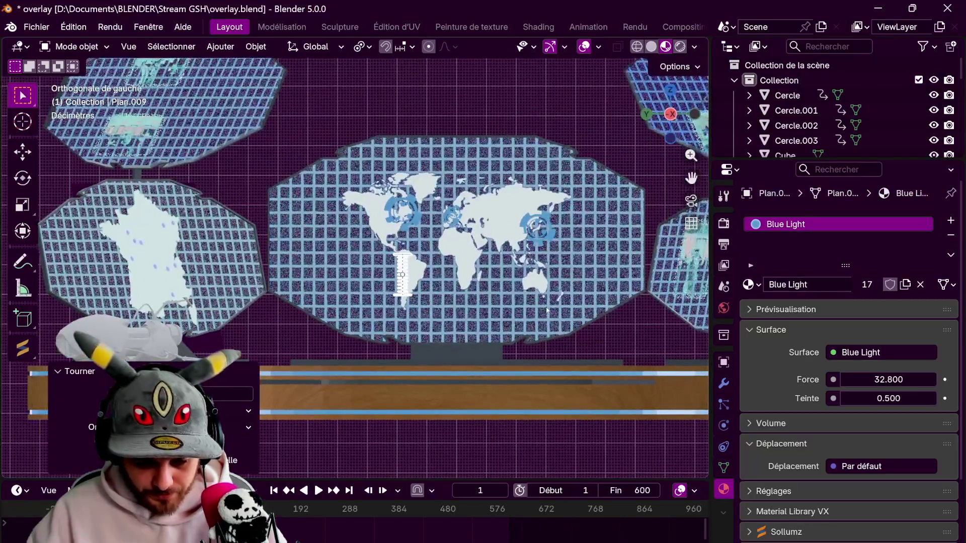
pyautogui.press('g')
pyautogui.press('y')
pyautogui.click(454, 295)
pyautogui.press('g')
pyautogui.press('z')
pyautogui.press('x')
pyautogui.press('y')
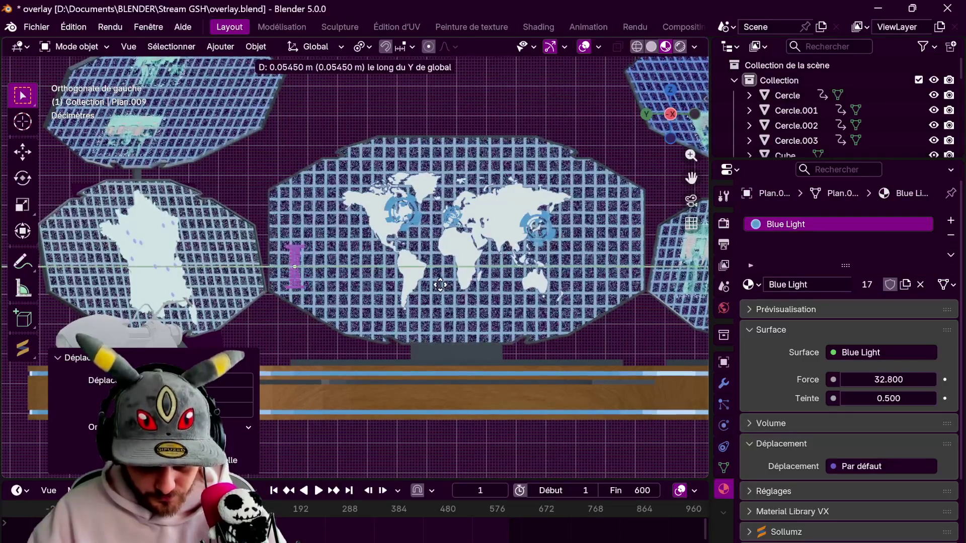
pyautogui.click(443, 285)
# Duplicate the bar upward, then duplicate both bars sideways to form a second pair
pyautogui.hotkey('shift', 'd')
pyautogui.press('z')
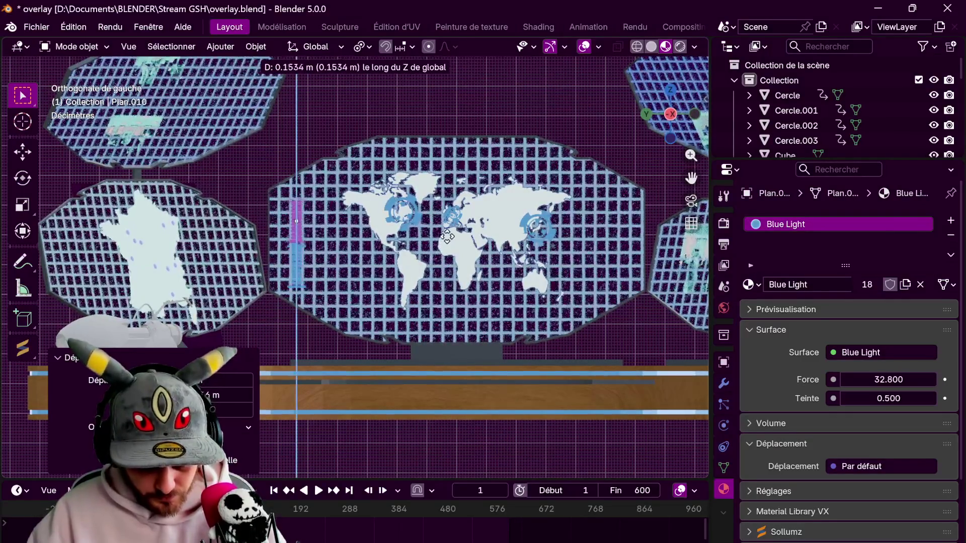
pyautogui.click(444, 280)
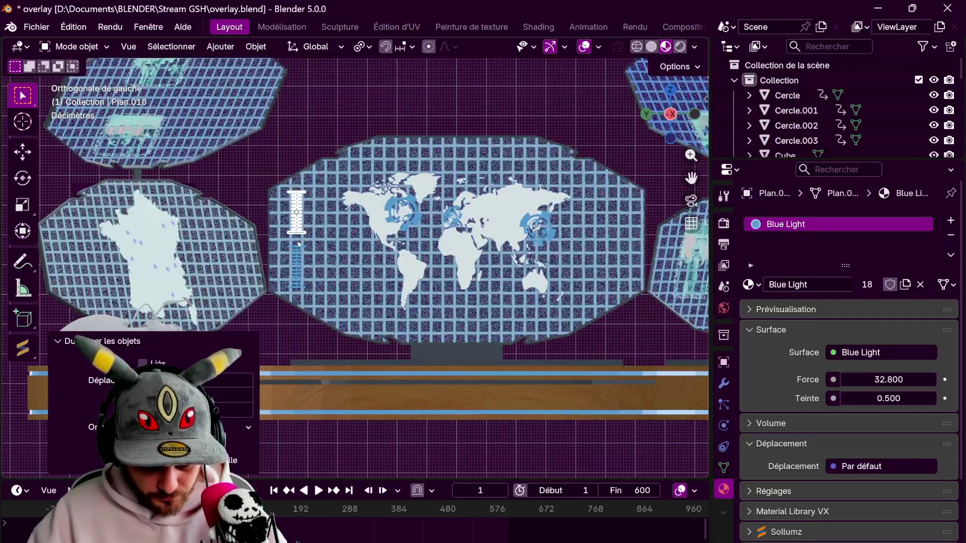
pyautogui.click(299, 245)
pyautogui.click(299, 252)
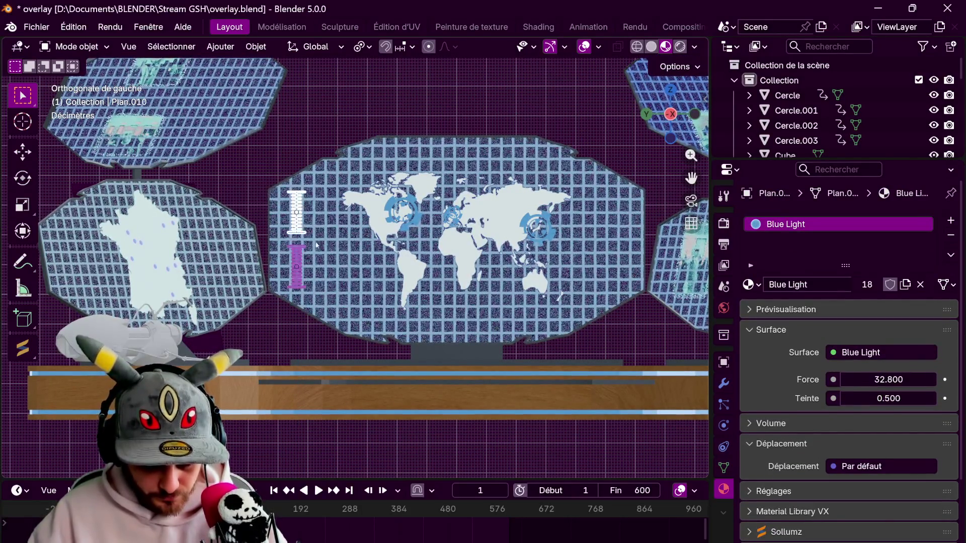
pyautogui.hotkey('shift', 'd')
pyautogui.press('y')
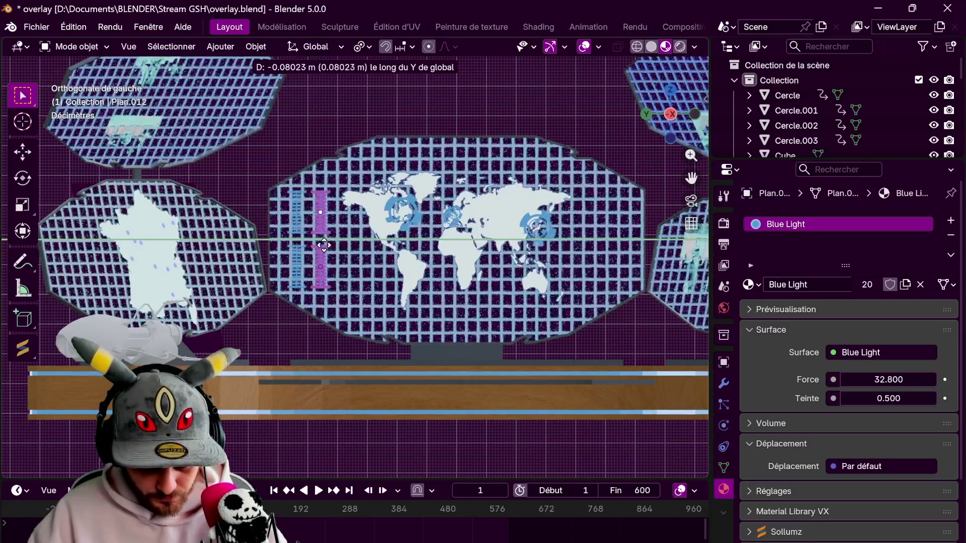
pyautogui.click(324, 247)
# Raise the copied pair of bars vertically
pyautogui.click(322, 252)
pyautogui.click(320, 252)
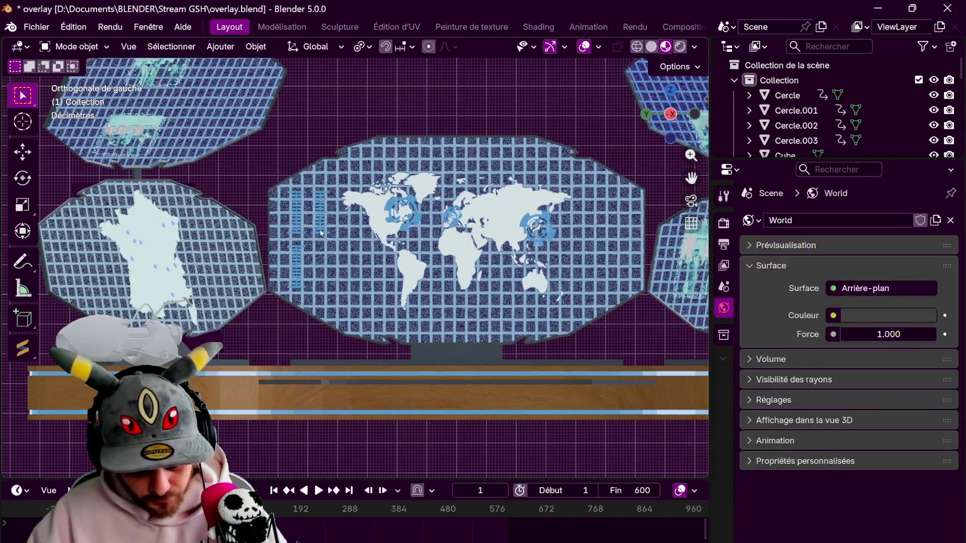
pyautogui.press('g')
pyautogui.press('z')
pyautogui.click(371, 239)
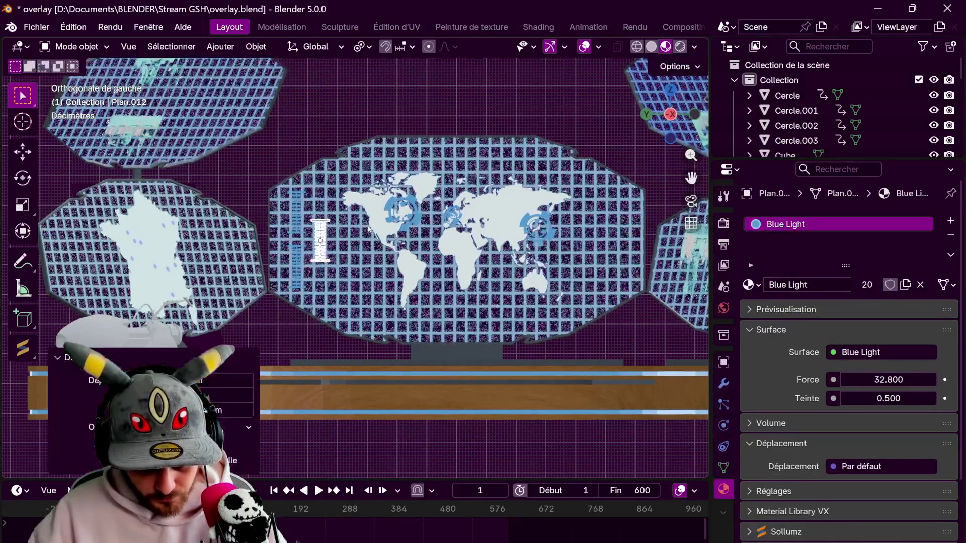
# Push the copied bars along X onto the screen surface
pyautogui.moveTo(353, 261)
pyautogui.mouseDown(button='middle')
pyautogui.moveTo(324, 316)
pyautogui.moveTo(366, 284)
pyautogui.mouseUp(button='middle')
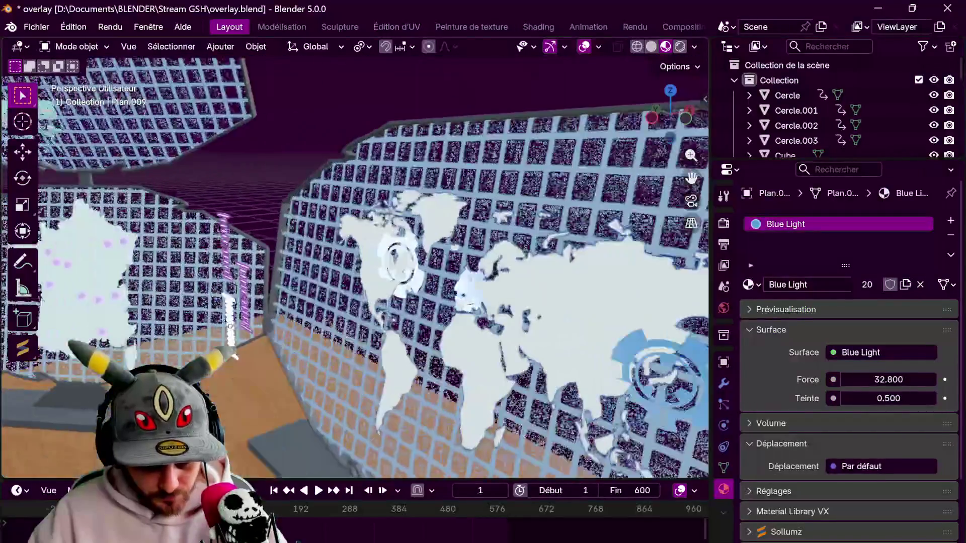
pyautogui.press('g')
pyautogui.press('x')
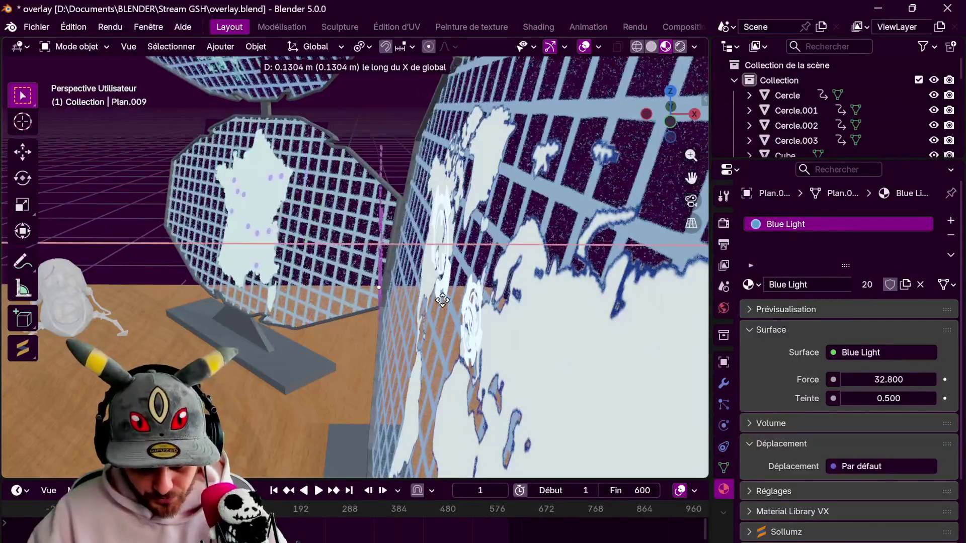
pyautogui.click(456, 302)
pyautogui.press('r')
pyautogui.press('y')
pyautogui.press('y')
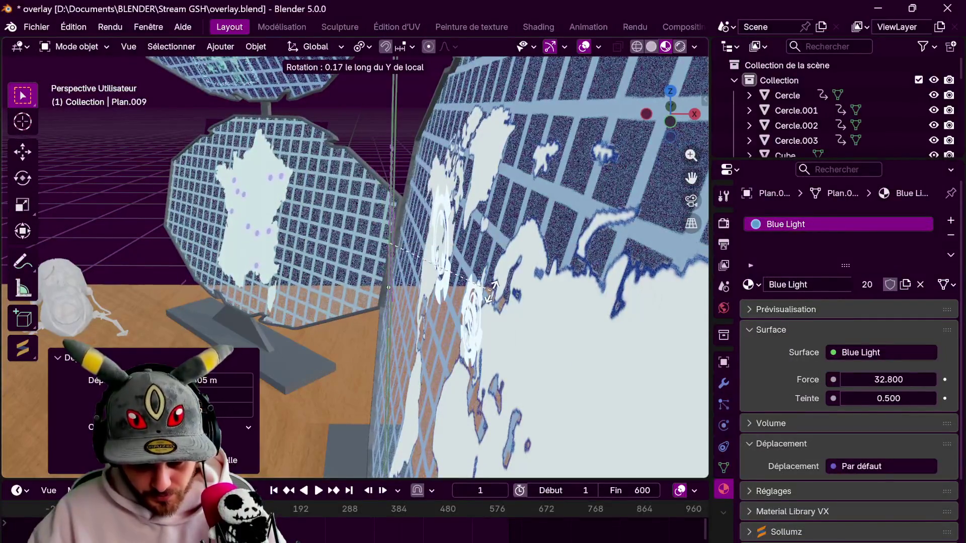
pyautogui.press('x')
pyautogui.press('x')
pyautogui.rightClick(501, 301)
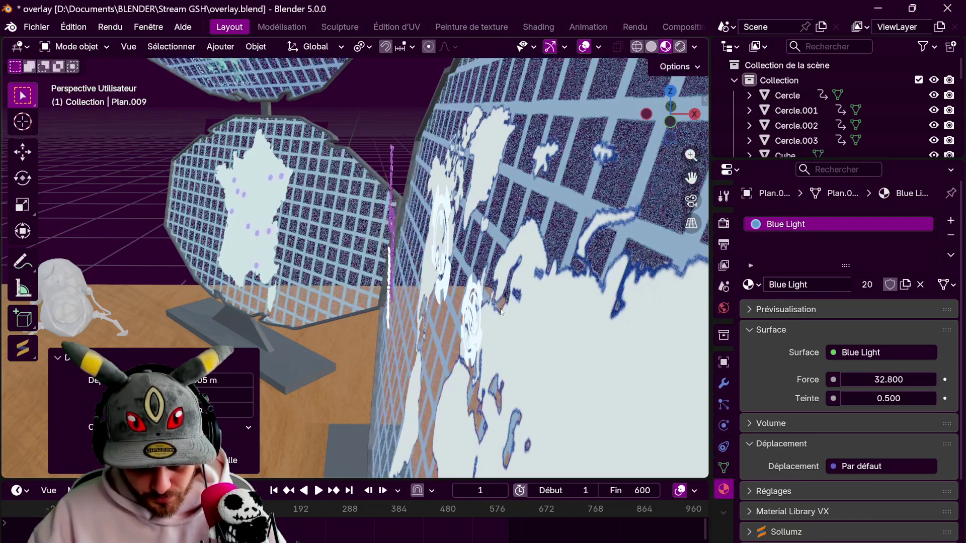
# With Median Point pivot, tilt the bars on X to match the screen and seat them
pyautogui.click(370, 46)
pyautogui.click(397, 133)
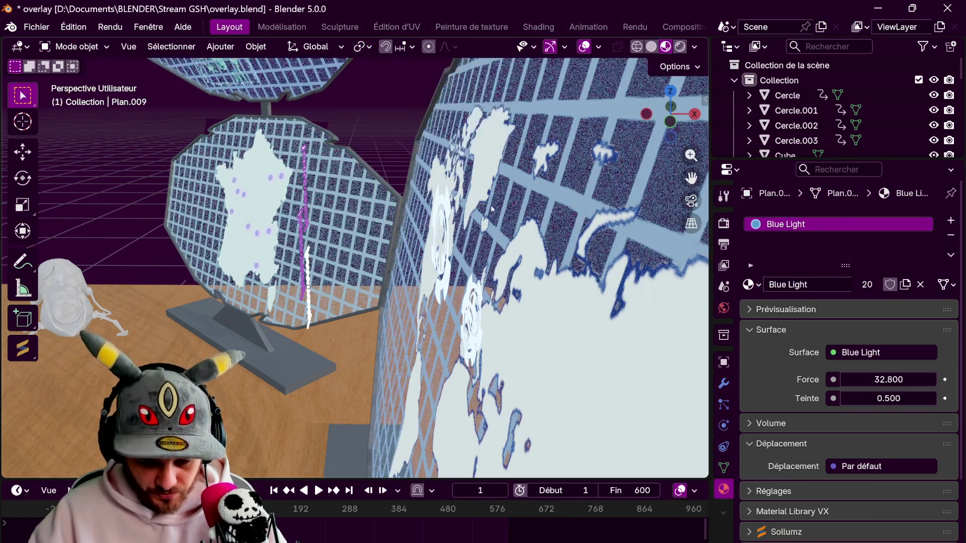
pyautogui.press('r')
pyautogui.press('x')
pyautogui.press('x')
pyautogui.click(498, 239)
pyautogui.press('g')
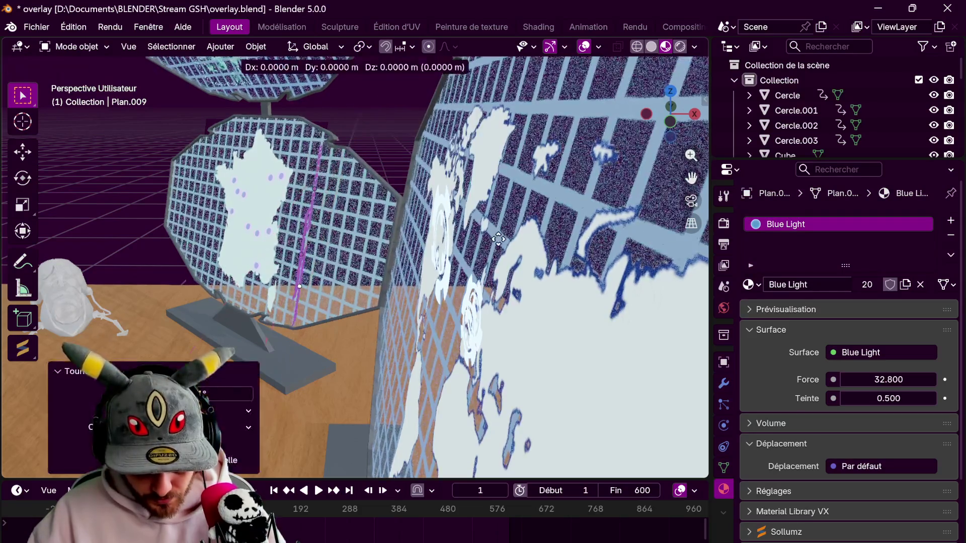
pyautogui.press('z')
pyautogui.press('z')
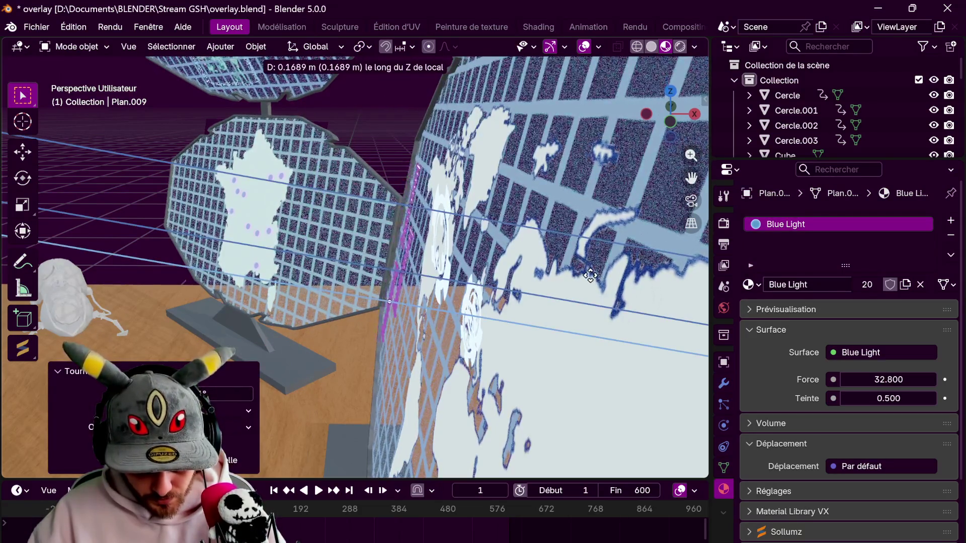
pyautogui.click(356, 269)
# Adjust the bars' height along local Z and slide them sideways along Y
pyautogui.moveTo(356, 269); pyautogui.dragTo(519, 254, button='middle')
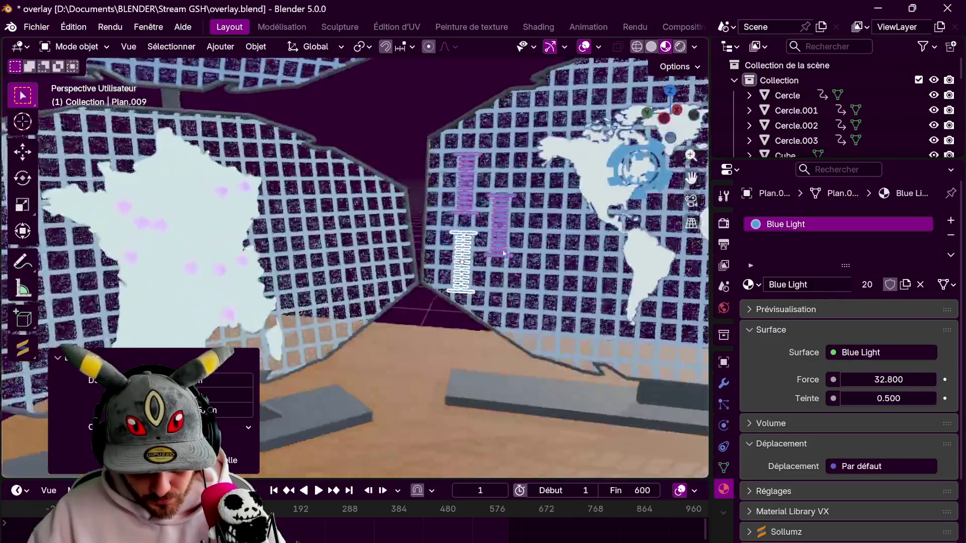
pyautogui.press('g')
pyautogui.press('z')
pyautogui.press('z')
pyautogui.click(523, 249)
pyautogui.press('g')
pyautogui.press('y')
pyautogui.press('y')
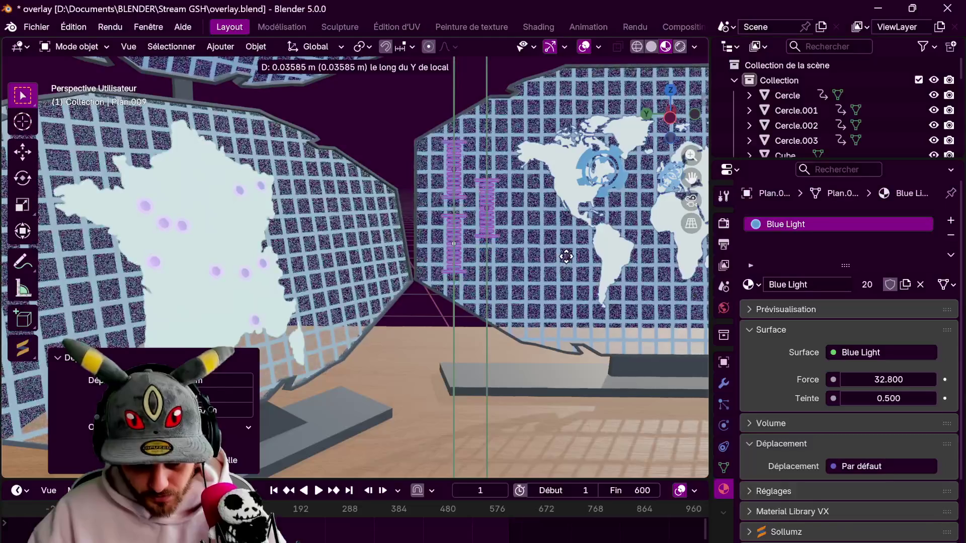
pyautogui.click(557, 288)
# View the set from the front in Rendered shading
pyautogui.moveTo(557, 288); pyautogui.dragTo(483, 191, button='middle')
pyautogui.scroll(-3, 452, 147)
pyautogui.click(680, 46)
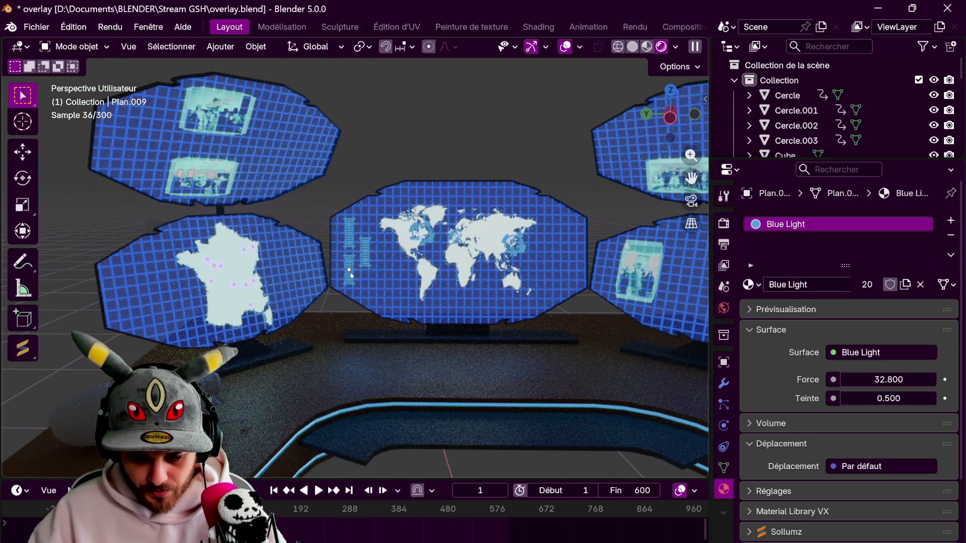
# Duplicate the ring emblem, shrink it, and place it above the bars
pyautogui.scroll(4, 388, 284)
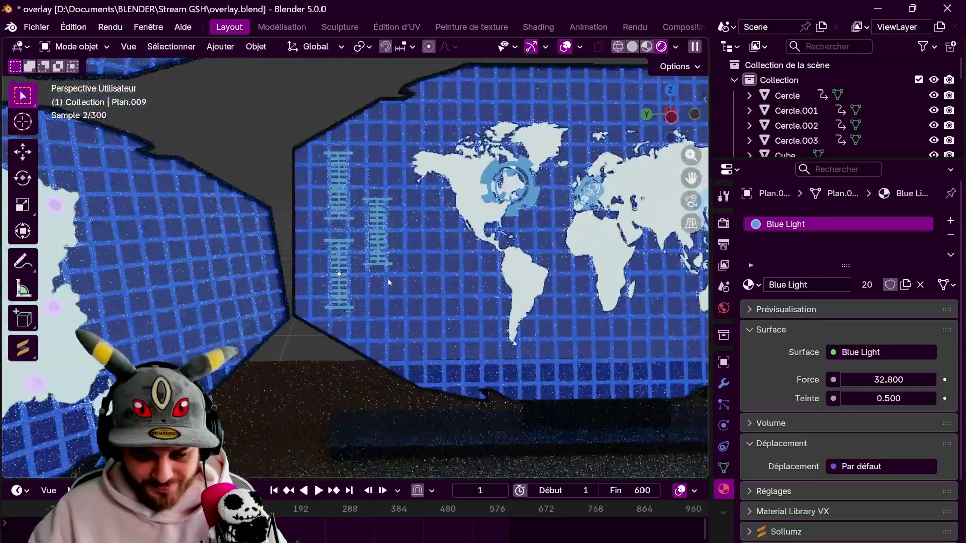
pyautogui.keyDown('shift'); pyautogui.moveTo(388, 283); pyautogui.dragTo(395, 321, button='middle'); pyautogui.keyUp('shift')
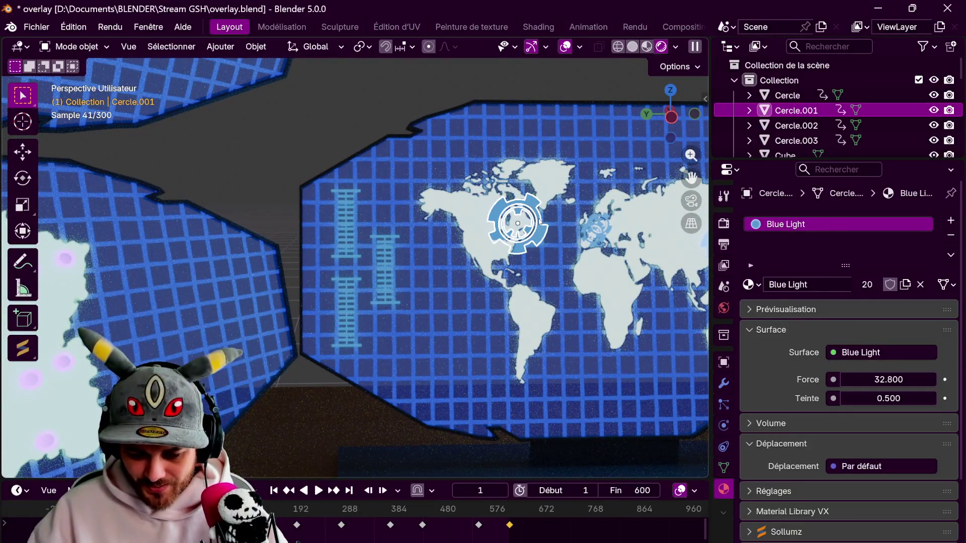
pyautogui.click(672, 118)
pyautogui.hotkey('shift', 'd')
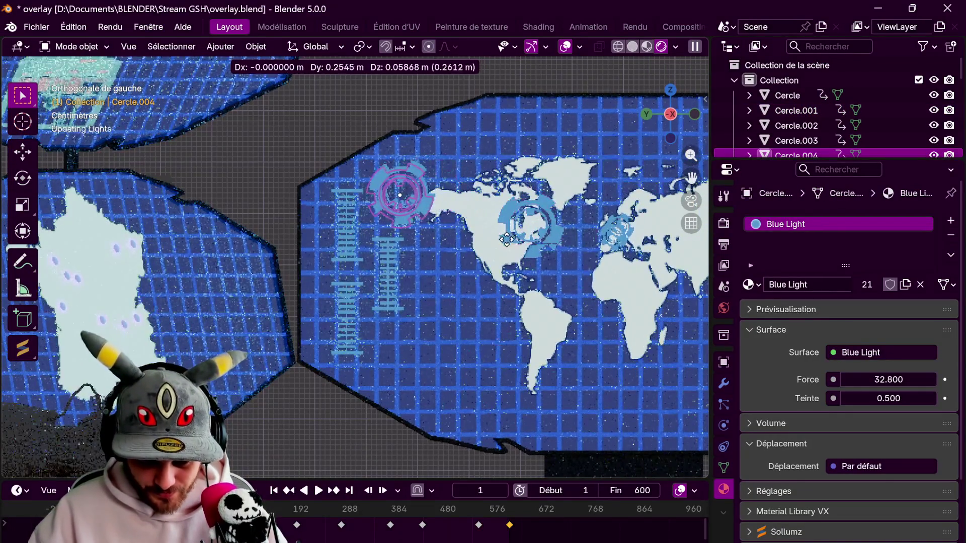
pyautogui.click(498, 245)
pyautogui.press('s')
pyautogui.click(467, 209)
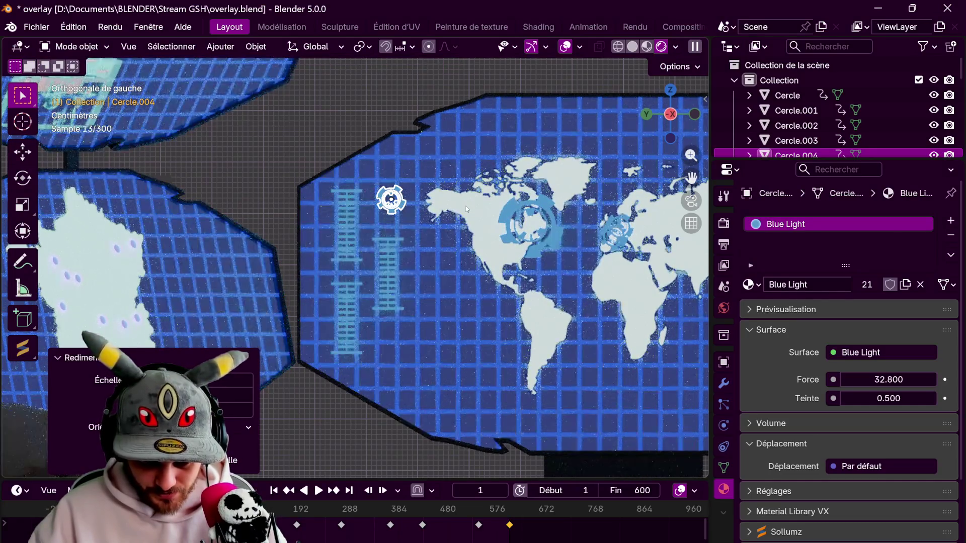
pyautogui.press('g')
pyautogui.click(472, 262)
# Copy the small emblem upward, then copy both emblems lower down the bars
pyautogui.hotkey('shift', 'd')
pyautogui.press('z')
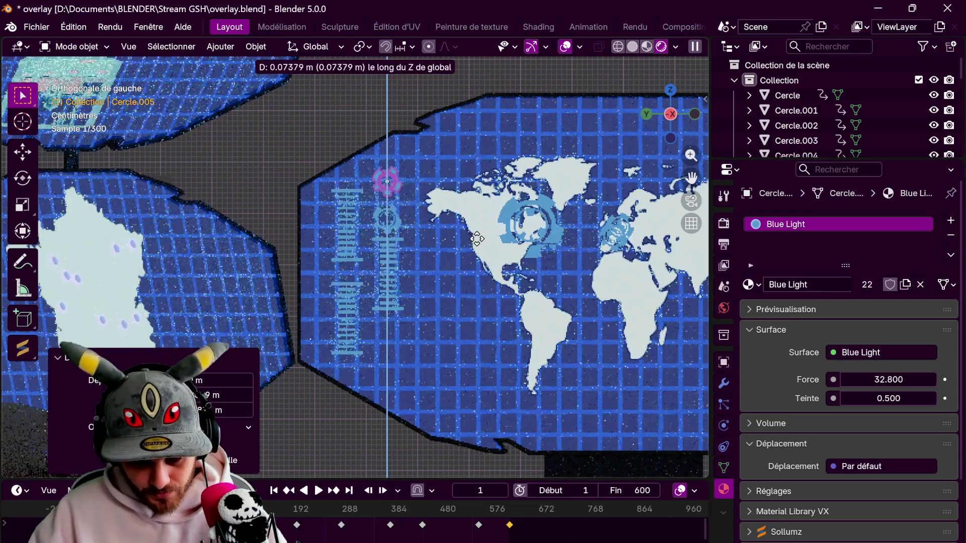
pyautogui.click(497, 216)
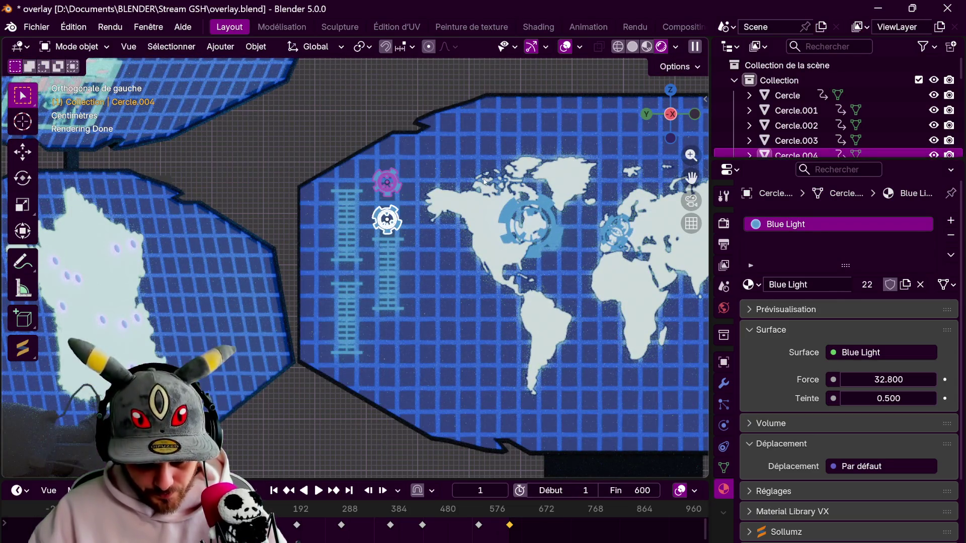
pyautogui.hotkey('shift', 'd')
pyautogui.press('z')
pyautogui.click(484, 328)
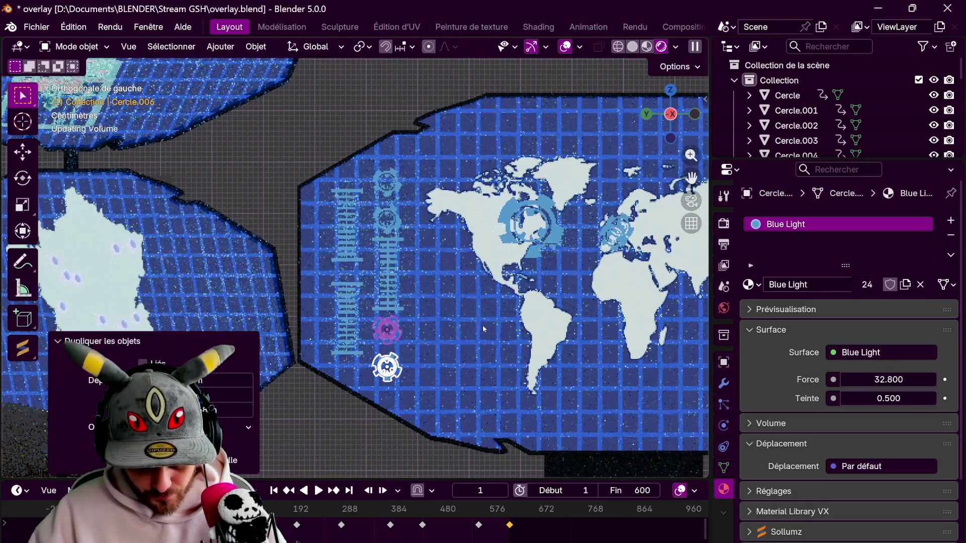
# Move the copied emblem along X so it sits flat against the screen
pyautogui.moveTo(483, 329); pyautogui.dragTo(475, 367, button='middle')
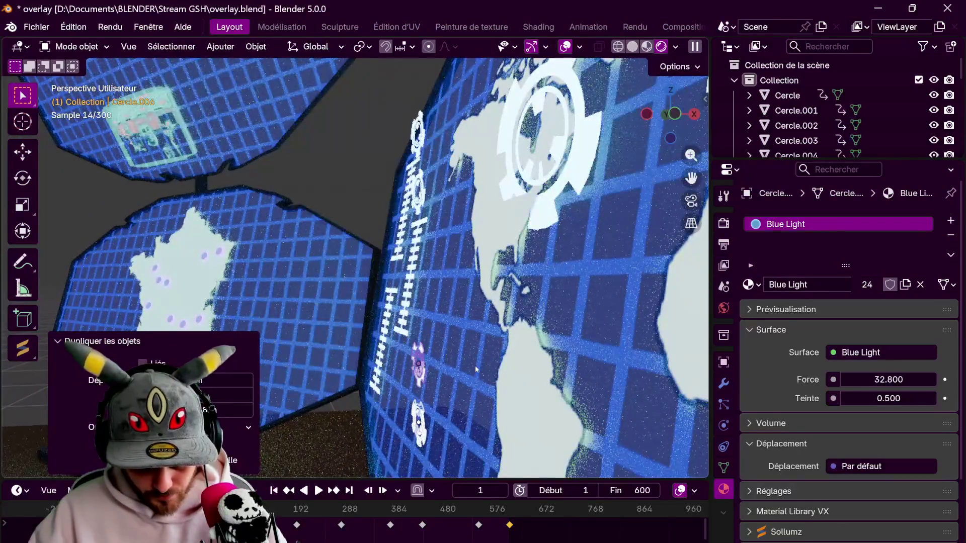
pyautogui.press('g')
pyautogui.press('y')
pyautogui.press('x')
pyautogui.click(439, 369)
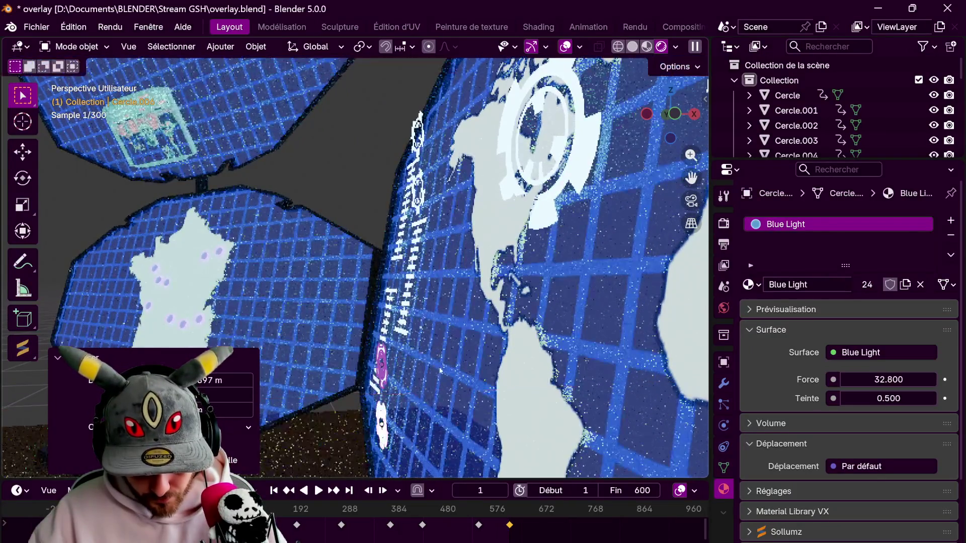
# Try moving a circle along Y twice, then undo both moves
pyautogui.scroll(5, 384, 278)
pyautogui.press('g')
pyautogui.press('y')
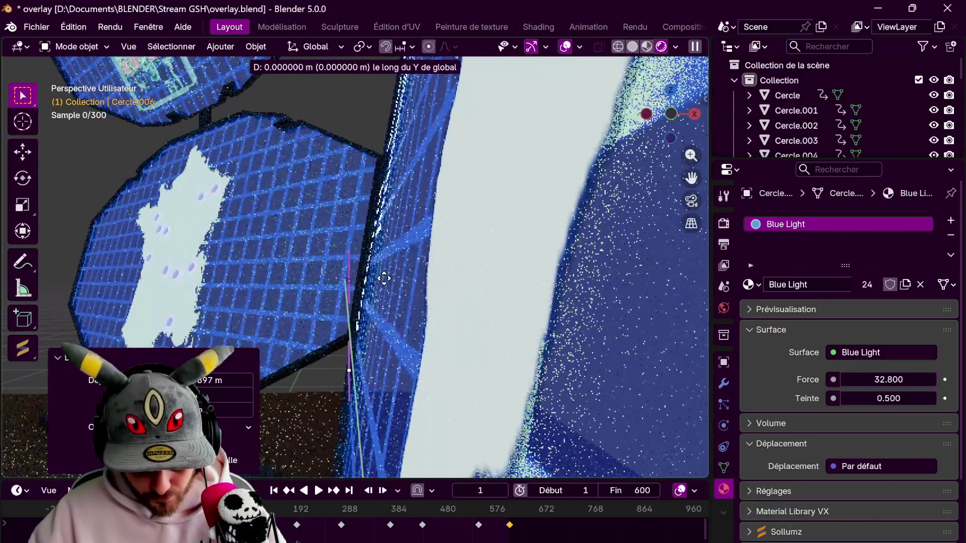
pyautogui.click(382, 285)
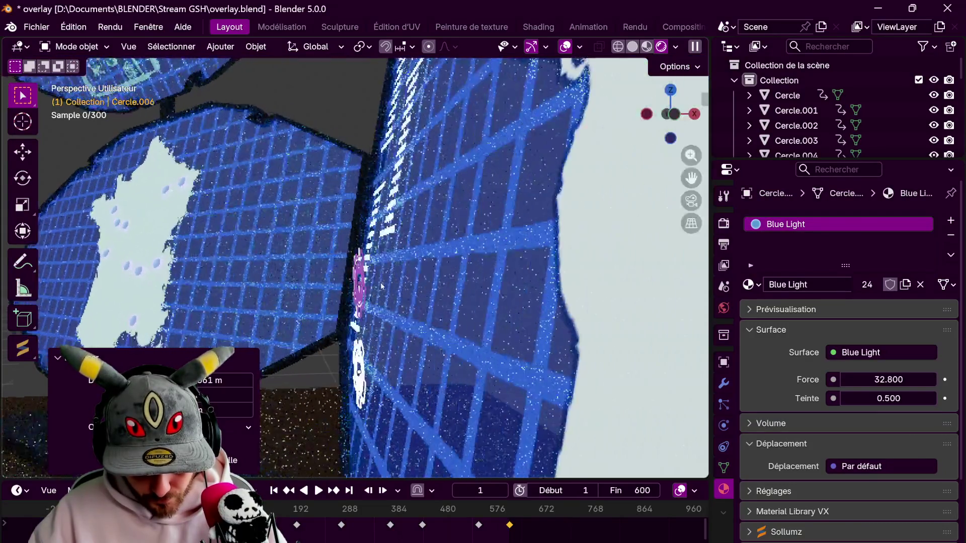
pyautogui.press('g')
pyautogui.press('y')
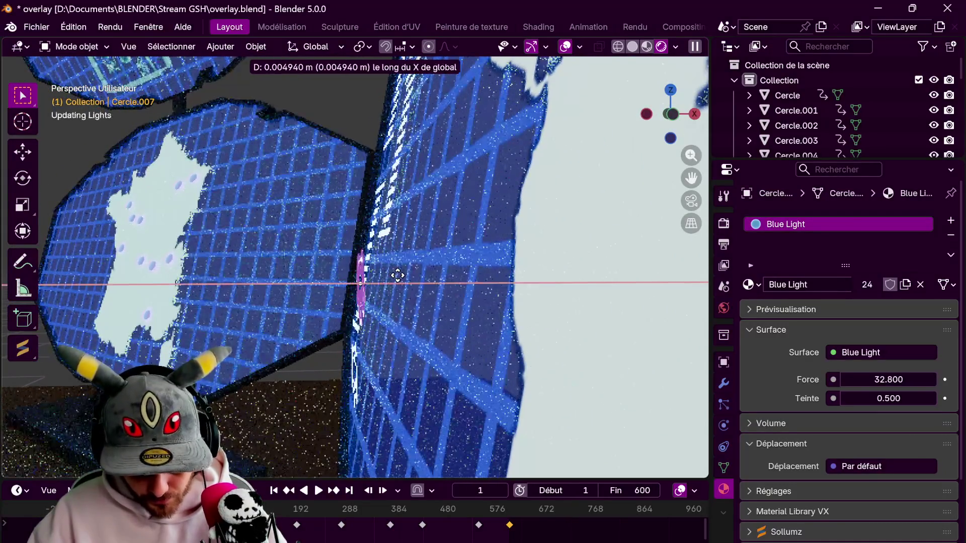
pyautogui.click(427, 284)
pyautogui.hotkey('ctrl', 'z')
pyautogui.hotkey('ctrl', 'z')
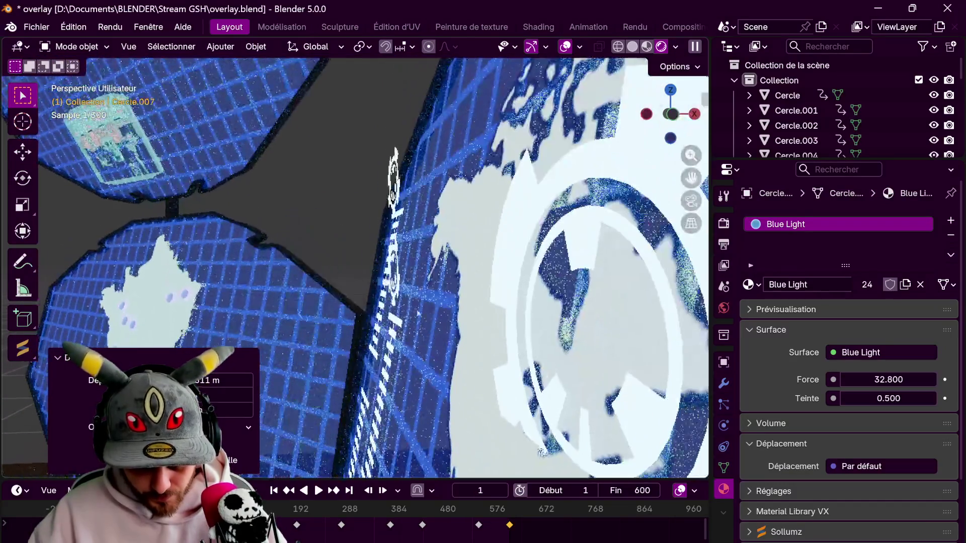
pyautogui.hotkey('ctrl', 'z')
# Nudge two gear icons along the X axis onto the map screen
pyautogui.press('g')
pyautogui.press('x')
pyautogui.click(438, 205)
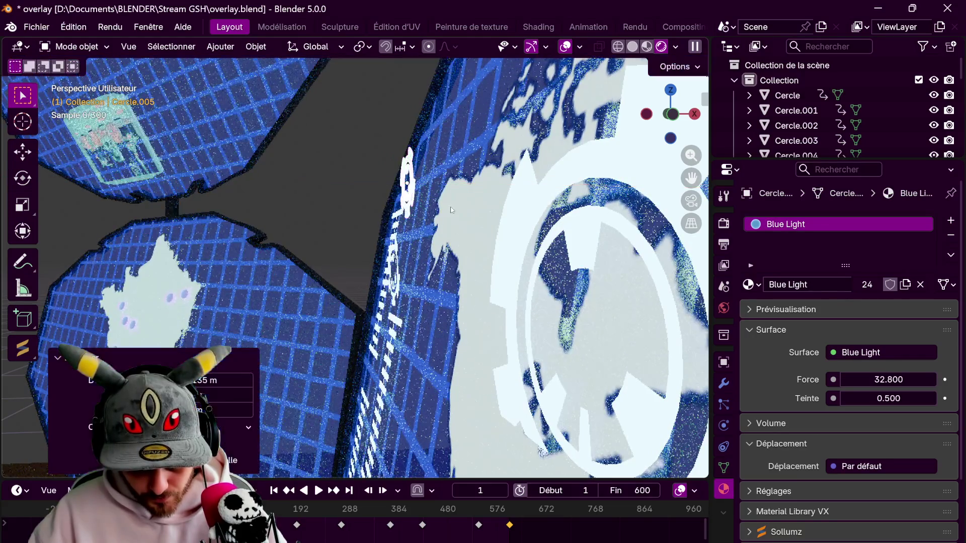
pyautogui.moveTo(438, 206)
pyautogui.mouseDown(button='middle')
pyautogui.moveTo(402, 148)
pyautogui.moveTo(455, 203)
pyautogui.mouseUp(button='middle')
pyautogui.scroll(3, 451, 246)
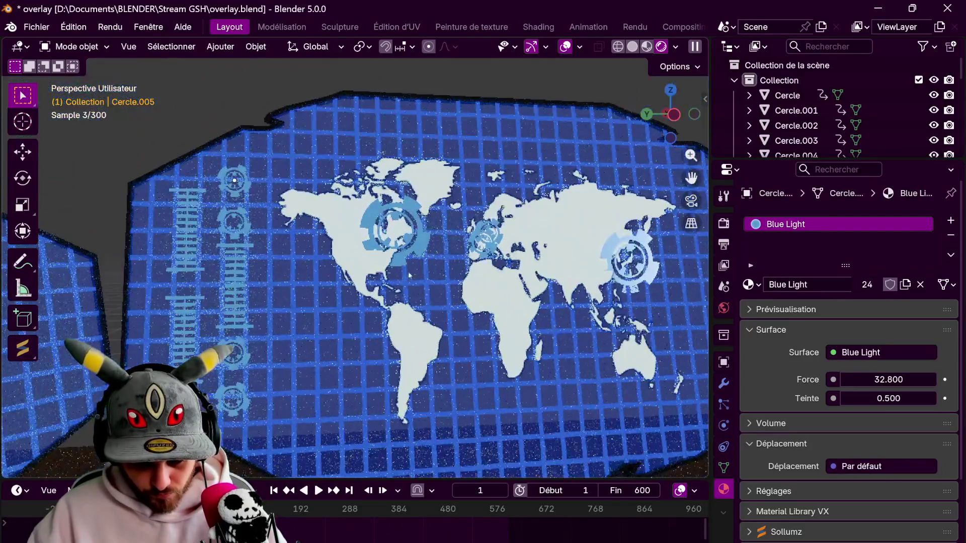
pyautogui.click(450, 246)
pyautogui.moveTo(450, 246)
pyautogui.mouseDown(button='middle')
pyautogui.moveTo(304, 281)
pyautogui.moveTo(437, 290)
pyautogui.mouseUp(button='middle')
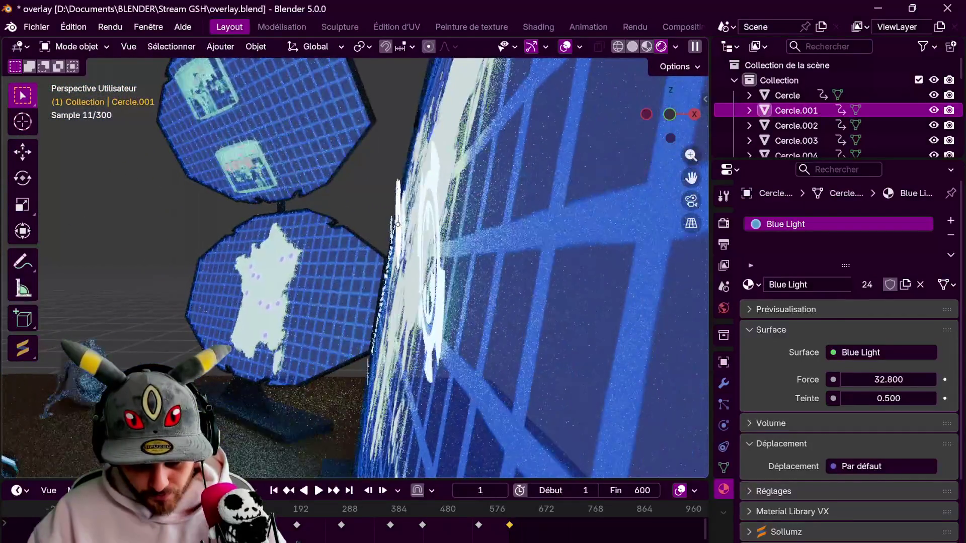
pyautogui.press('g')
pyautogui.press('x')
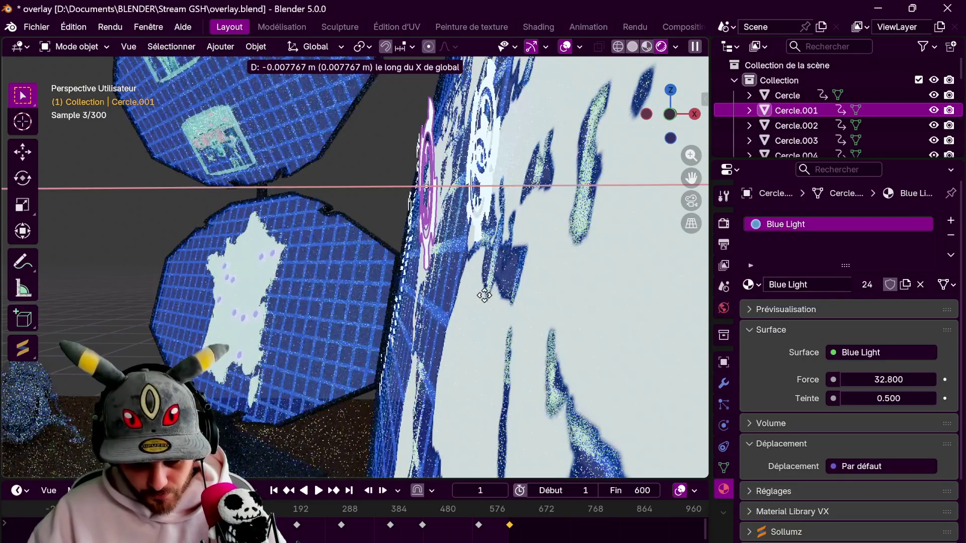
pyautogui.click(439, 297)
# Nudge the gear icon over Asia along X, then deselect everything
pyautogui.moveTo(439, 298); pyautogui.dragTo(626, 225, button='middle')
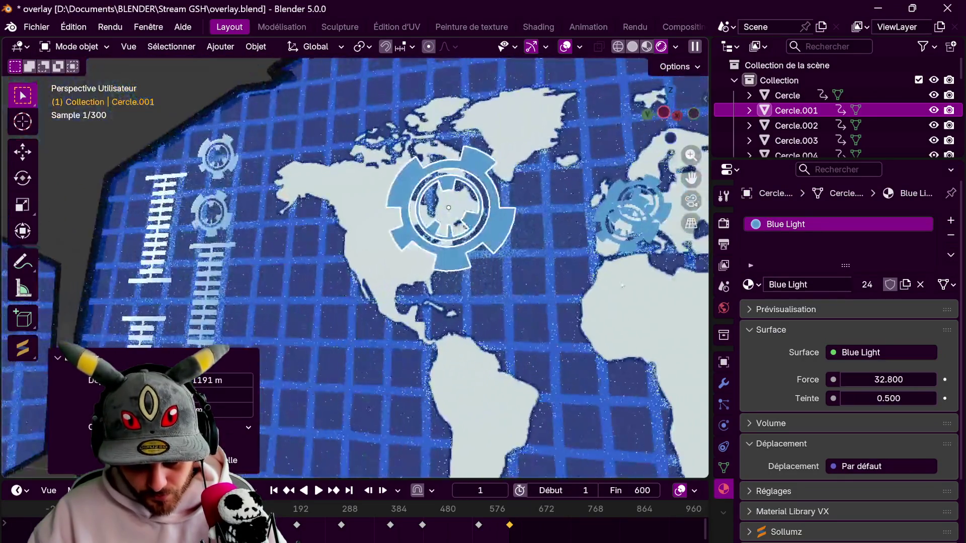
pyautogui.click(573, 243)
pyautogui.moveTo(573, 243)
pyautogui.mouseDown(button='middle')
pyautogui.moveTo(500, 180)
pyautogui.moveTo(522, 182)
pyautogui.moveTo(379, 91)
pyautogui.mouseUp(button='middle')
pyautogui.click(508, 186)
pyautogui.press('g')
pyautogui.press('x')
pyautogui.click(515, 181)
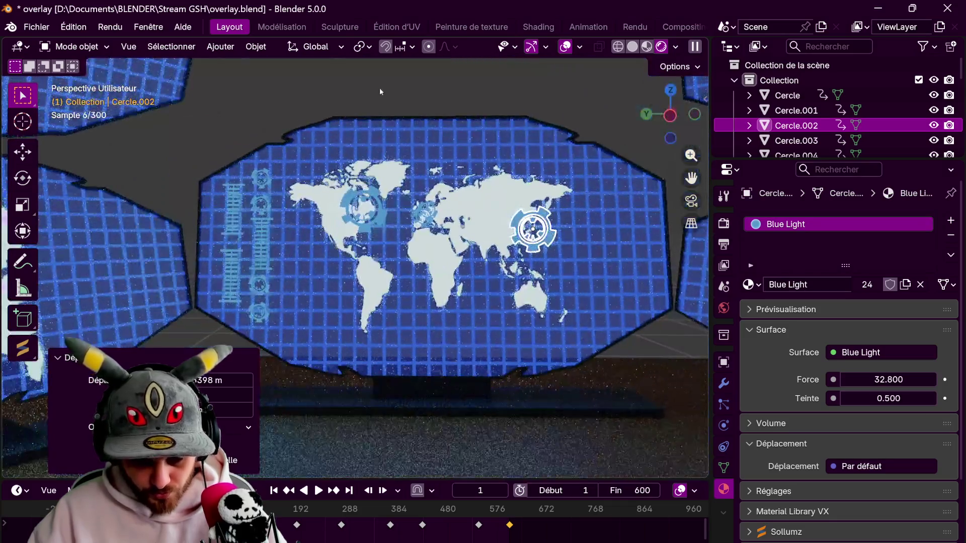
pyautogui.click(371, 99)
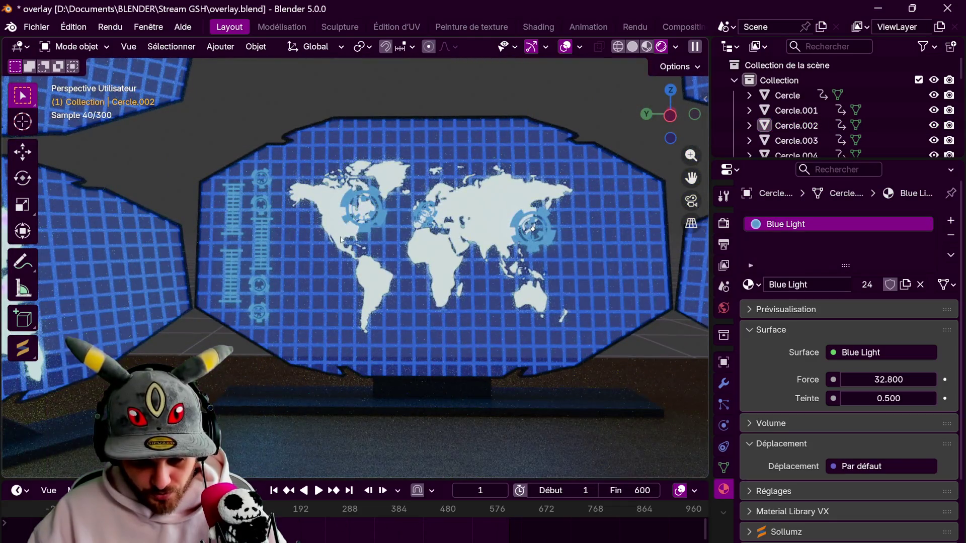
# Play the animation, stop on frame 70, and zoom out and back in on the map
pyautogui.press('space')
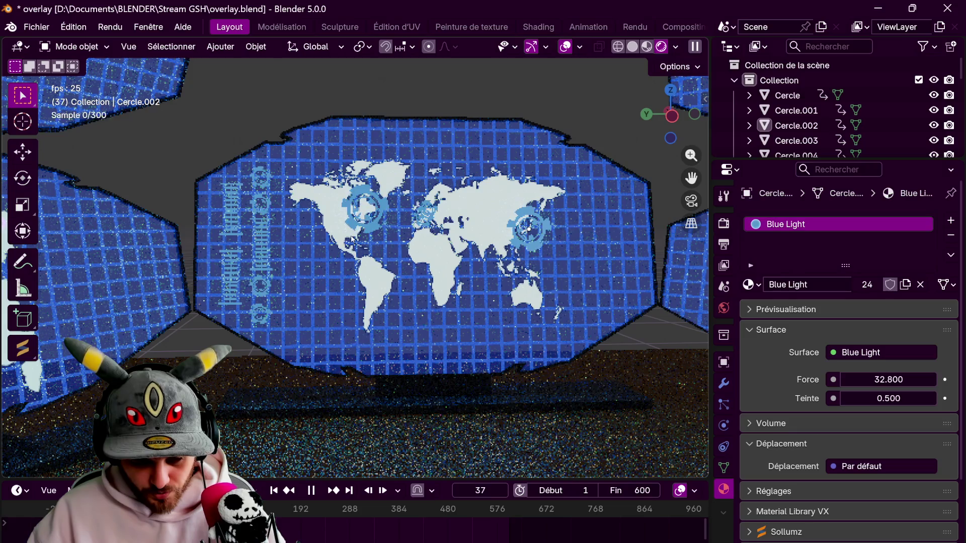
pyautogui.scroll(-3, 354, 240)
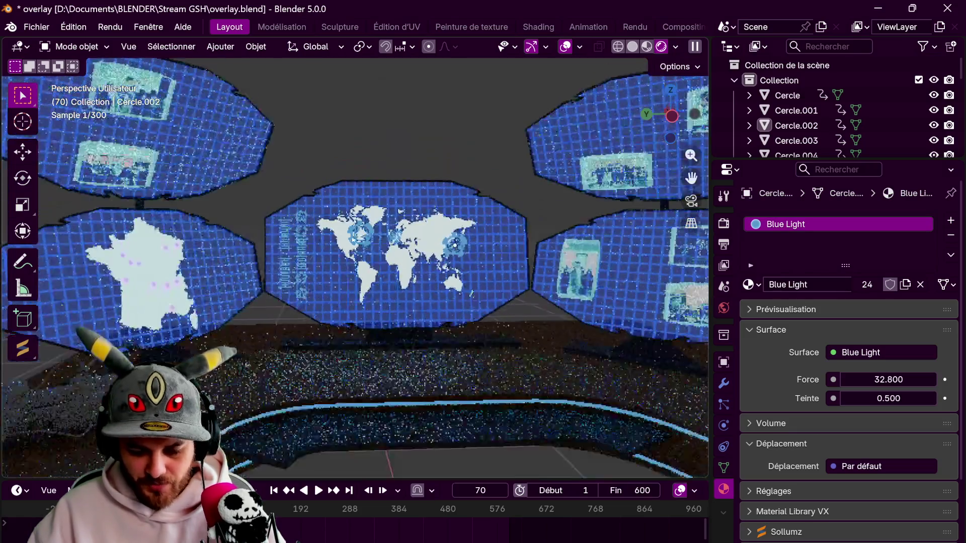
pyautogui.scroll(-2, 397, 221)
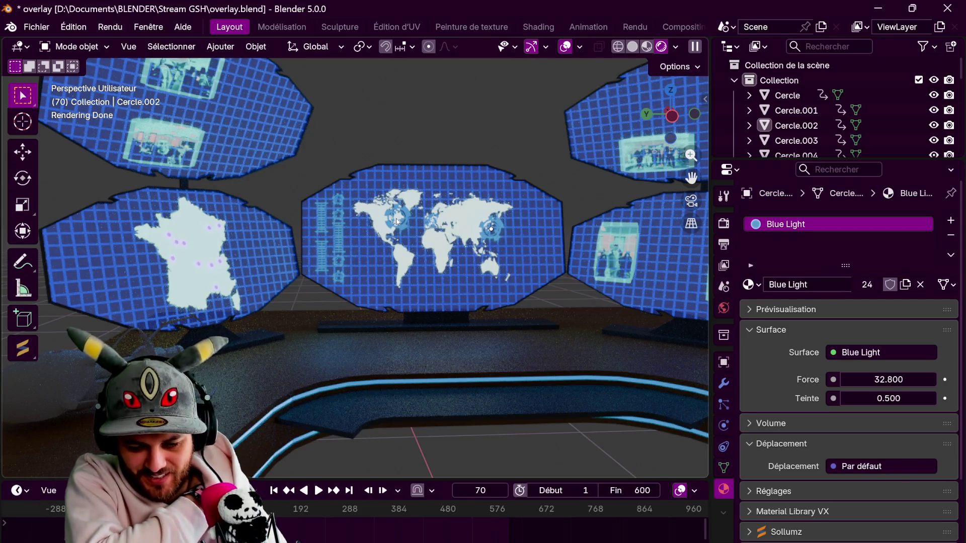
pyautogui.scroll(2, 397, 221)
pyautogui.scroll(3, 380, 217)
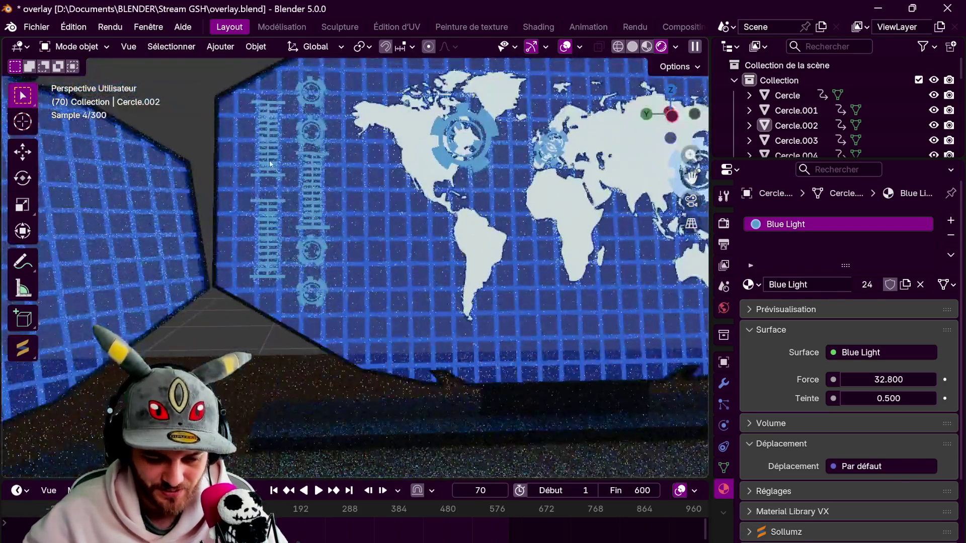
pyautogui.scroll(1, 312, 146)
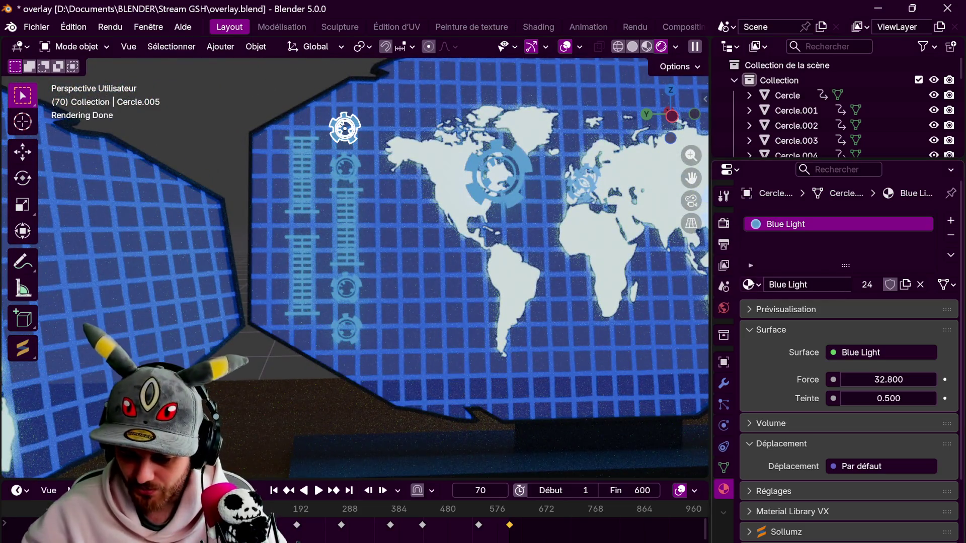
pyautogui.click(751, 284)
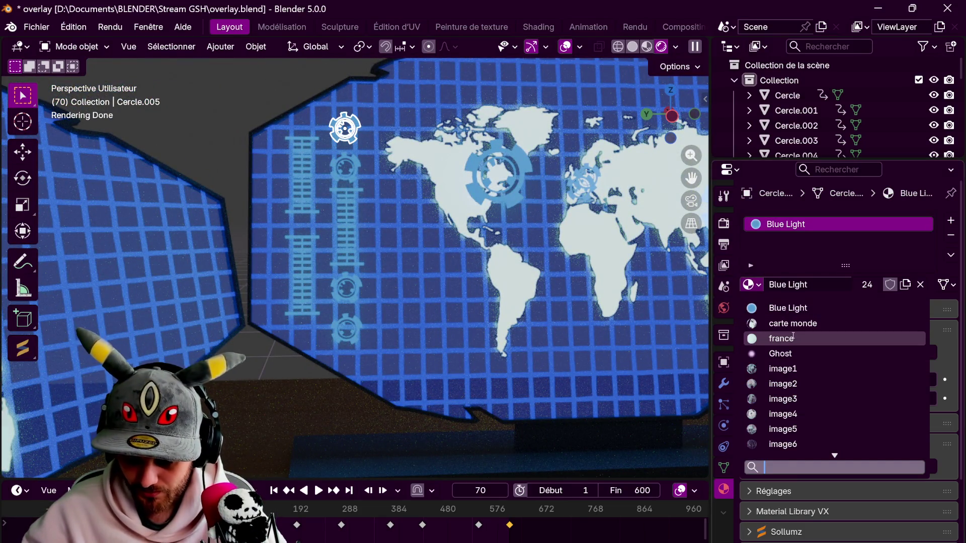
# Give gear Cercle.005 the cyan Matériau material with its base colour pasted into Emission
pyautogui.scroll(-3, 814, 361)
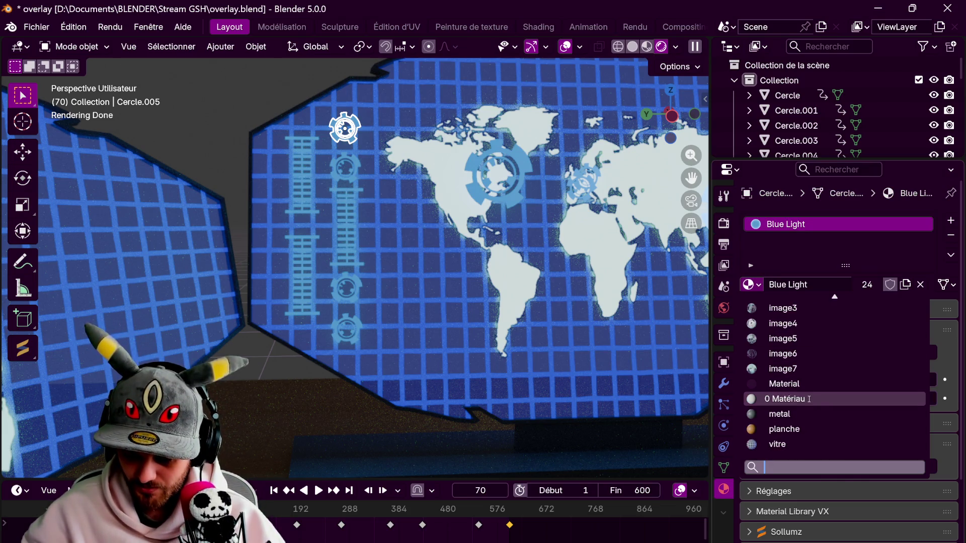
pyautogui.click(808, 399)
pyautogui.click(889, 380)
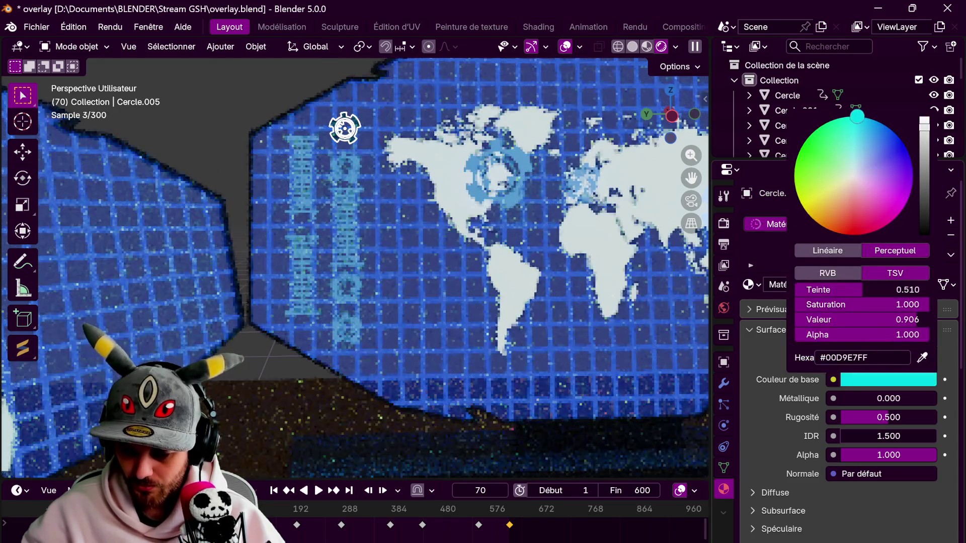
pyautogui.scroll(-2, 791, 451)
pyautogui.scroll(-3, 791, 452)
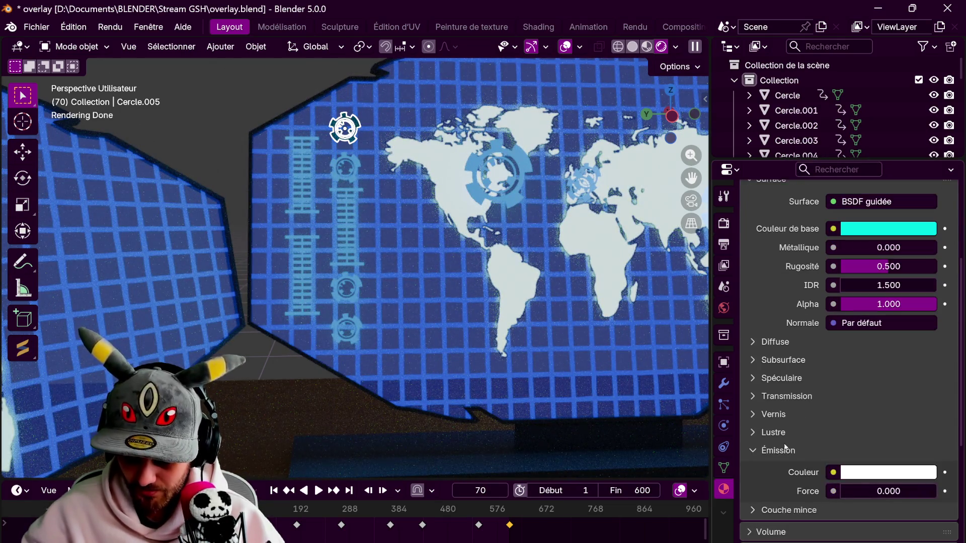
pyautogui.click(861, 472)
pyautogui.hotkey('ctrl', 'v')
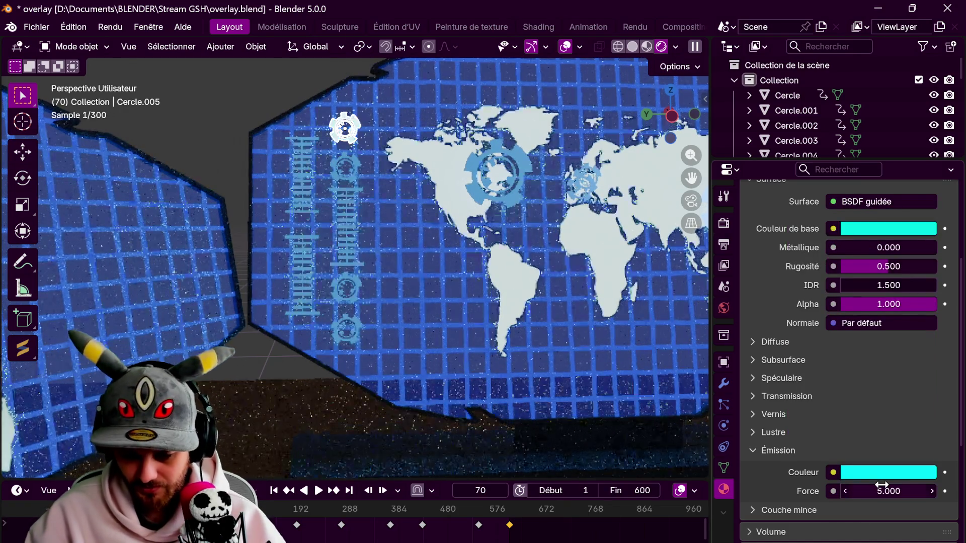
pyautogui.click(345, 167)
pyautogui.scroll(2, 839, 292)
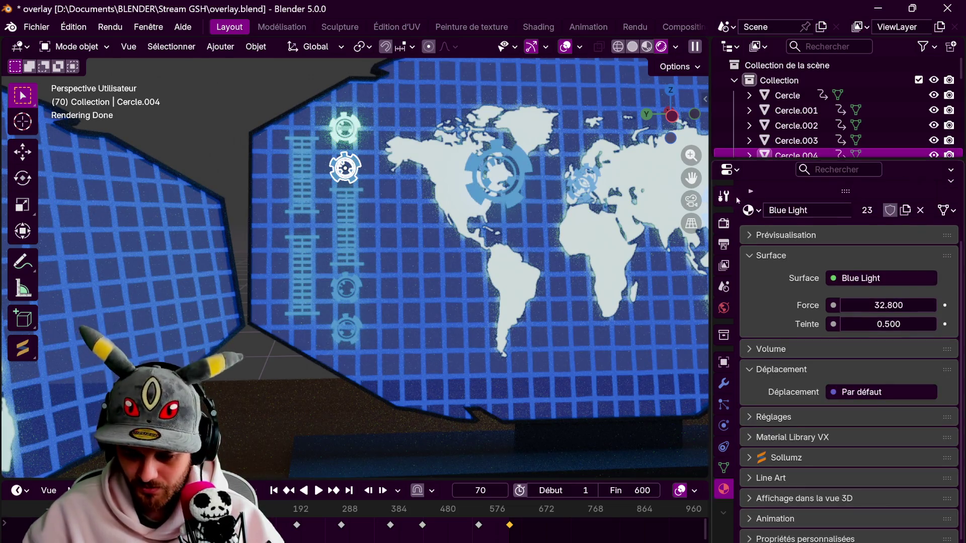
# Assign the cyan material to the icon and rename it lumière
pyautogui.scroll(3, 839, 293)
pyautogui.click(750, 284)
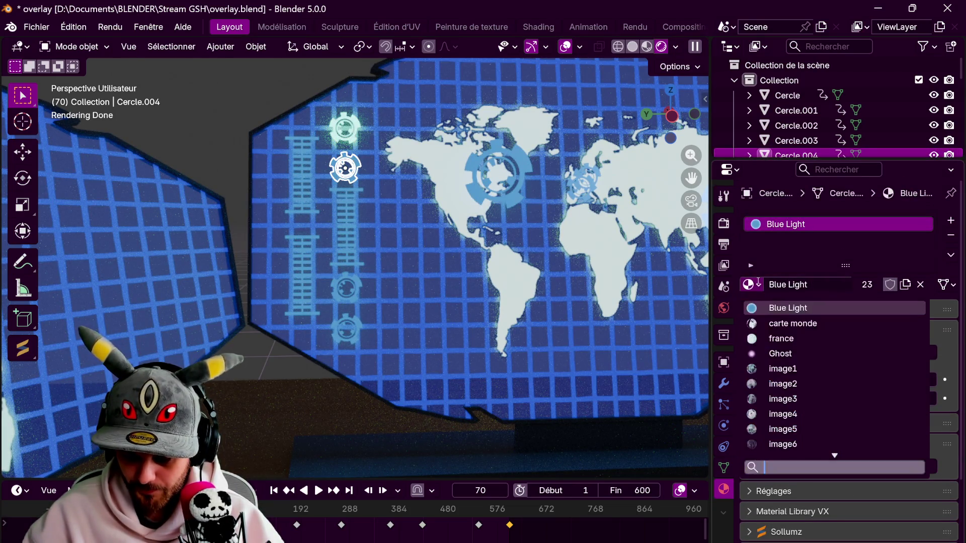
pyautogui.scroll(-5, 833, 415)
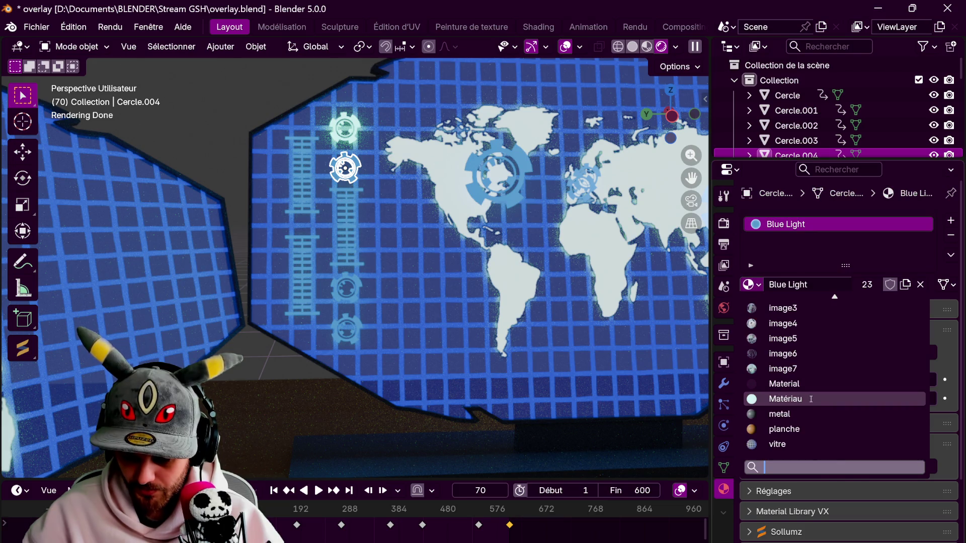
pyautogui.click(811, 399)
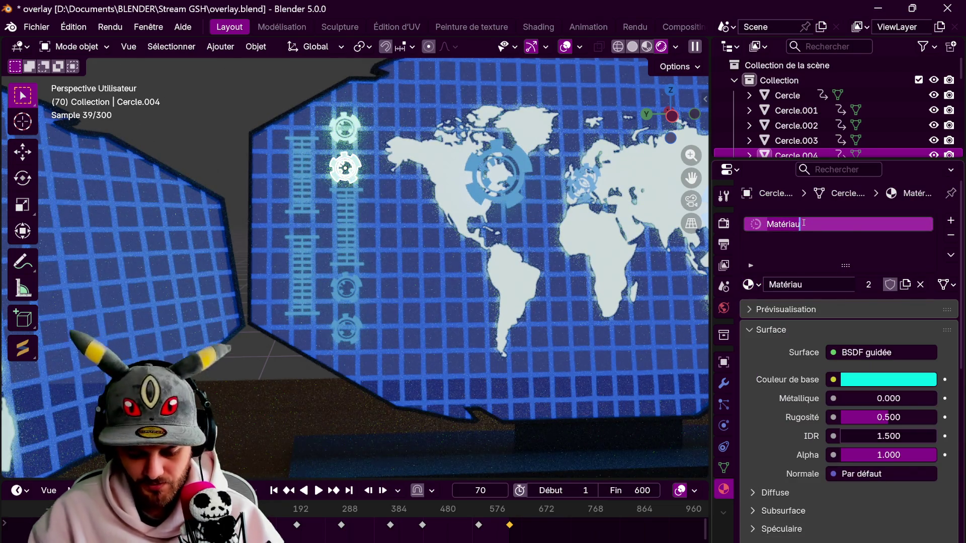
pyautogui.write('lumière')
pyautogui.press('Return')
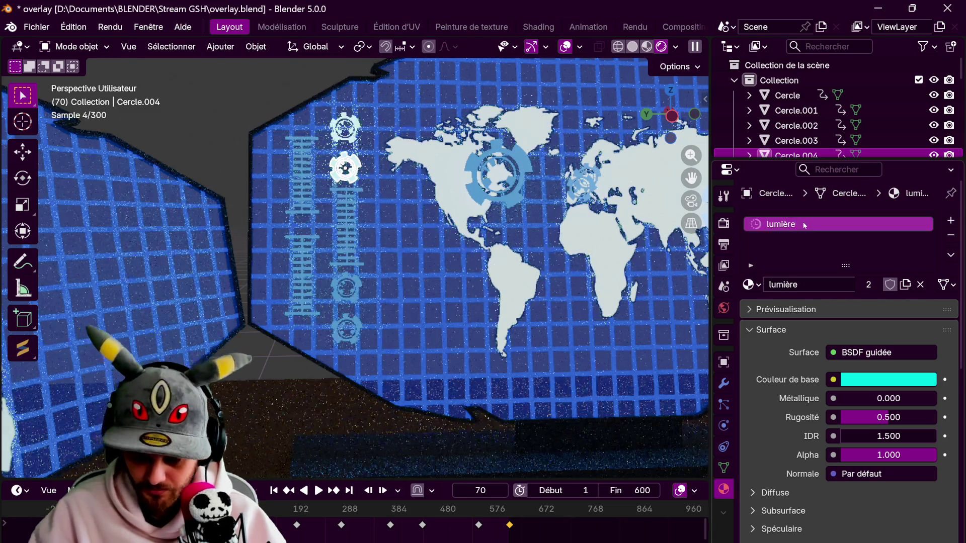
# Apply lumière to the ladder-shaped bar and the lower gear icon
pyautogui.click(347, 226)
pyautogui.click(749, 285)
pyautogui.scroll(-2, 804, 403)
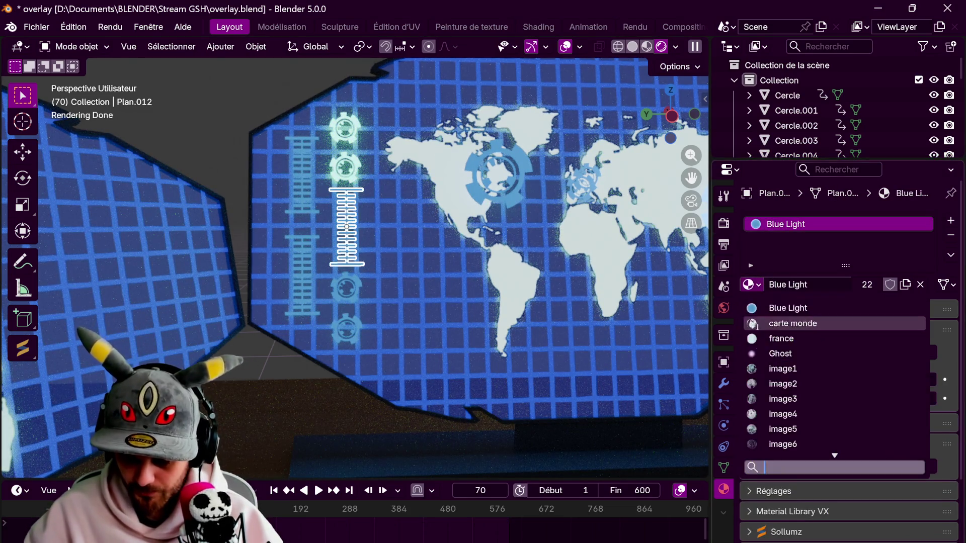
pyautogui.scroll(-2, 803, 418)
pyautogui.scroll(-2, 804, 426)
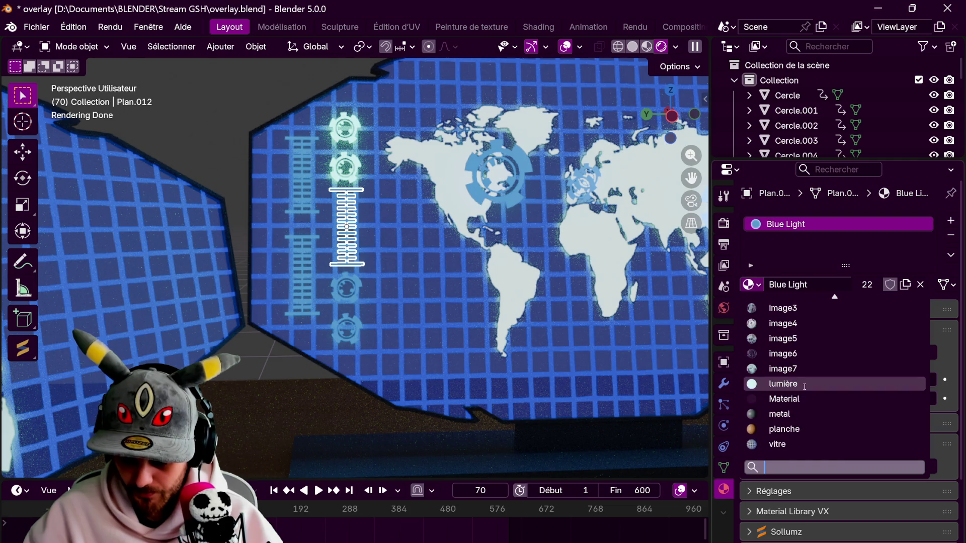
pyautogui.click(785, 384)
pyautogui.click(347, 287)
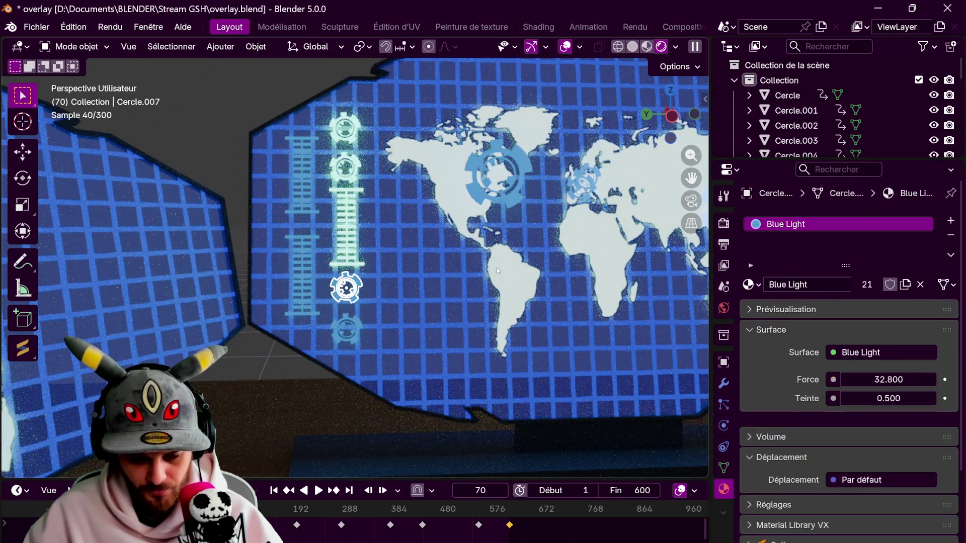
pyautogui.click(760, 283)
pyautogui.scroll(-3, 835, 416)
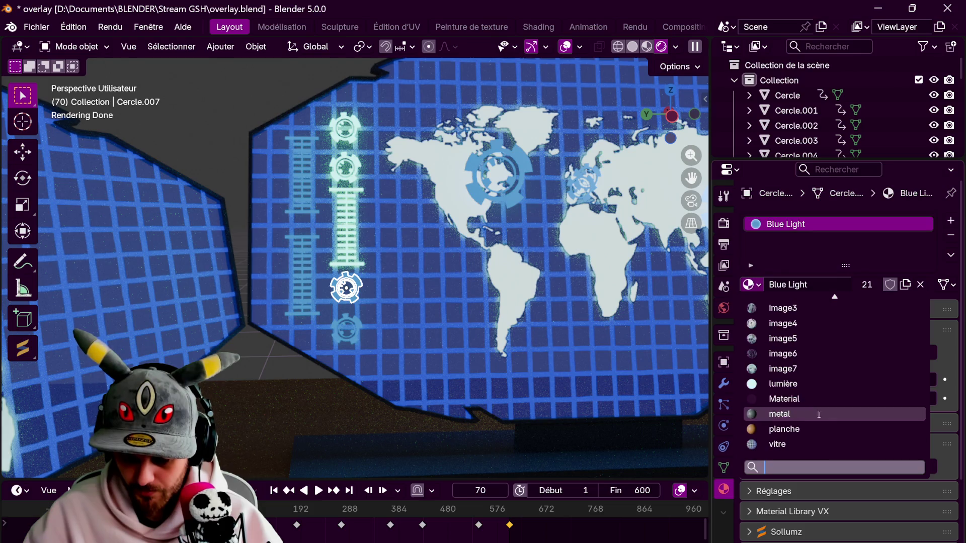
pyautogui.click(808, 385)
# Give the small circle beside the ladders the lumière material
pyautogui.click(357, 325)
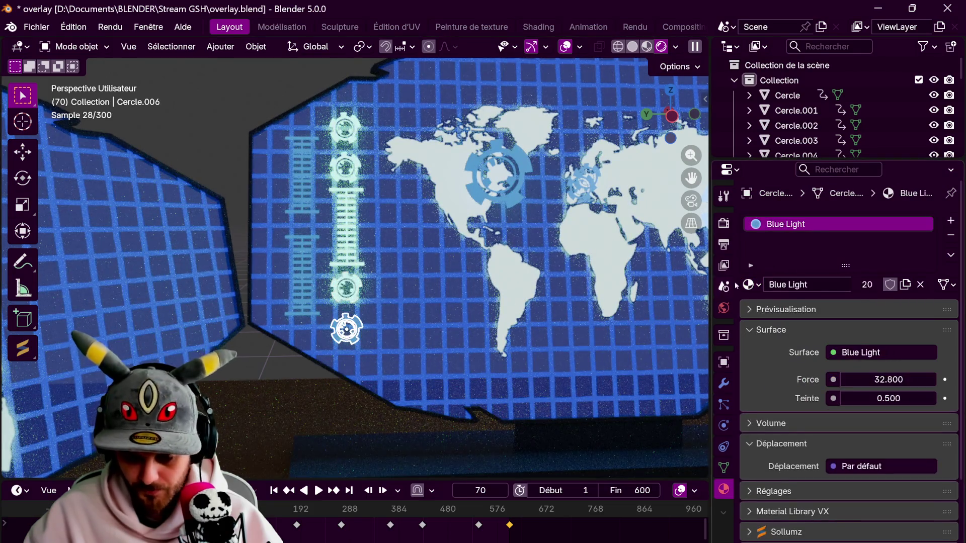
pyautogui.click(749, 284)
pyautogui.scroll(-3, 785, 377)
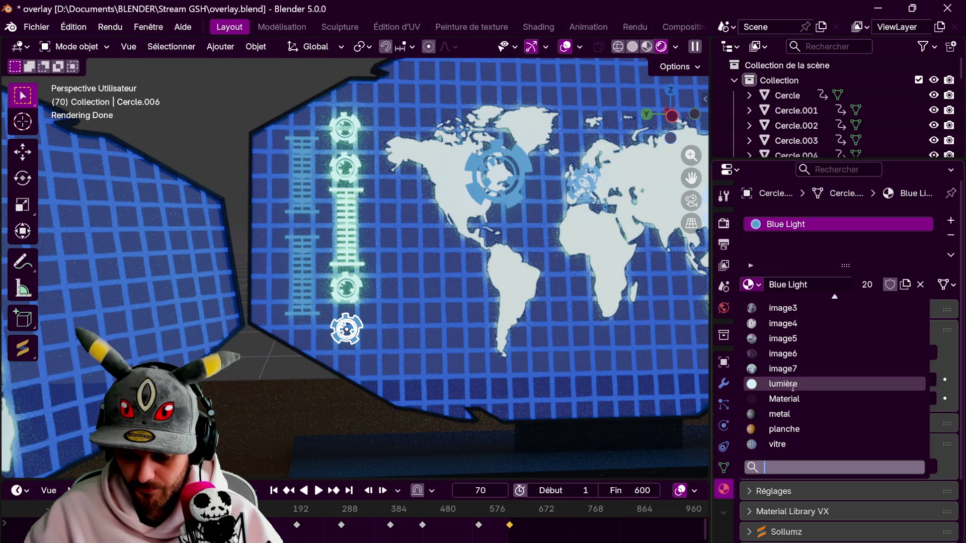
pyautogui.click(793, 385)
# Apply lumière to the lower and upper ladder shapes, then view the screens top-down
pyautogui.click(312, 241)
pyautogui.click(748, 284)
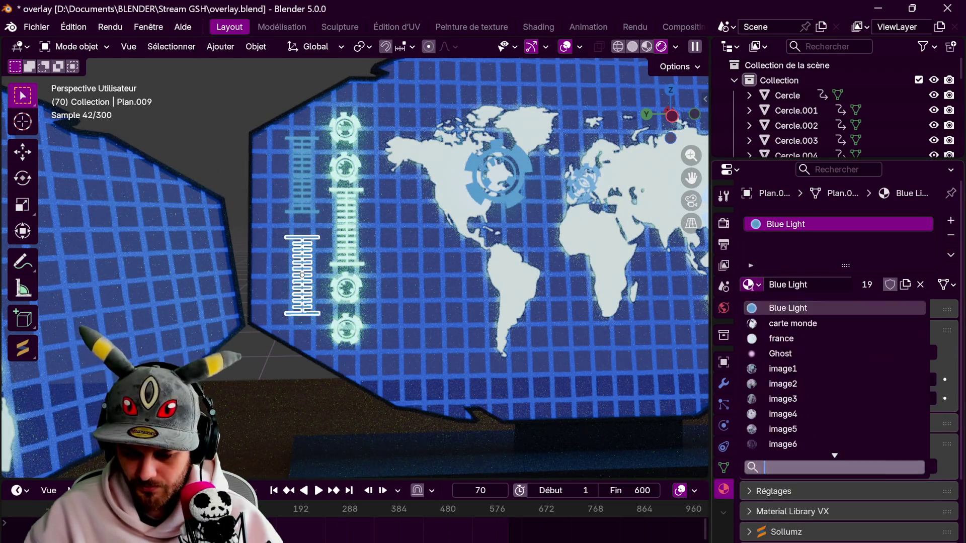
pyautogui.scroll(-3, 789, 416)
pyautogui.click(798, 384)
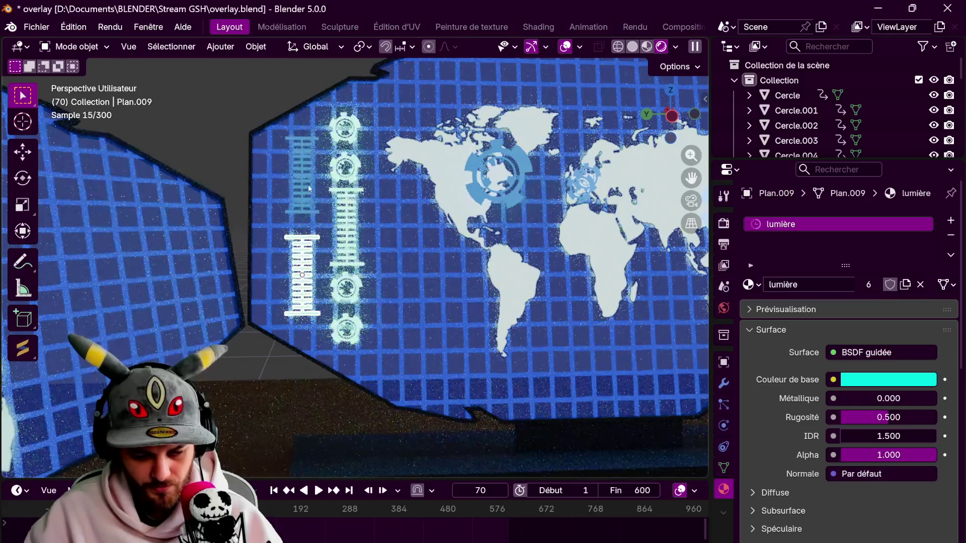
pyautogui.click(302, 173)
pyautogui.click(750, 284)
pyautogui.scroll(-2, 794, 413)
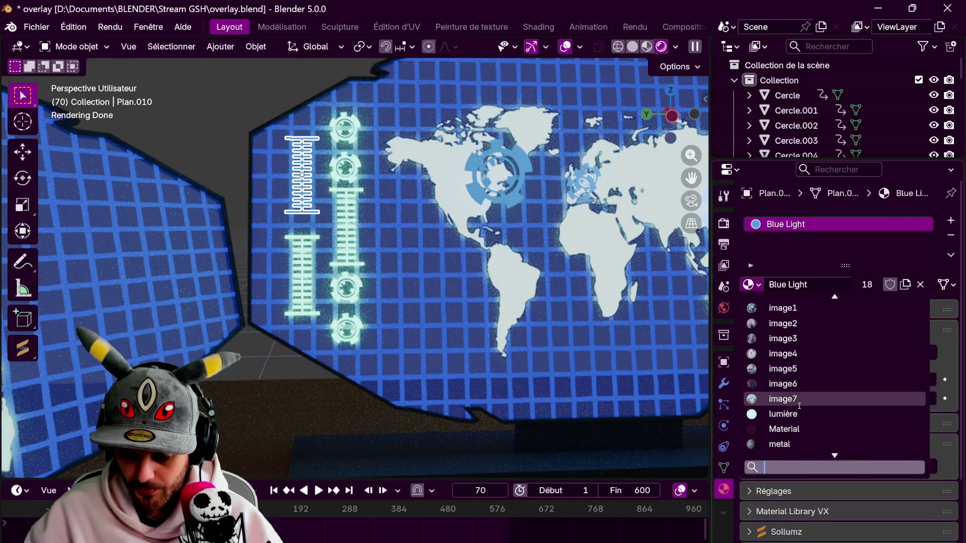
pyautogui.click(798, 413)
pyautogui.scroll(-4, 373, 129)
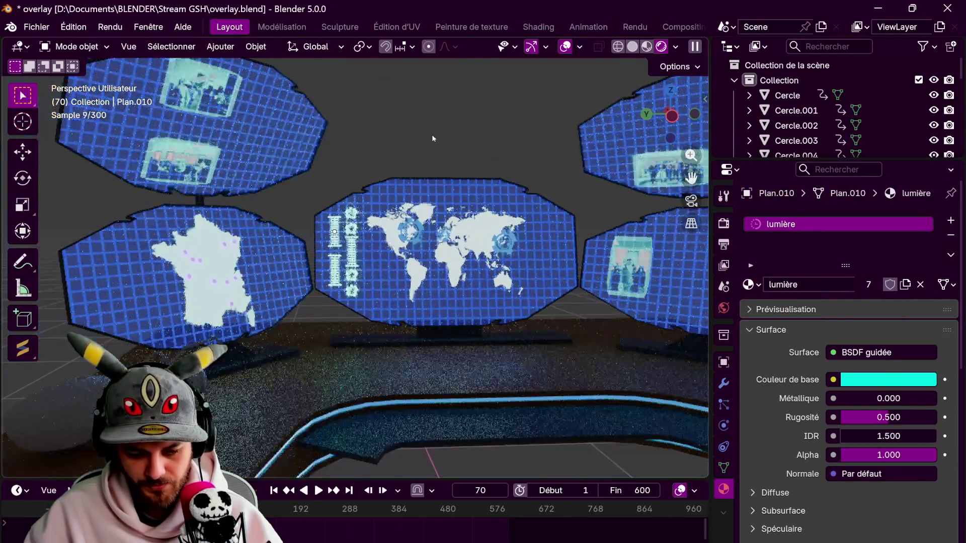
pyautogui.moveTo(427, 134); pyautogui.dragTo(403, 134, button='middle')
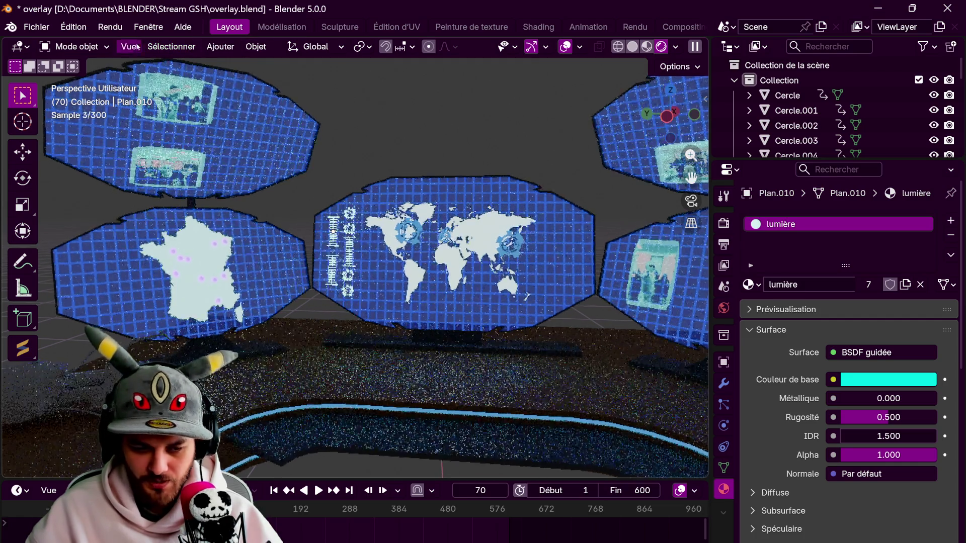
pyautogui.click(670, 91)
# Add a plane, move it along X and scale it on Y into a flat strip
pyautogui.click(221, 47)
pyautogui.moveTo(241, 64)
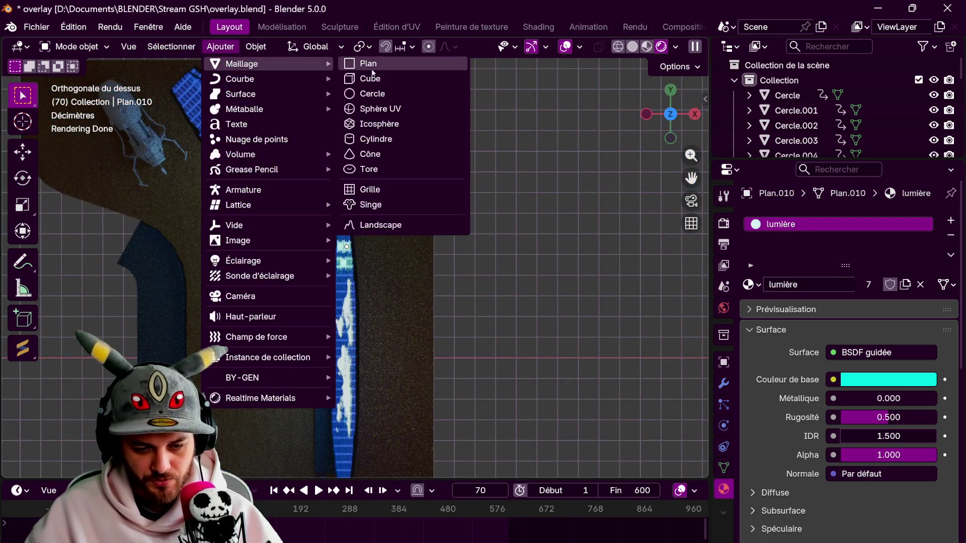
pyautogui.click(367, 65)
pyautogui.scroll(-2, 466, 231)
pyautogui.press('g')
pyautogui.press('x')
pyautogui.click(633, 301)
pyautogui.keyDown('shift'); pyautogui.moveTo(634, 300); pyautogui.dragTo(487, 266, button='middle'); pyautogui.keyUp('shift')
pyautogui.press('s')
pyautogui.press('y')
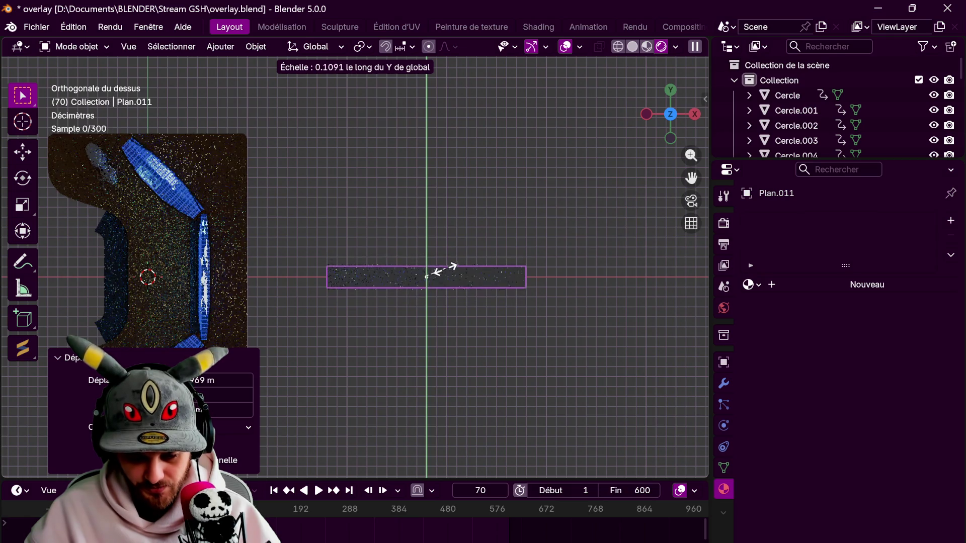
pyautogui.click(450, 272)
pyautogui.scroll(3, 455, 282)
# Inset the strip's face and delete the inner face to leave a border frame
pyautogui.press('Tab')
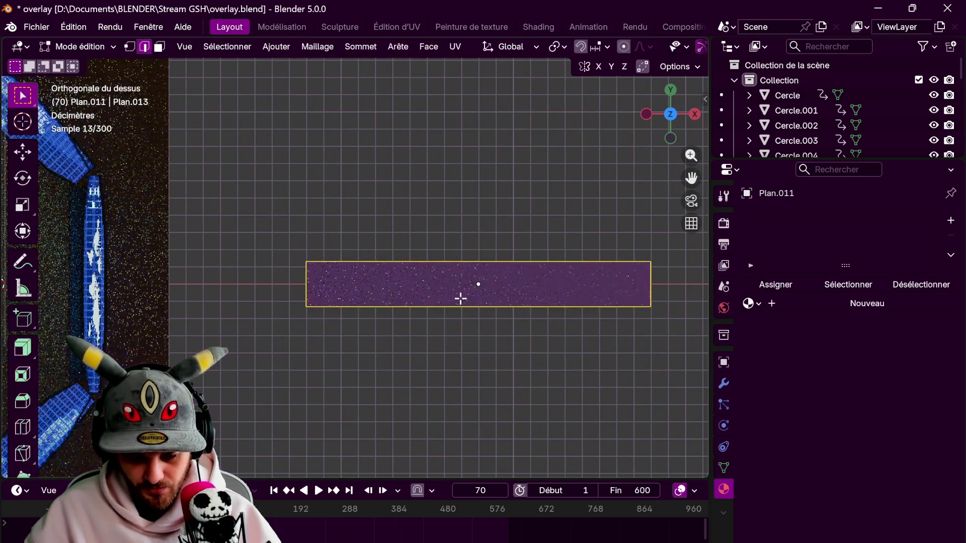
pyautogui.press('3')
pyautogui.press('KP_Decimal')
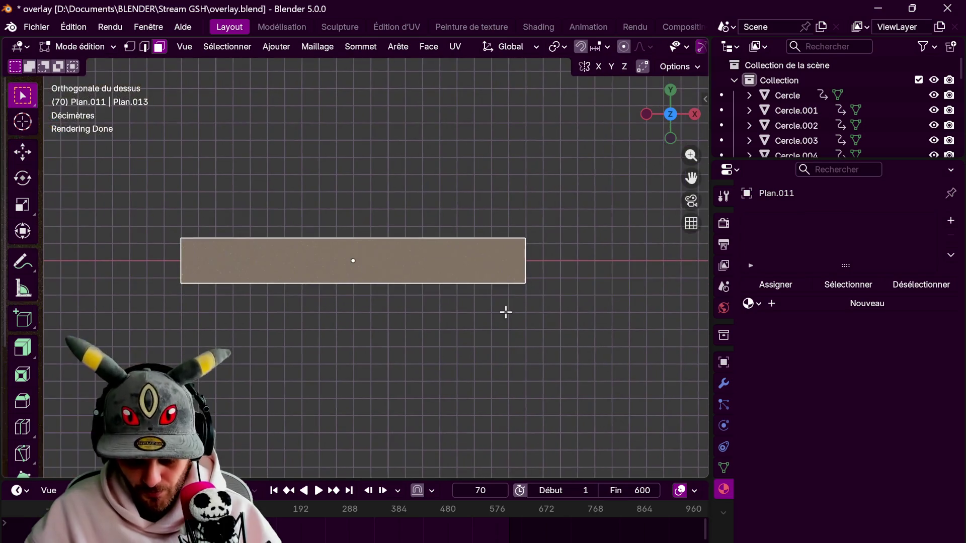
pyautogui.press('i')
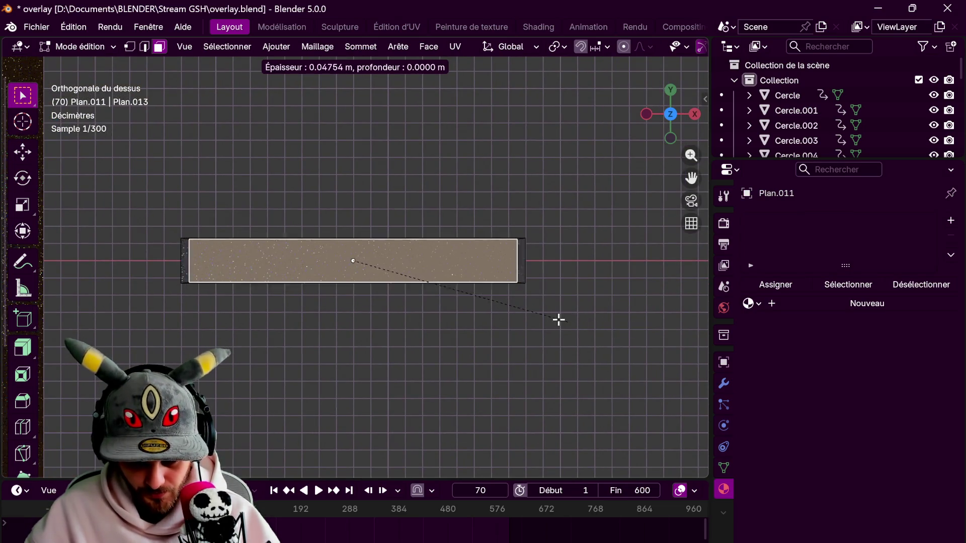
pyautogui.click(557, 318)
pyautogui.press('s')
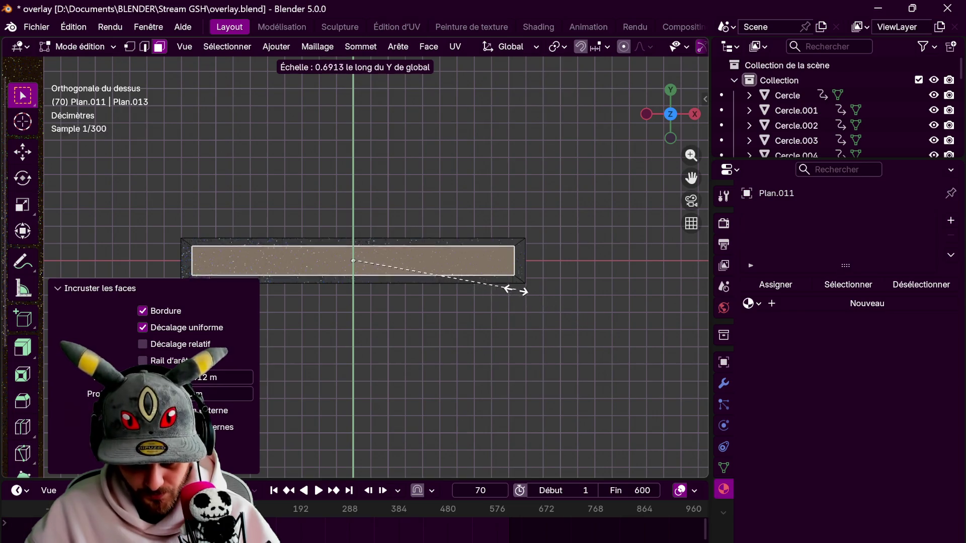
pyautogui.click(507, 287)
pyautogui.press('x')
pyautogui.click(496, 318)
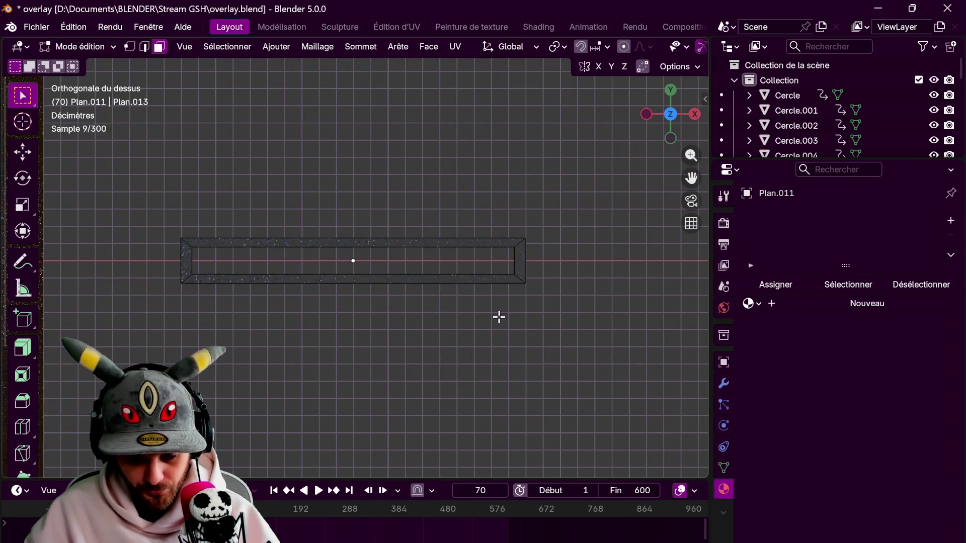
pyautogui.press('Tab')
# Give the frame the lumière material
pyautogui.click(753, 285)
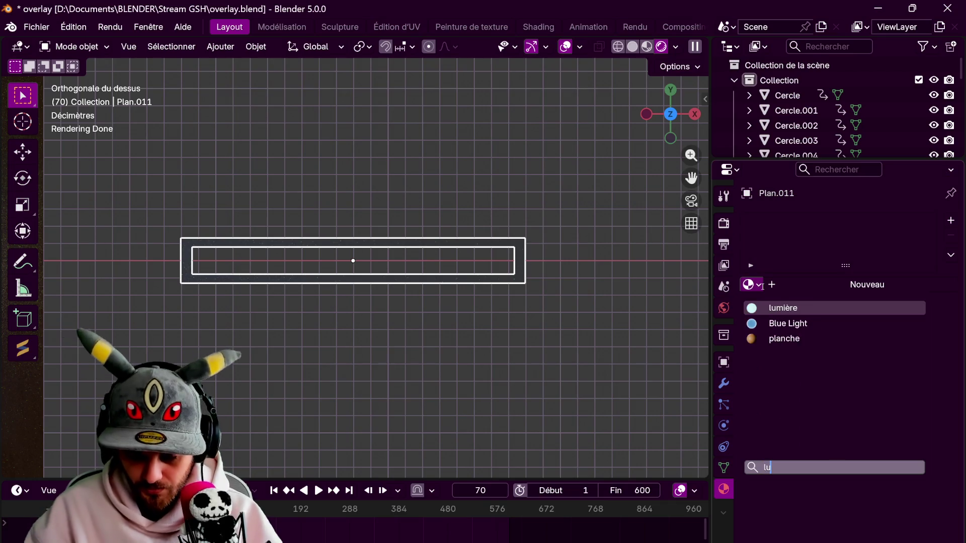
pyautogui.click(783, 308)
pyautogui.press('Tab')
pyautogui.scroll(-2, 510, 323)
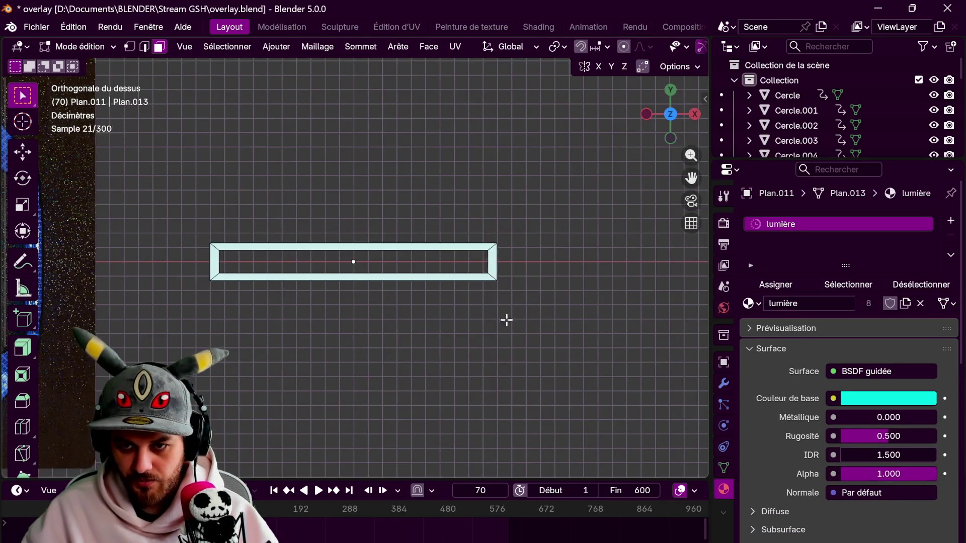
pyautogui.press('Tab')
# Duplicate the frame below and narrow its inner edge on X into a trapezoid opening
pyautogui.hotkey('shift', 'd')
pyautogui.press('y')
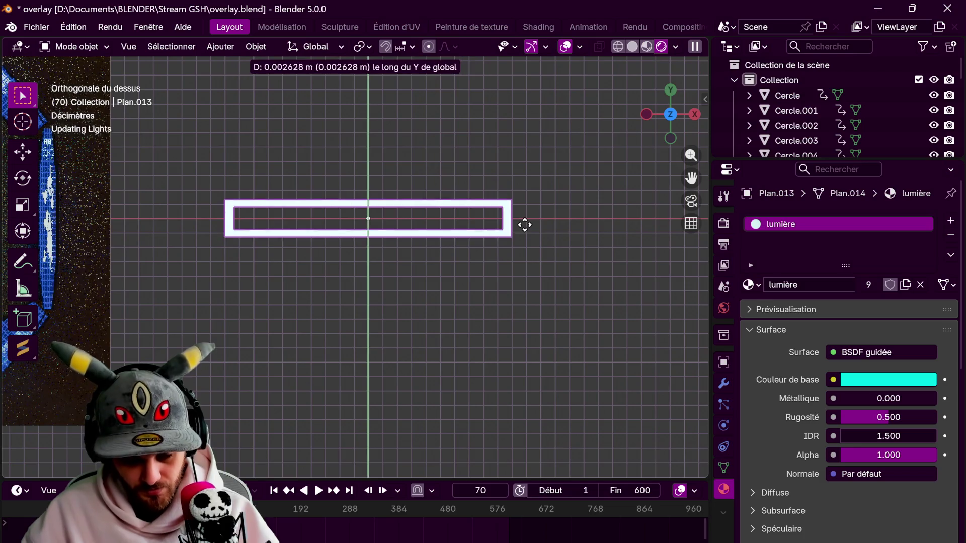
pyautogui.click(518, 298)
pyautogui.press('Tab')
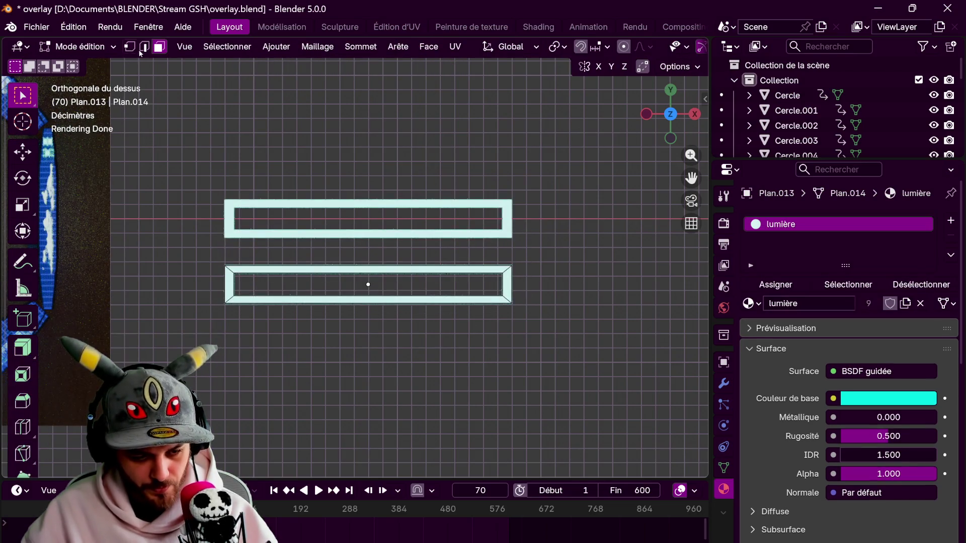
pyautogui.scroll(2, 258, 297)
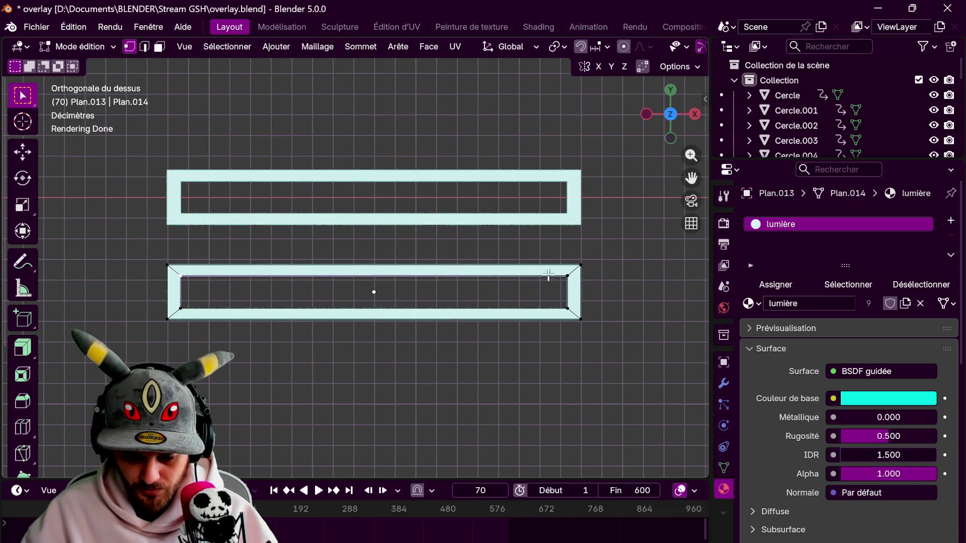
pyautogui.press('s')
pyautogui.press('x')
pyautogui.click(533, 286)
pyautogui.press('Tab')
pyautogui.scroll(-3, 543, 296)
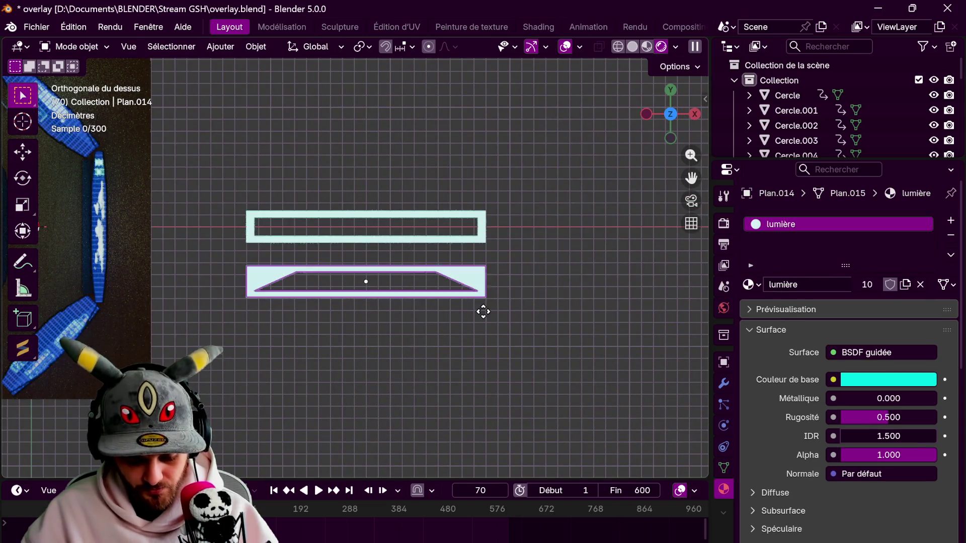
# Duplicate the trapezoid frame upward, then delete that extra copy
pyautogui.hotkey('shift', 'd')
pyautogui.press('y')
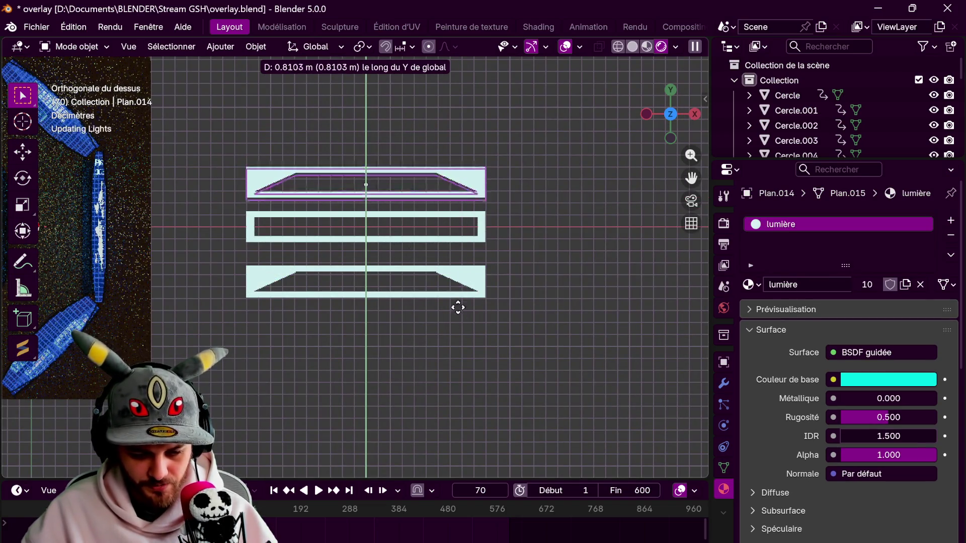
pyautogui.click(437, 195)
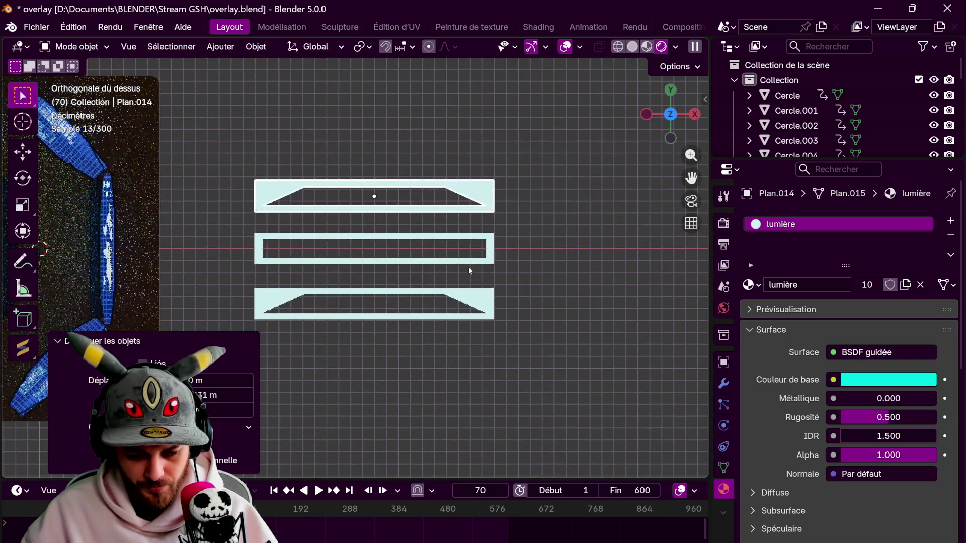
pyautogui.press('Tab')
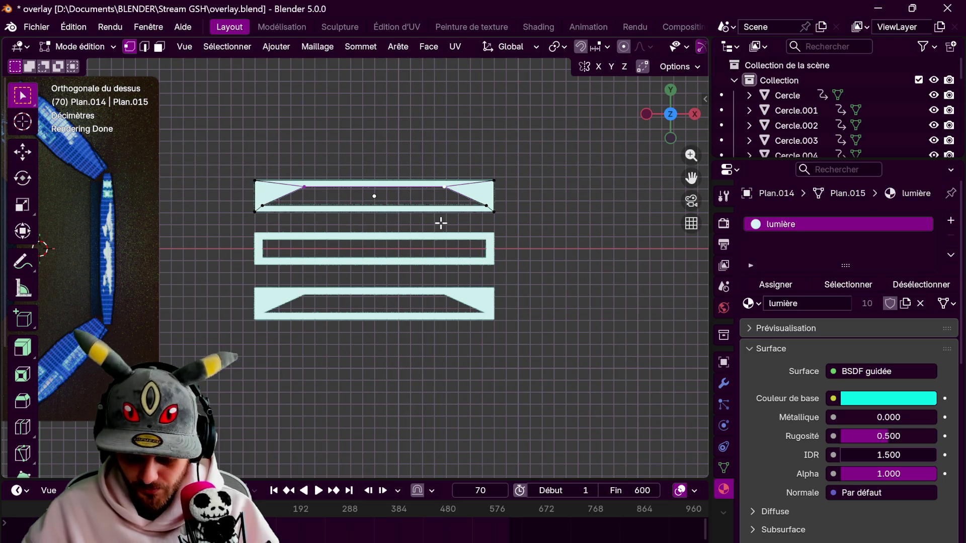
pyautogui.press('Tab')
pyautogui.press('Delete')
# Copy the middle rectangular frame above and move its top edge on Y for a thicker border
pyautogui.click(452, 271)
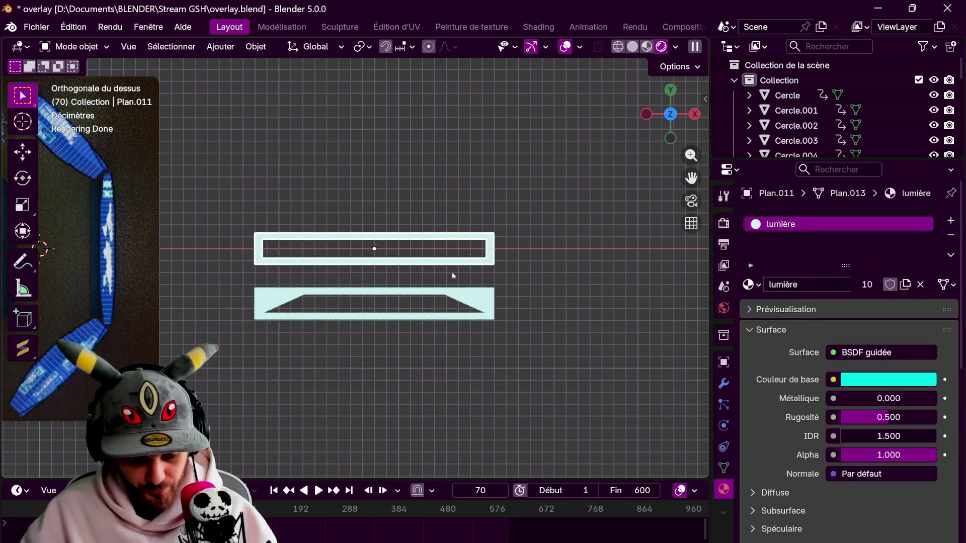
pyautogui.hotkey('shift', 'd')
pyautogui.press('y')
pyautogui.click(442, 232)
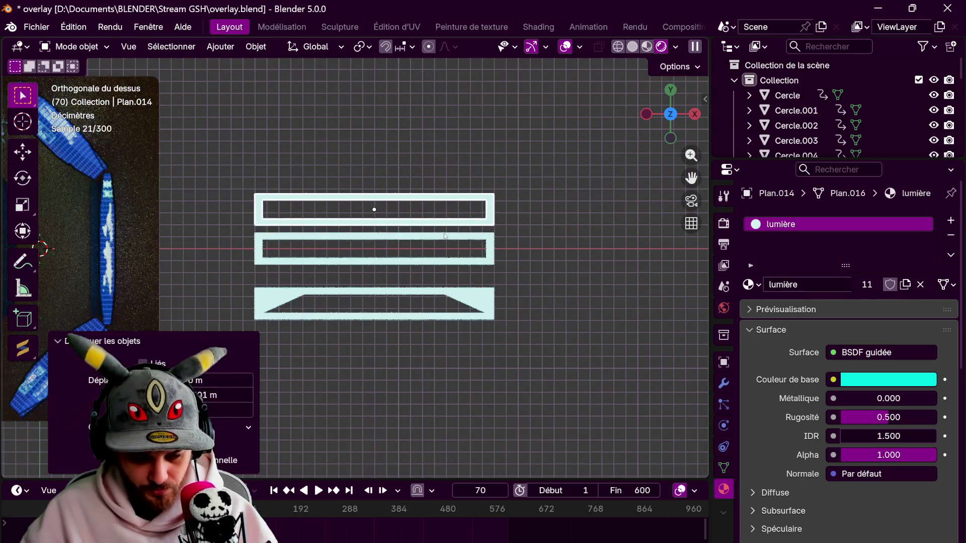
pyautogui.press('Tab')
pyautogui.press('g')
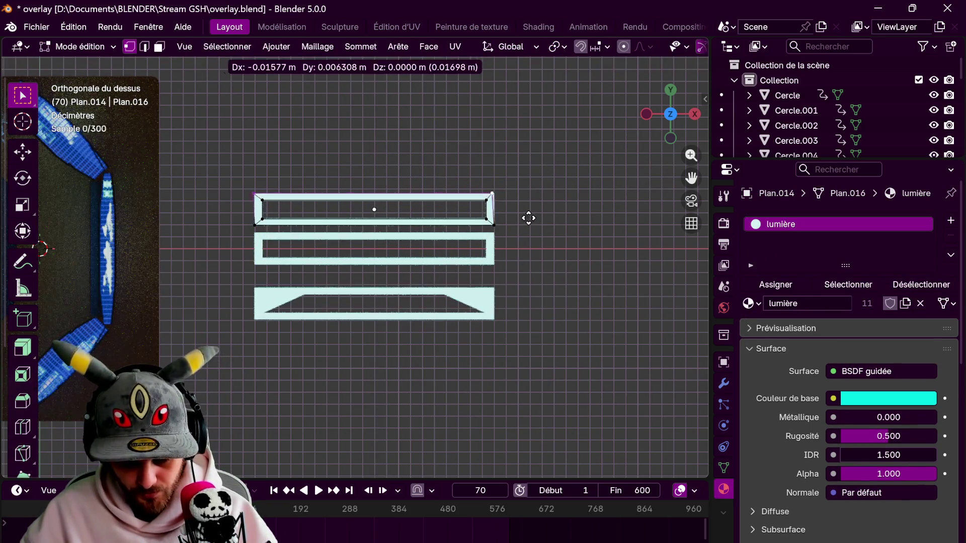
pyautogui.press('y')
pyautogui.click(521, 203)
pyautogui.press('Tab')
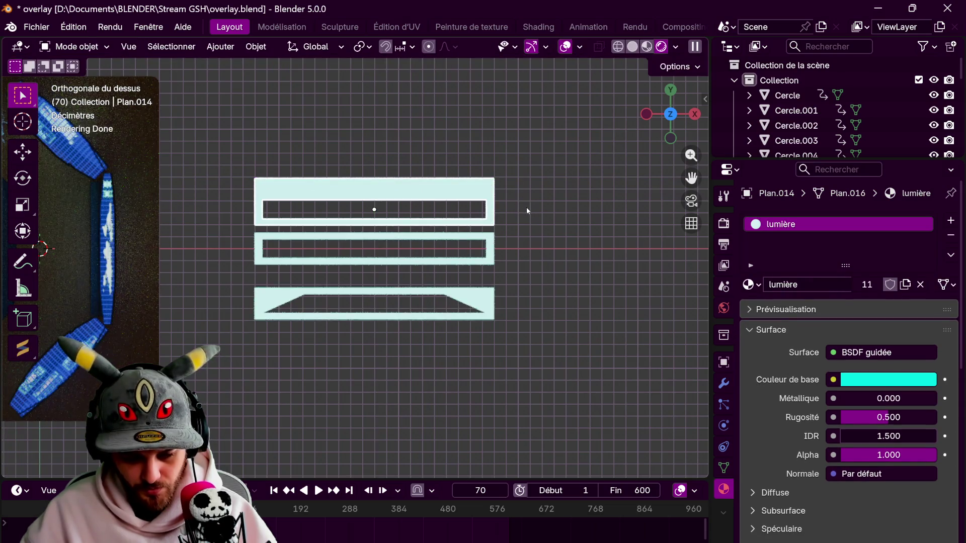
pyautogui.scroll(-2, 526, 207)
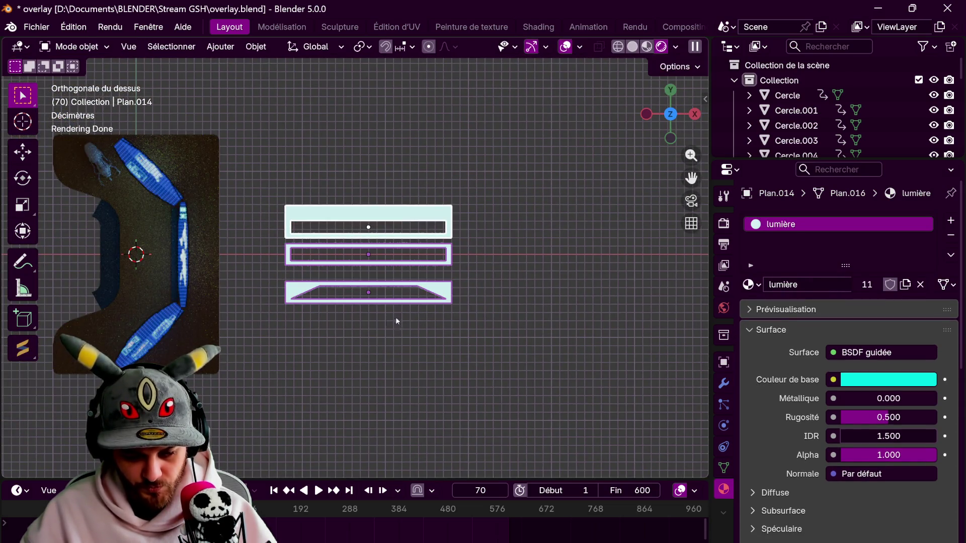
pyautogui.moveTo(402, 319); pyautogui.dragTo(425, 293, button='middle')
# Scale the glowing frames down and lift them along the Z axis
pyautogui.press('s')
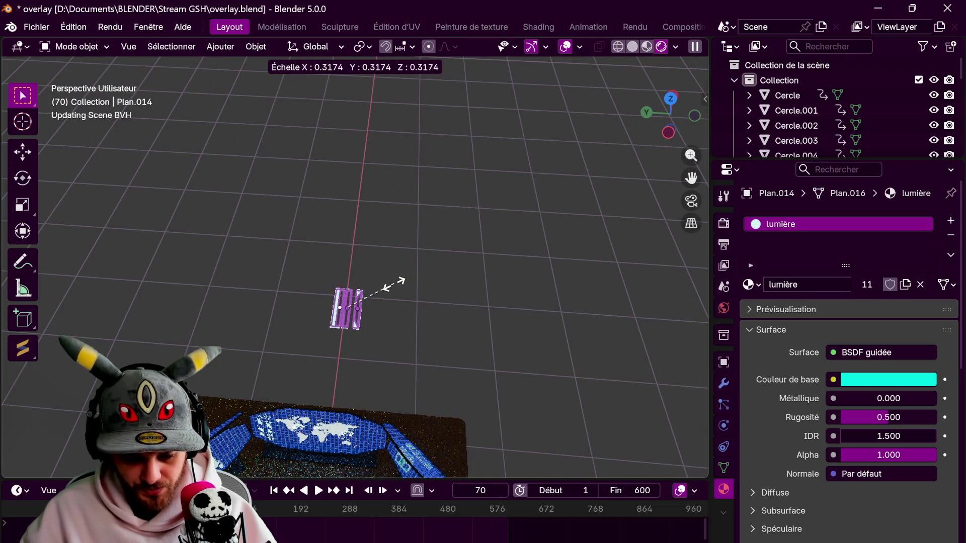
pyautogui.click(396, 283)
pyautogui.moveTo(416, 339); pyautogui.dragTo(348, 354, button='middle')
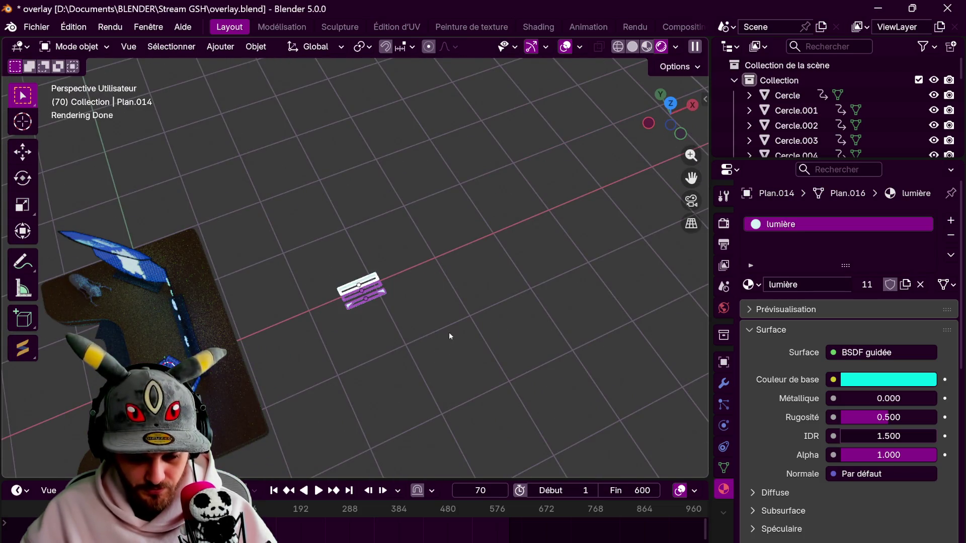
pyautogui.press('g')
pyautogui.press('y')
pyautogui.press('x')
pyautogui.click(380, 316)
pyautogui.hotkey('ctrl', 'z')
pyautogui.press('g')
pyautogui.press('z')
pyautogui.click(362, 192)
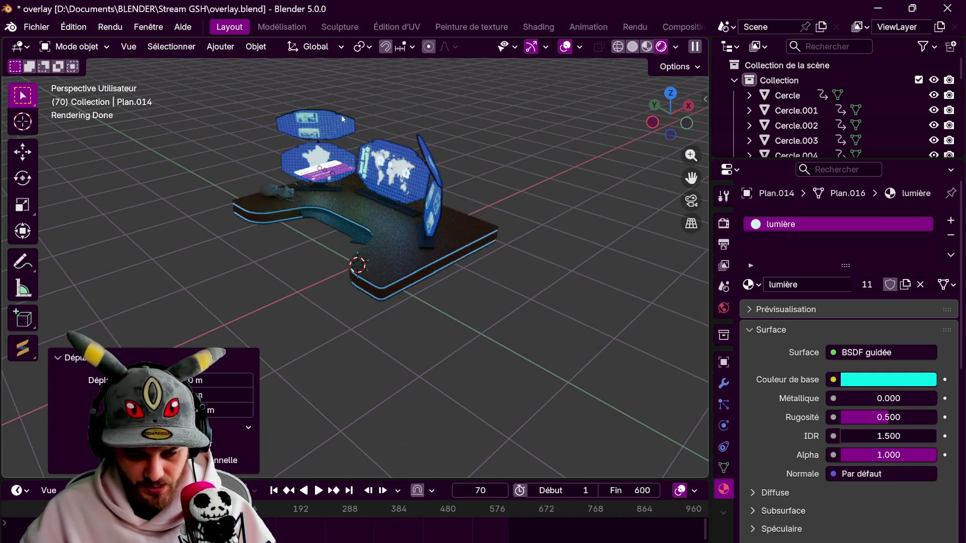
# Stand the frames upright by rotating them 90° around X and 90° around Z
pyautogui.moveTo(341, 116); pyautogui.dragTo(457, 192, button='middle')
pyautogui.scroll(3, 457, 193)
pyautogui.moveTo(399, 312)
pyautogui.mouseDown(button='middle')
pyautogui.moveTo(502, 230)
pyautogui.moveTo(469, 219)
pyautogui.mouseUp(button='middle')
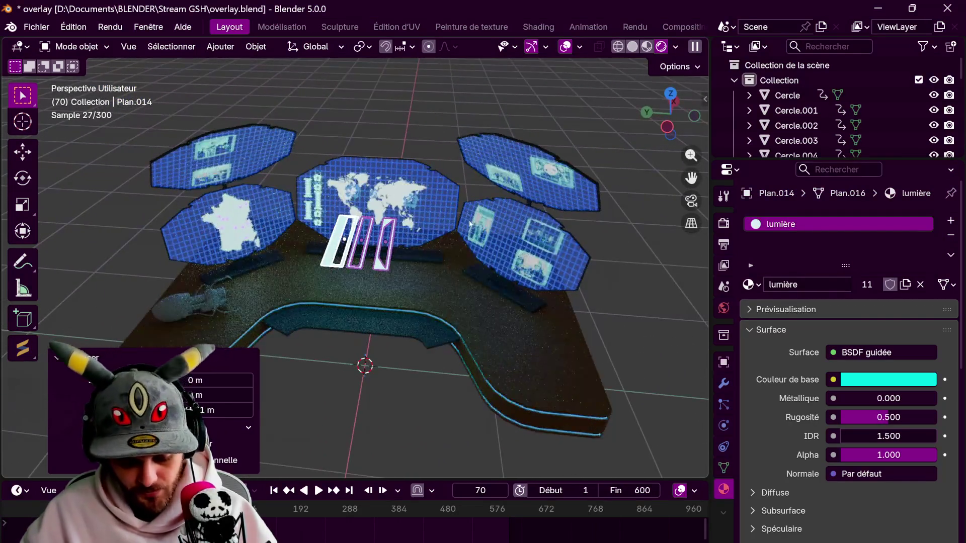
pyautogui.write('ryx90')
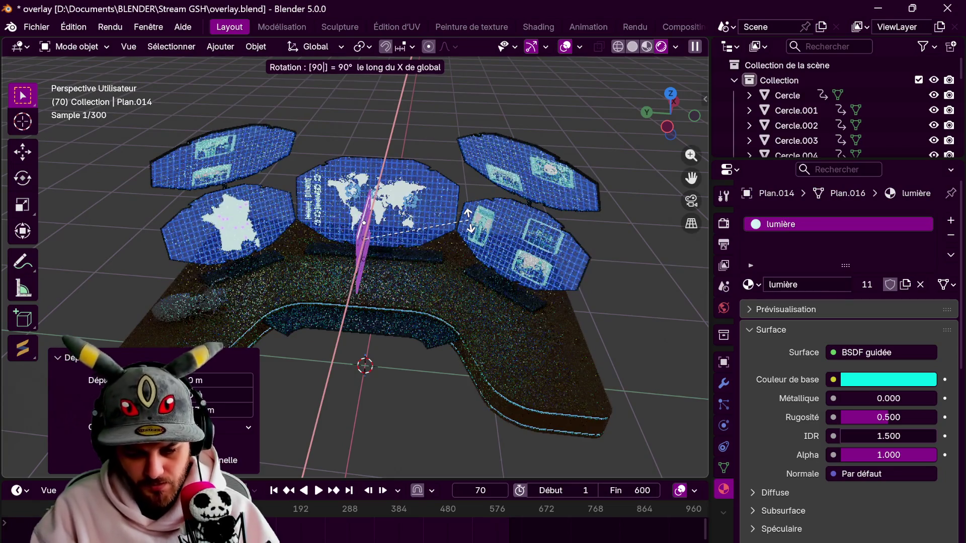
pyautogui.press('Return')
pyautogui.write('rz90')
pyautogui.press('Return')
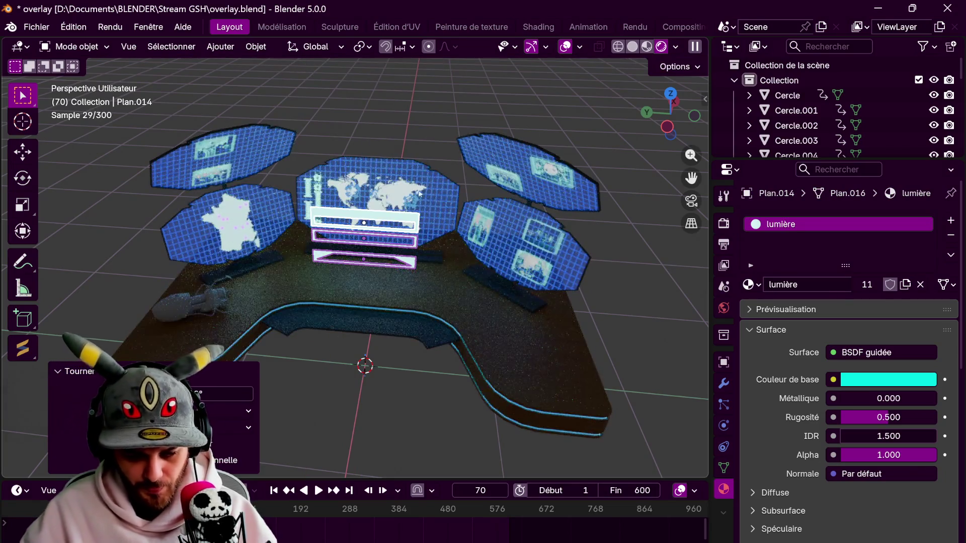
# Push the frames forward along X toward the screens
pyautogui.moveTo(410, 189); pyautogui.dragTo(578, 252, button='middle')
pyautogui.press('g')
pyautogui.press('y')
pyautogui.press('x')
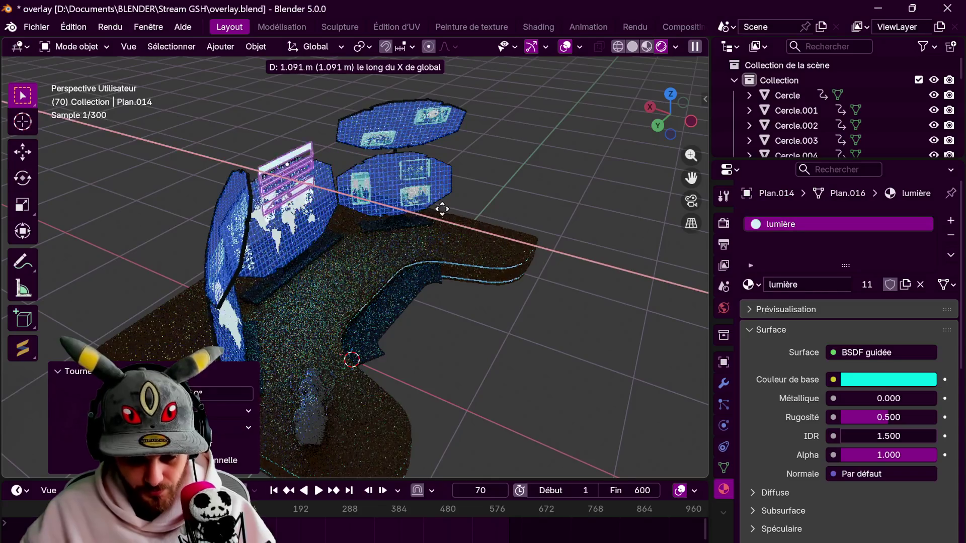
pyautogui.click(453, 214)
# In side view, centre the frames over the world-map screen along Y and lower them
pyautogui.press('ctrl+KP_3')
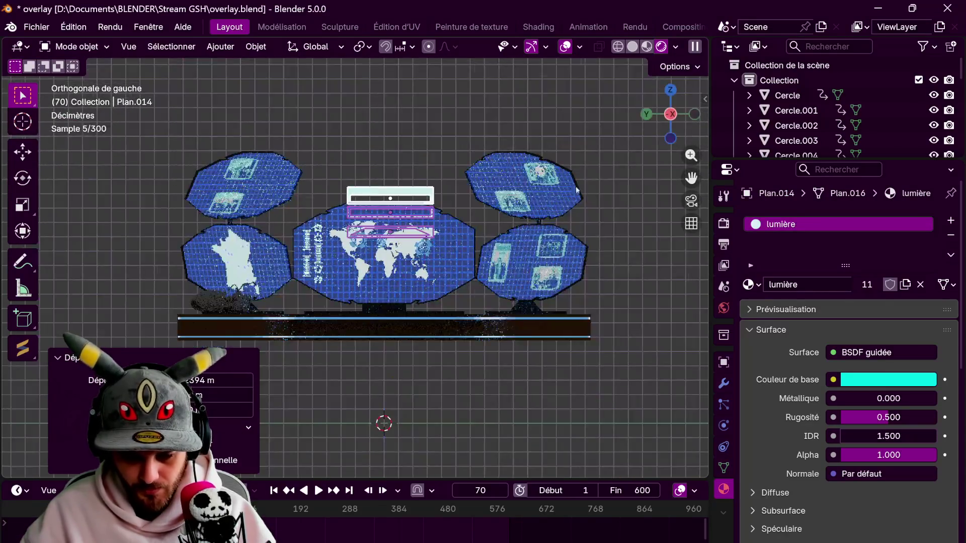
pyautogui.scroll(5, 523, 219)
pyautogui.keyDown('shift'); pyautogui.moveTo(523, 219); pyautogui.dragTo(445, 219, button='middle'); pyautogui.keyUp('shift')
pyautogui.press('g')
pyautogui.press('z')
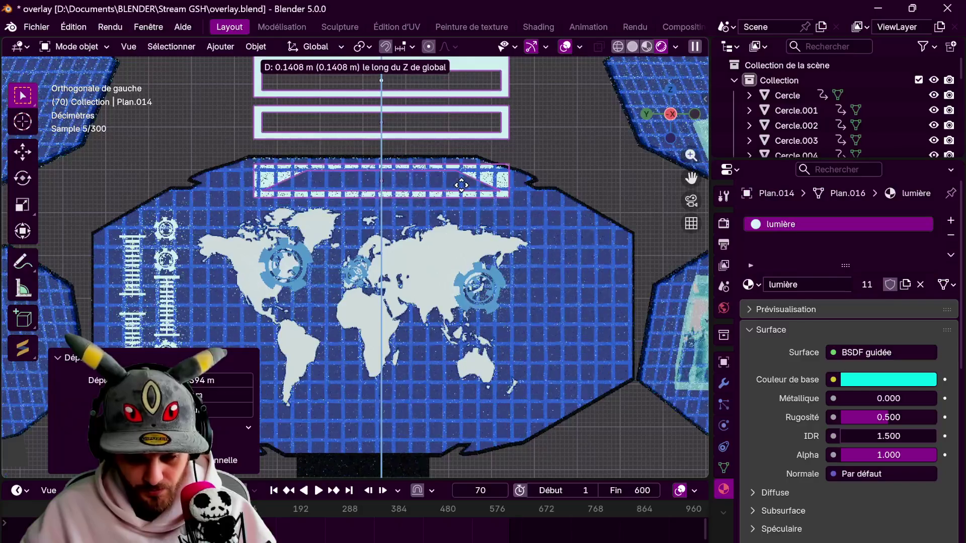
pyautogui.press('z')
pyautogui.press('y')
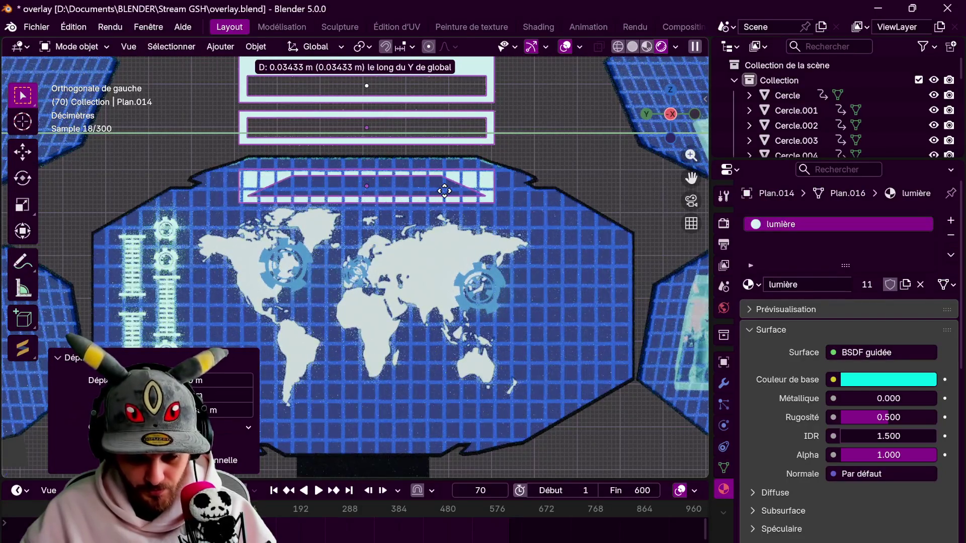
pyautogui.click(445, 190)
pyautogui.press('y')
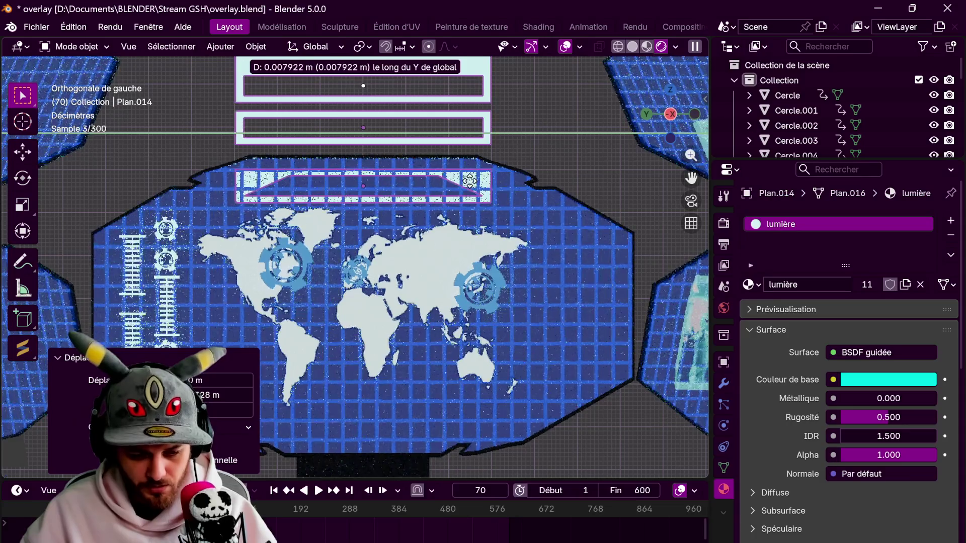
pyautogui.press('z')
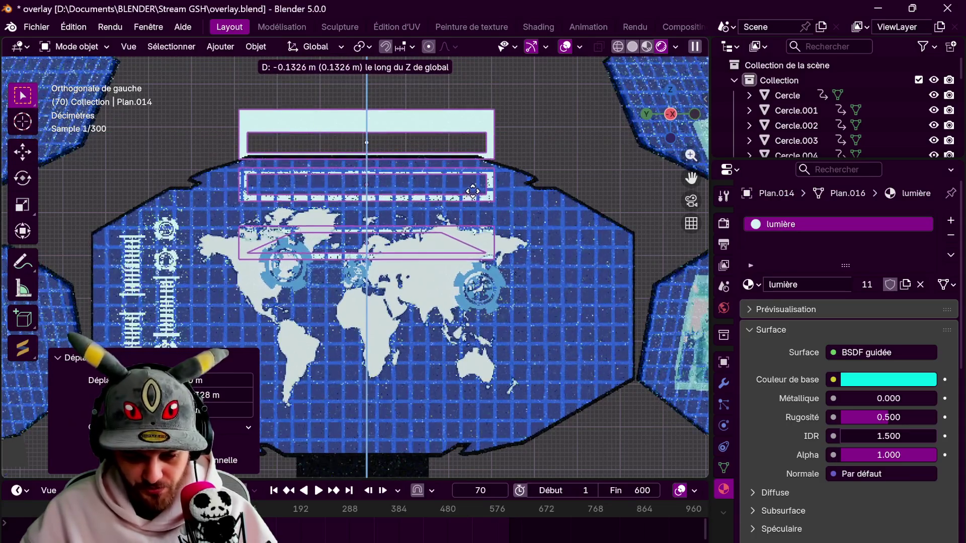
pyautogui.click(472, 196)
# Press the lower frame flat against the map screen and drop it near the map's bottom edge
pyautogui.moveTo(345, 206)
pyautogui.mouseDown(button='middle')
pyautogui.moveTo(410, 244)
pyautogui.moveTo(348, 257)
pyautogui.mouseUp(button='middle')
pyautogui.click(410, 244)
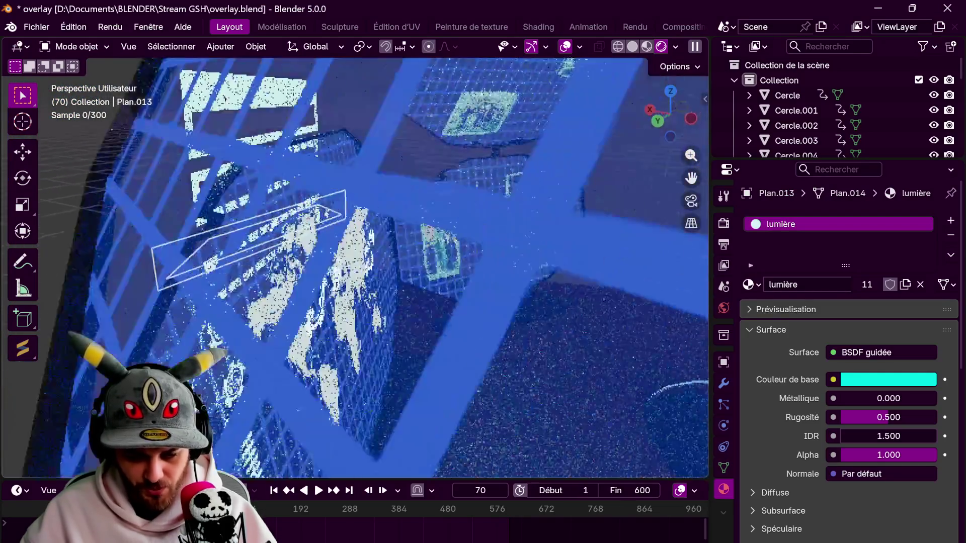
pyautogui.press('g')
pyautogui.press('y')
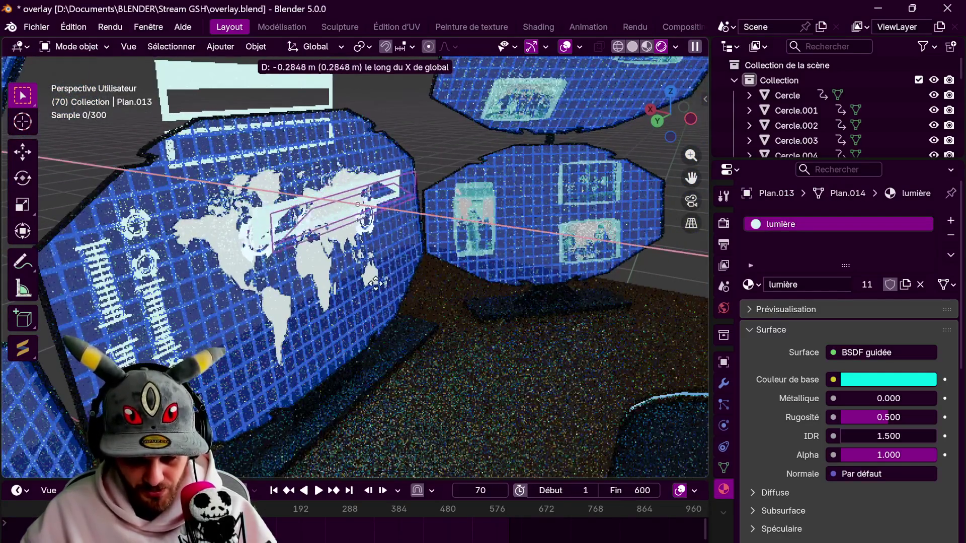
pyautogui.click(374, 284)
pyautogui.press('ctrl+KP_3')
pyautogui.press('g')
pyautogui.press('z')
pyautogui.click(487, 271)
pyautogui.scroll(2, 516, 211)
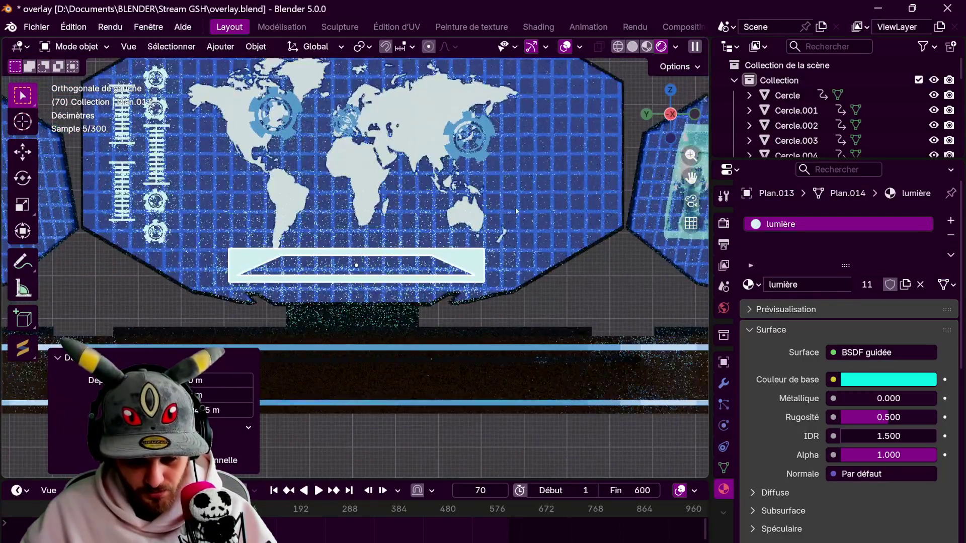
pyautogui.press('g')
pyautogui.press('z')
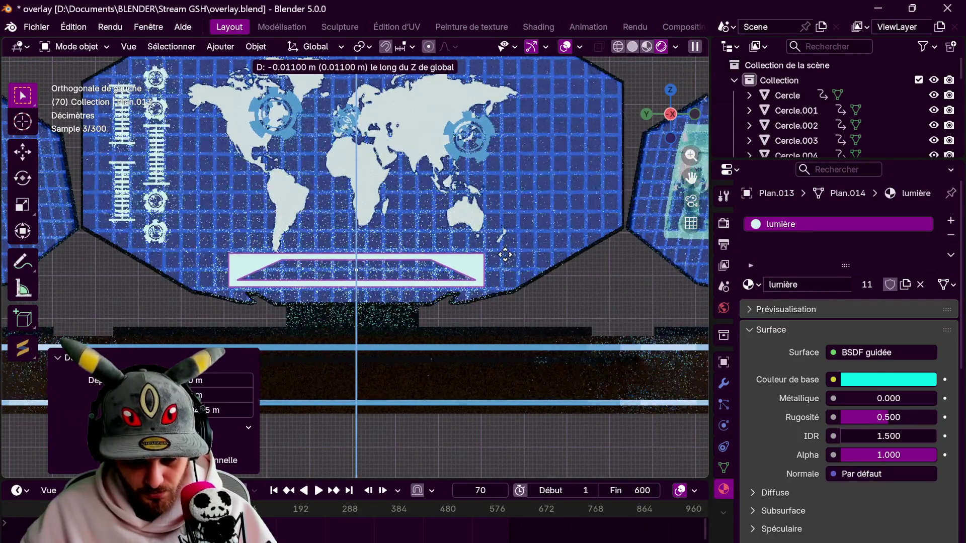
pyautogui.scroll(-2, 441, 167)
# Turn the upper frame into a vertical bar: rotate 90°, resize it and lower it
pyautogui.click(442, 171)
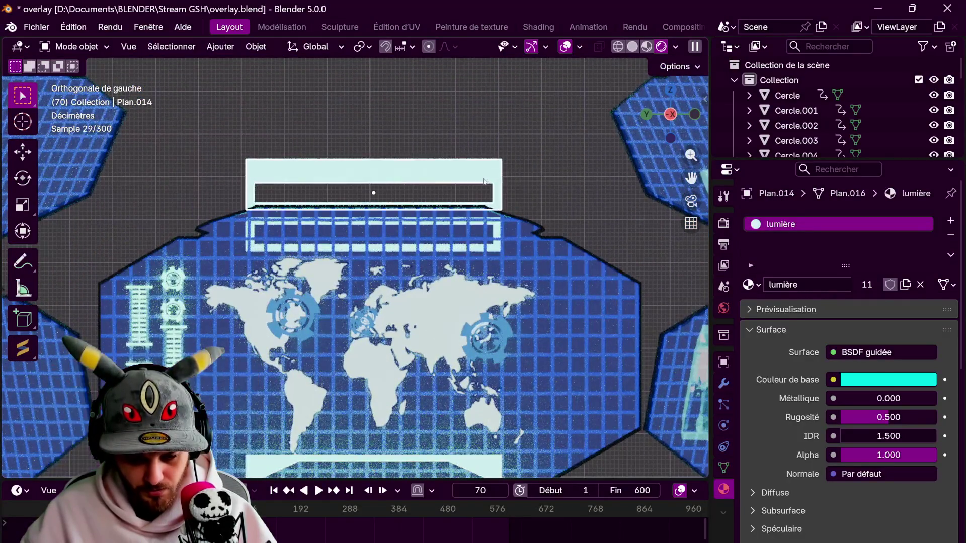
pyautogui.scroll(-2, 442, 168)
pyautogui.scroll(-3, 428, 154)
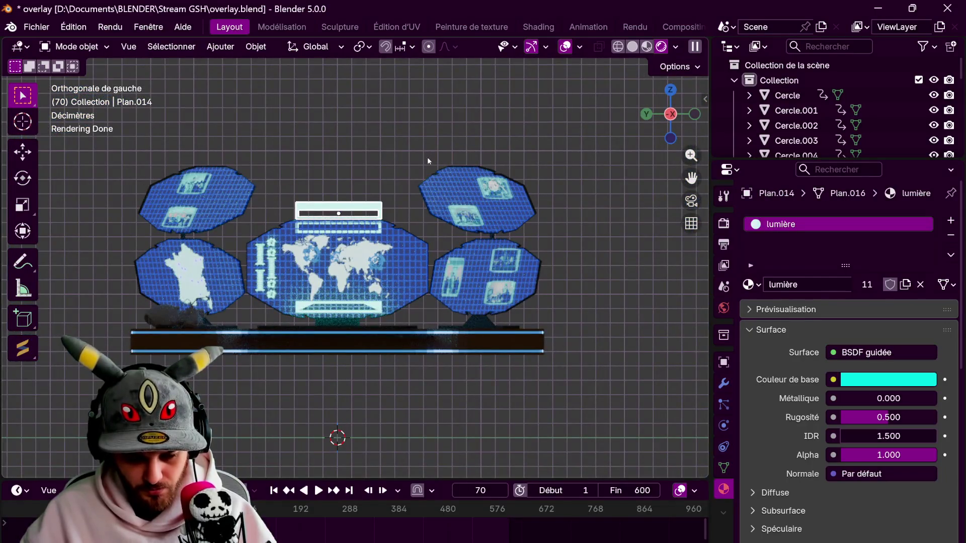
pyautogui.write('r')
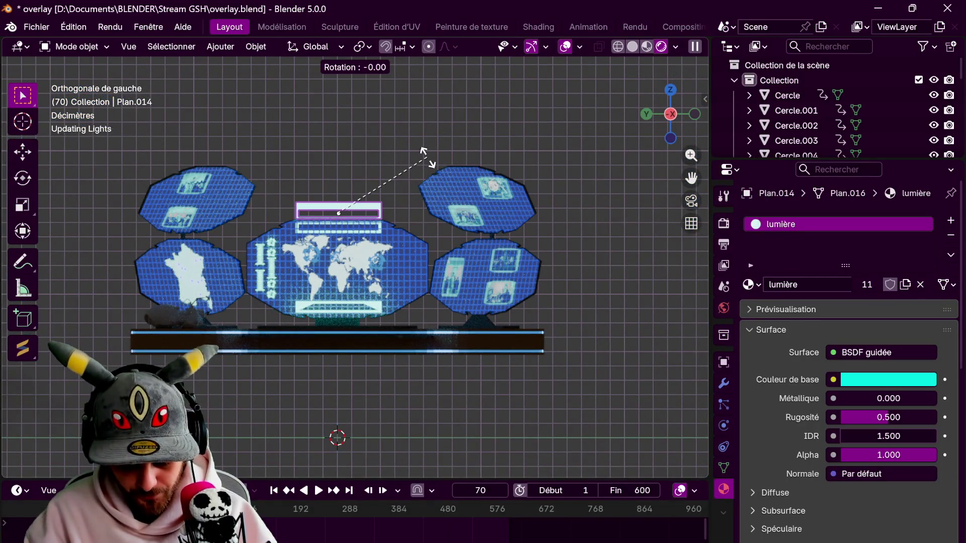
pyautogui.write('90')
pyautogui.press('Return')
pyautogui.press('s')
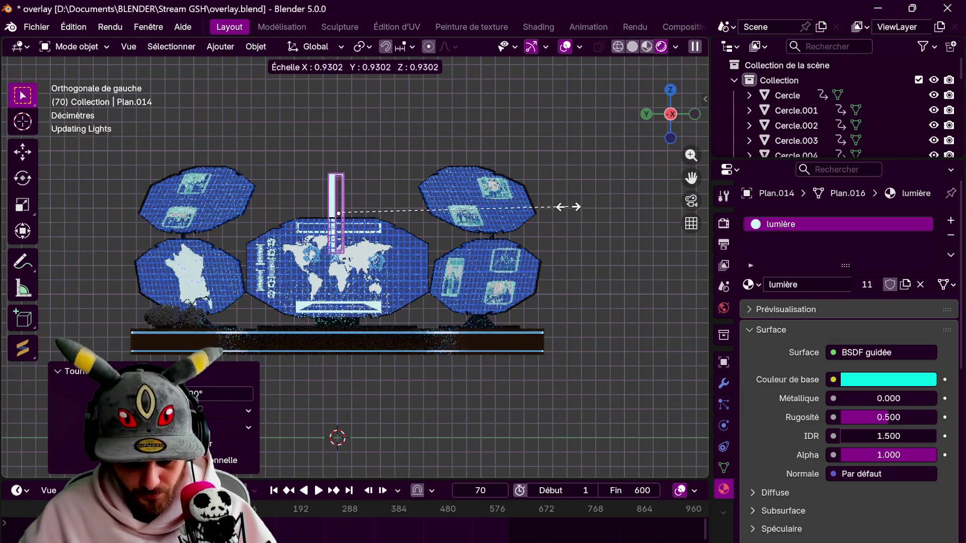
pyautogui.click(533, 214)
pyautogui.press('g')
pyautogui.press('z')
pyautogui.click(536, 265)
# Move the vertical bar along X to sit beside the right photo screen
pyautogui.moveTo(533, 261)
pyautogui.mouseDown(button='middle')
pyautogui.moveTo(312, 236)
pyautogui.moveTo(319, 272)
pyautogui.moveTo(416, 264)
pyautogui.moveTo(498, 296)
pyautogui.mouseUp(button='middle')
pyautogui.scroll(6, 306, 235)
pyautogui.scroll(-3, 319, 271)
pyautogui.press('g')
pyautogui.press('y')
pyautogui.press('x')
pyautogui.click(346, 288)
# Tilt the bar around Y to match the screen edge and slide it flush against the screen
pyautogui.press('s')
pyautogui.press('r')
pyautogui.press('y')
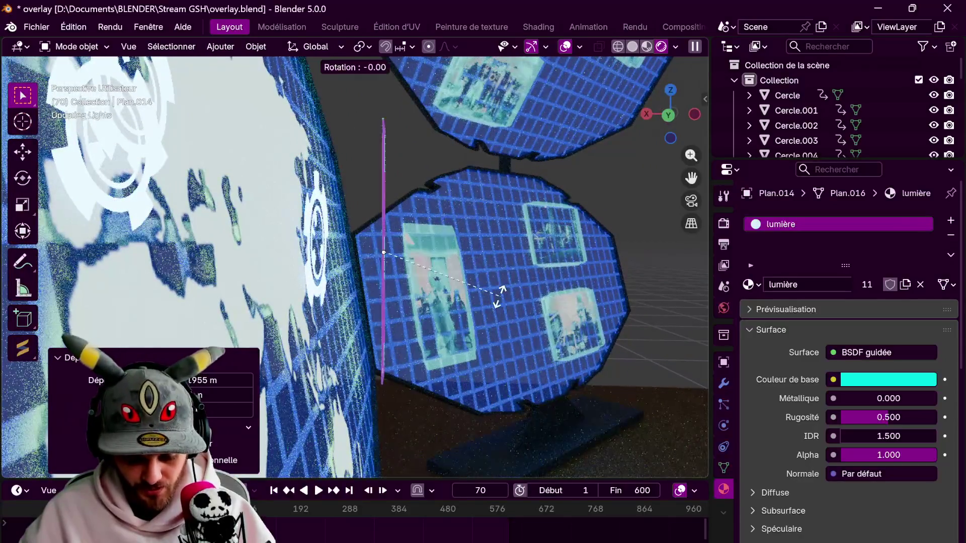
pyautogui.click(509, 273)
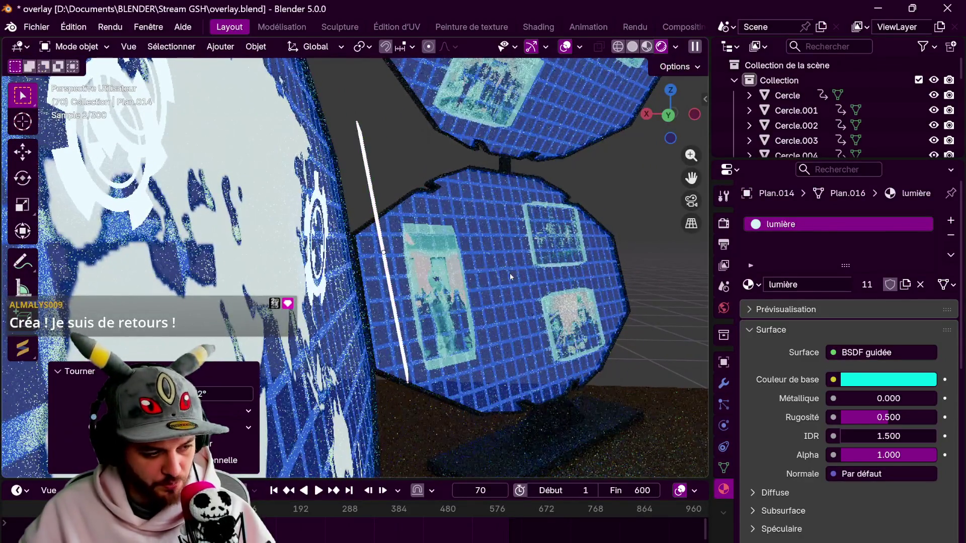
pyautogui.moveTo(482, 254); pyautogui.dragTo(533, 289, button='middle')
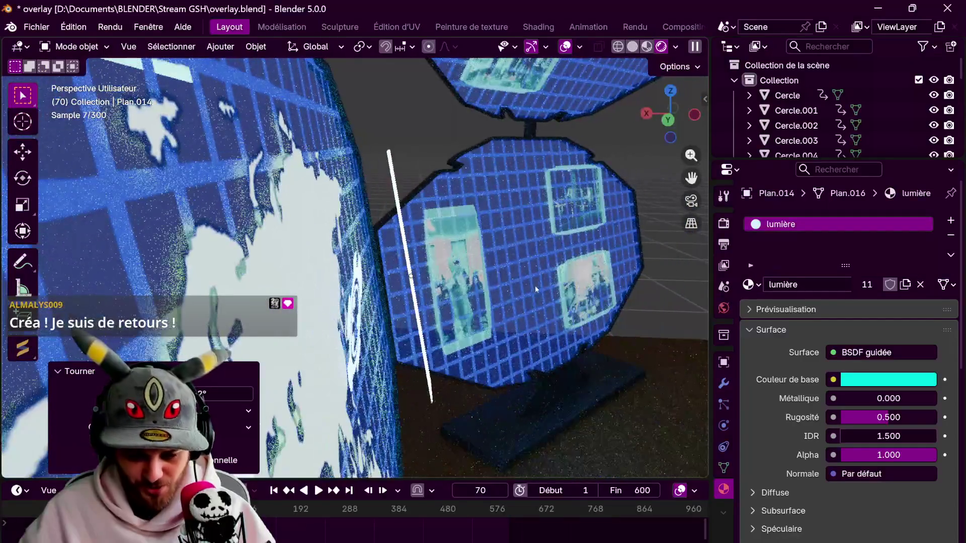
pyautogui.press('r')
pyautogui.press('y')
pyautogui.click(537, 293)
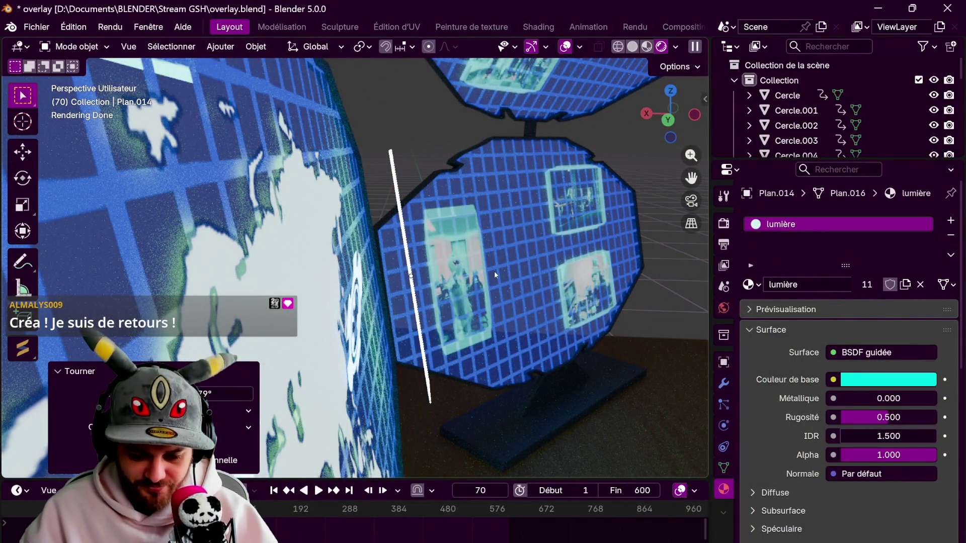
pyautogui.moveTo(494, 271); pyautogui.dragTo(476, 276, button='middle')
pyautogui.press('g')
pyautogui.press('z')
pyautogui.press('z')
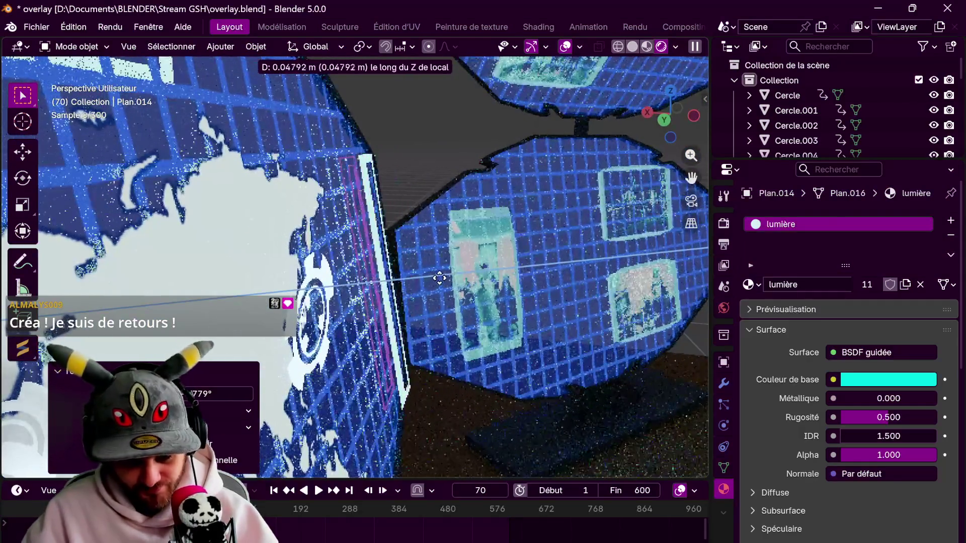
pyautogui.click(439, 281)
pyautogui.moveTo(439, 280); pyautogui.dragTo(478, 290, button='middle')
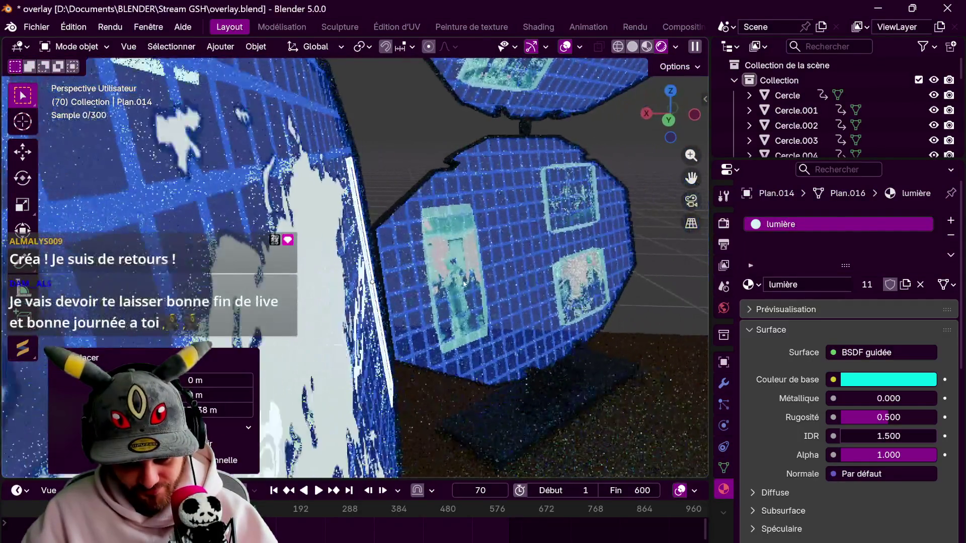
pyautogui.moveTo(516, 260)
pyautogui.mouseDown(button='middle')
pyautogui.moveTo(453, 251)
pyautogui.moveTo(491, 240)
pyautogui.mouseUp(button='middle')
# Widen the tall bar along its X axis and shift it along Y
pyautogui.scroll(3, 420, 244)
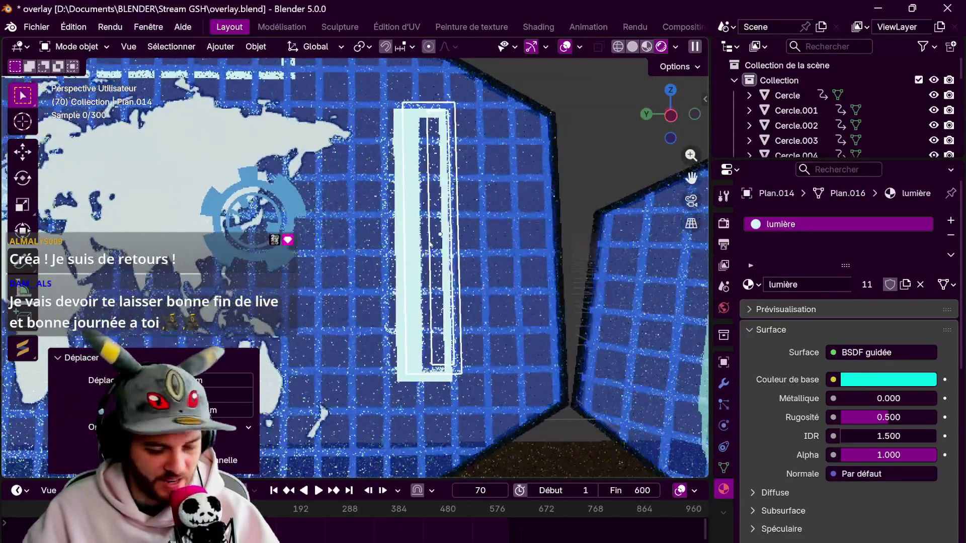
pyautogui.press('g')
pyautogui.press('y')
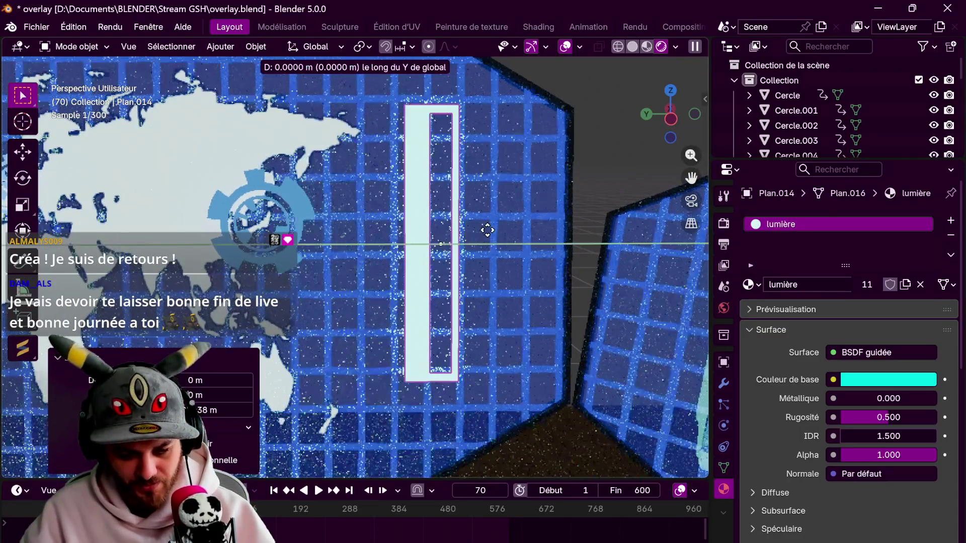
pyautogui.press('s')
pyautogui.press('y')
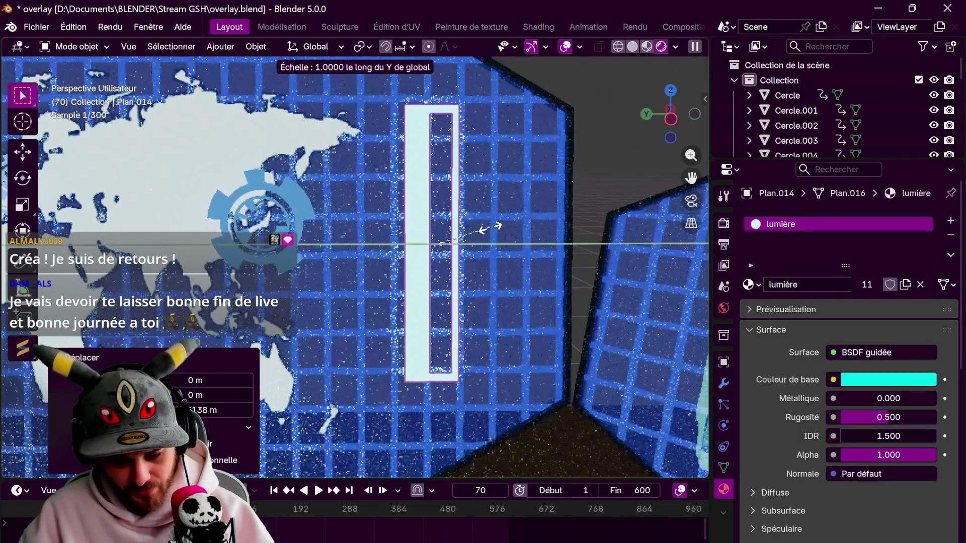
pyautogui.moveTo(488, 236); pyautogui.dragTo(472, 245, button='middle')
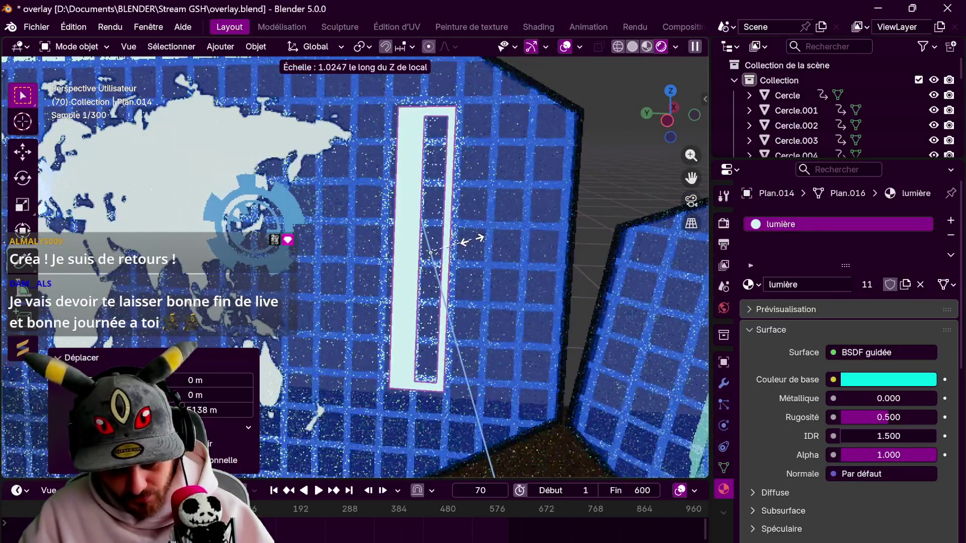
pyautogui.press('x')
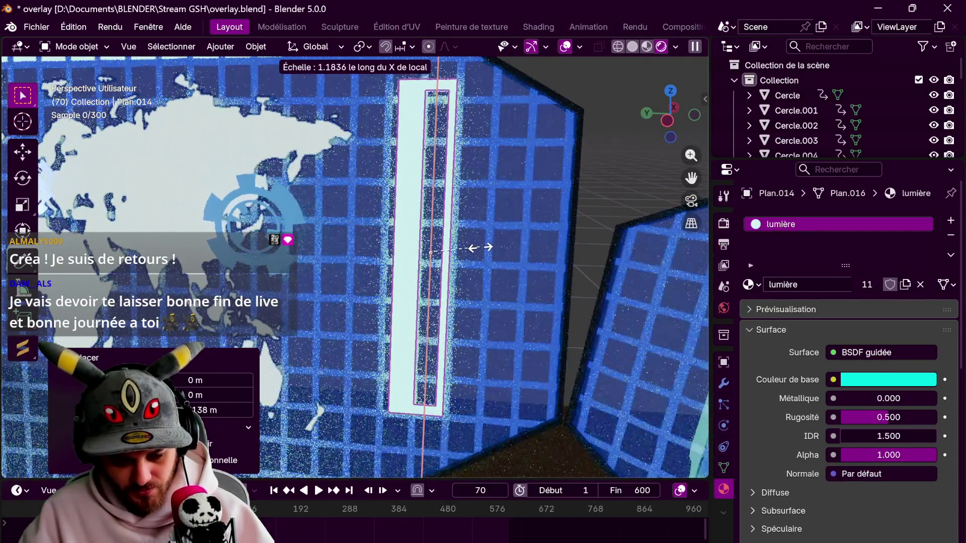
pyautogui.click(481, 247)
pyautogui.press('g')
pyautogui.press('y')
pyautogui.press('y')
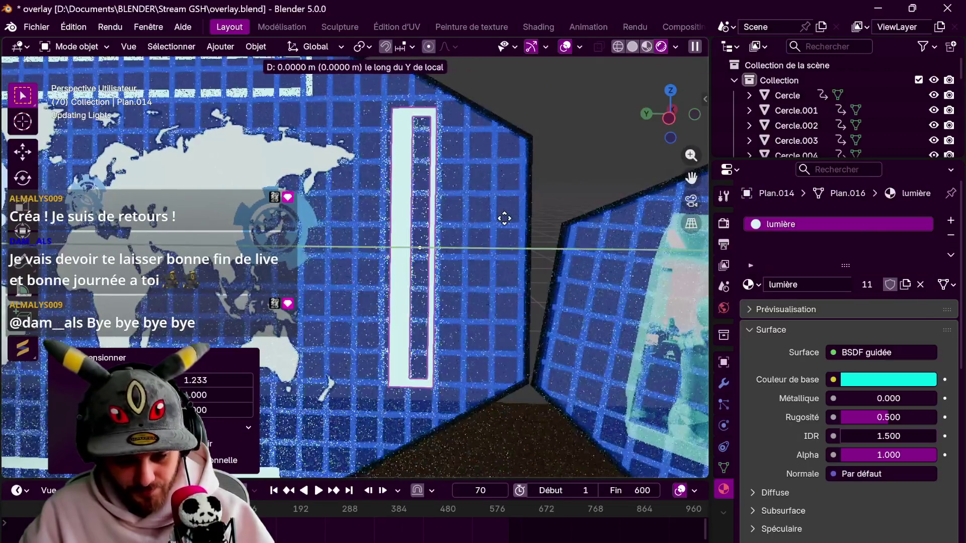
pyautogui.click(503, 249)
pyautogui.keyDown('shift'); pyautogui.moveTo(503, 249); pyautogui.dragTo(458, 250, button='middle'); pyautogui.keyUp('shift')
# Duplicate the bar beside the original and reposition the selected bars along local Y
pyautogui.hotkey('shift', 'd')
pyautogui.press('y')
pyautogui.press('y')
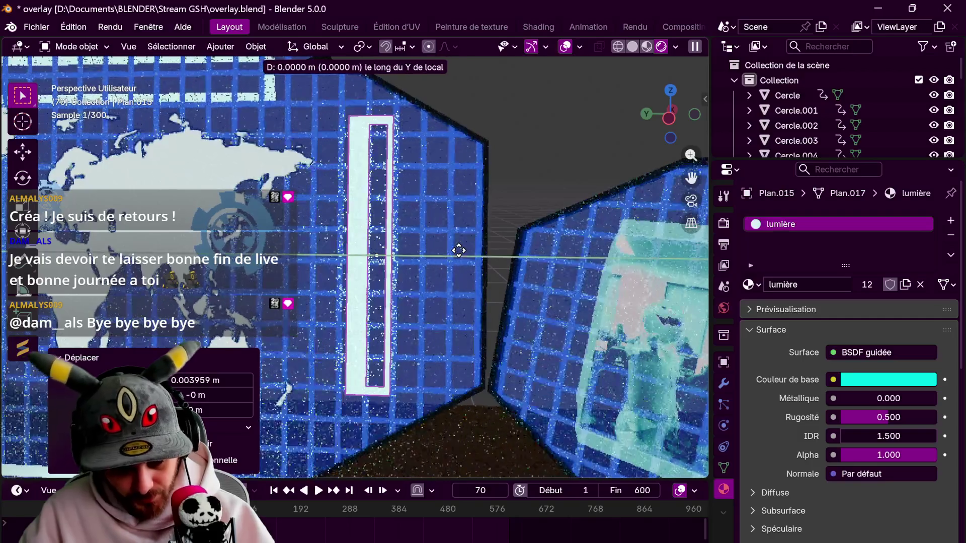
pyautogui.click(510, 257)
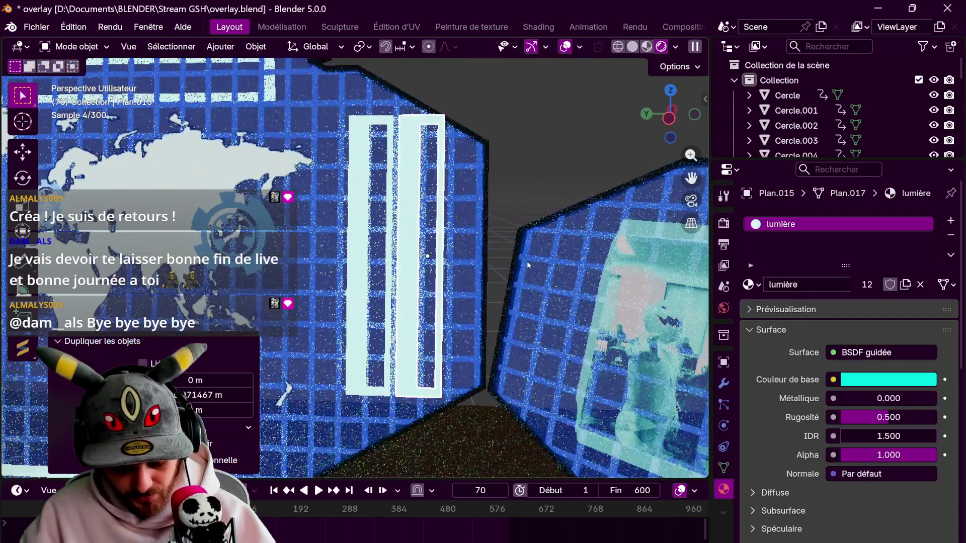
pyautogui.press('x')
pyautogui.press('x')
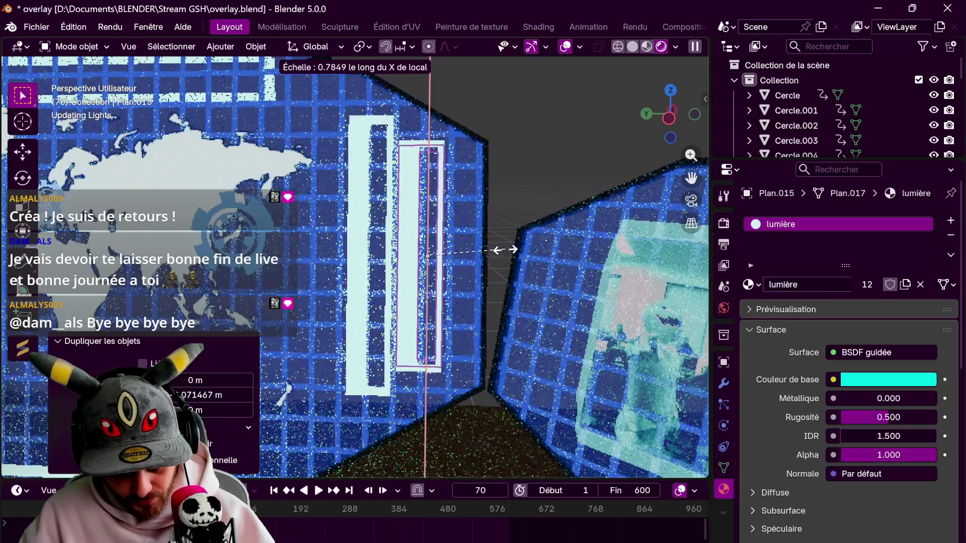
pyautogui.press('Escape')
pyautogui.hotkey('ctrl', 'z')
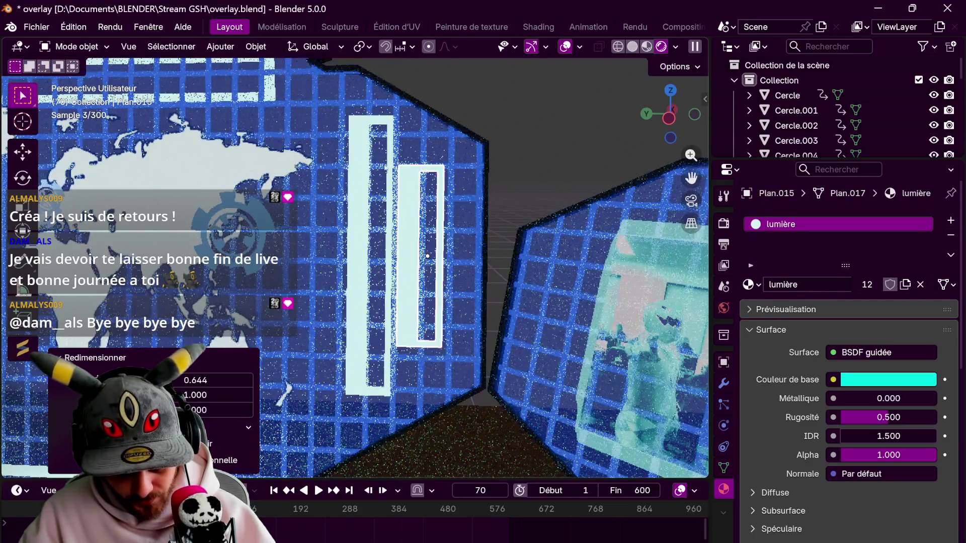
pyautogui.press('g')
pyautogui.press('y')
pyautogui.press('y')
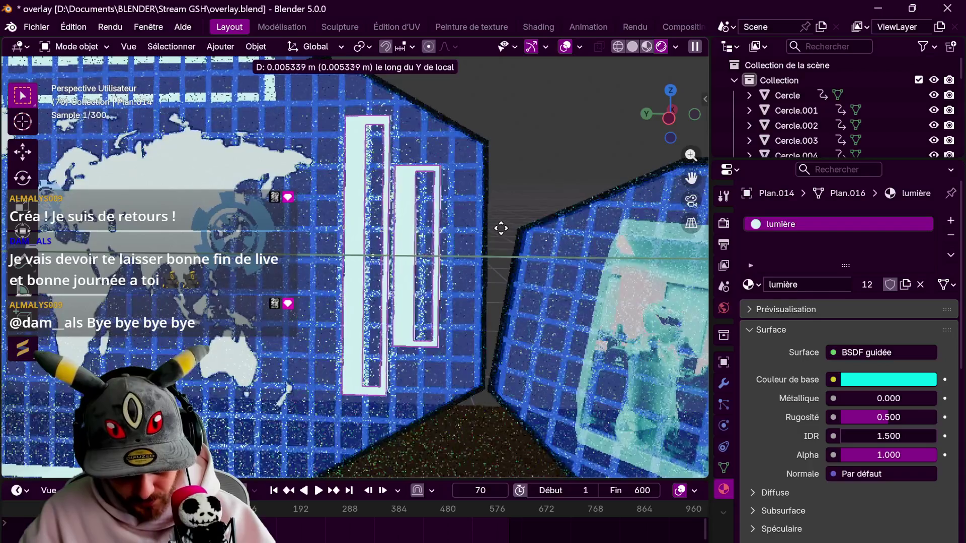
pyautogui.click(484, 228)
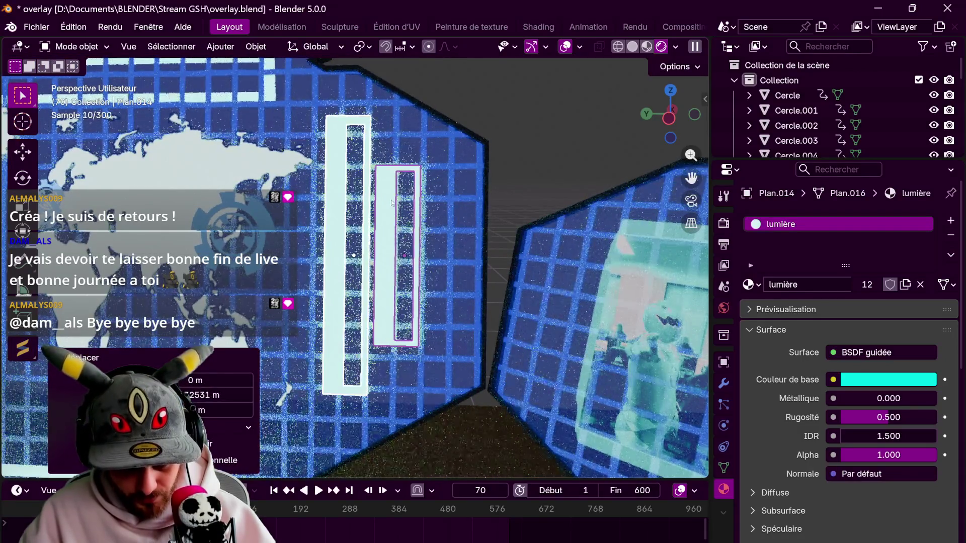
# Add another duplicate bar to the right and narrow its width along X
pyautogui.hotkey('shift', 'd')
pyautogui.press('y')
pyautogui.press('y')
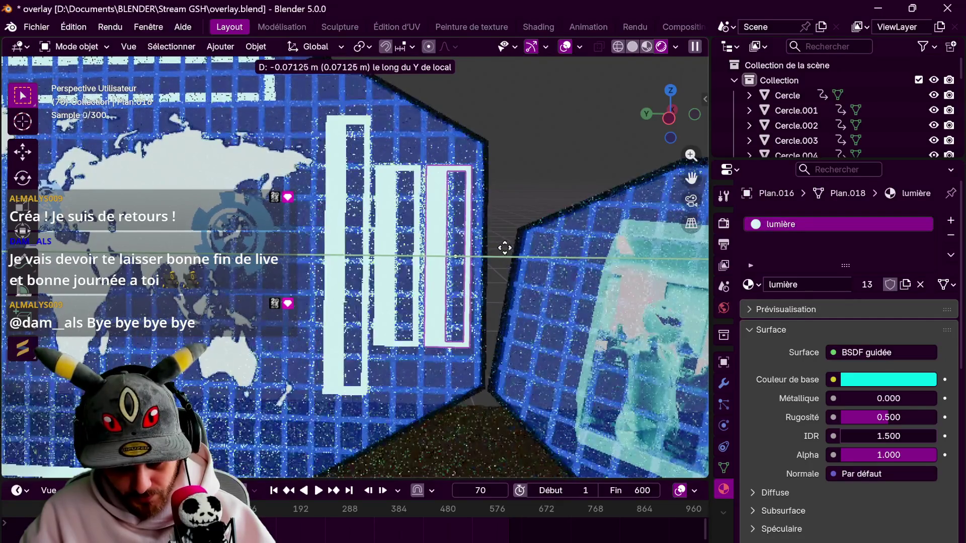
pyautogui.click(503, 247)
pyautogui.press('s')
pyautogui.press('z')
pyautogui.press('x')
pyautogui.press('x')
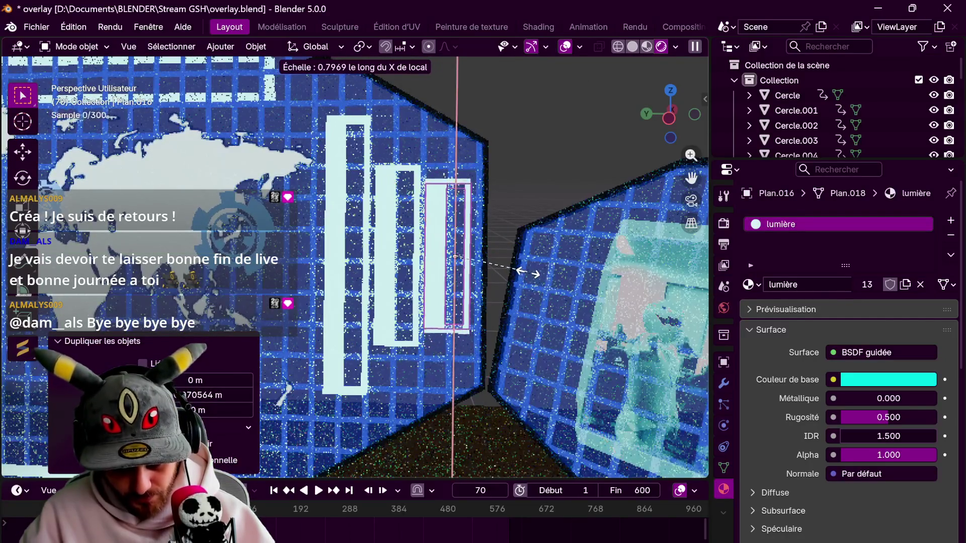
pyautogui.click(500, 253)
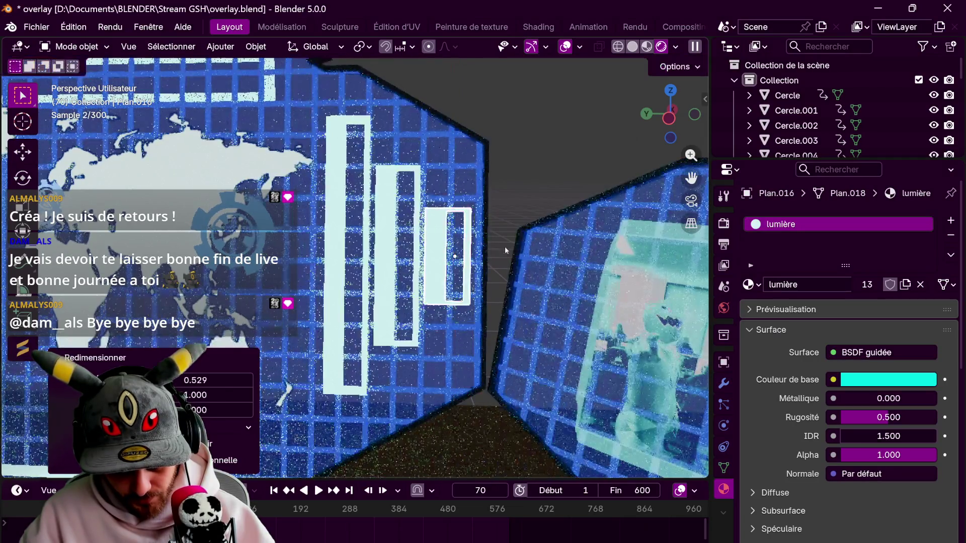
pyautogui.moveTo(496, 186)
pyautogui.mouseDown(button='middle')
pyautogui.moveTo(502, 167)
pyautogui.moveTo(485, 167)
pyautogui.mouseUp(button='middle')
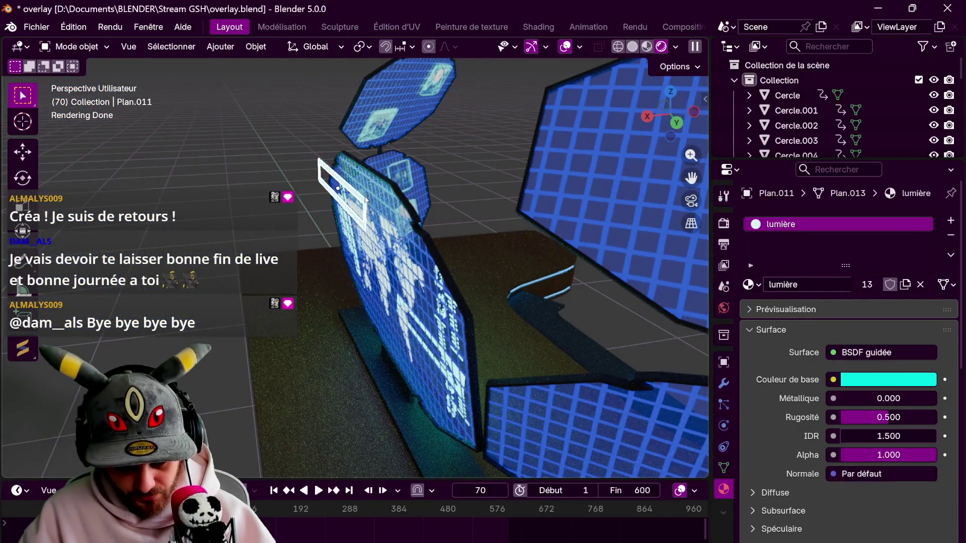
# Slide both small white frames along X until they sit against the screen edges
pyautogui.moveTo(366, 200); pyautogui.dragTo(398, 211, button='middle')
pyautogui.press('g')
pyautogui.press('x')
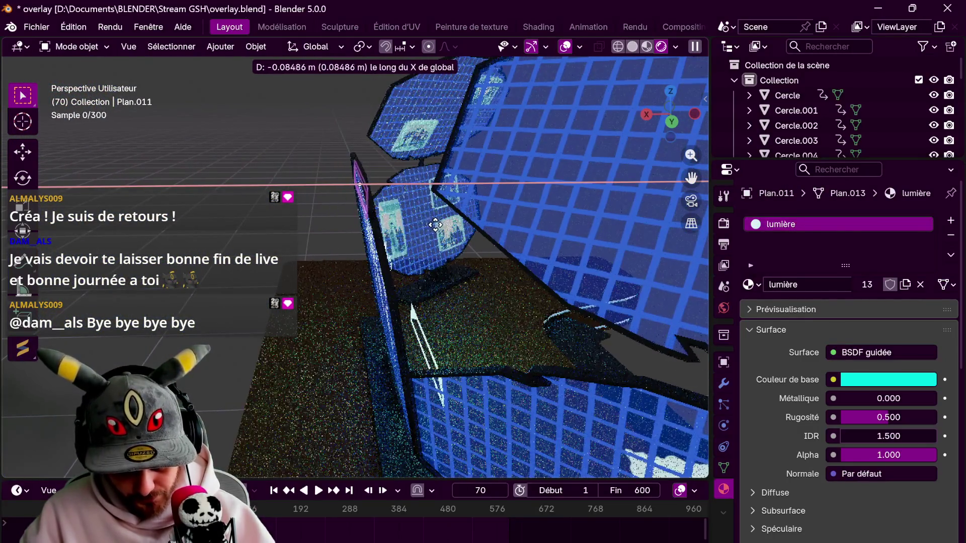
pyautogui.click(434, 225)
pyautogui.moveTo(433, 225)
pyautogui.mouseDown(button='middle')
pyautogui.moveTo(350, 224)
pyautogui.moveTo(418, 346)
pyautogui.moveTo(448, 294)
pyautogui.mouseUp(button='middle')
pyautogui.click(448, 295)
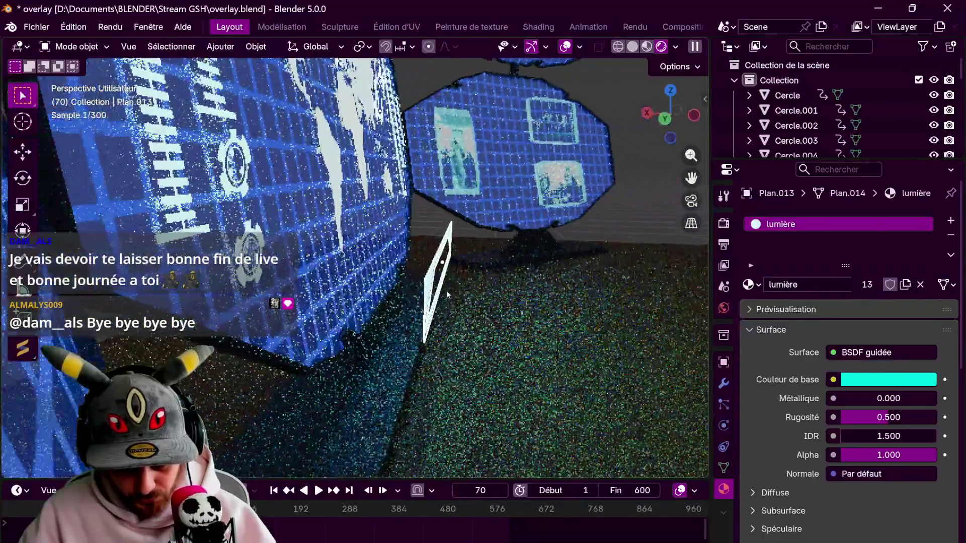
pyautogui.press('g')
pyautogui.press('x')
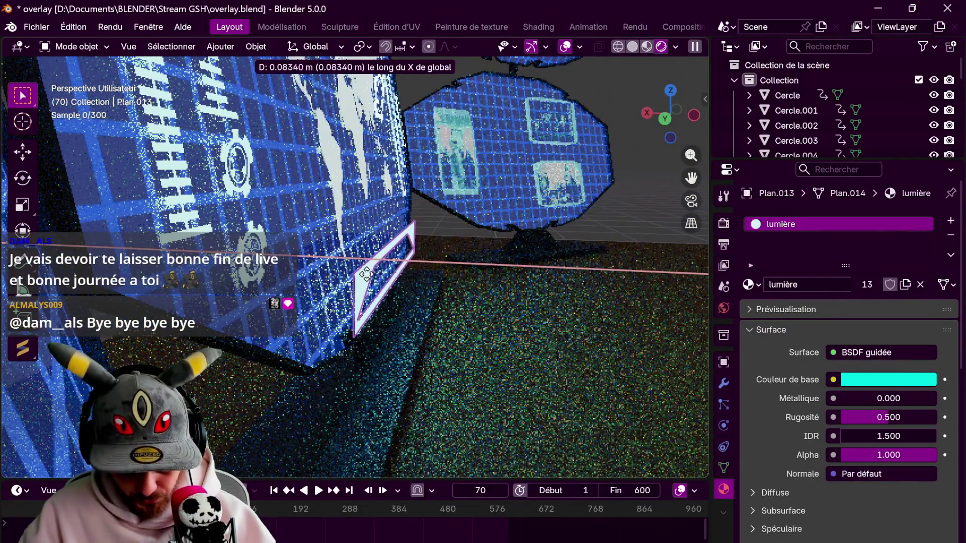
pyautogui.click(352, 261)
pyautogui.moveTo(352, 262)
pyautogui.mouseDown(button='middle')
pyautogui.moveTo(444, 256)
pyautogui.moveTo(436, 128)
pyautogui.mouseUp(button='middle')
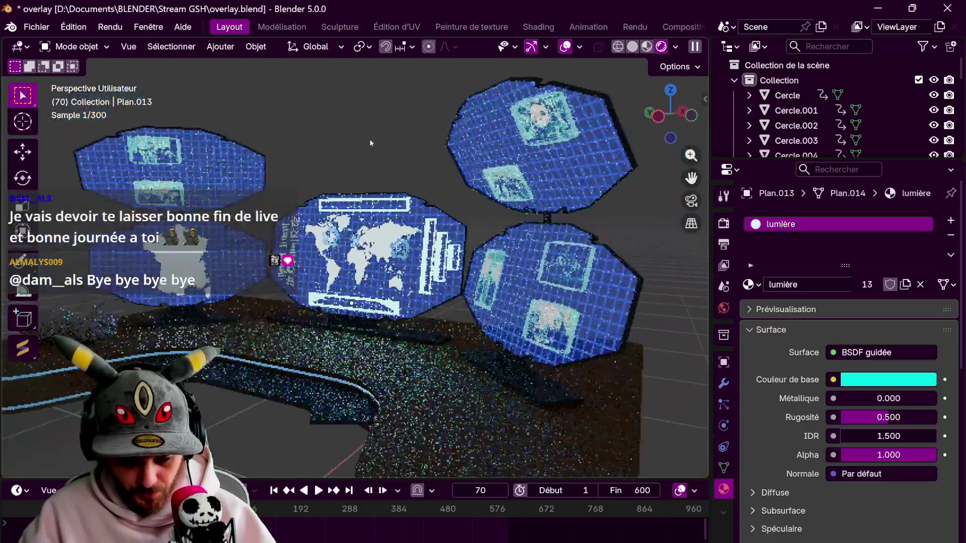
pyautogui.moveTo(432, 141); pyautogui.dragTo(419, 142, button='middle')
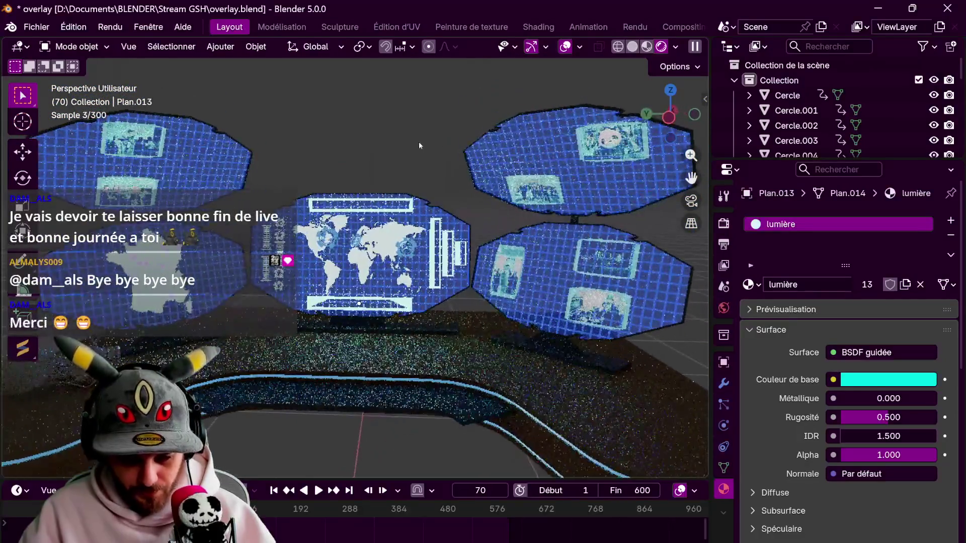
# Switch to top orthographic view and bring up the Add menu
pyautogui.click(670, 117)
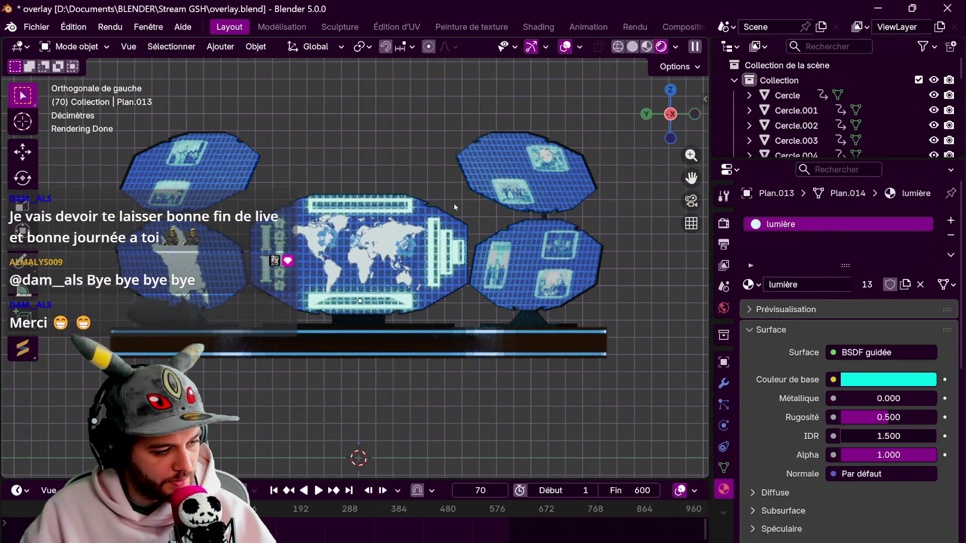
pyautogui.click(671, 90)
pyautogui.click(221, 47)
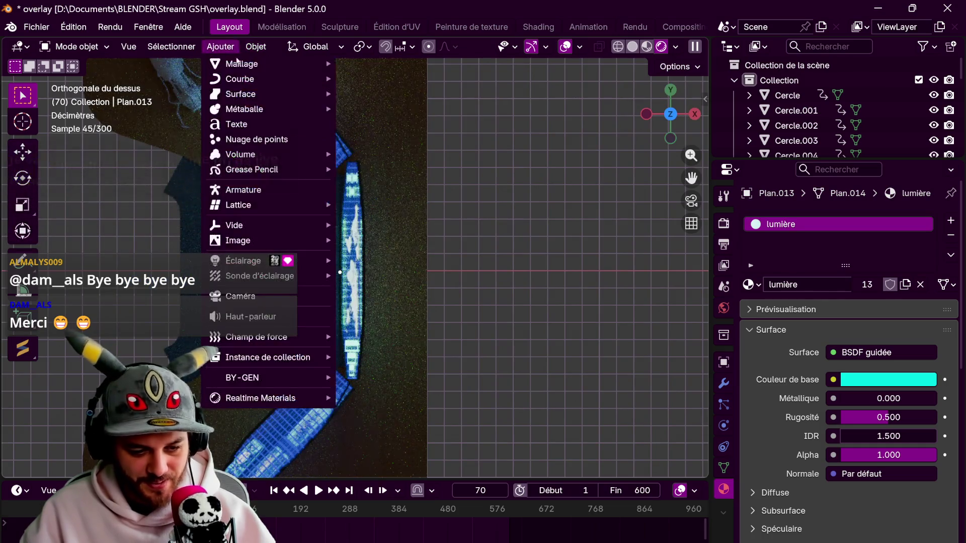
# Add a text object reading 'Game Stream Heroes', correcting the 'Heroas' typo
pyautogui.moveTo(246, 63)
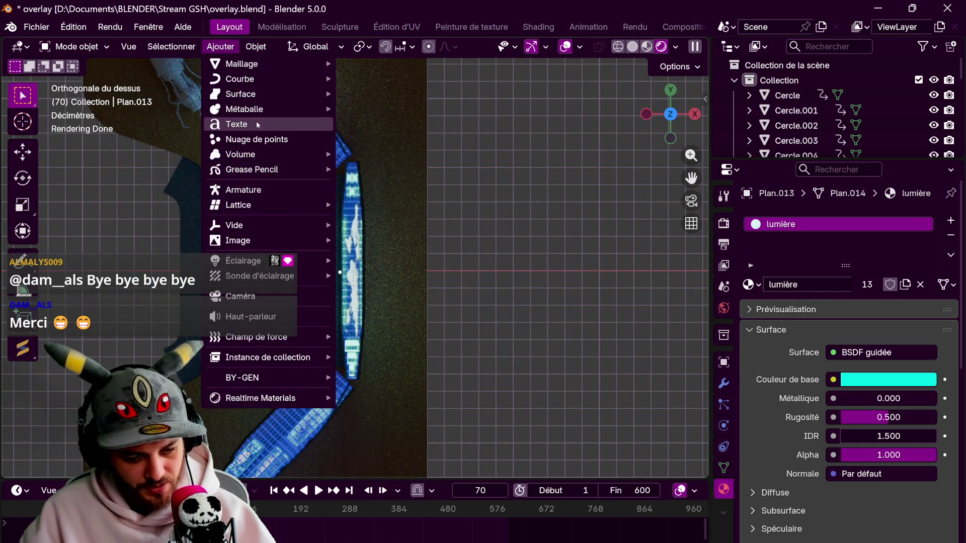
pyautogui.click(256, 123)
pyautogui.press('Tab')
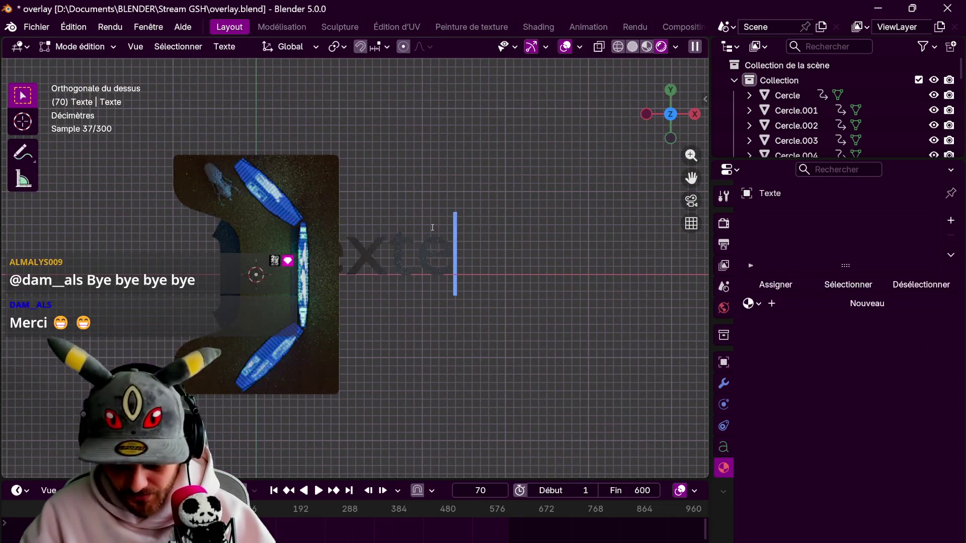
pyautogui.press('BackSpace')
pyautogui.press('BackSpace')
pyautogui.press('BackSpace')
pyautogui.press('BackSpace')
pyautogui.press('BackSpace')
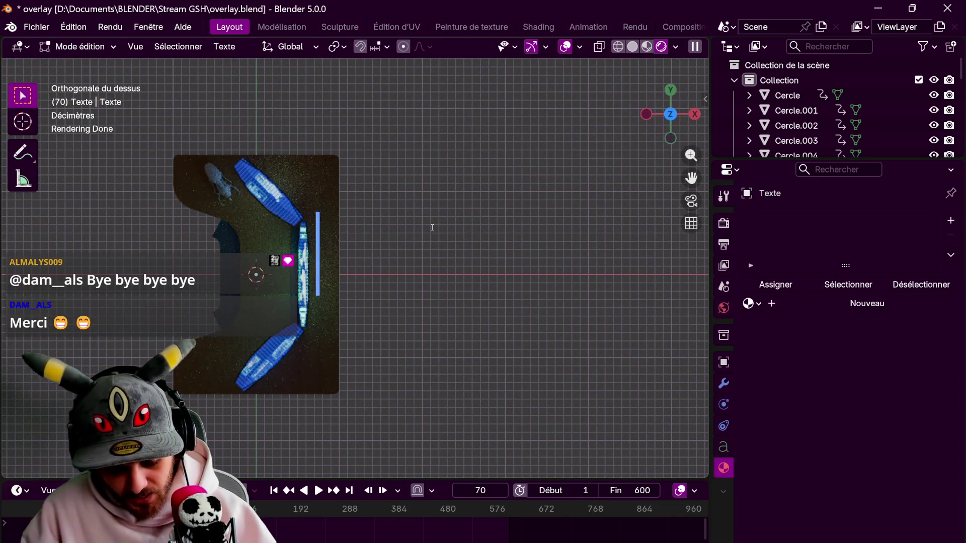
pyautogui.write('ame Stream')
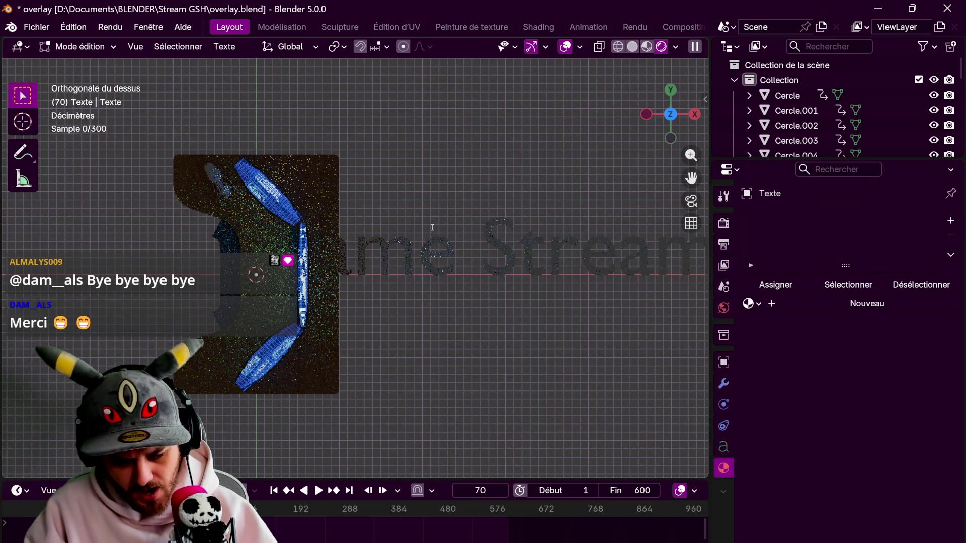
pyautogui.press('Tab')
pyautogui.scroll(-4, 432, 228)
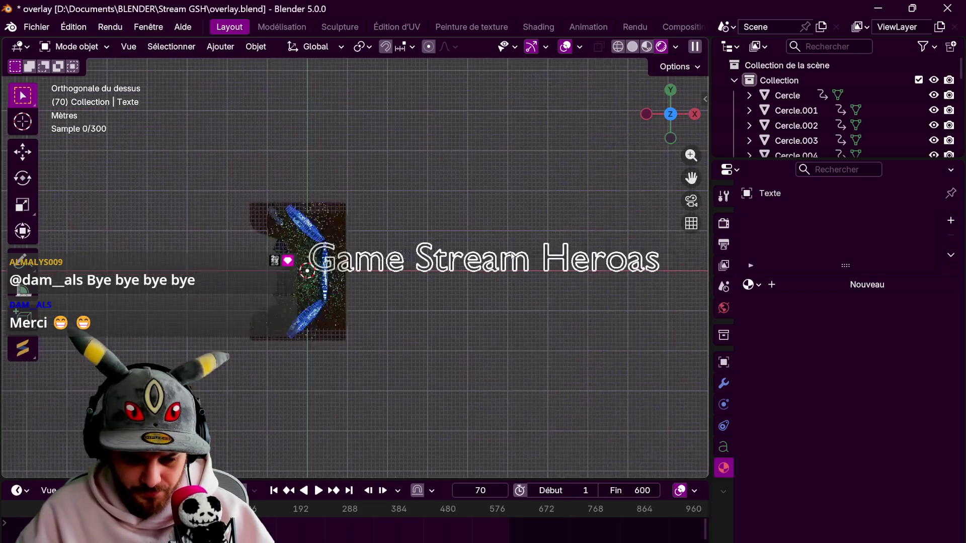
pyautogui.keyDown('shift'); pyautogui.moveTo(494, 267); pyautogui.dragTo(308, 232, button='middle'); pyautogui.keyUp('shift')
pyautogui.press('Tab')
pyautogui.press('BackSpace')
pyautogui.press('BackSpace')
pyautogui.write('e')
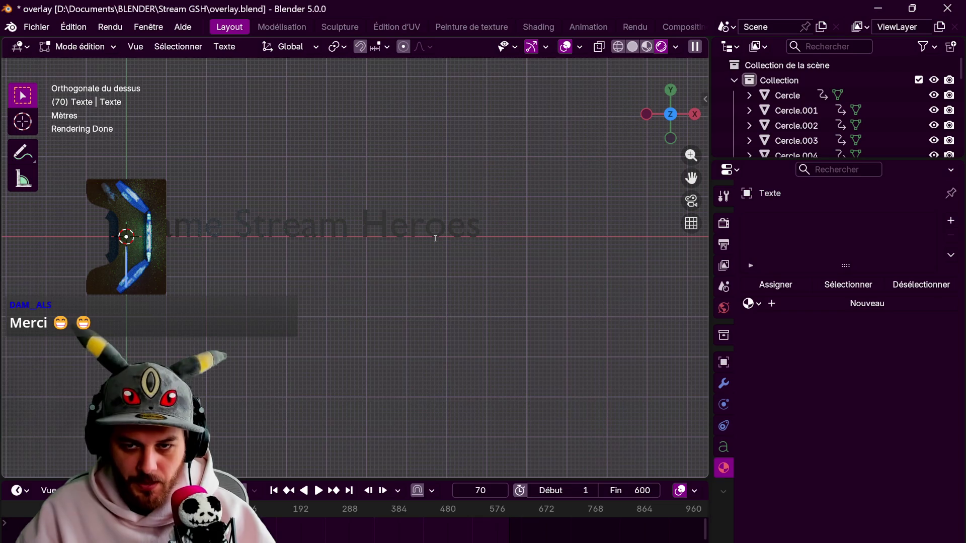
pyautogui.press('Tab')
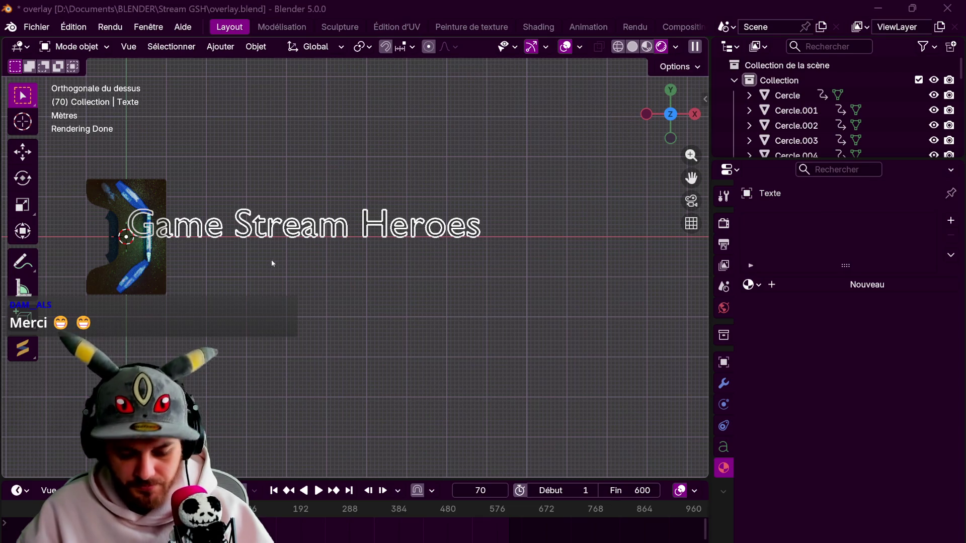
# Move the title along X to sit just right of the controller logo
pyautogui.press('g')
pyautogui.press('x')
pyautogui.click(363, 236)
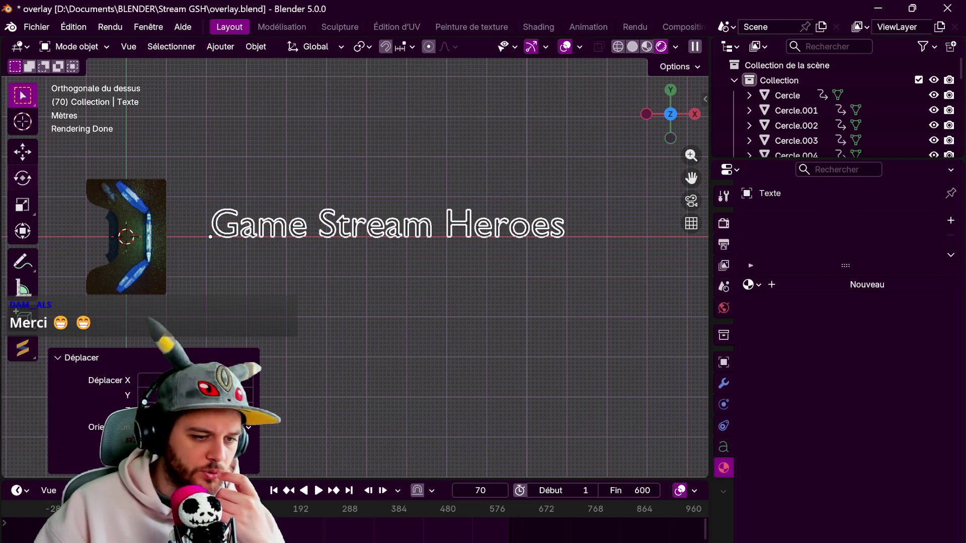
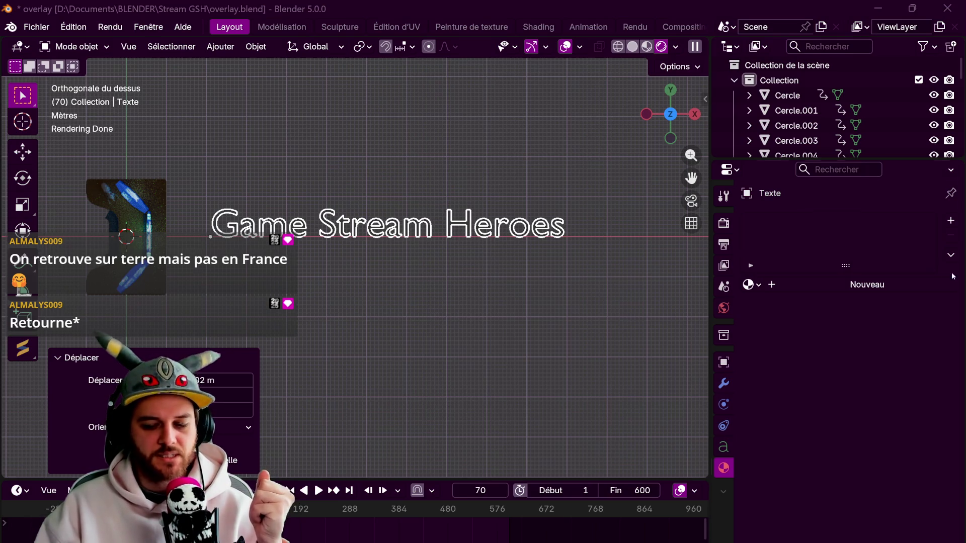
# Start replacing the text's Standard font in its Police settings with a new font file
pyautogui.click(722, 449)
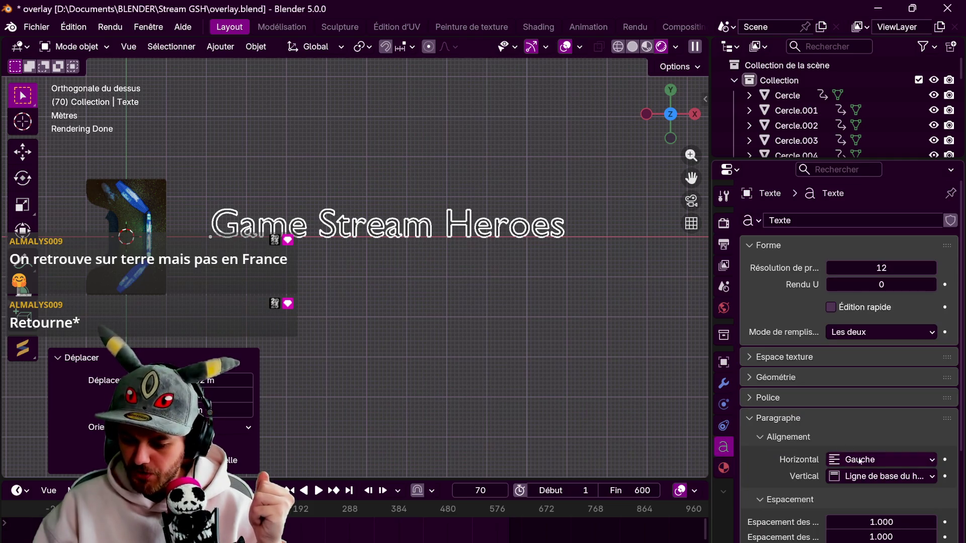
pyautogui.scroll(-5, 856, 348)
pyautogui.scroll(5, 814, 441)
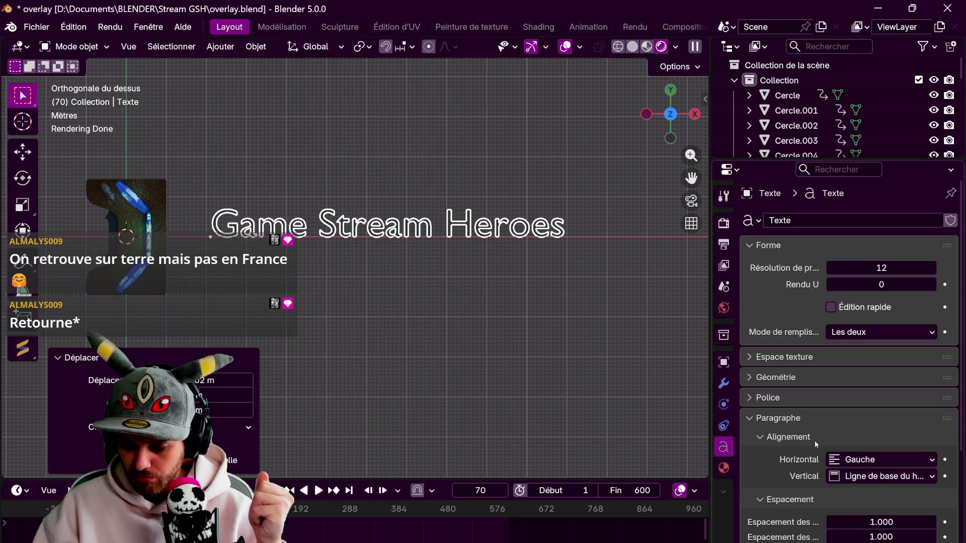
pyautogui.click(777, 395)
pyautogui.click(928, 422)
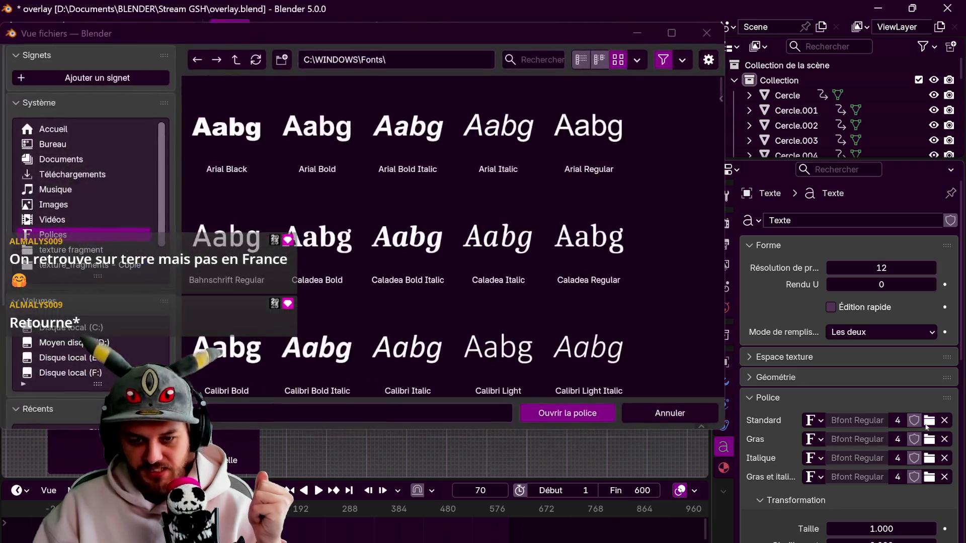
pyautogui.scroll(-2, 649, 259)
pyautogui.scroll(-2, 648, 259)
pyautogui.scroll(-2, 646, 261)
pyautogui.scroll(-2, 646, 260)
pyautogui.scroll(-3, 646, 261)
pyautogui.scroll(-3, 647, 260)
pyautogui.scroll(-2, 646, 261)
pyautogui.scroll(-2, 645, 261)
pyautogui.scroll(-3, 644, 258)
pyautogui.scroll(-3, 645, 257)
pyautogui.scroll(-3, 644, 258)
pyautogui.scroll(-2, 641, 261)
pyautogui.scroll(-2, 641, 261)
pyautogui.scroll(-3, 639, 261)
pyautogui.scroll(-3, 638, 257)
pyautogui.scroll(-2, 638, 257)
pyautogui.scroll(-2, 634, 258)
pyautogui.scroll(-2, 628, 257)
pyautogui.scroll(-3, 625, 256)
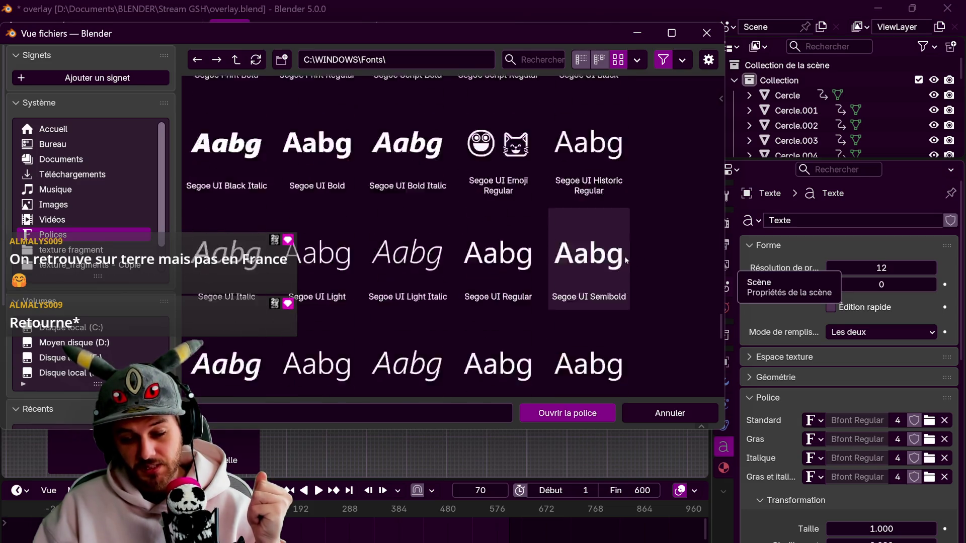
pyautogui.scroll(-2, 625, 259)
pyautogui.scroll(-2, 625, 259)
pyautogui.scroll(-2, 624, 258)
pyautogui.scroll(-1, 625, 257)
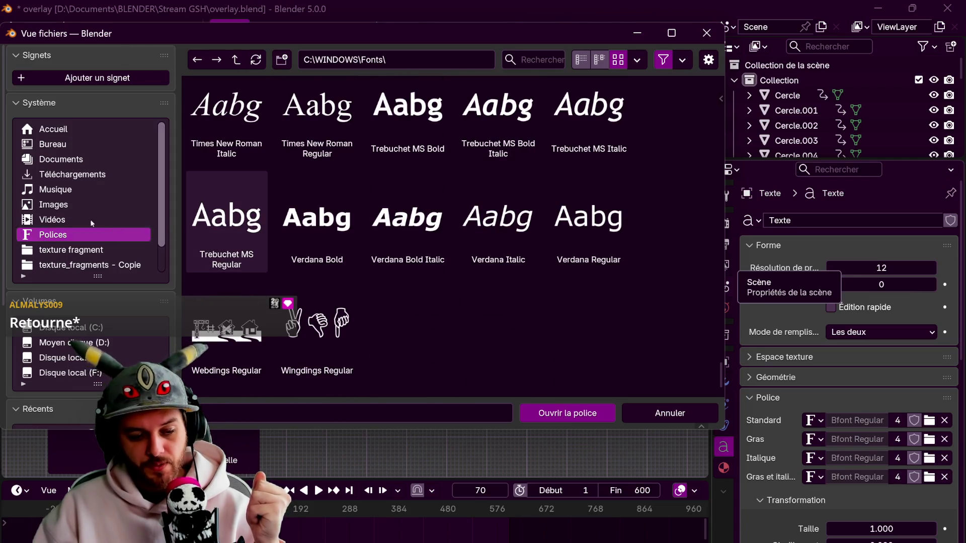
# Load Pixel Book Regular from D:\Documents\Font as the regular font
pyautogui.click(60, 159)
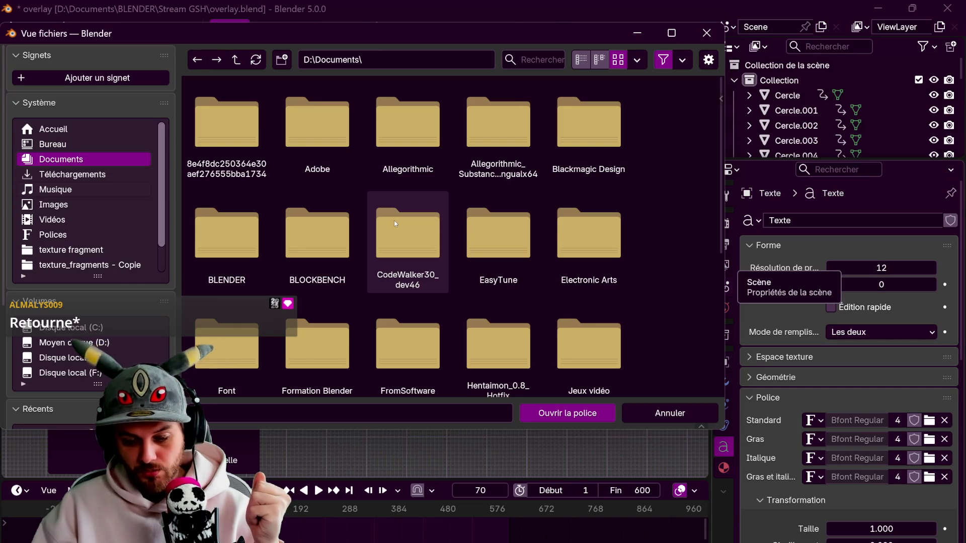
pyautogui.click(254, 307)
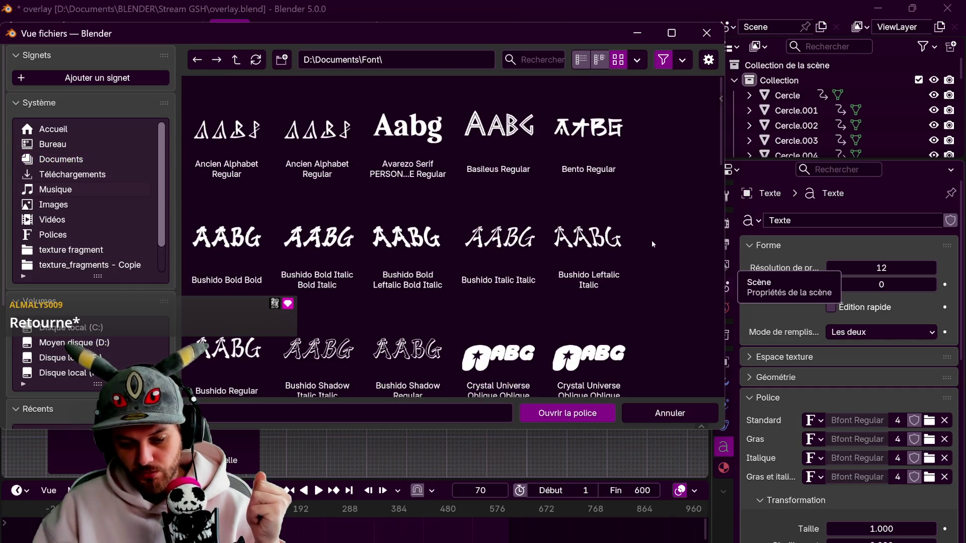
pyautogui.scroll(-5, 649, 240)
pyautogui.scroll(-3, 646, 240)
pyautogui.scroll(-3, 644, 240)
pyautogui.scroll(-3, 638, 240)
pyautogui.scroll(-3, 637, 243)
pyautogui.scroll(-3, 636, 243)
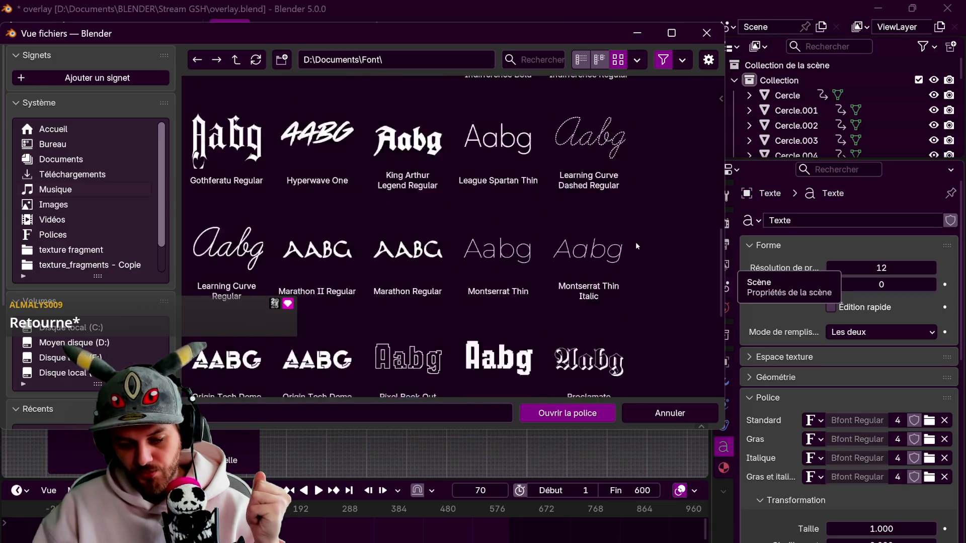
pyautogui.scroll(-2, 636, 243)
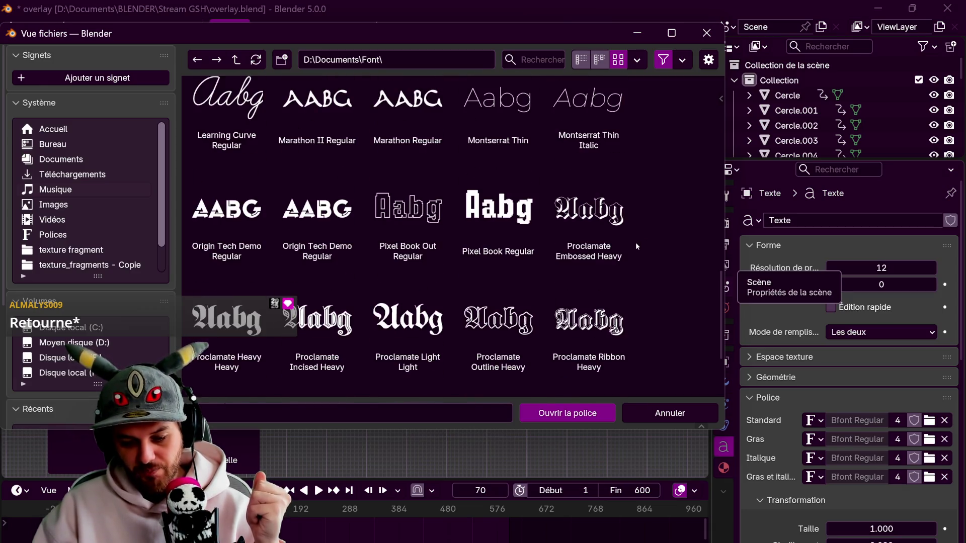
pyautogui.click(501, 217)
pyautogui.click(540, 410)
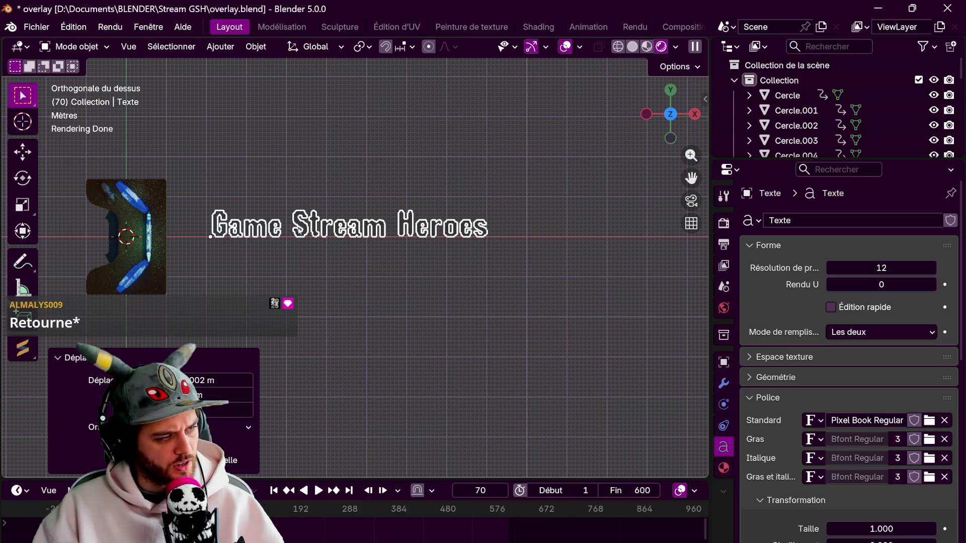
# Assign the existing lumière material to the Game Stream Heroes text
pyautogui.moveTo(282, 221)
pyautogui.mouseDown(button='middle')
pyautogui.moveTo(306, 239)
pyautogui.moveTo(327, 216)
pyautogui.mouseUp(button='middle')
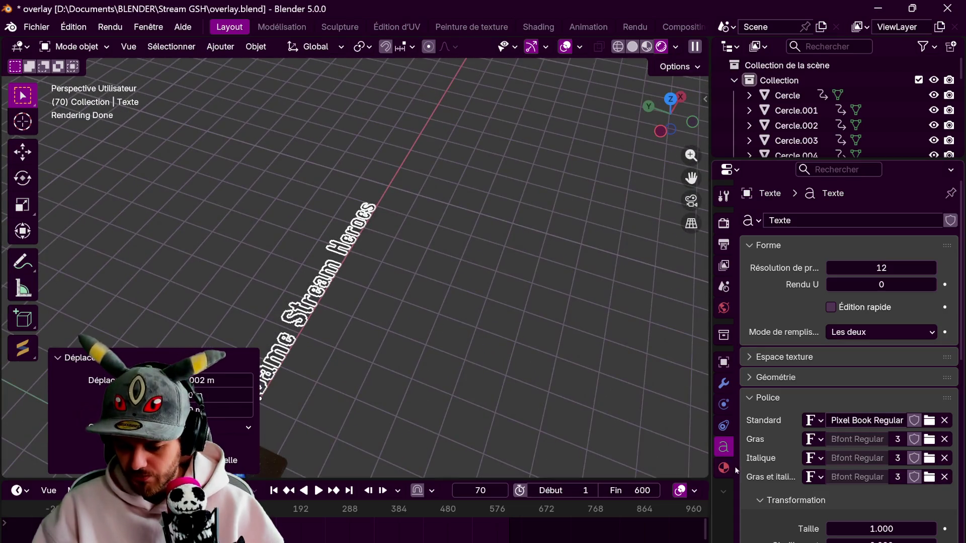
pyautogui.click(723, 468)
pyautogui.click(751, 285)
pyautogui.scroll(-6, 795, 443)
pyautogui.click(807, 386)
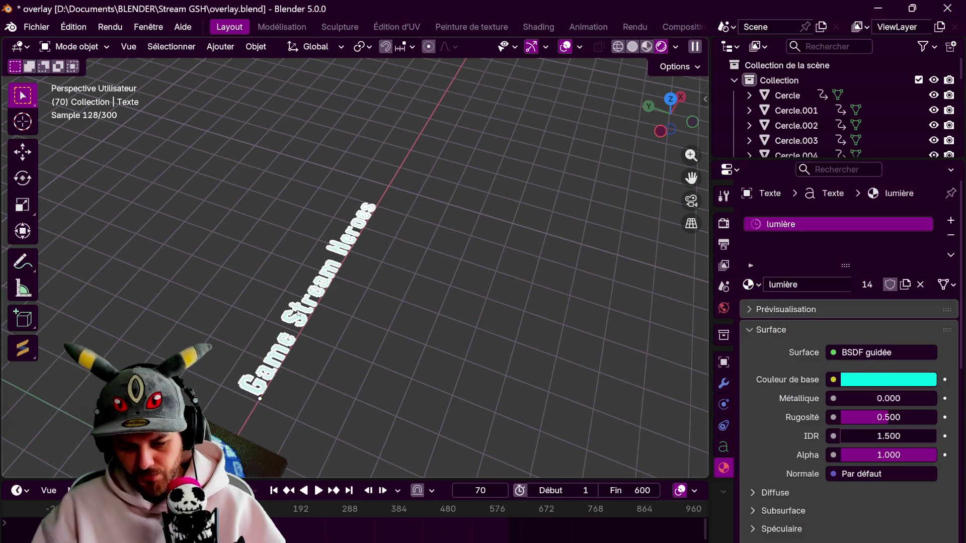
# Scale the text down to about 0.56 and set its preview resolution to 1
pyautogui.moveTo(383, 201); pyautogui.dragTo(520, 217, button='middle')
pyautogui.press('s')
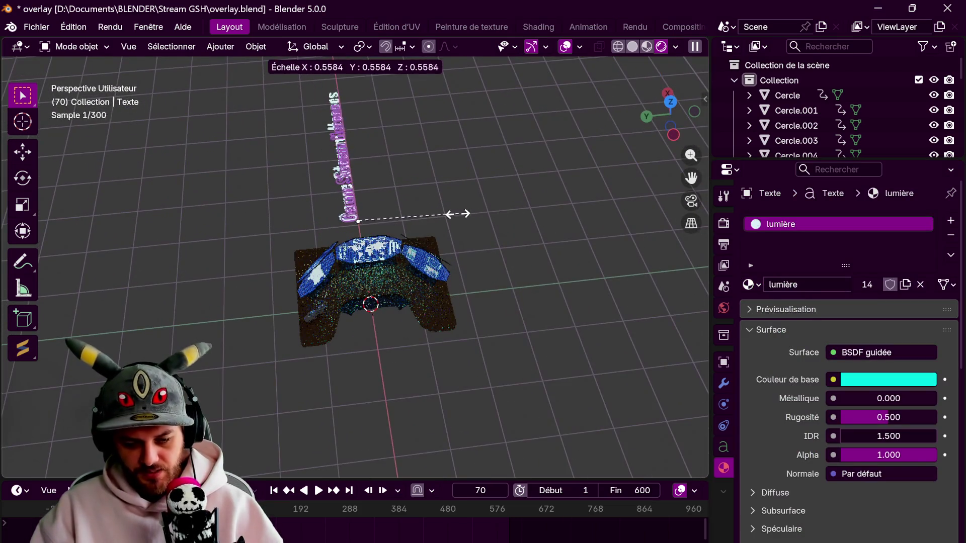
pyautogui.click(419, 207)
pyautogui.click(724, 448)
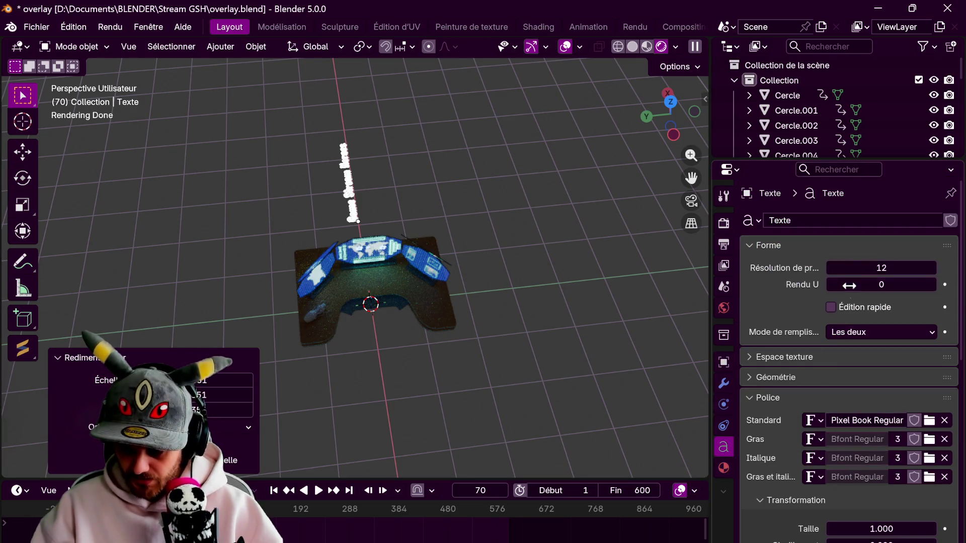
pyautogui.click(881, 268)
pyautogui.write('1')
pyautogui.press('Return')
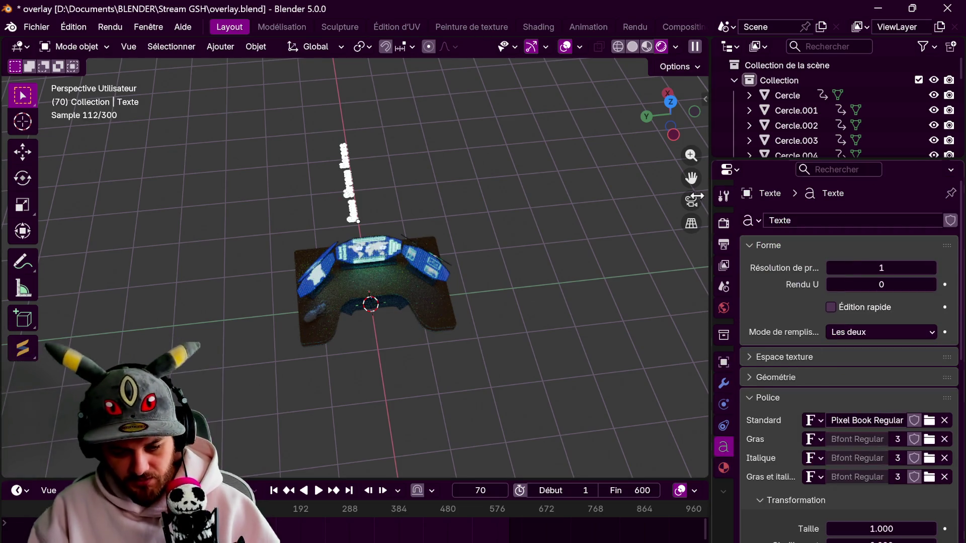
# Switch to top view and bring up the text object's context menu
pyautogui.press('KP_7')
pyautogui.scroll(4, 384, 225)
pyautogui.scroll(3, 412, 260)
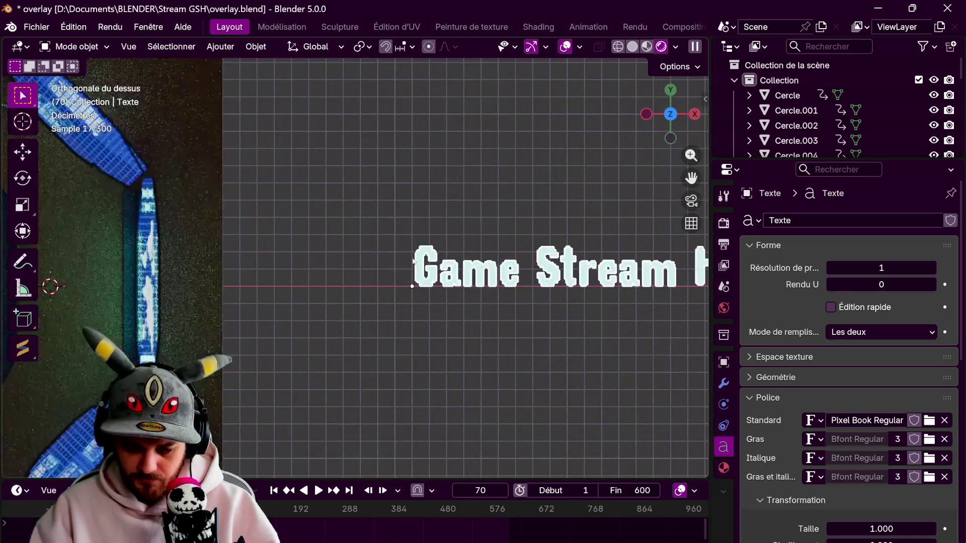
pyautogui.scroll(-2, 523, 288)
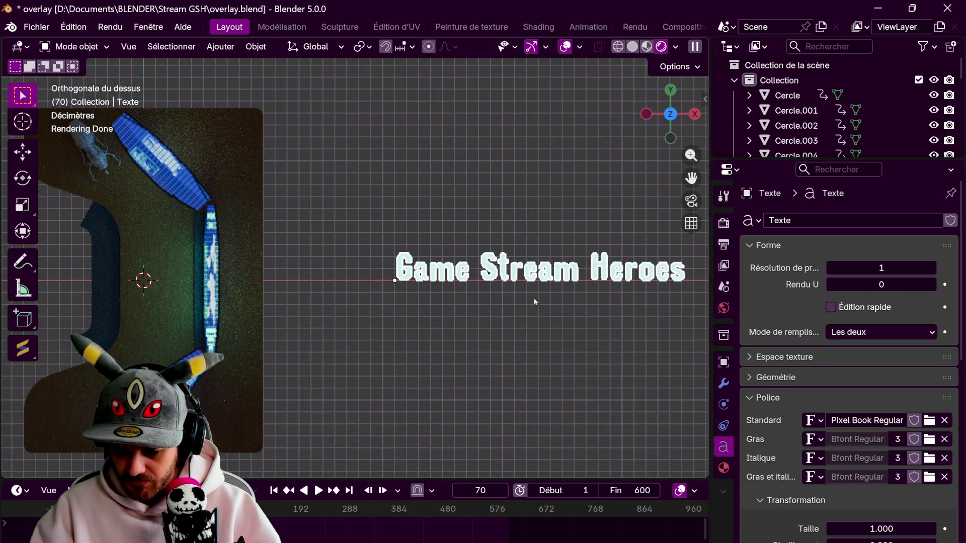
pyautogui.rightClick(496, 282)
# Convert the text to a mesh, move it left along X, and scale it to 0.442
pyautogui.moveTo(496, 282)
pyautogui.moveTo(493, 265)
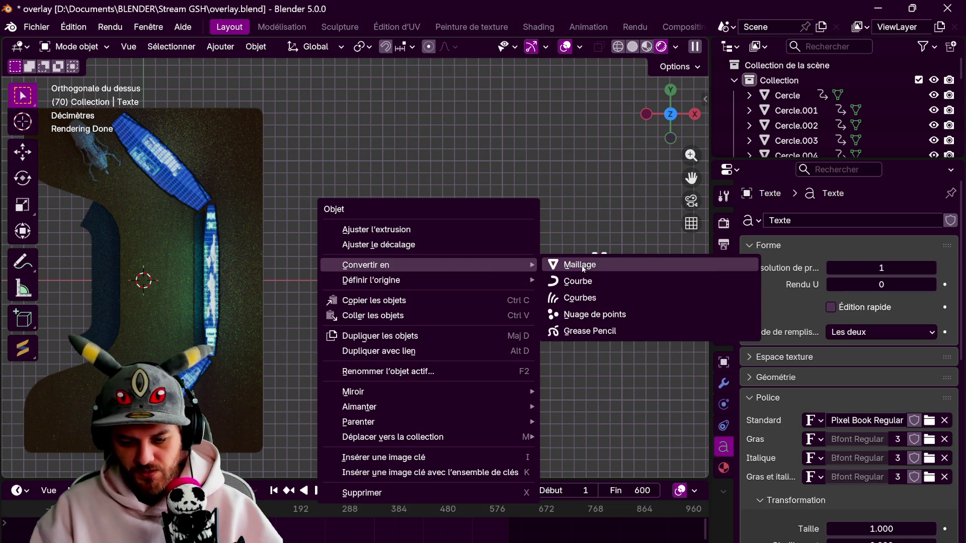
pyautogui.click(578, 264)
pyautogui.press('g')
pyautogui.press('y')
pyautogui.press('x')
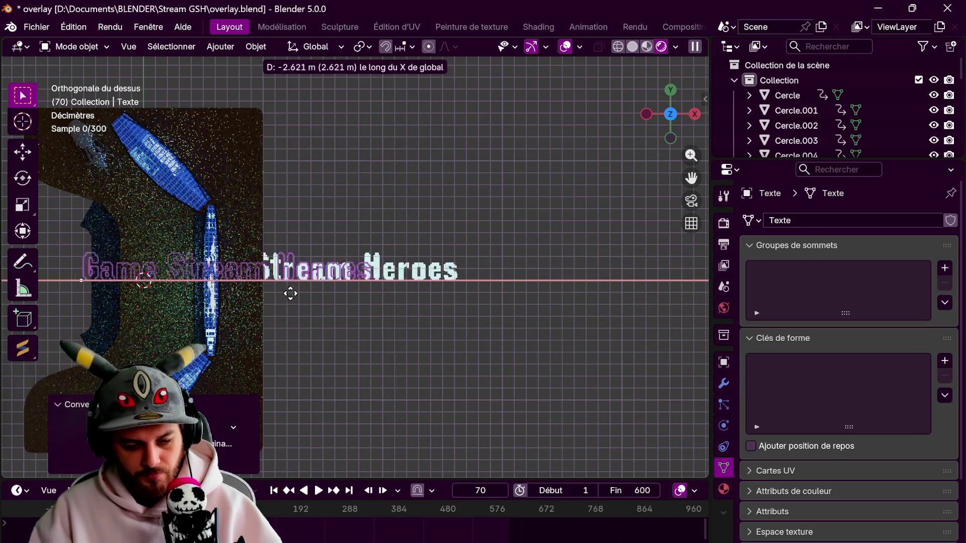
pyautogui.click(239, 280)
pyautogui.press('s')
pyautogui.click(287, 214)
# Raise the title vertically along Z in the left side view
pyautogui.moveTo(287, 214)
pyautogui.mouseDown(button='middle')
pyautogui.moveTo(421, 178)
pyautogui.moveTo(498, 201)
pyautogui.mouseUp(button='middle')
pyautogui.press('ctrl+KP_3')
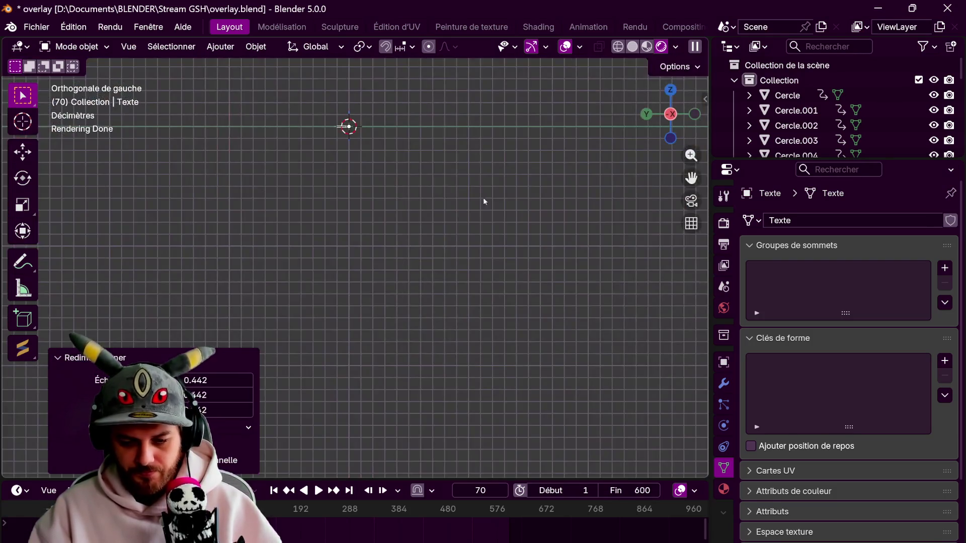
pyautogui.press('g')
pyautogui.press('z')
pyautogui.click(443, 327)
# Stand the title upright with a 90° X rotation and an 18° Z turn
pyautogui.write('r90')
pyautogui.press('Return')
pyautogui.write('rz')
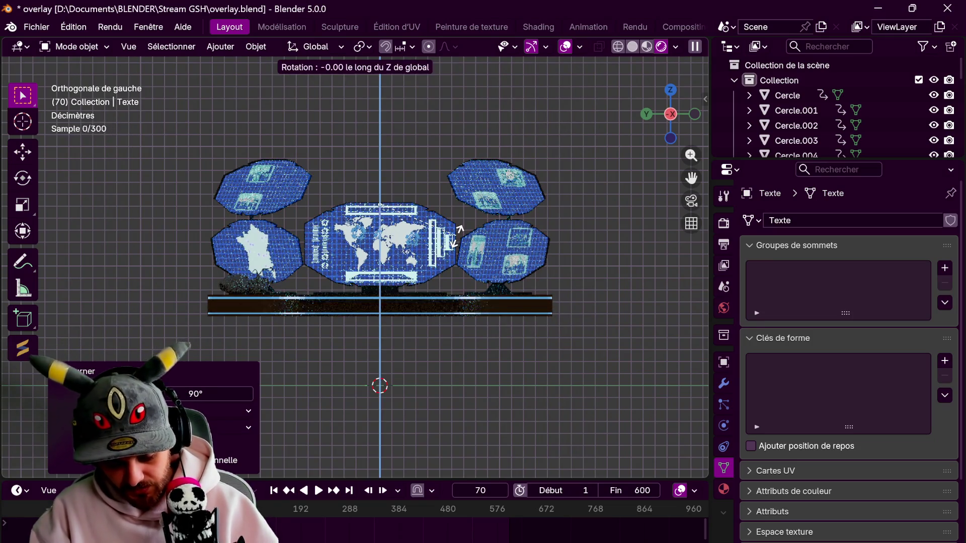
pyautogui.write('0')
pyautogui.press('Return')
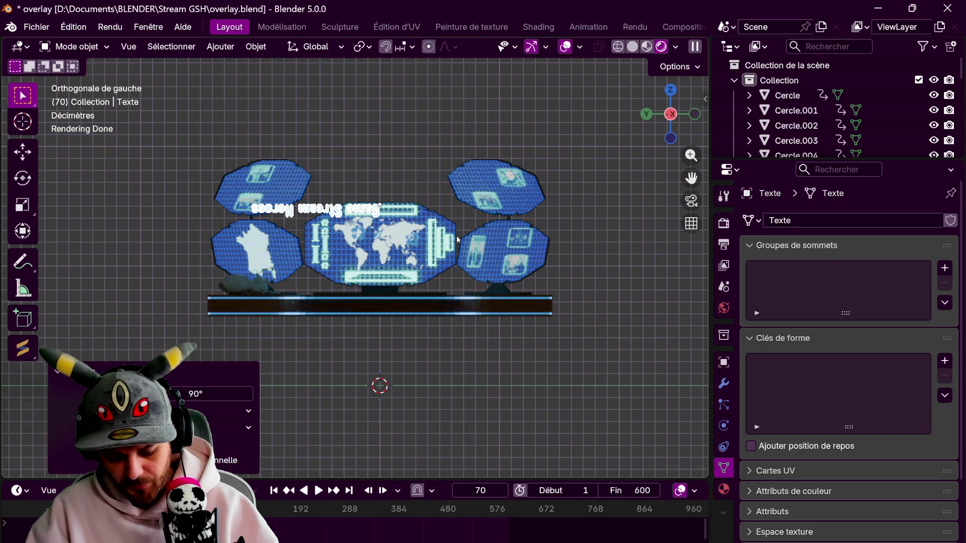
pyautogui.hotkey('ctrl', 'z')
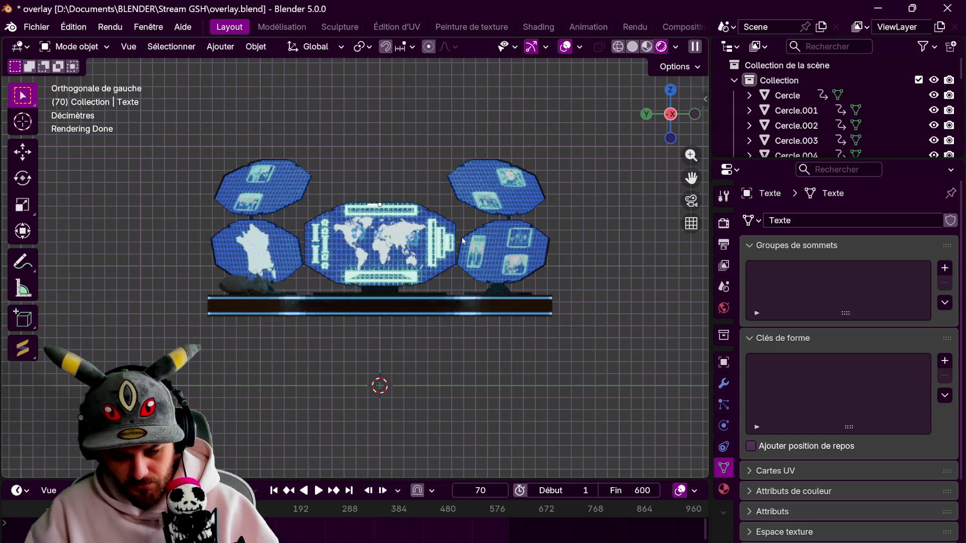
pyautogui.moveTo(463, 241); pyautogui.dragTo(455, 281, button='middle')
pyautogui.write('rx90')
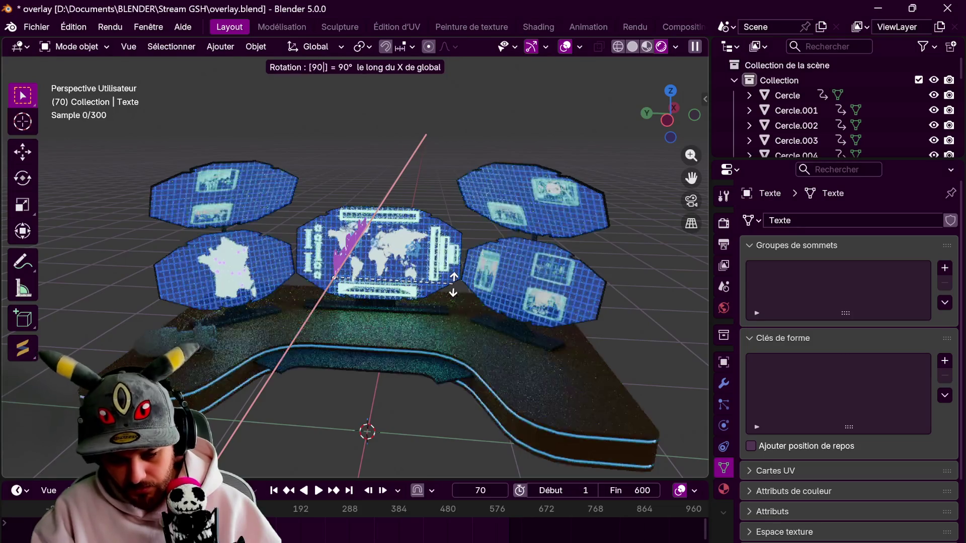
pyautogui.press('Return')
pyautogui.write('rz')
pyautogui.write('90')
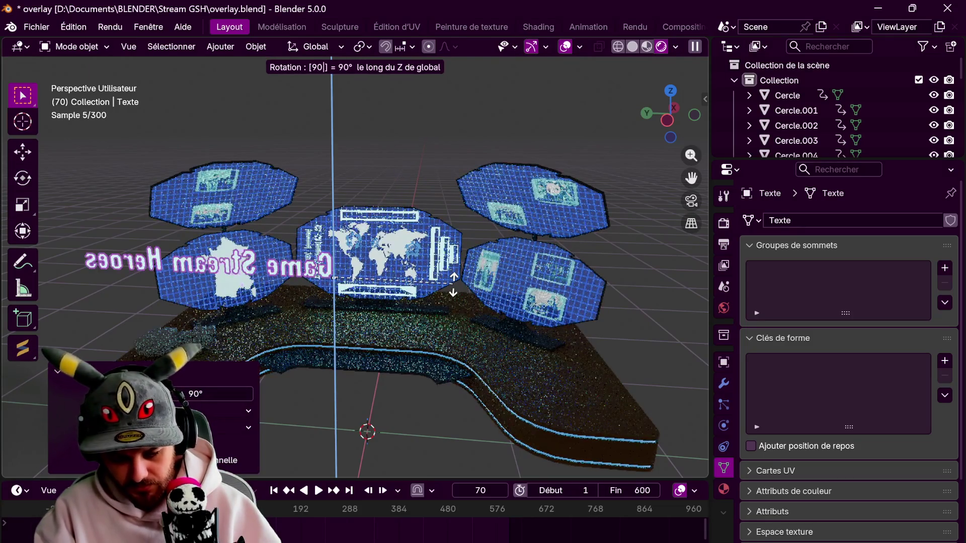
pyautogui.press('Escape')
pyautogui.write('rz18')
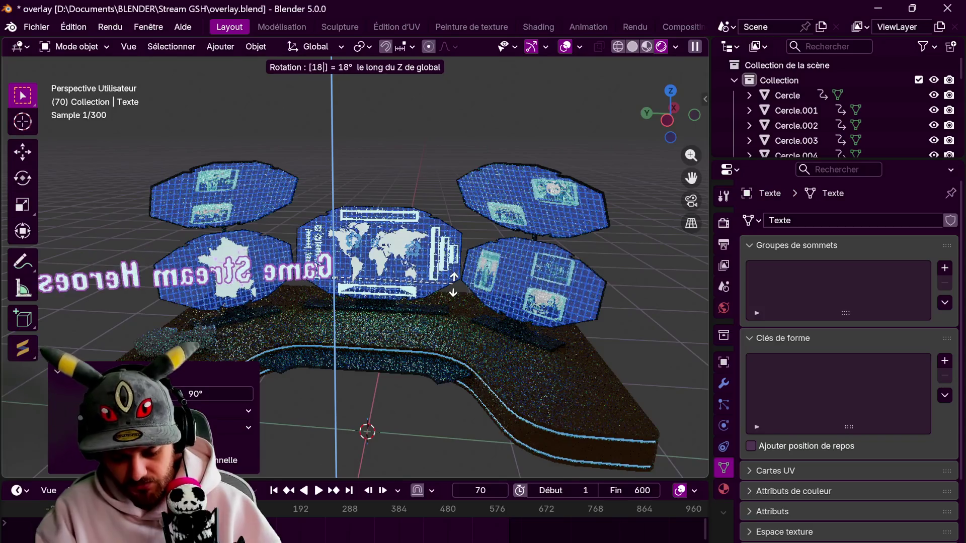
pyautogui.press('Return')
# Reposition the title in the left view and scale it to 0.639
pyautogui.press('ctrl+KP_3')
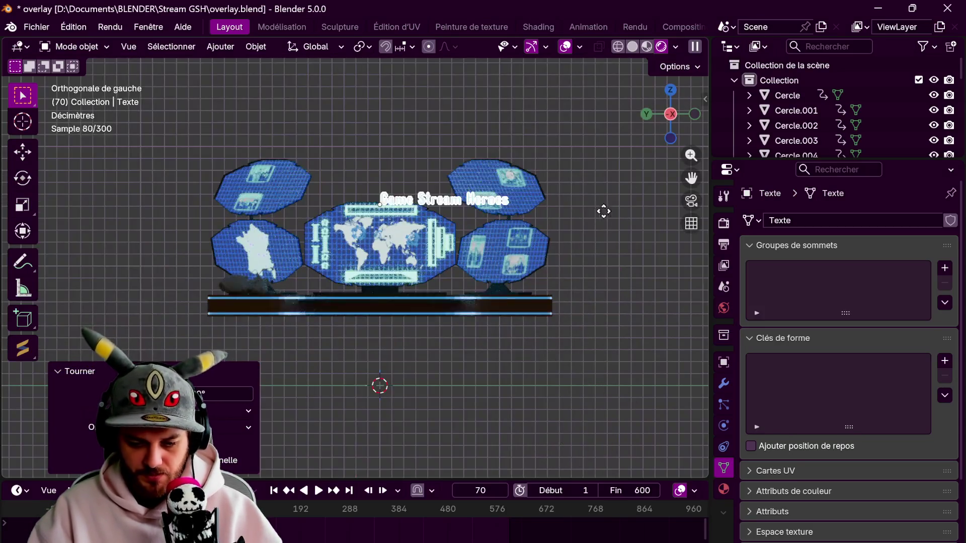
pyautogui.press('g')
pyautogui.click(568, 222)
pyautogui.press('s')
pyautogui.click(510, 212)
# Resize the title to 0.747, reposition it, then enlarge it to 0.827
pyautogui.scroll(5, 503, 216)
pyautogui.press('s')
pyautogui.click(475, 266)
pyautogui.press('g')
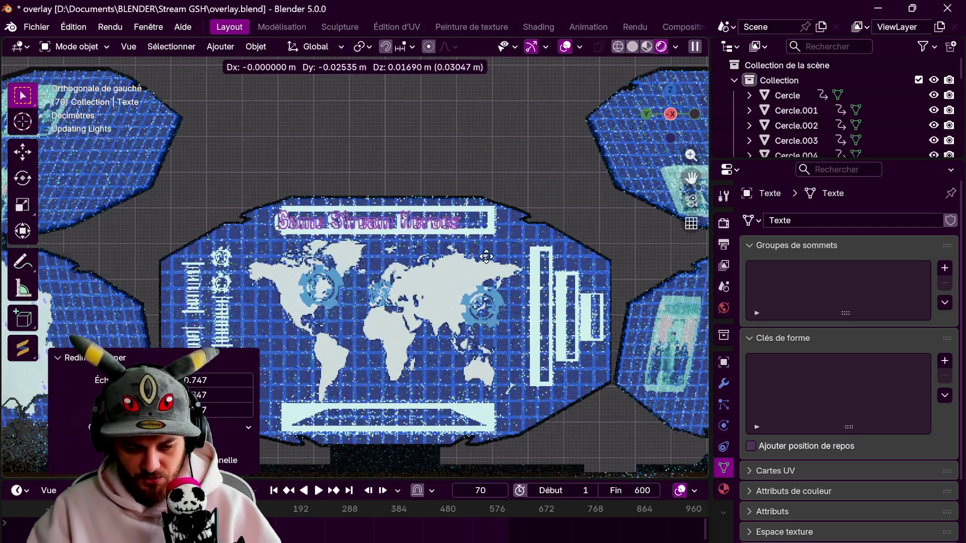
pyautogui.click(502, 272)
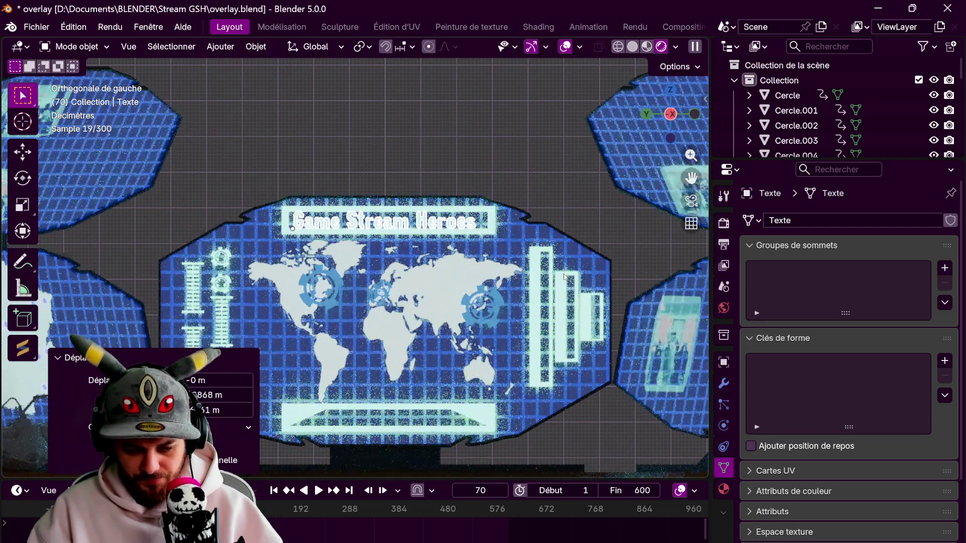
pyautogui.press('s')
pyautogui.click(516, 264)
# Nudge the title vertically and stretch it taller along Y
pyautogui.scroll(2, 516, 265)
pyautogui.press('g')
pyautogui.press('z')
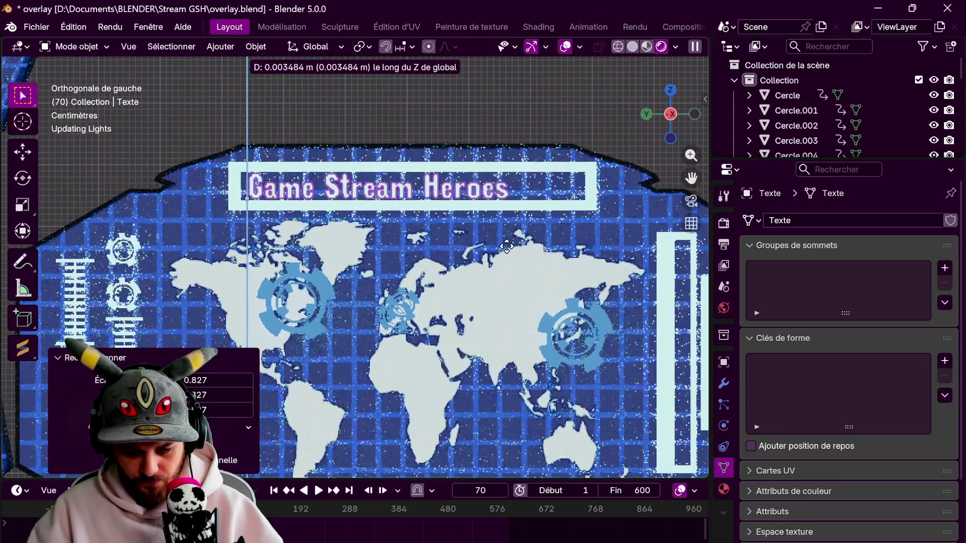
pyautogui.click(506, 246)
pyautogui.press('s')
pyautogui.press('x')
pyautogui.press('y')
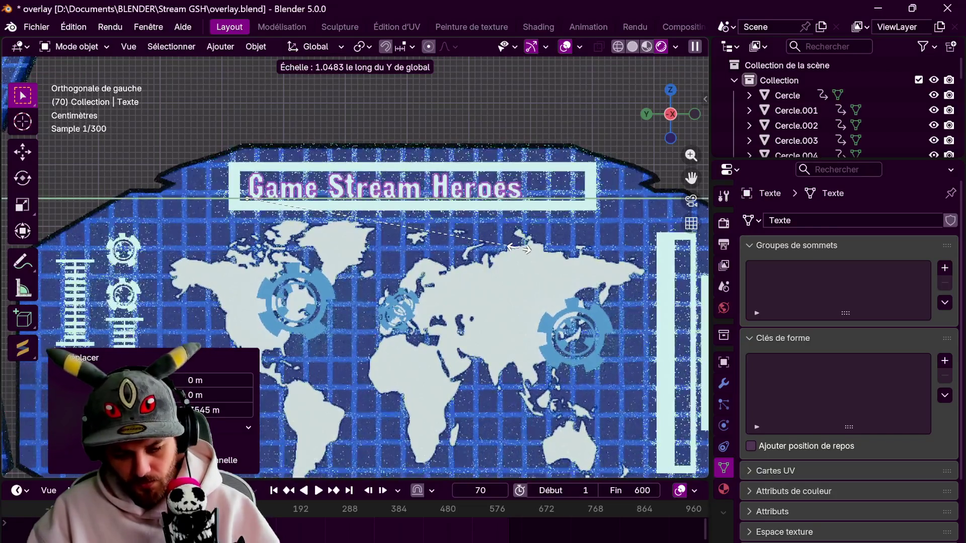
pyautogui.click(566, 259)
# Shift the title along X onto the world-map screen's banner
pyautogui.moveTo(566, 260)
pyautogui.mouseDown(button='middle')
pyautogui.moveTo(438, 306)
pyautogui.moveTo(546, 336)
pyautogui.moveTo(524, 348)
pyautogui.mouseUp(button='middle')
pyautogui.press('g')
pyautogui.press('x')
pyautogui.click(256, 438)
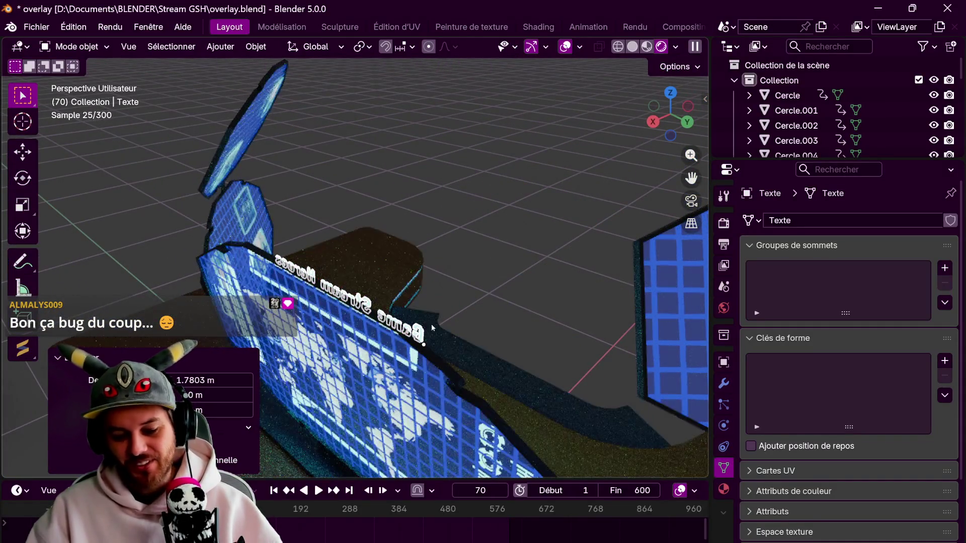
pyautogui.moveTo(256, 438)
pyautogui.mouseDown(button='middle')
pyautogui.moveTo(401, 312)
pyautogui.moveTo(491, 338)
pyautogui.mouseUp(button='middle')
pyautogui.press('g')
pyautogui.press('y')
pyautogui.press('x')
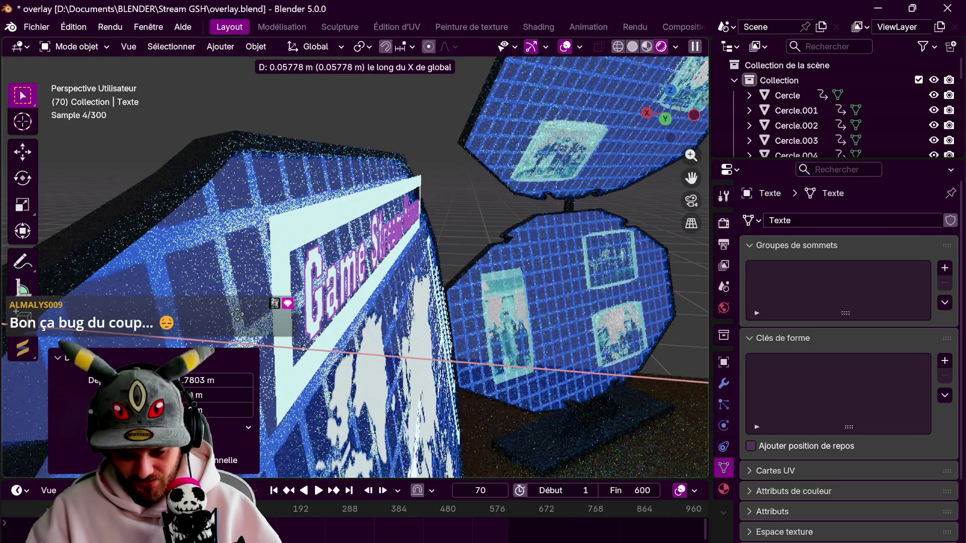
pyautogui.click(193, 301)
# Nudge the title slightly along Z and orbit around the desk to check its placement
pyautogui.moveTo(202, 302)
pyautogui.mouseDown(button='middle')
pyautogui.moveTo(488, 302)
pyautogui.moveTo(301, 302)
pyautogui.moveTo(386, 289)
pyautogui.mouseUp(button='middle')
pyautogui.press('g')
pyautogui.press('z')
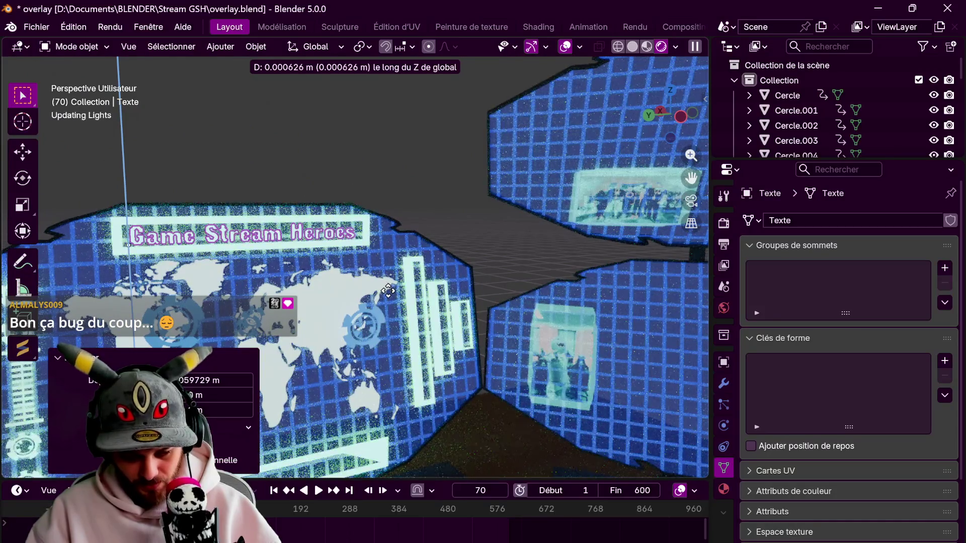
pyautogui.click(423, 226)
pyautogui.moveTo(428, 217); pyautogui.dragTo(425, 180, button='middle')
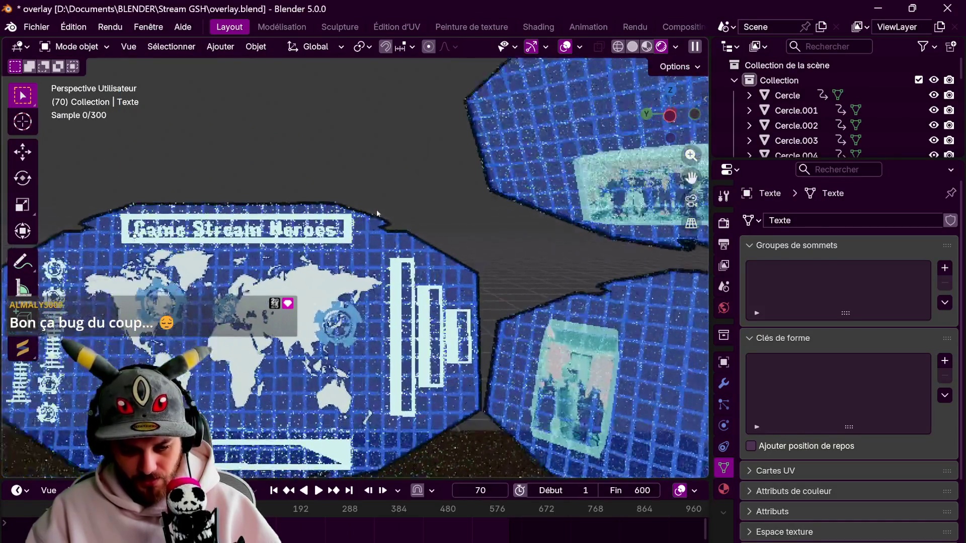
pyautogui.scroll(-5, 428, 184)
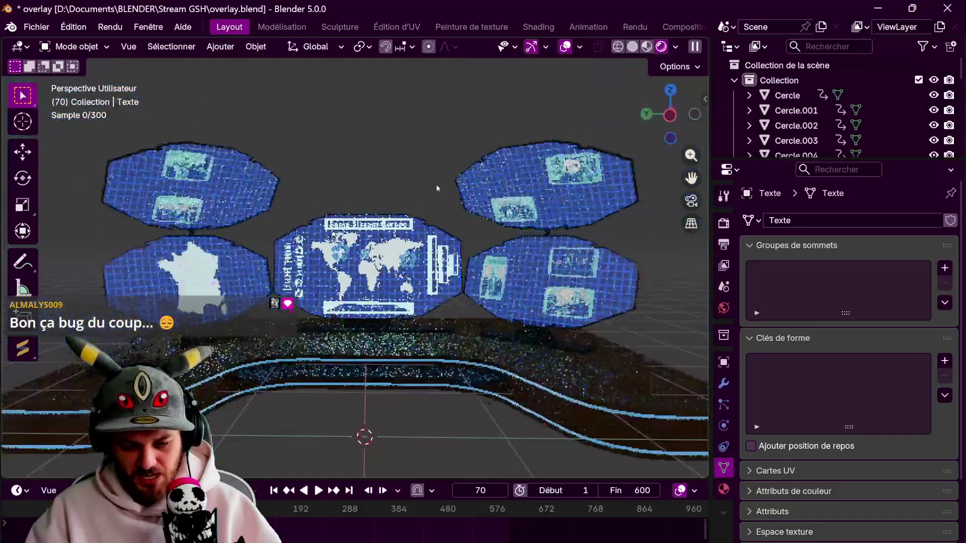
pyautogui.scroll(-3, 437, 181)
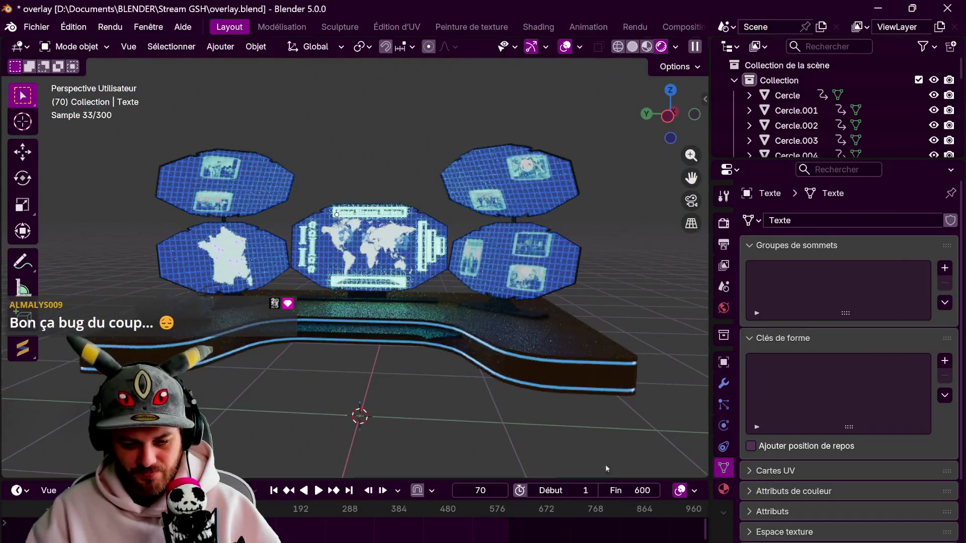
pyautogui.moveTo(436, 395)
pyautogui.mouseDown(button='middle')
pyautogui.moveTo(352, 317)
pyautogui.moveTo(352, 302)
pyautogui.moveTo(318, 261)
pyautogui.mouseUp(button='middle')
pyautogui.scroll(4, 345, 312)
pyautogui.scroll(2, 352, 302)
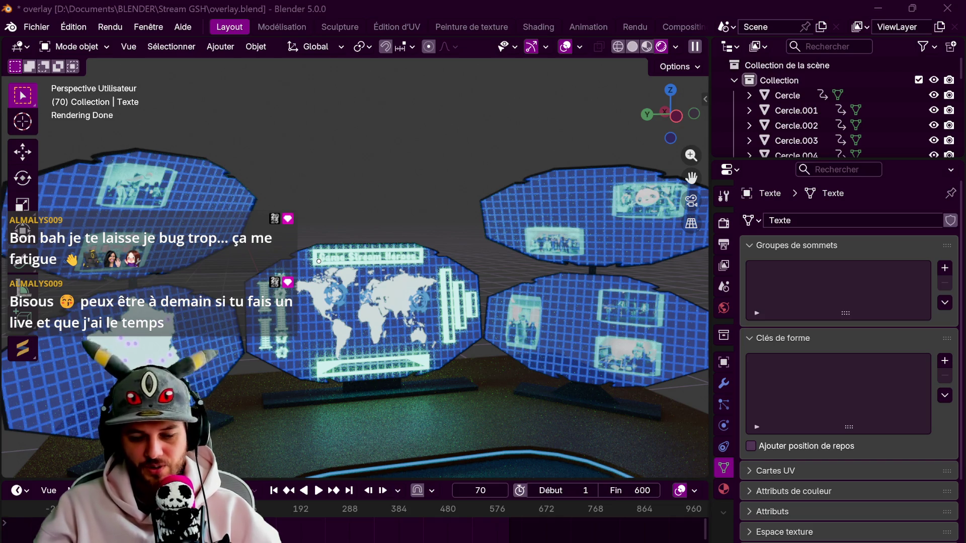
# In top view, add a text object, move it right along X, and make it read 4000€
pyautogui.press('KP_7')
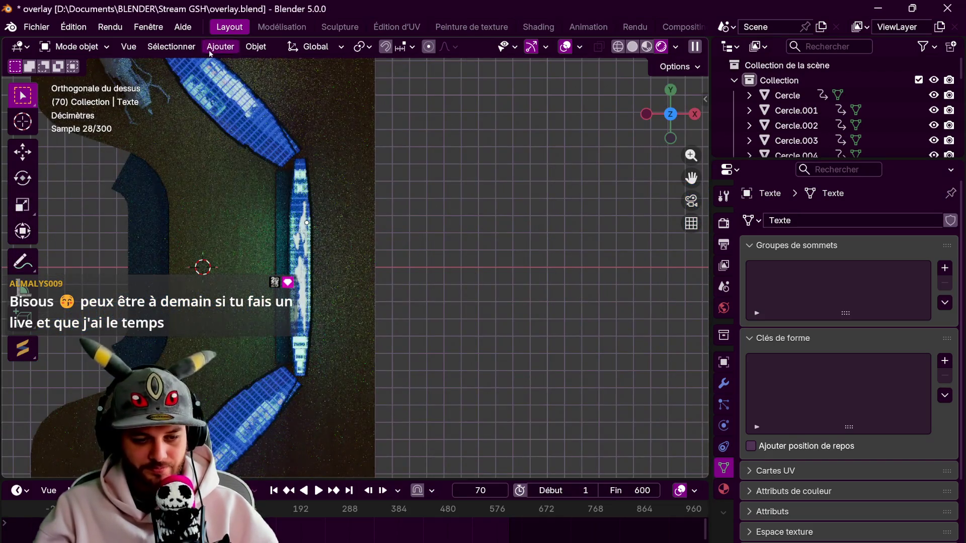
pyautogui.click(210, 53)
pyautogui.moveTo(251, 63)
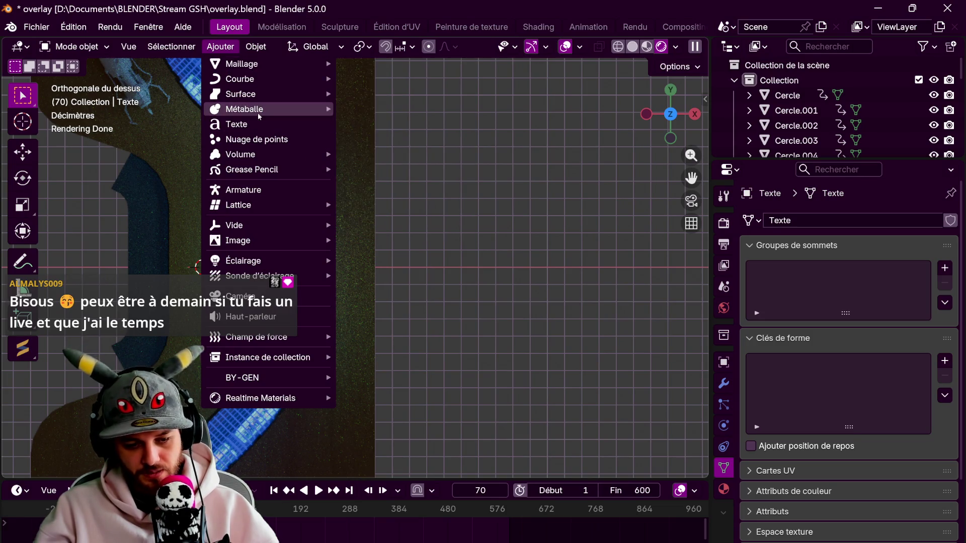
pyautogui.click(258, 124)
pyautogui.press('g')
pyautogui.press('x')
pyautogui.click(461, 294)
pyautogui.press('Tab')
pyautogui.press('BackSpace')
pyautogui.press('BackSpace')
pyautogui.press('BackSpace')
pyautogui.press('BackSpace')
pyautogui.press('BackSpace')
pyautogui.write('400')
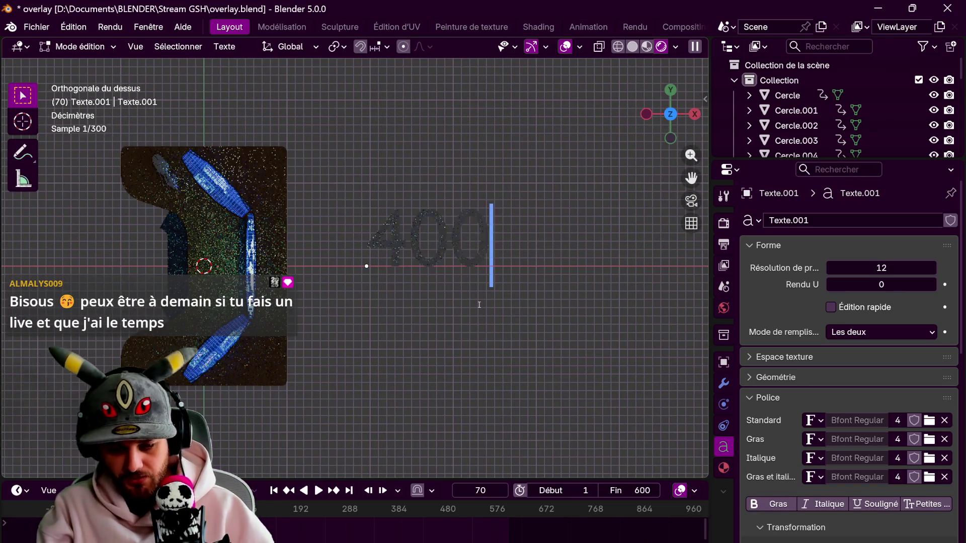
pyautogui.write('0€')
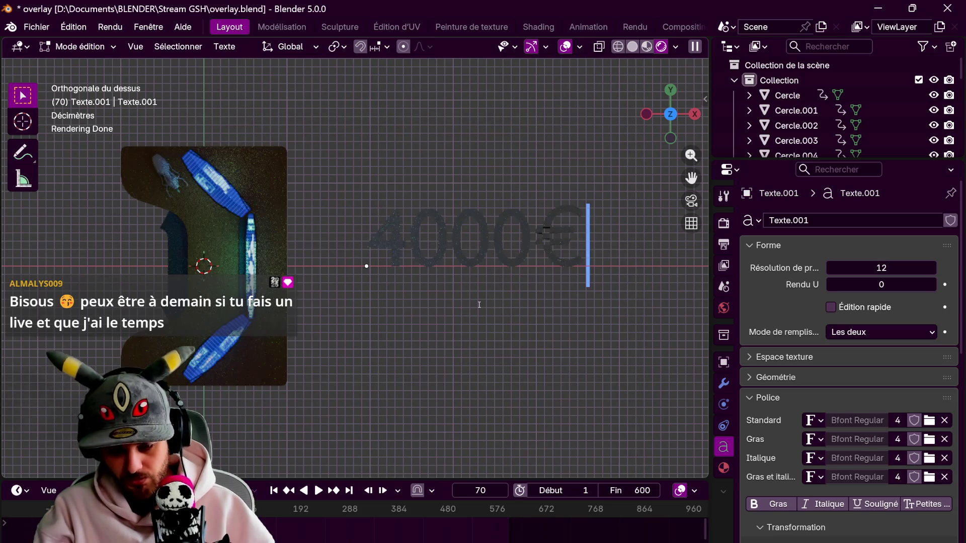
pyautogui.press('Tab')
# Duplicate the 4000€ text downward along Y and retype the copy as 16325€
pyautogui.hotkey('shift', 'd')
pyautogui.press('y')
pyautogui.click(479, 385)
pyautogui.press('Tab')
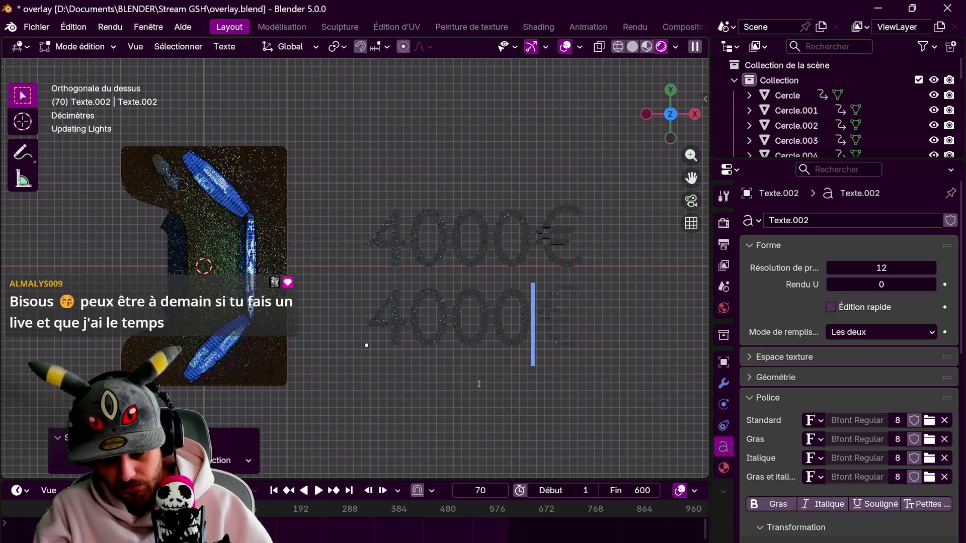
pyautogui.press('BackSpace')
pyautogui.press('BackSpace')
pyautogui.press('BackSpace')
pyautogui.press('BackSpace')
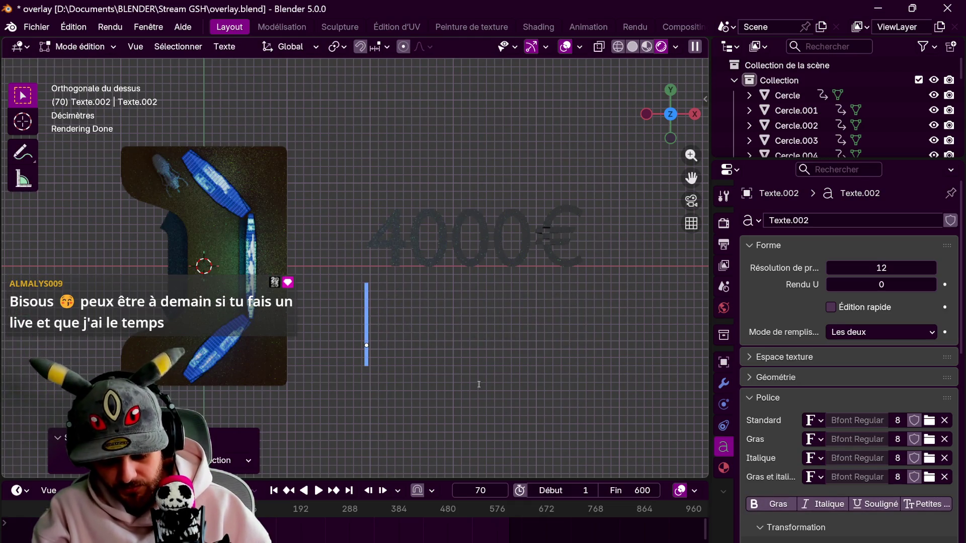
pyautogui.write('16')
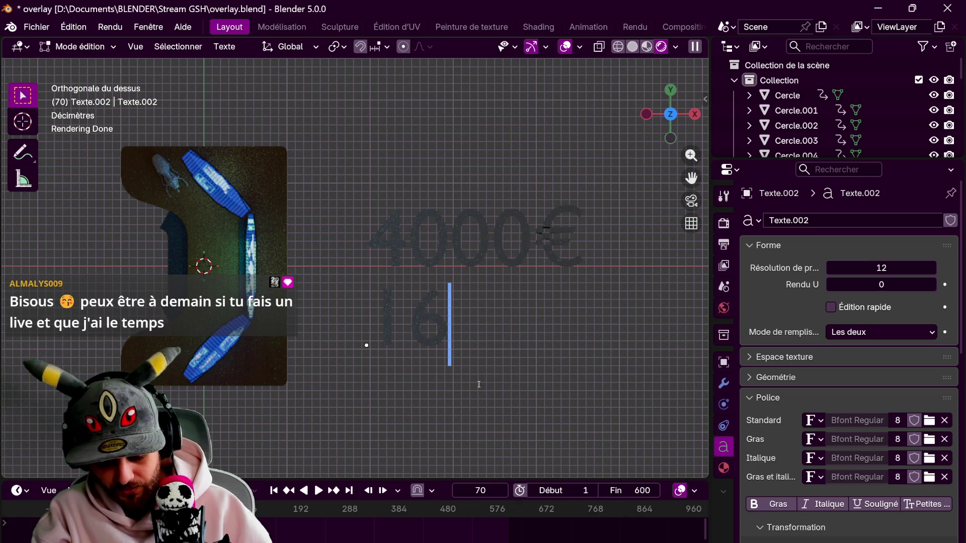
pyautogui.write('325')
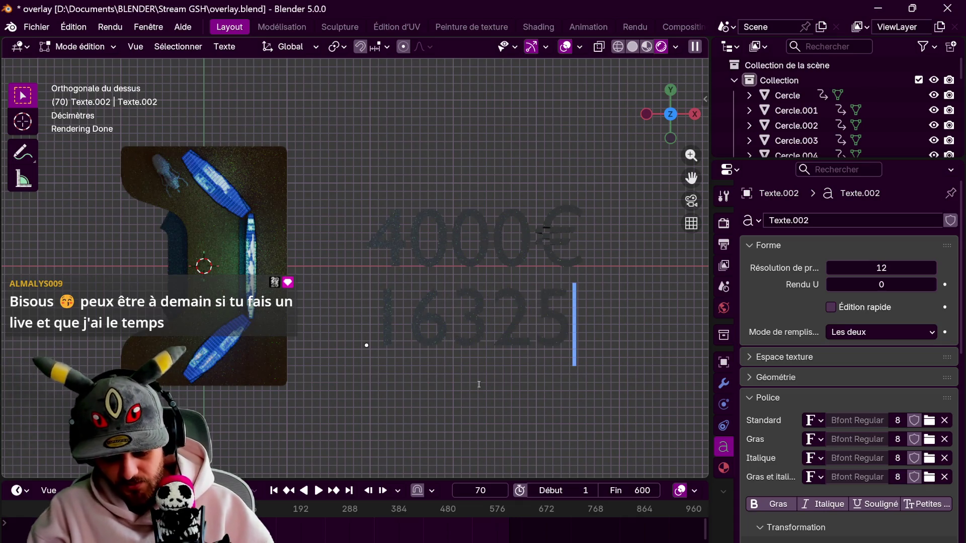
pyautogui.write('€')
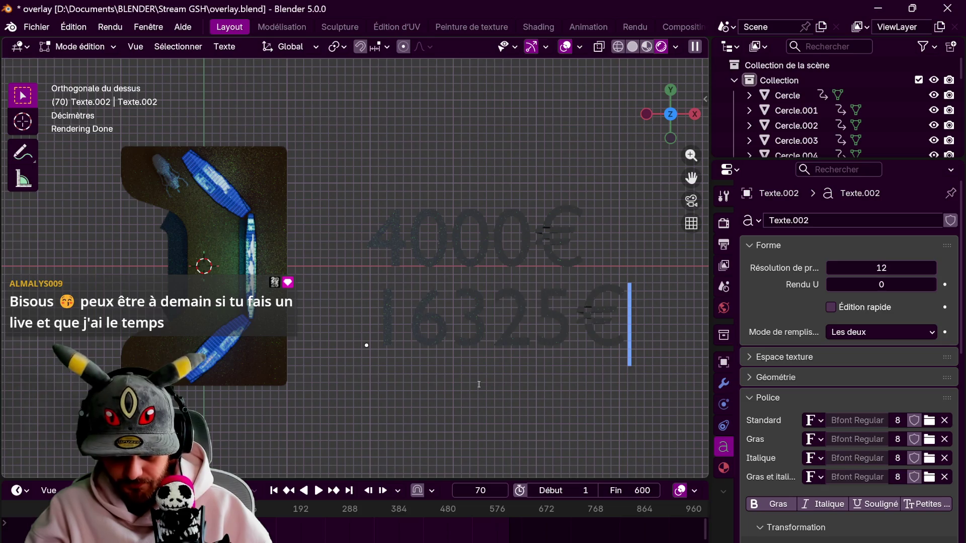
pyautogui.press('Tab')
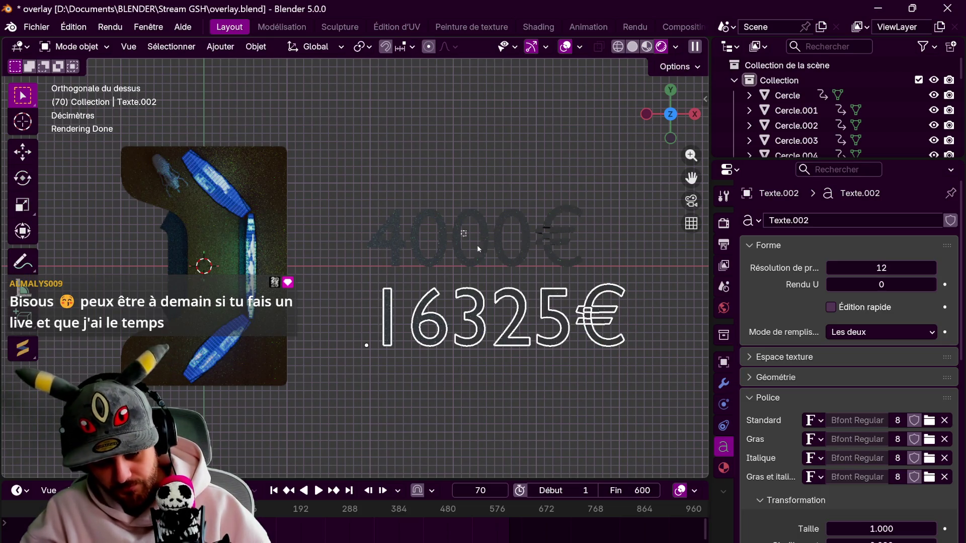
# Duplicate both amount lines below the column and retype the third line as 21126€
pyautogui.scroll(-2, 520, 317)
pyautogui.hotkey('shift', 'd')
pyautogui.press('y')
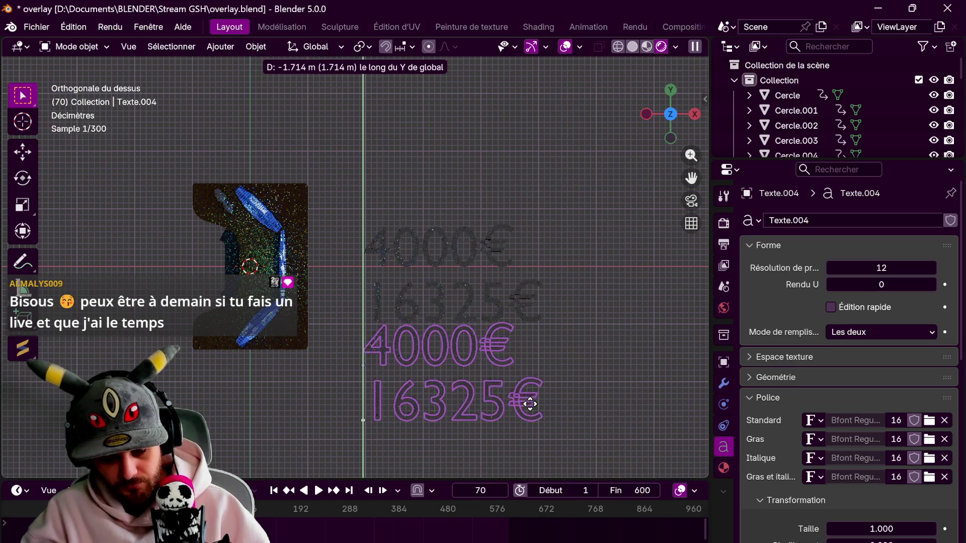
pyautogui.click(531, 415)
pyautogui.click(455, 357)
pyautogui.press('Tab')
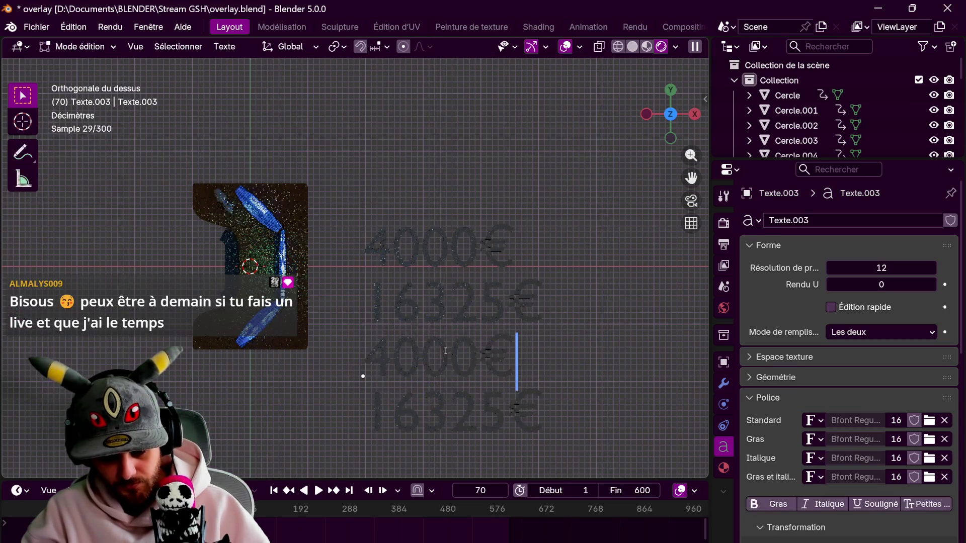
pyautogui.press('BackSpace')
pyautogui.press('BackSpace')
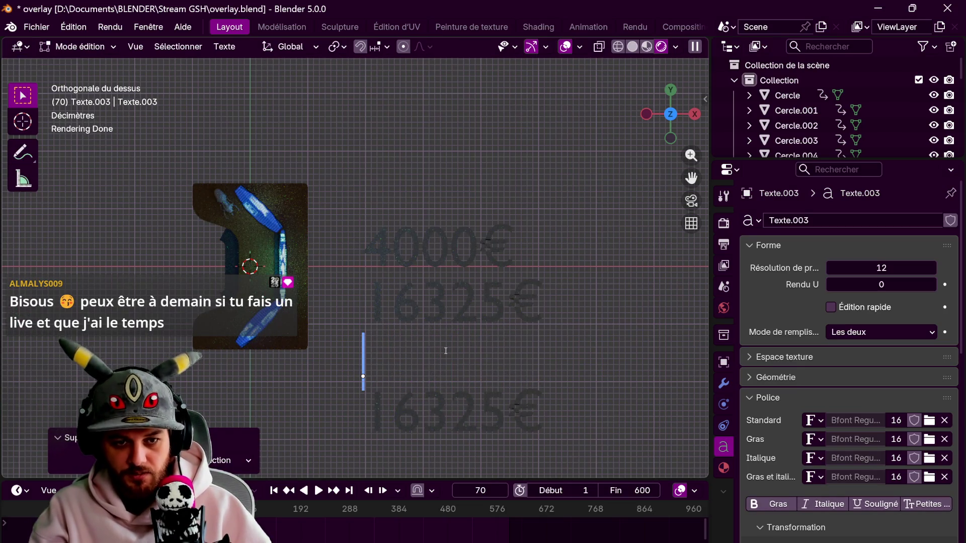
pyautogui.write('21')
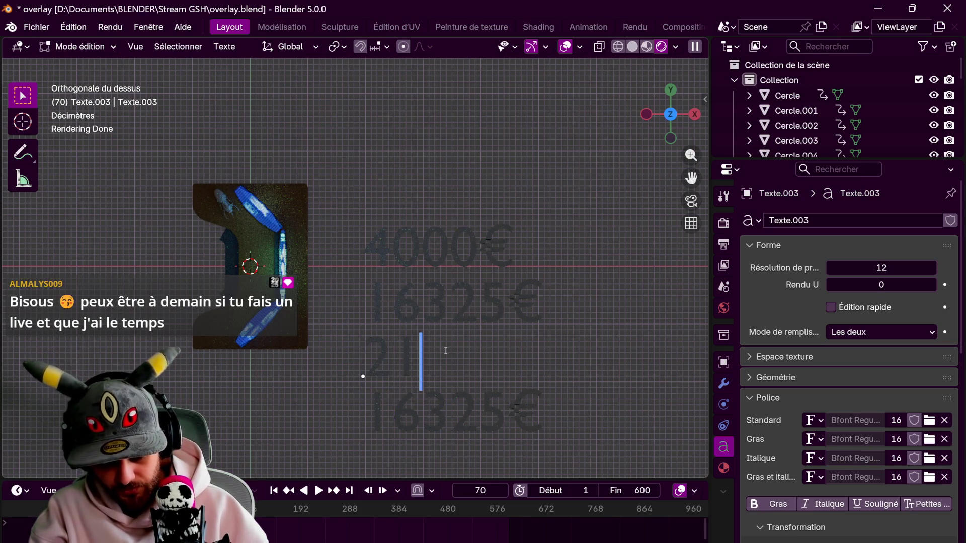
pyautogui.write('126€')
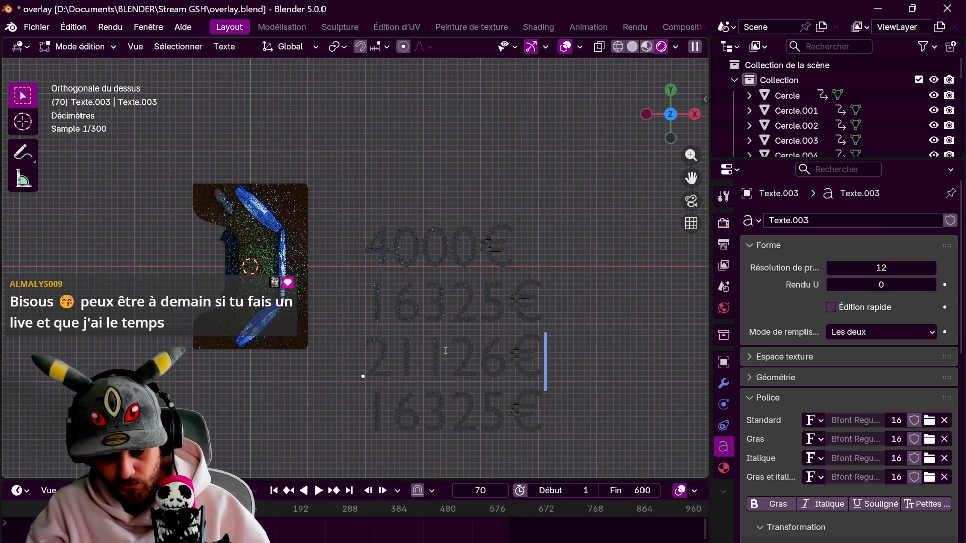
pyautogui.press('Tab')
# Retype the fourth amount line as 20108€
pyautogui.click(490, 409)
pyautogui.press('Tab')
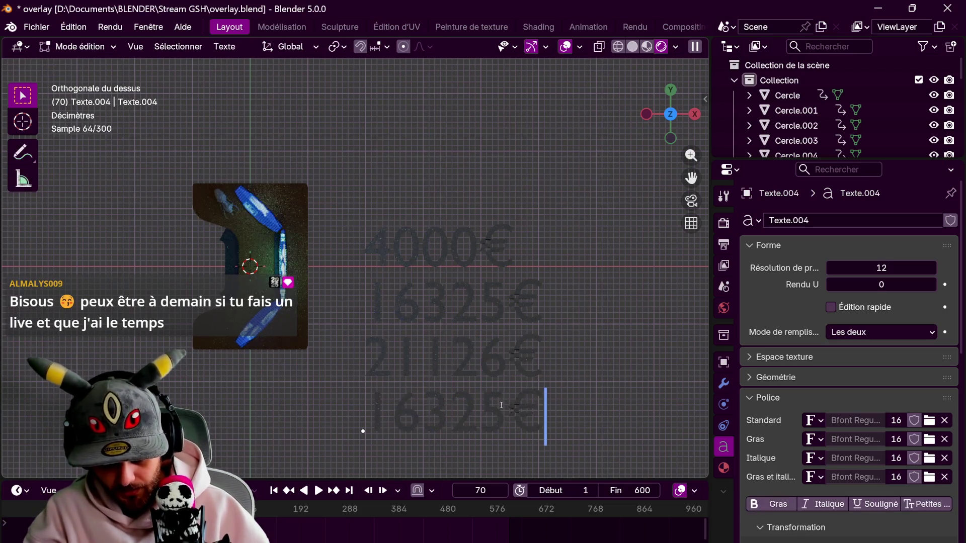
pyautogui.press('BackSpace')
pyautogui.press('BackSpace')
pyautogui.press('BackSpace')
pyautogui.press('BackSpace')
pyautogui.press('BackSpace')
pyautogui.press('BackSpace')
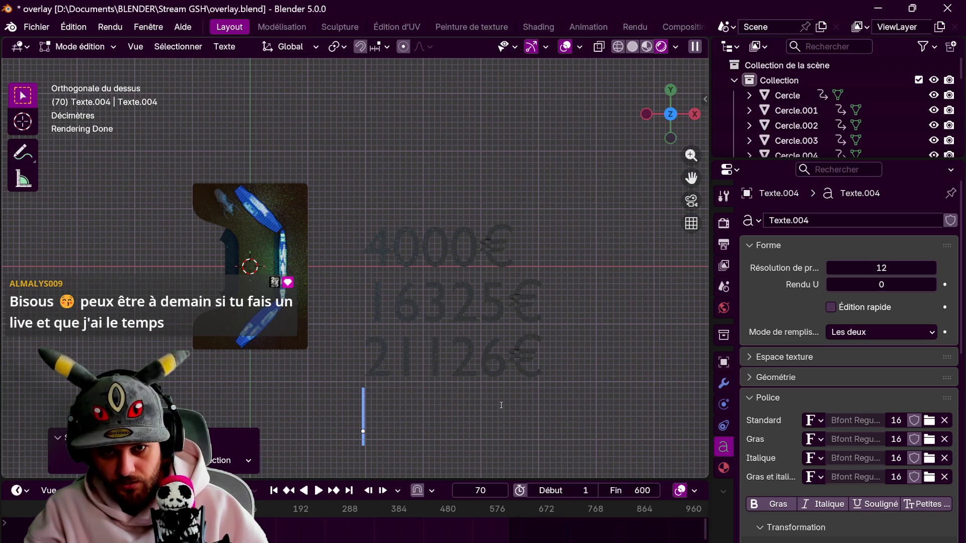
pyautogui.write('20')
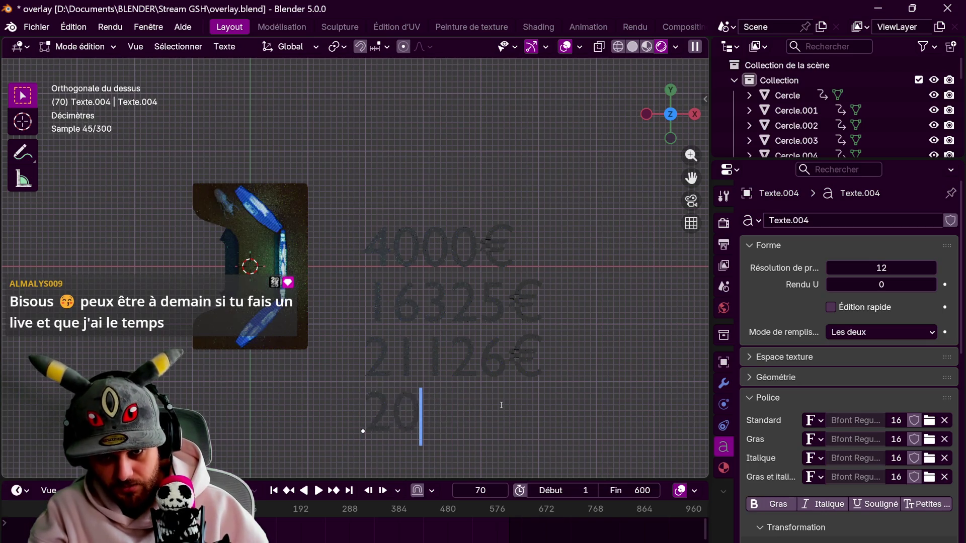
pyautogui.write('108')
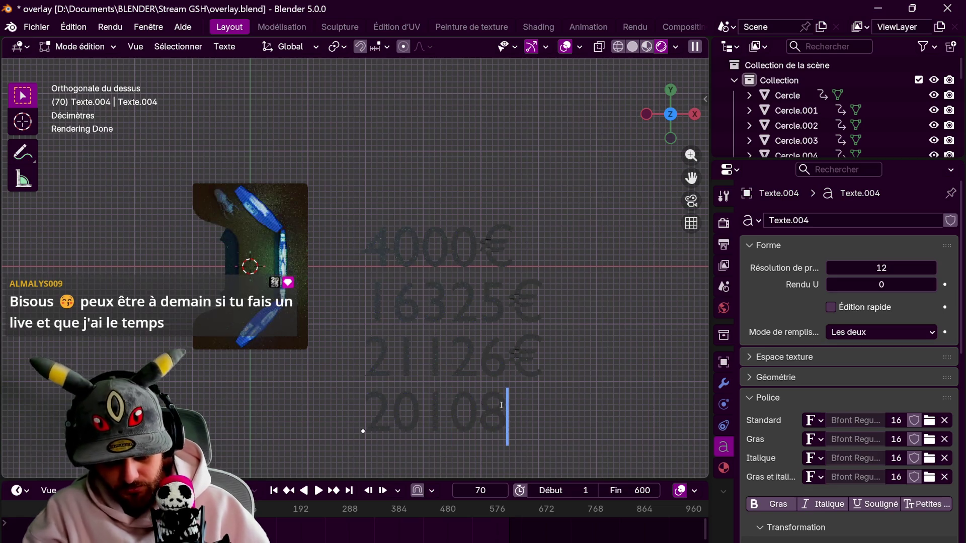
pyautogui.write('€')
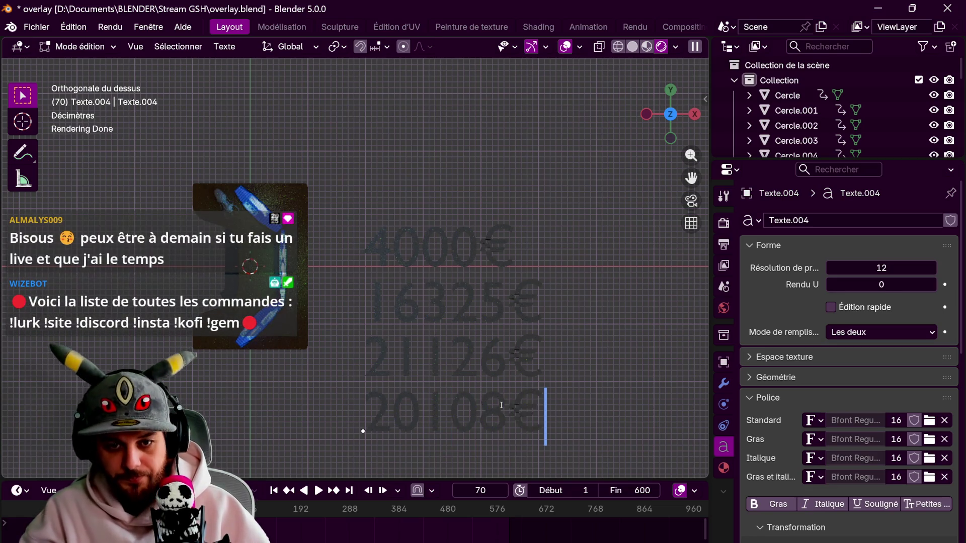
pyautogui.press('Tab')
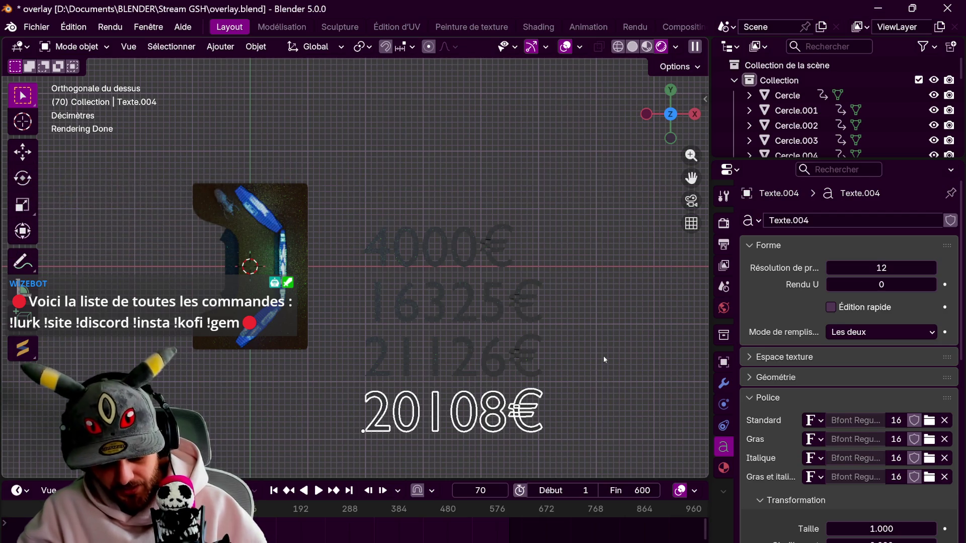
# Duplicate the 20108€ line below the column and turn the copy into 24 415€
pyautogui.hotkey('shift', 'd')
pyautogui.press('y')
pyautogui.click(594, 405)
pyautogui.keyDown('shift'); pyautogui.moveTo(594, 405); pyautogui.dragTo(584, 341, button='middle'); pyautogui.keyUp('shift')
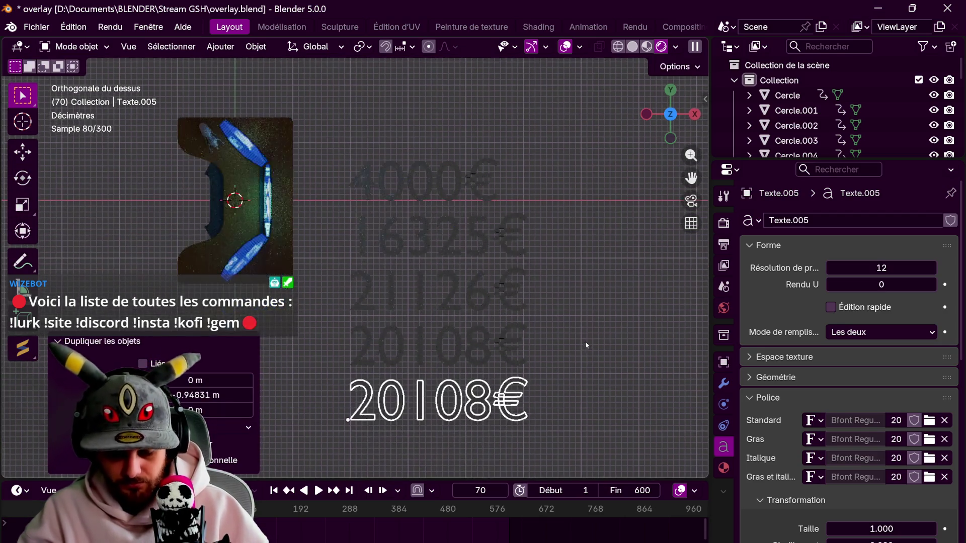
pyautogui.press('Tab')
pyautogui.press('BackSpace')
pyautogui.press('BackSpace')
pyautogui.press('BackSpace')
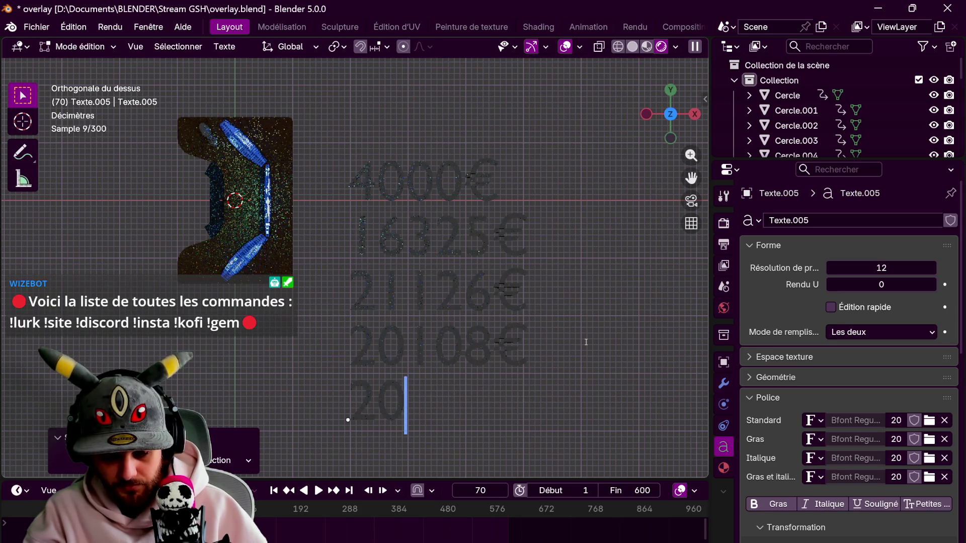
pyautogui.press('BackSpace')
pyautogui.write('4')
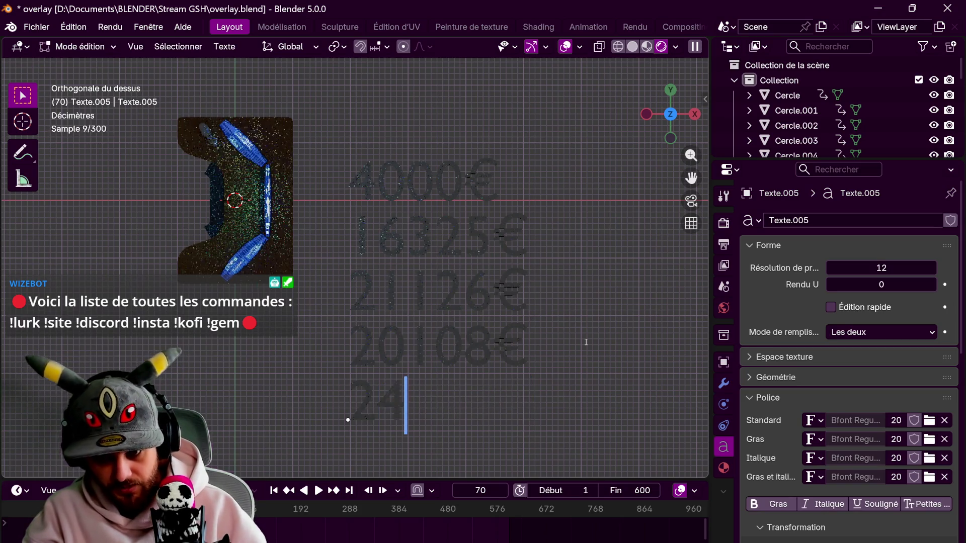
pyautogui.write('415€')
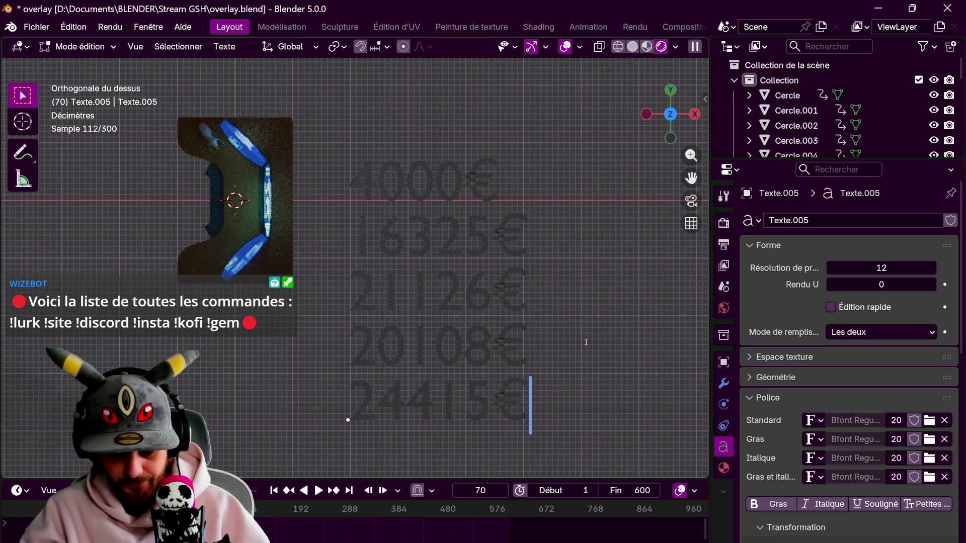
pyautogui.click(411, 411)
pyautogui.press('Tab')
# Add thousands spaces to the other amounts: 20 108€, 21 126€, 16 325€ and 4 000€
pyautogui.click(423, 345)
pyautogui.press('Tab')
pyautogui.click(410, 350)
pyautogui.press('Tab')
pyautogui.click(413, 292)
pyautogui.press('Tab')
pyautogui.click(407, 293)
pyautogui.press('Tab')
pyautogui.click(409, 242)
pyautogui.press('Tab')
pyautogui.click(420, 237)
pyautogui.press('Tab')
pyautogui.click(377, 182)
pyautogui.press('Tab')
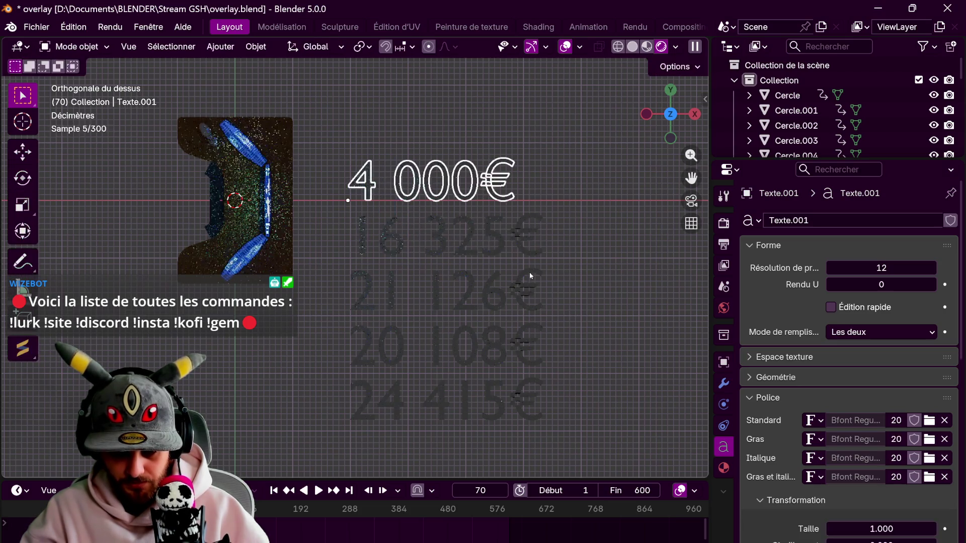
# Box-select all five euro amounts and browse the existing materials
pyautogui.click(558, 277)
pyautogui.moveTo(346, 189); pyautogui.dragTo(523, 420)
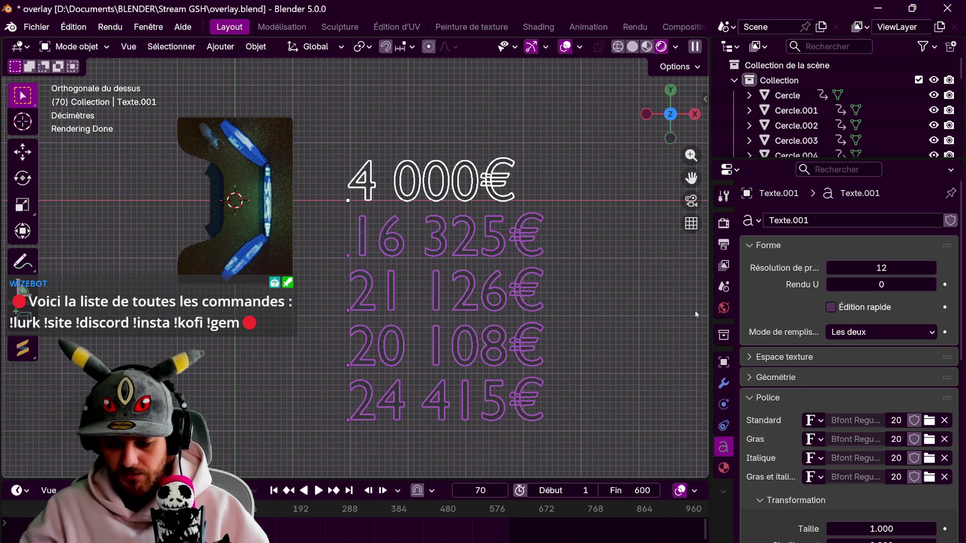
pyautogui.click(724, 467)
pyautogui.click(755, 284)
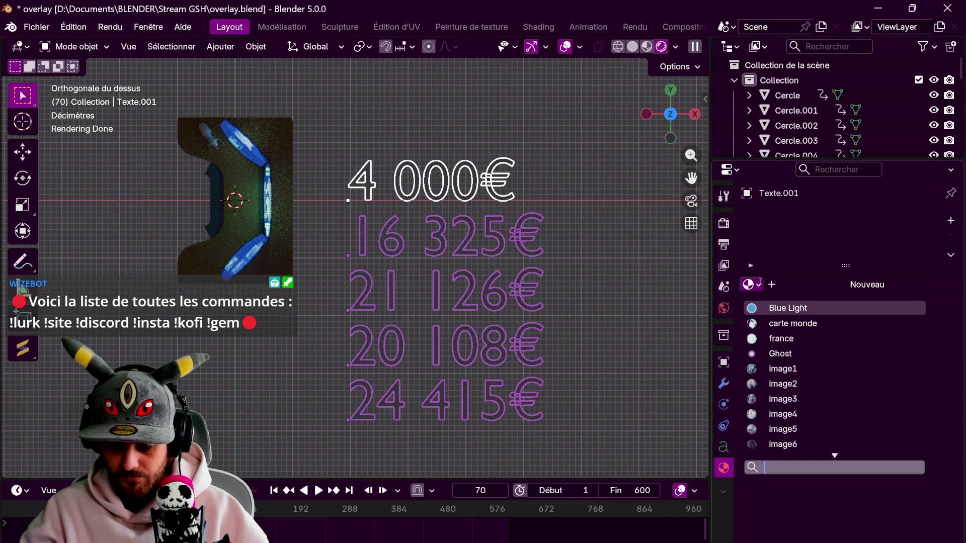
# Assign the existing cyan 'Material' to the active amount and link it to all five texts
pyautogui.scroll(-4, 785, 428)
pyautogui.click(785, 434)
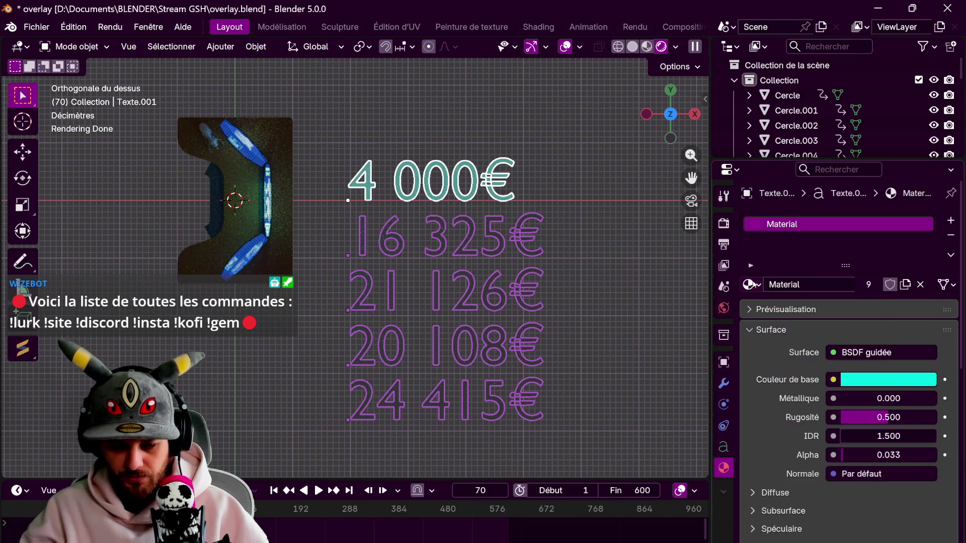
pyautogui.click(256, 46)
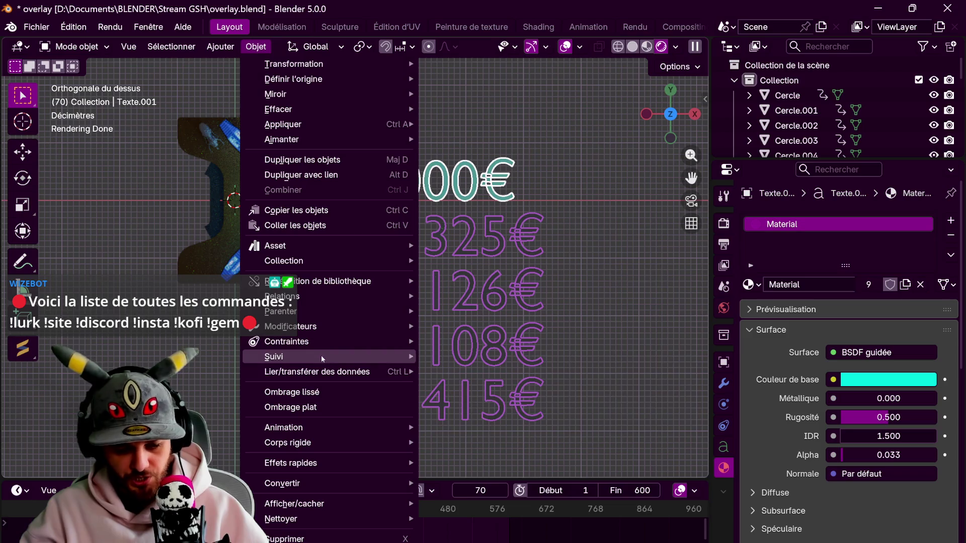
pyautogui.moveTo(327, 371)
pyautogui.click(518, 177)
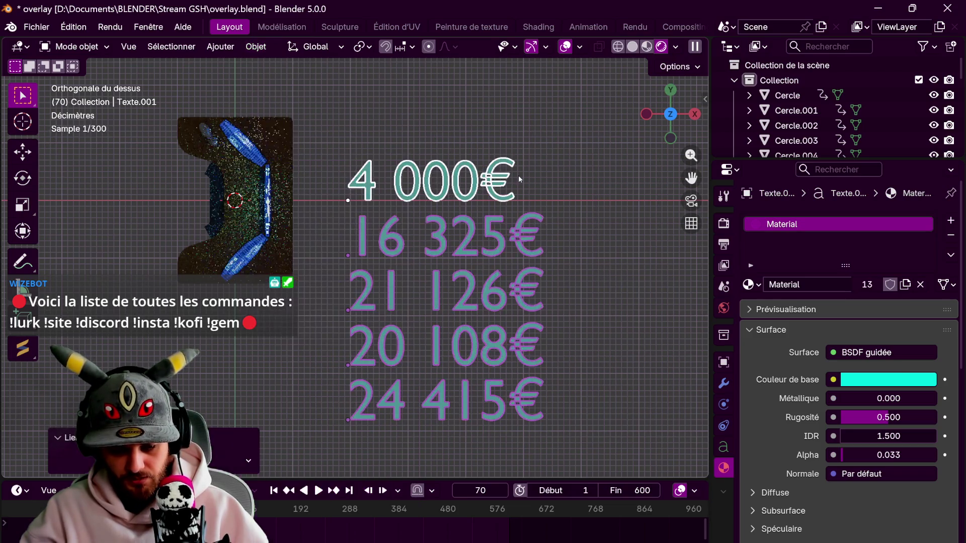
# Select only the 4 000€ text and set its Preview Resolution to 1
pyautogui.moveTo(532, 298); pyautogui.dragTo(449, 143, button='middle')
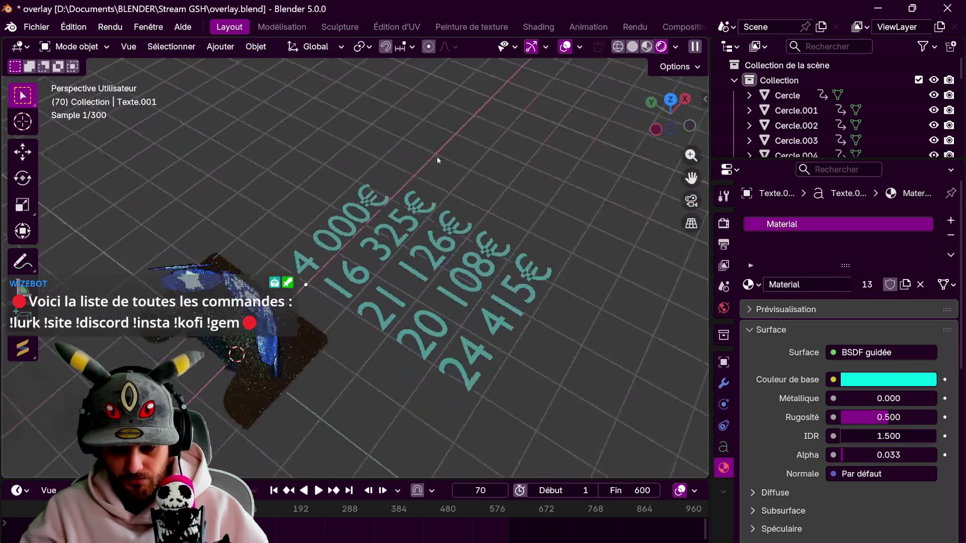
pyautogui.moveTo(385, 232); pyautogui.dragTo(534, 432)
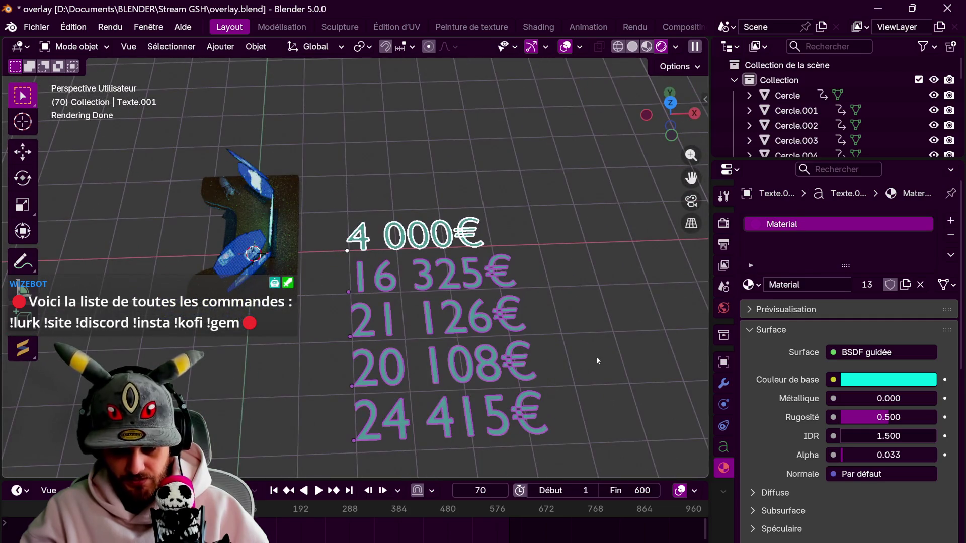
pyautogui.click(723, 447)
pyautogui.click(871, 263)
pyautogui.write('1')
pyautogui.press('Return')
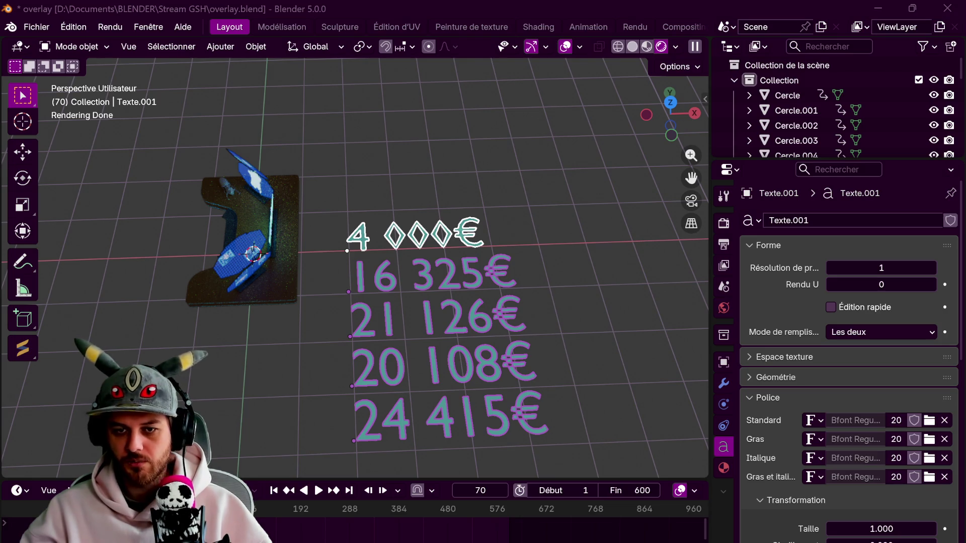
# Open the font file browser from the Standard font slot of the 4 000€ text
pyautogui.click(930, 420)
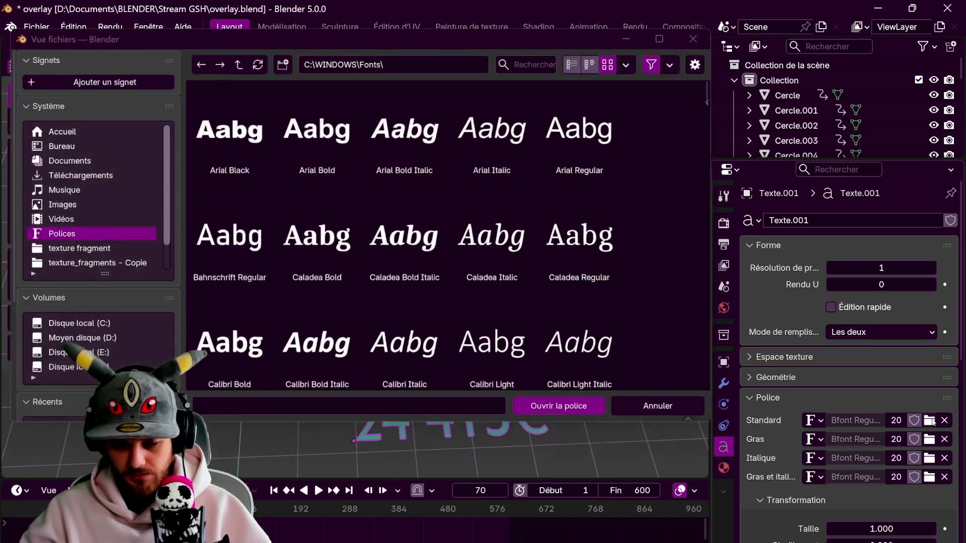
# Browse the font file list, then close the browser without choosing a font
pyautogui.scroll(-3, 561, 199)
pyautogui.scroll(-2, 562, 199)
pyautogui.scroll(-3, 593, 200)
pyautogui.scroll(-2, 620, 201)
pyautogui.scroll(-3, 621, 196)
pyautogui.scroll(-3, 624, 191)
pyautogui.scroll(-3, 629, 186)
pyautogui.scroll(-3, 631, 184)
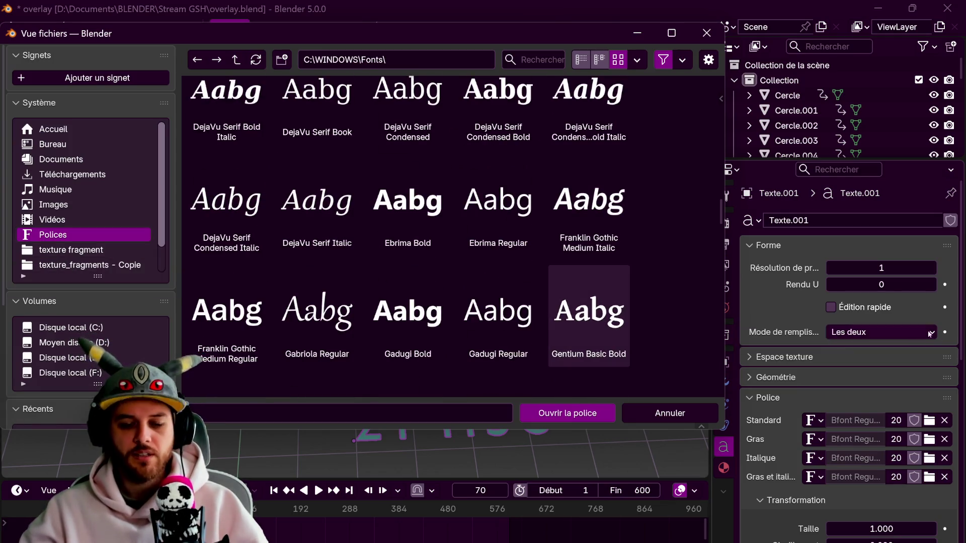
pyautogui.scroll(-2, 592, 270)
pyautogui.scroll(-3, 570, 260)
pyautogui.scroll(-2, 573, 282)
pyautogui.scroll(-3, 579, 315)
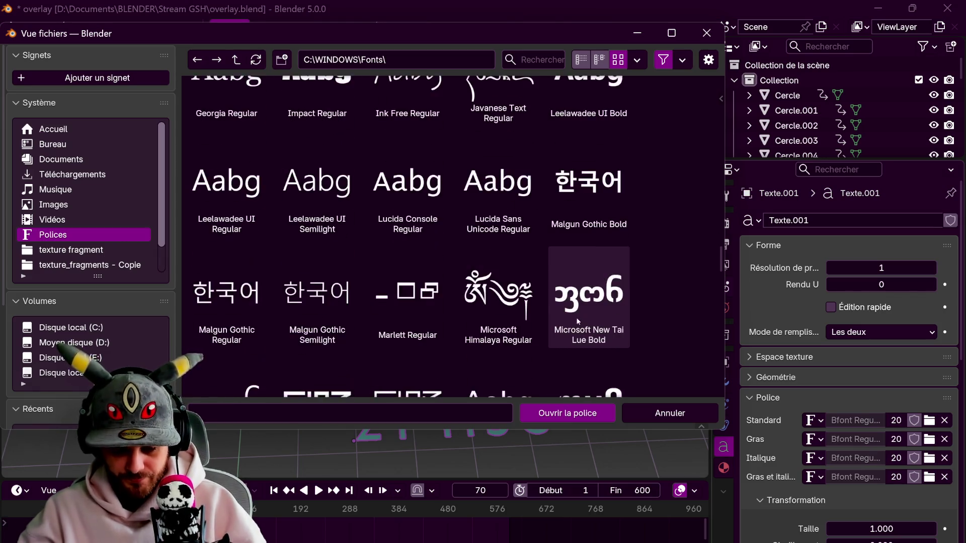
pyautogui.scroll(-2, 578, 318)
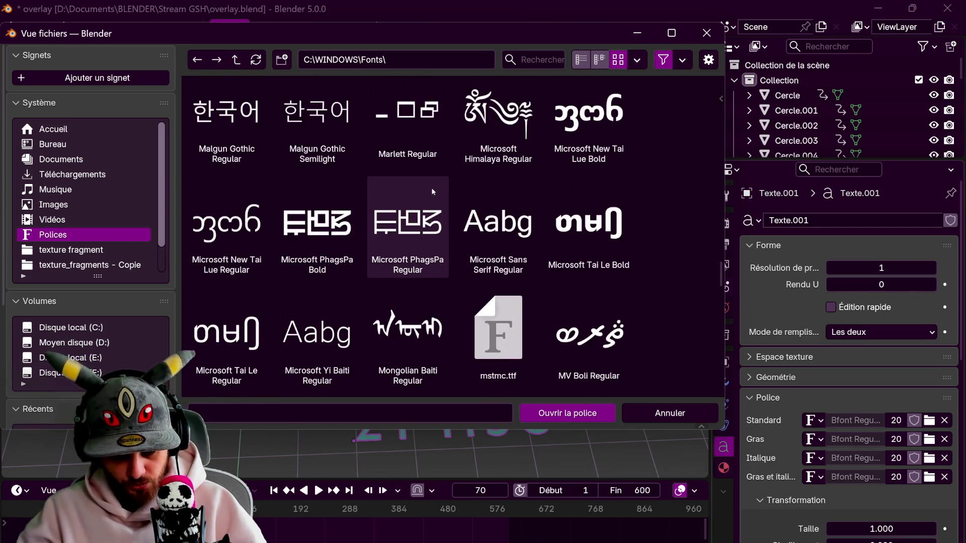
pyautogui.scroll(-2, 432, 191)
pyautogui.scroll(-2, 433, 192)
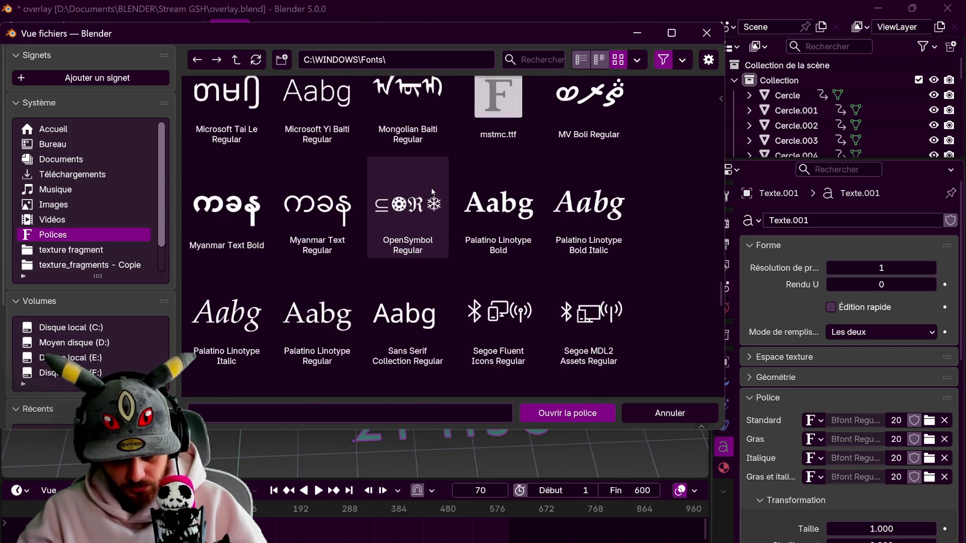
pyautogui.scroll(2, 433, 191)
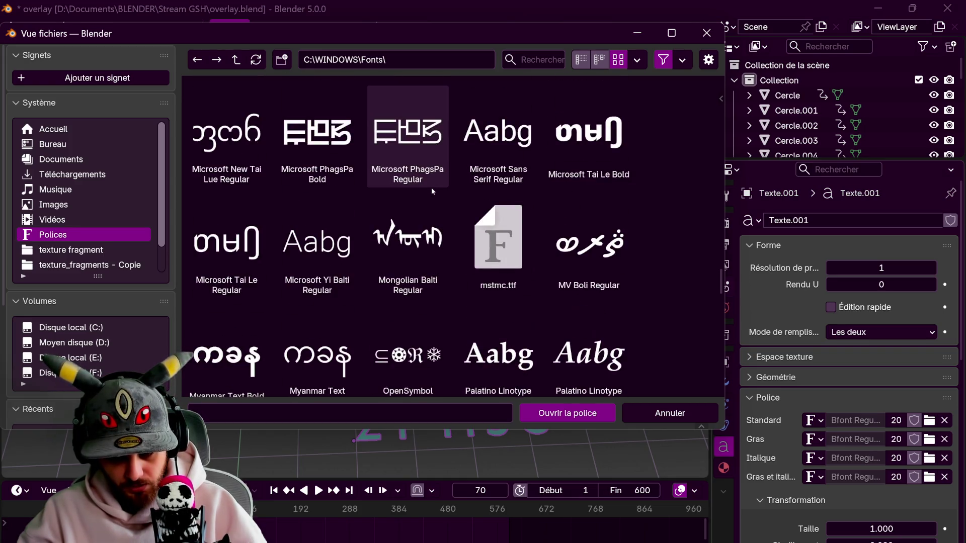
pyautogui.scroll(2, 433, 191)
pyautogui.scroll(2, 432, 192)
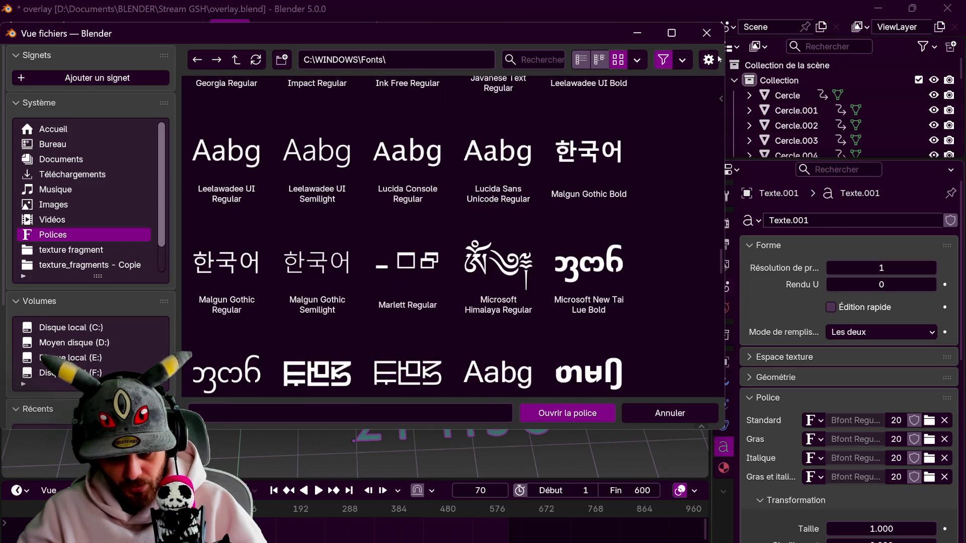
pyautogui.click(705, 36)
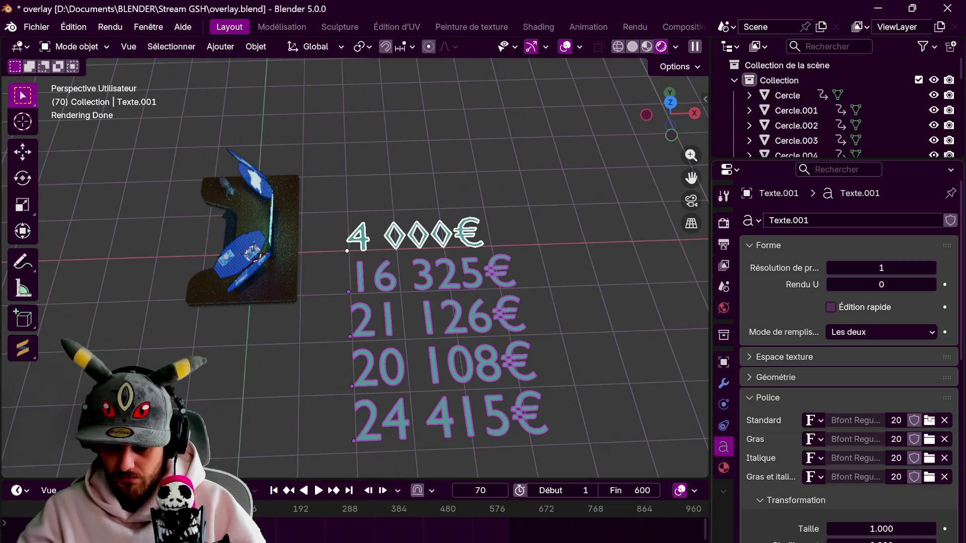
# Load RetraConsole Regular from D:\Documents\Font as the standard font
pyautogui.click(929, 420)
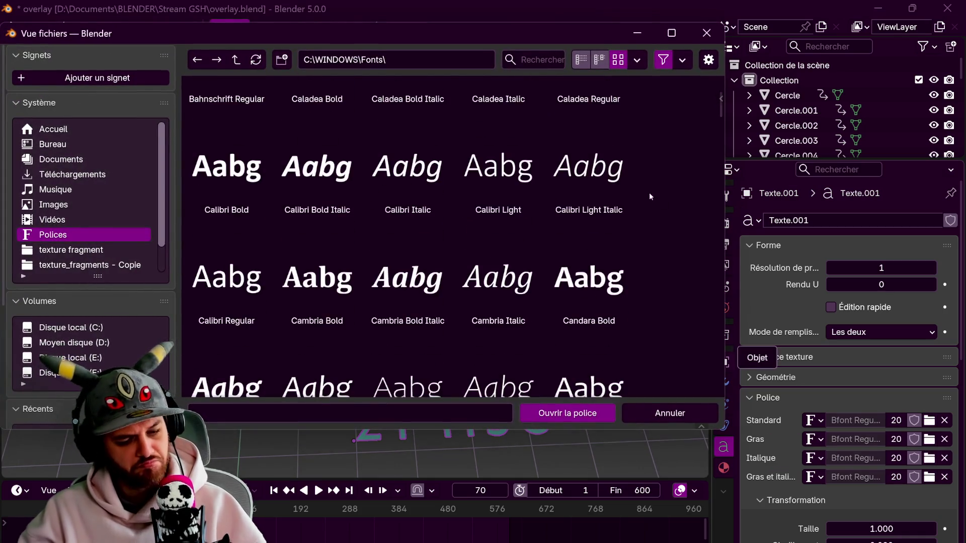
pyautogui.scroll(-3, 498, 175)
pyautogui.scroll(-5, 499, 173)
pyautogui.scroll(-2, 500, 173)
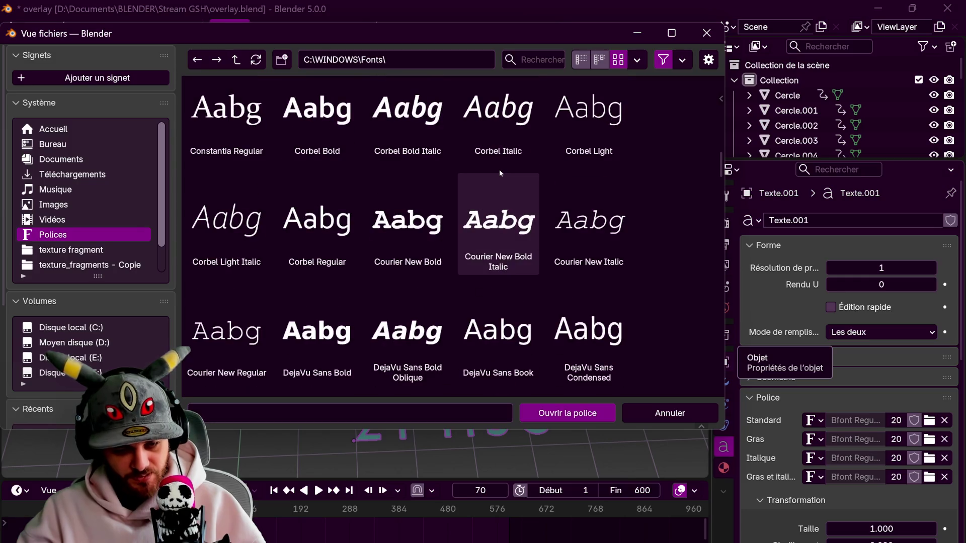
pyautogui.click(61, 159)
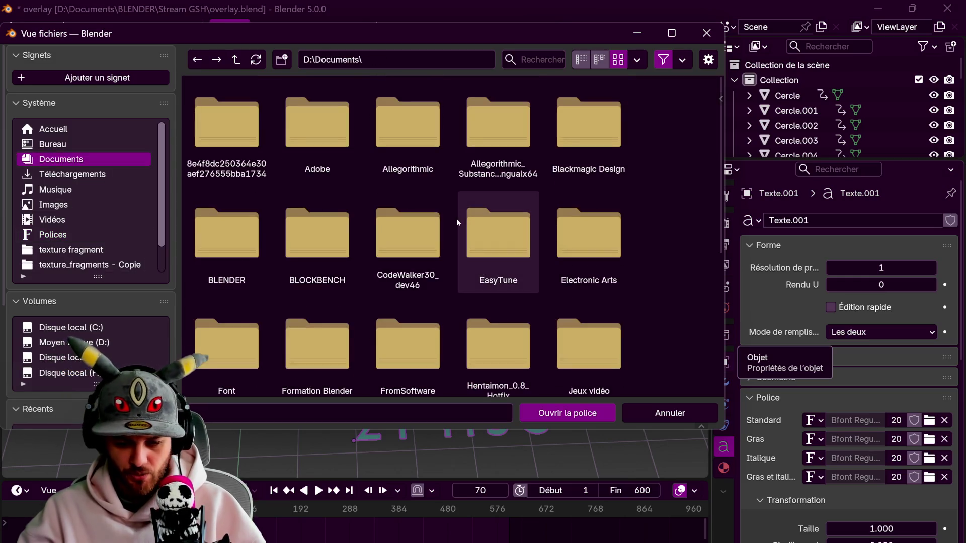
pyautogui.scroll(-3, 234, 248)
pyautogui.doubleClick(234, 248)
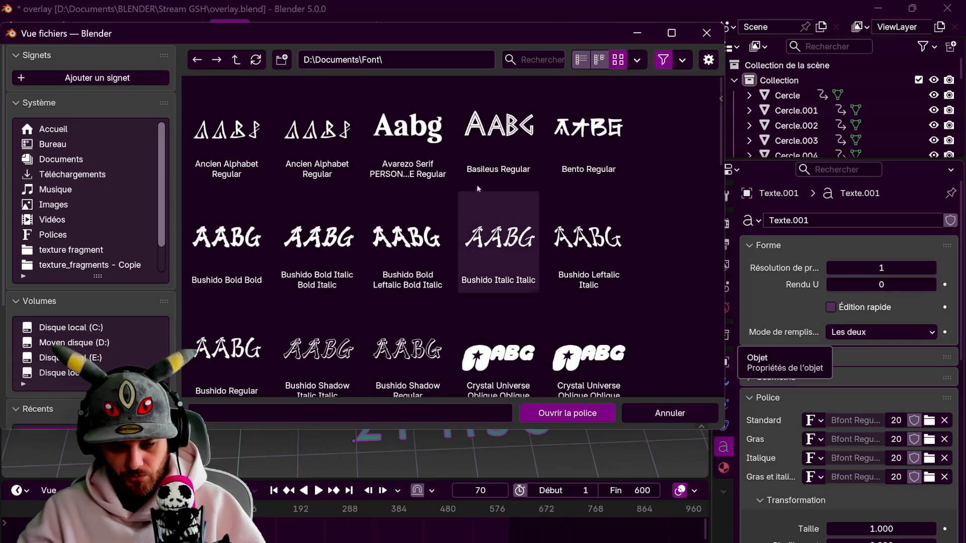
pyautogui.scroll(-4, 635, 205)
pyautogui.scroll(-6, 635, 205)
pyautogui.scroll(-5, 635, 205)
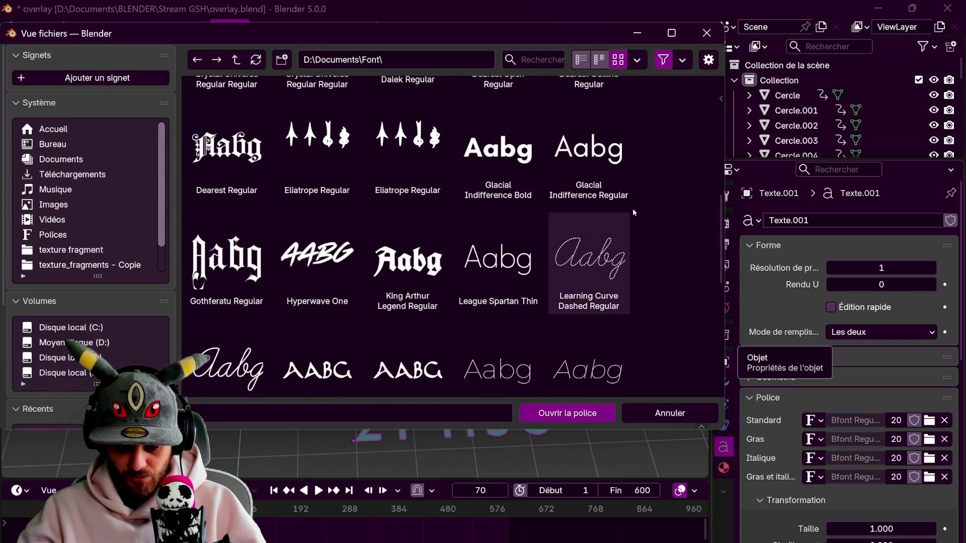
pyautogui.scroll(-3, 633, 209)
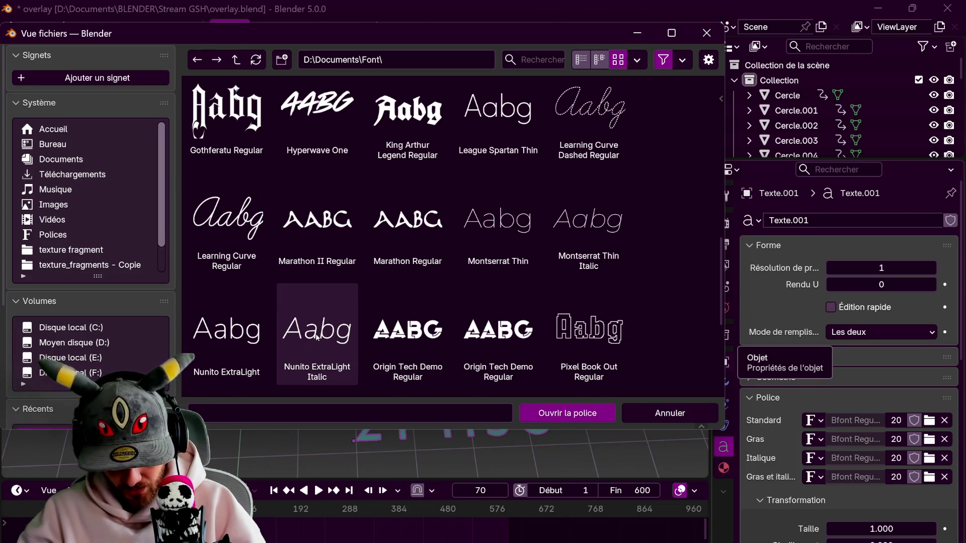
pyautogui.scroll(-1, 317, 338)
pyautogui.scroll(-2, 317, 338)
pyautogui.scroll(-2, 317, 337)
pyautogui.scroll(-1, 317, 338)
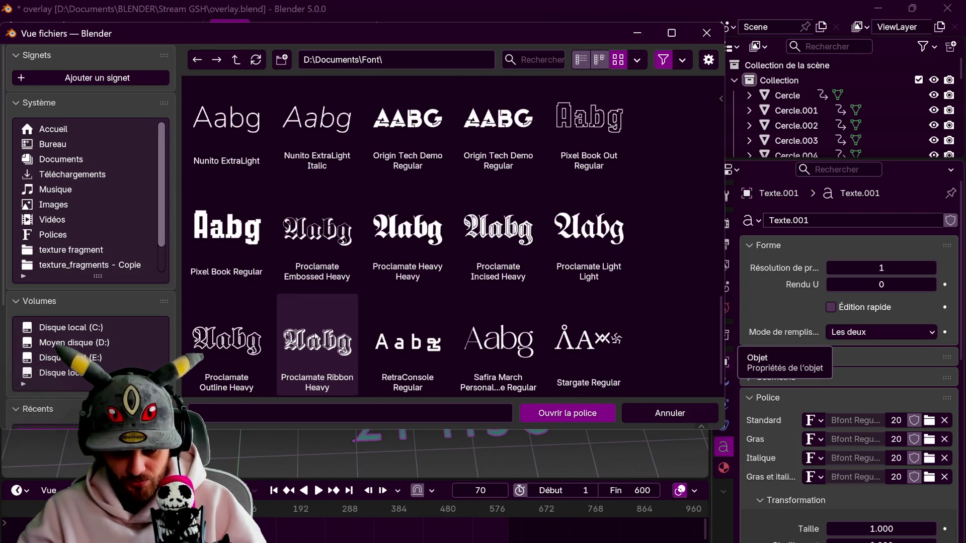
pyautogui.scroll(-1, 317, 338)
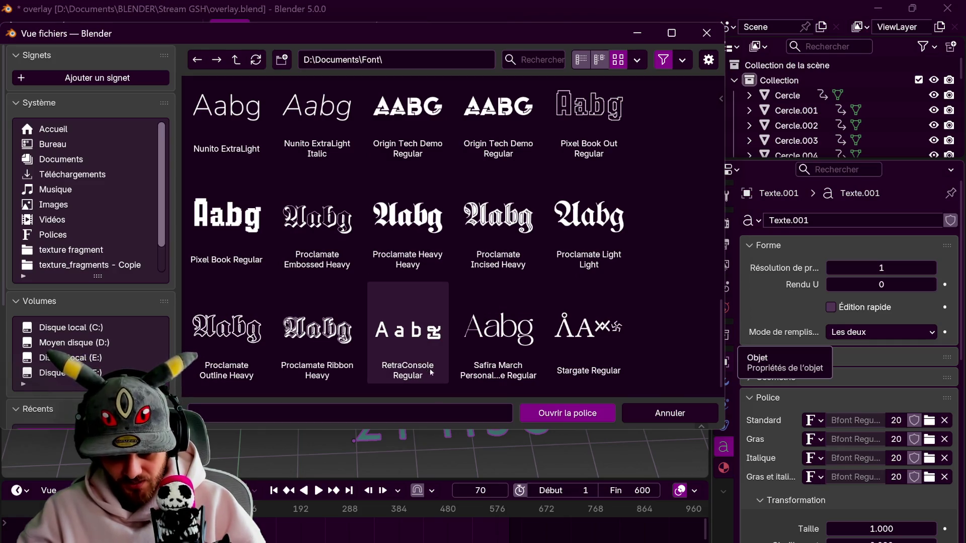
pyautogui.click(420, 328)
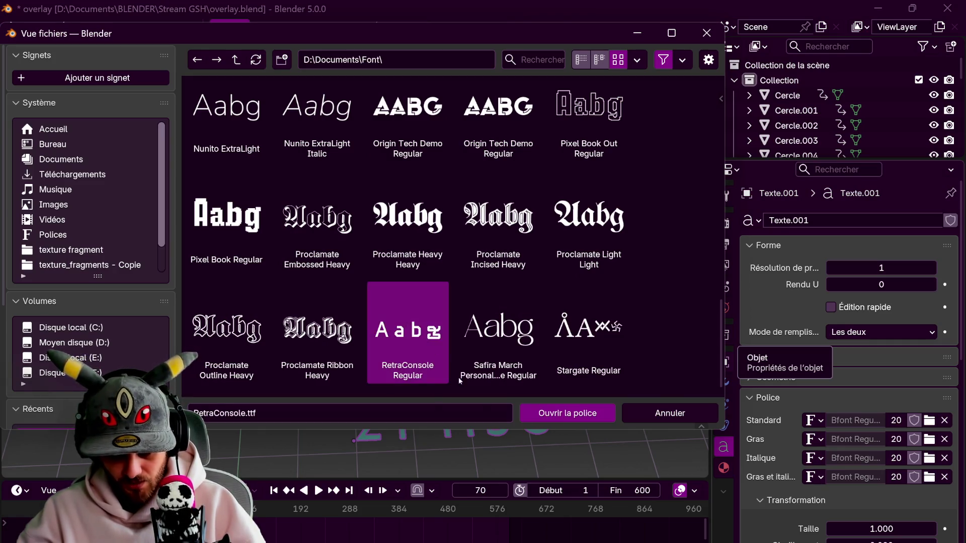
pyautogui.click(551, 410)
# Remove the extra space after the 4 in the 4 000€ text
pyautogui.click(506, 289)
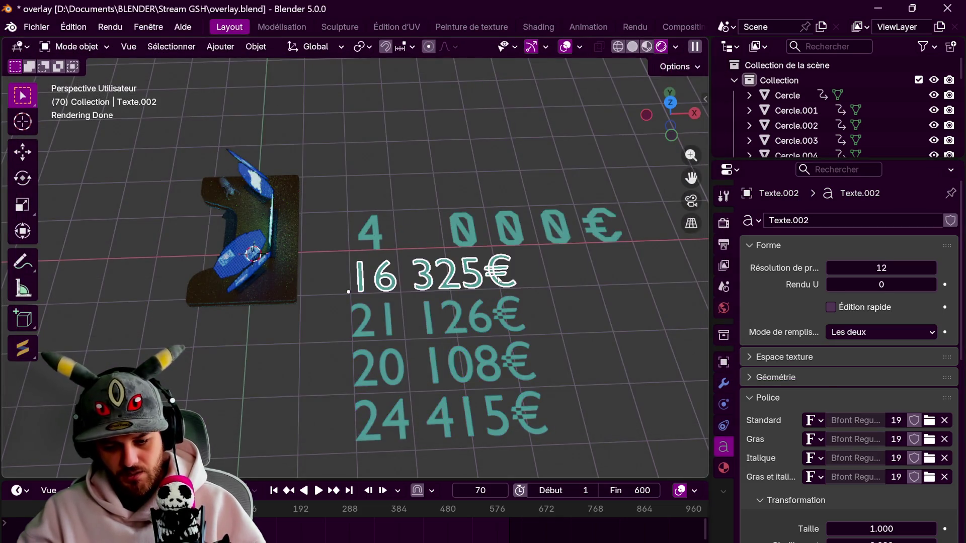
pyautogui.moveTo(506, 290); pyautogui.dragTo(466, 192, button='middle')
pyautogui.click(466, 192)
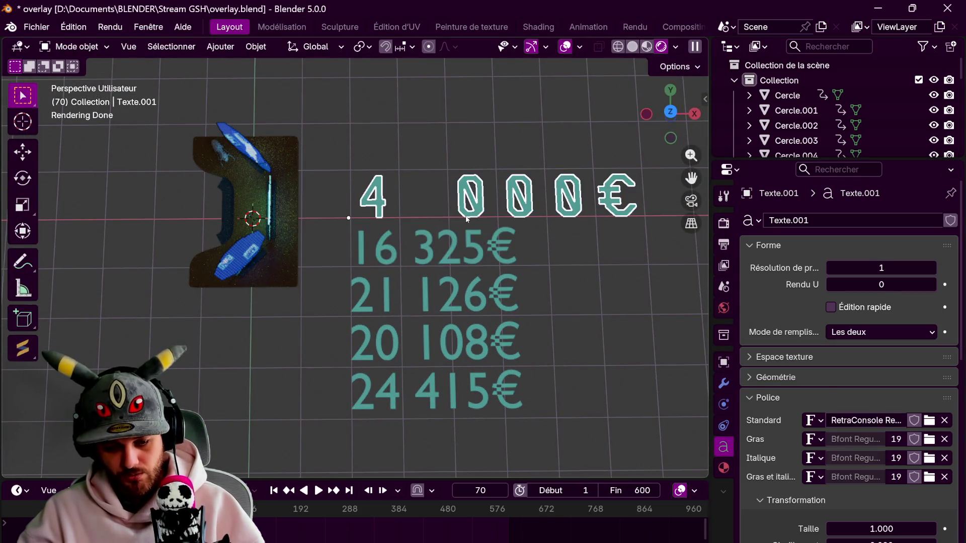
pyautogui.doubleClick(446, 202)
pyautogui.press('Delete')
pyautogui.press('Tab')
# Set the 16 325€ amount's standard font to RetraConsole
pyautogui.click(456, 251)
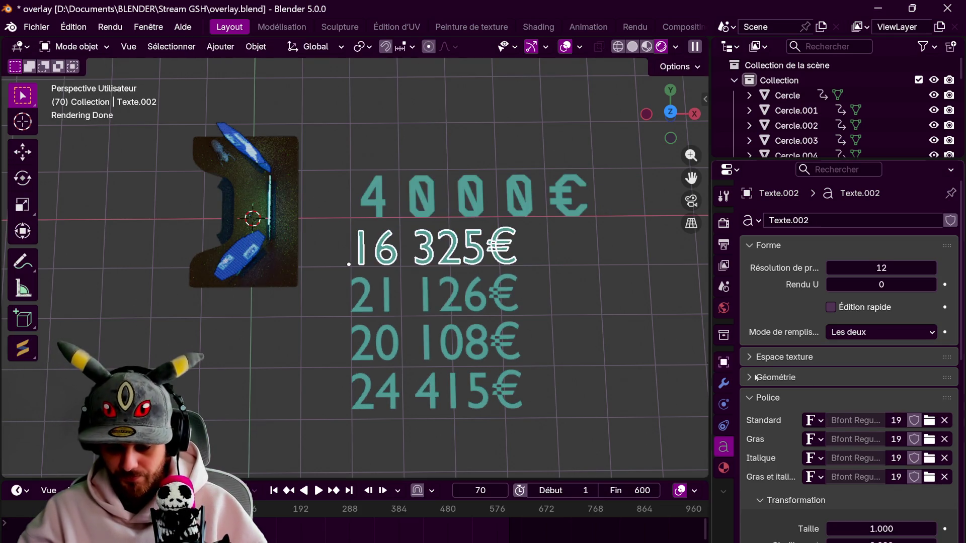
pyautogui.click(929, 421)
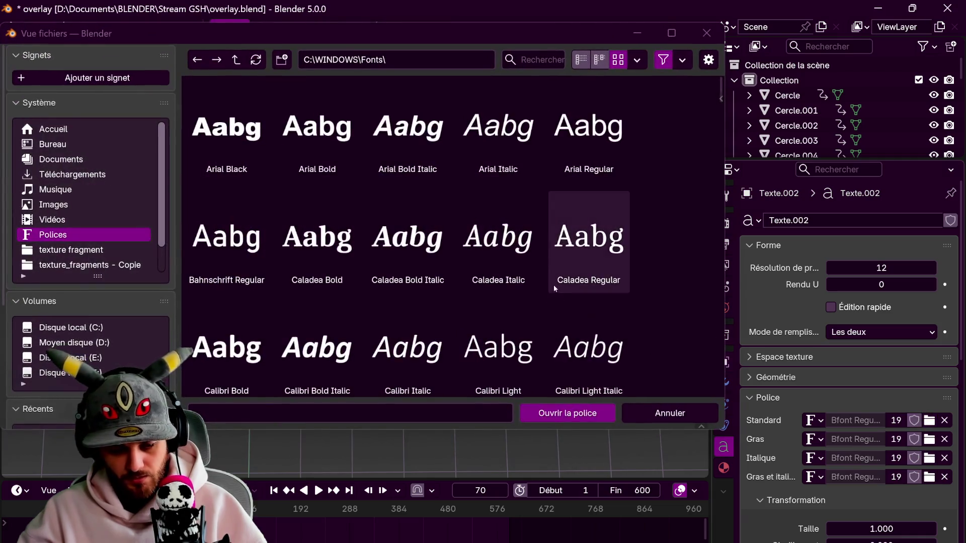
pyautogui.scroll(-5, 554, 288)
pyautogui.scroll(-5, 543, 287)
pyautogui.scroll(-5, 533, 287)
pyautogui.scroll(-5, 521, 286)
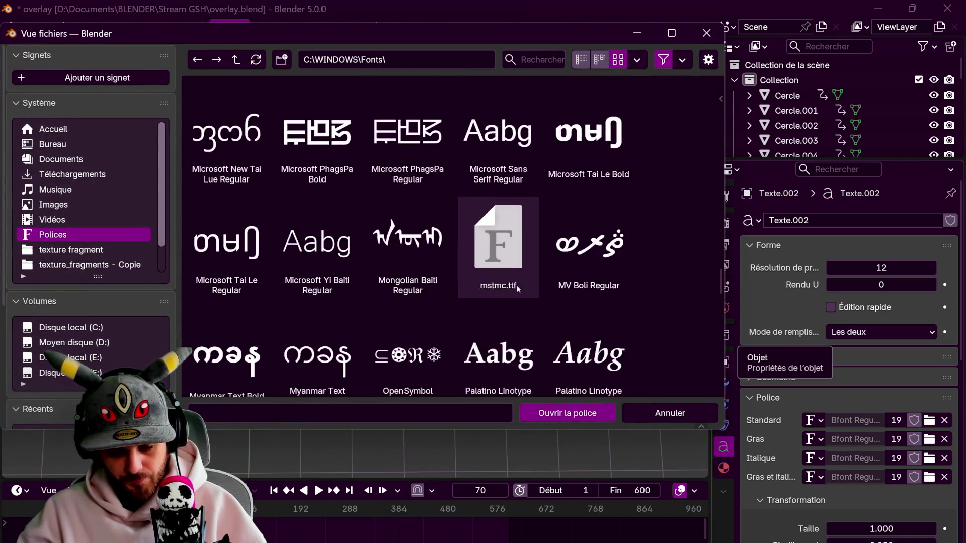
pyautogui.scroll(-10, 518, 287)
pyautogui.scroll(-10, 500, 292)
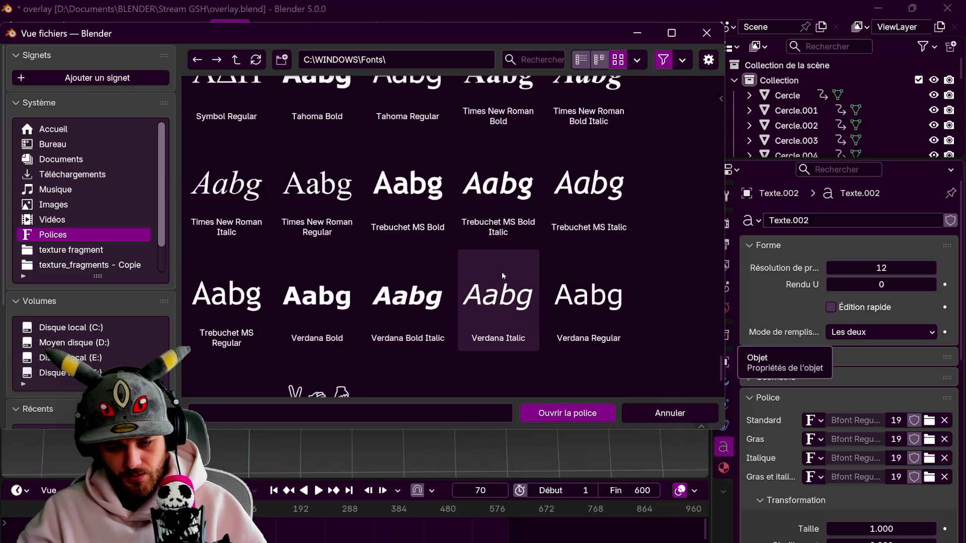
pyautogui.click(61, 159)
pyautogui.click(226, 347)
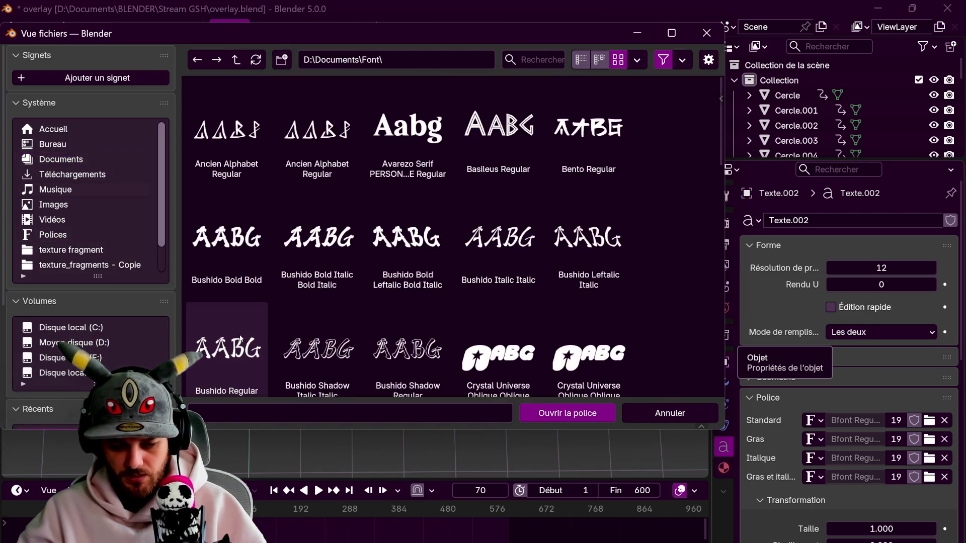
pyautogui.scroll(-5, 383, 308)
pyautogui.scroll(-3, 428, 317)
pyautogui.scroll(-8, 483, 327)
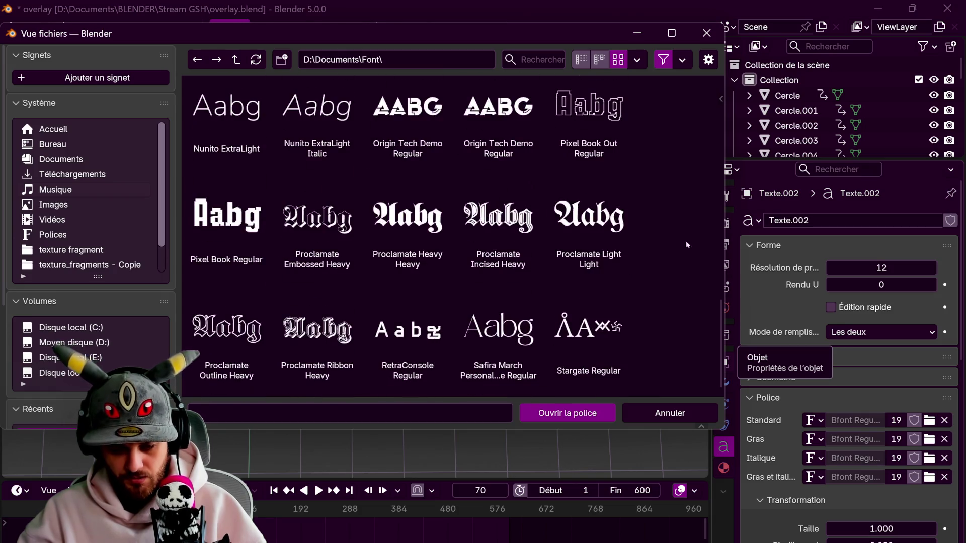
pyautogui.click(407, 337)
pyautogui.click(560, 411)
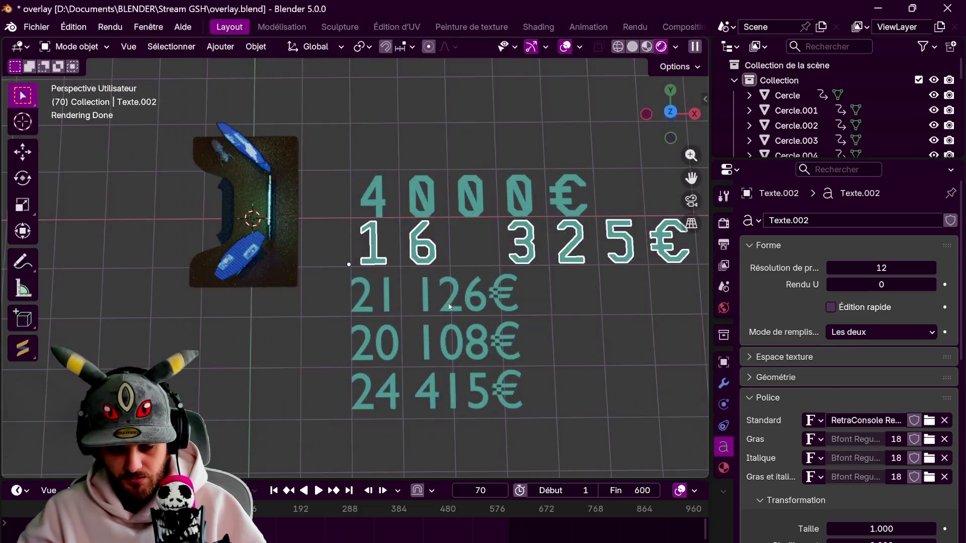
# Go back into editing the 4000€ text, stopping accidental playback at frame 1
pyautogui.press('Tab')
pyautogui.press('Tab')
pyautogui.click(402, 195)
pyautogui.press('Tab')
pyautogui.click(402, 195)
pyautogui.press('Tab')
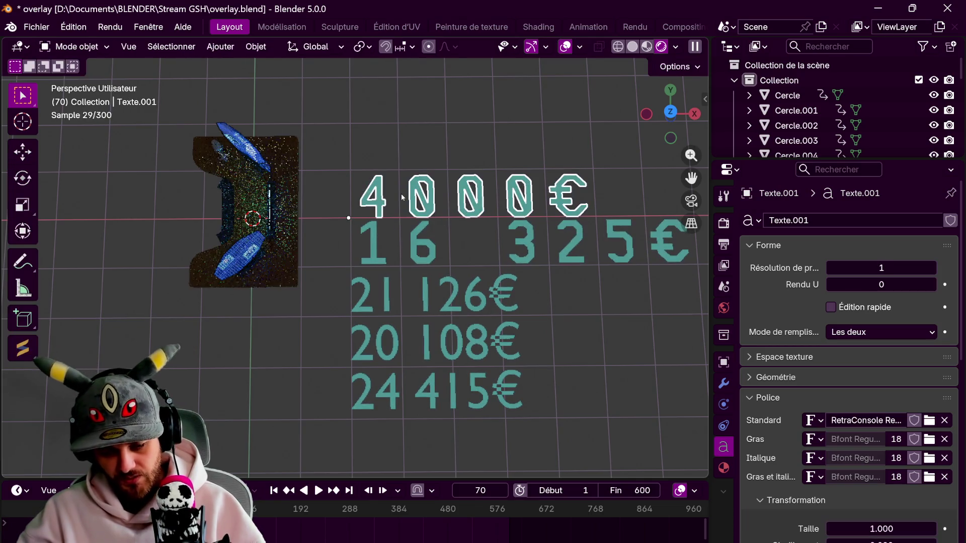
pyautogui.press('space')
pyautogui.press('space')
pyautogui.hotkey('shift', 'Left')
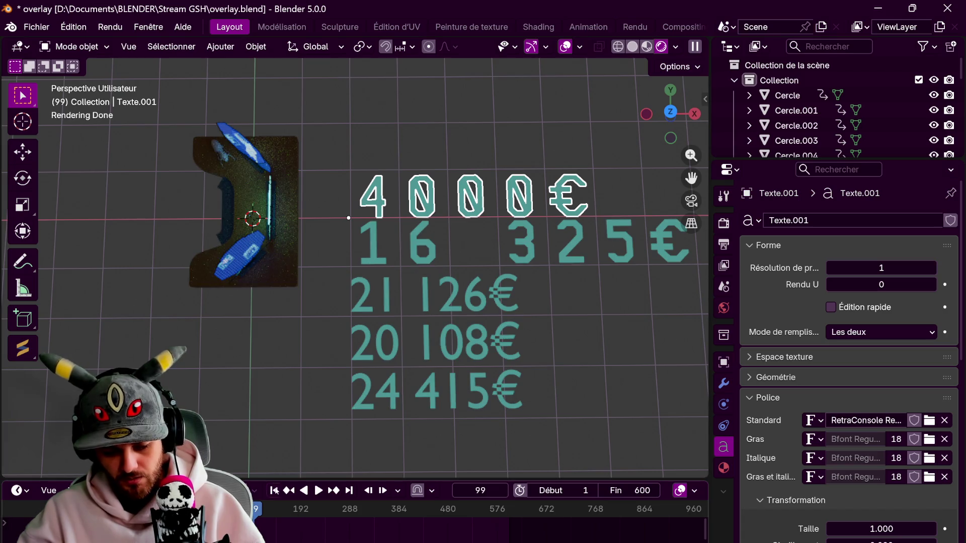
pyautogui.press('Tab')
pyautogui.press('Tab')
# Set the 21 126€ amount's font to RetraConsole
pyautogui.click(464, 301)
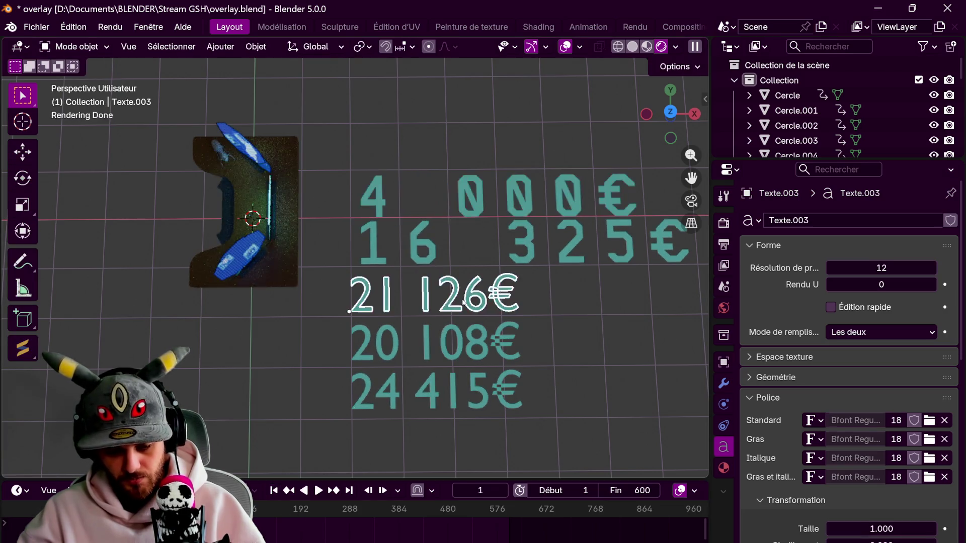
pyautogui.click(930, 422)
pyautogui.click(61, 159)
pyautogui.click(238, 346)
pyautogui.scroll(-1, 238, 346)
pyautogui.doubleClick(238, 347)
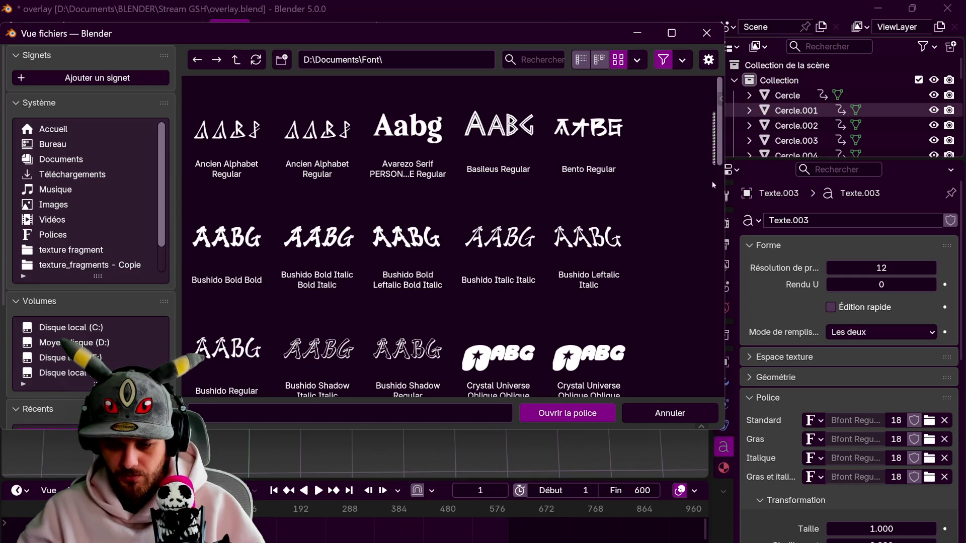
pyautogui.scroll(-10, 655, 211)
pyautogui.scroll(-5, 642, 217)
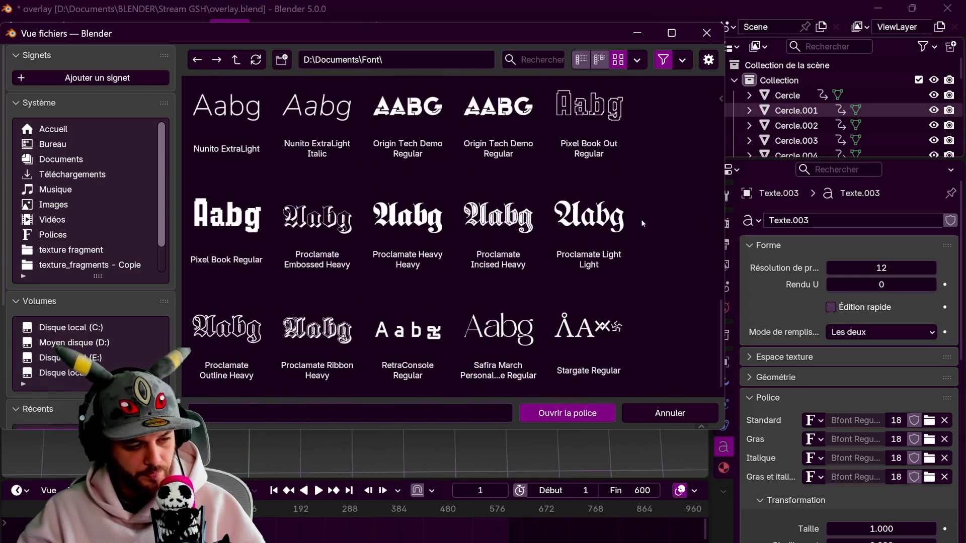
pyautogui.click(432, 354)
pyautogui.click(567, 413)
# Set the 20 108€ amount's font to RetraConsole
pyautogui.click(498, 344)
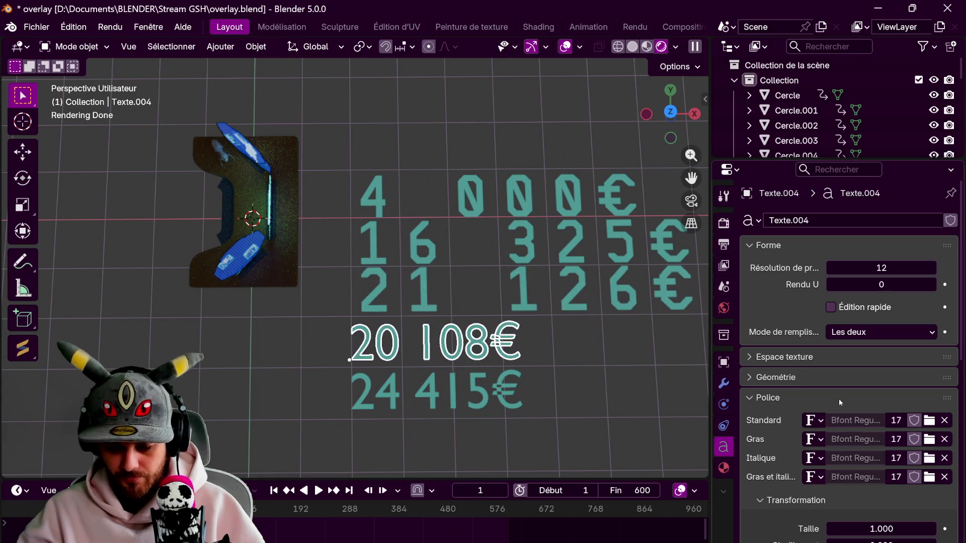
pyautogui.click(929, 420)
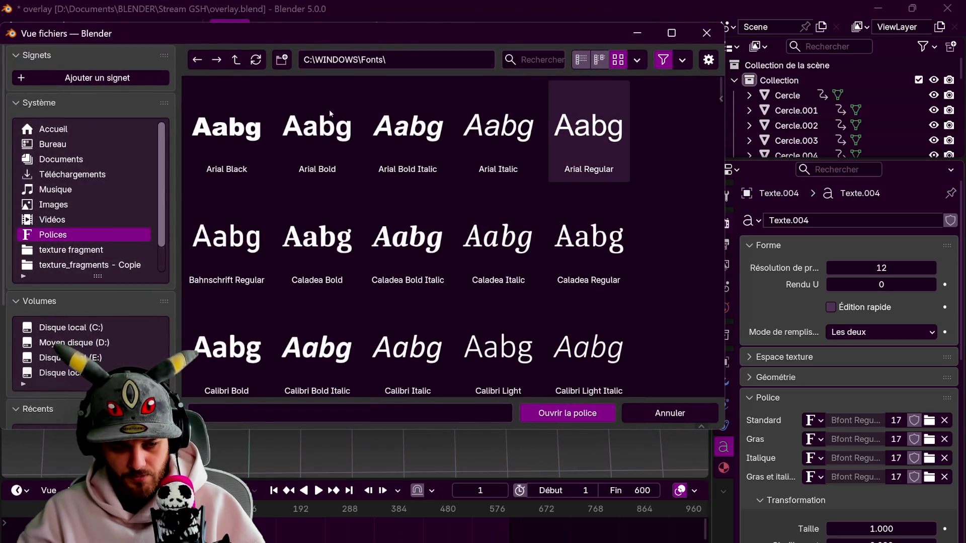
pyautogui.click(61, 159)
pyautogui.scroll(-5, 233, 193)
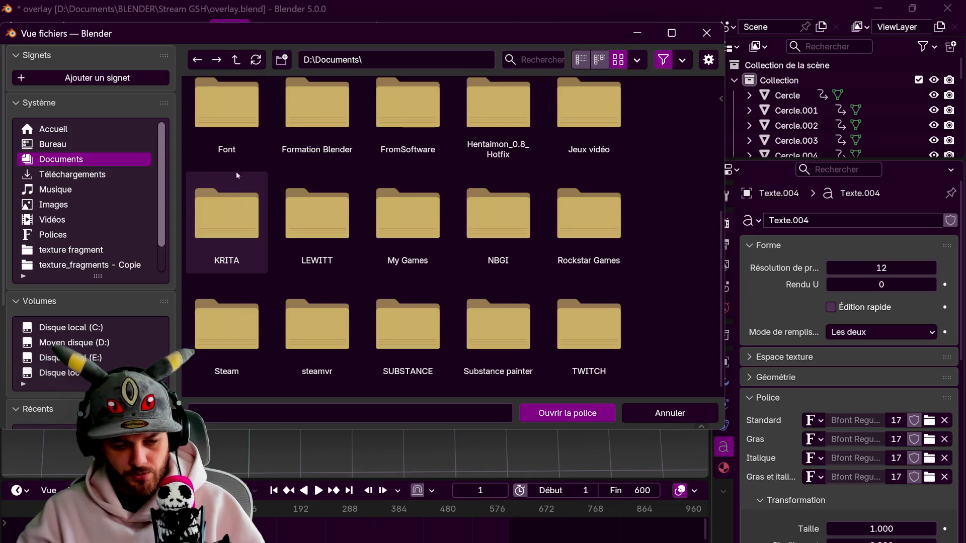
pyautogui.doubleClick(247, 140)
pyautogui.scroll(-10, 360, 273)
pyautogui.scroll(-3, 382, 311)
pyautogui.click(403, 314)
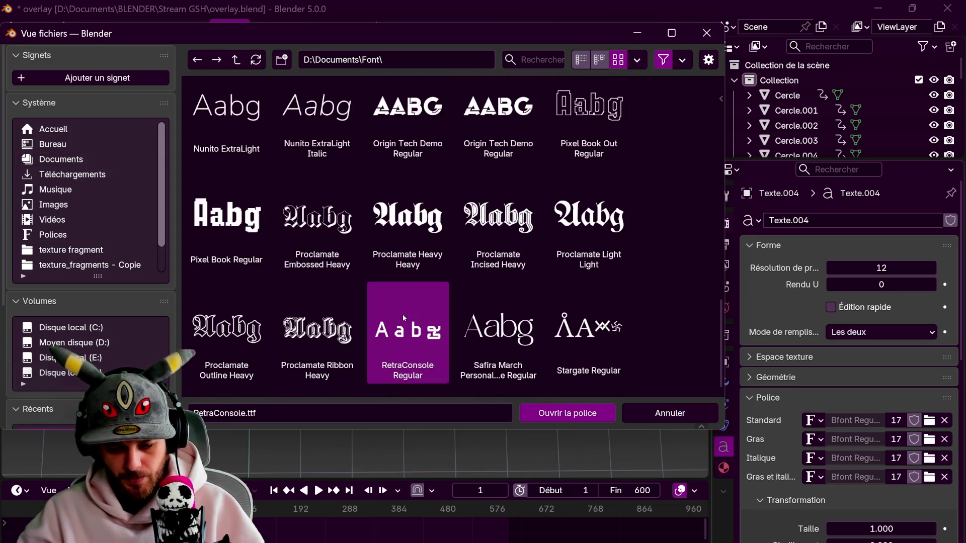
pyautogui.doubleClick(402, 314)
# Set the bottom 24 415€ amount's font to RetraConsole
pyautogui.click(480, 390)
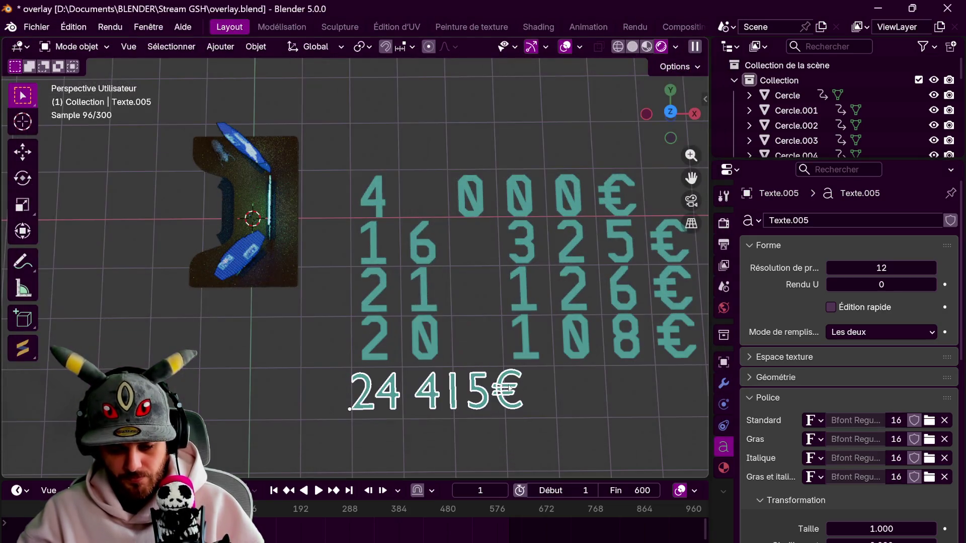
pyautogui.click(932, 423)
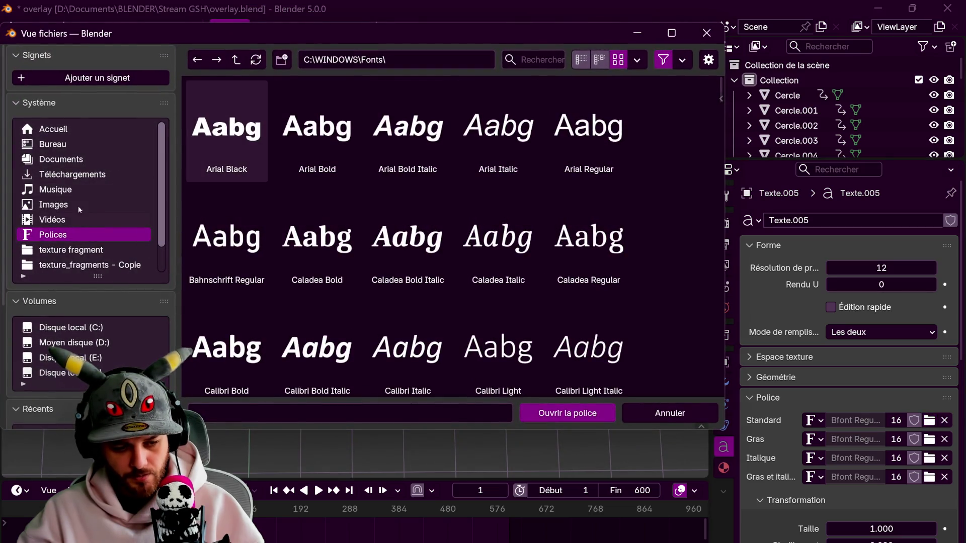
pyautogui.click(67, 160)
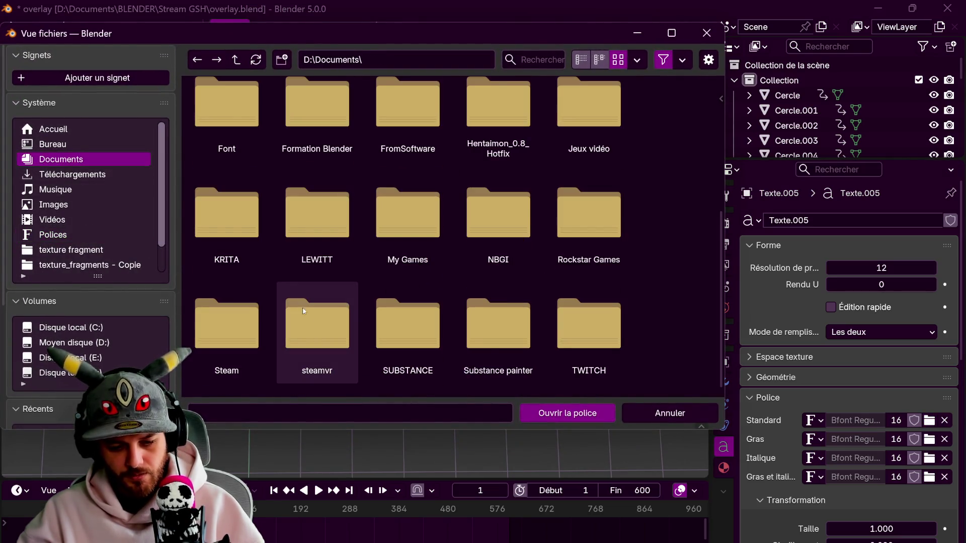
pyautogui.doubleClick(230, 101)
pyautogui.scroll(-3, 272, 161)
pyautogui.scroll(-5, 312, 221)
pyautogui.scroll(-5, 352, 282)
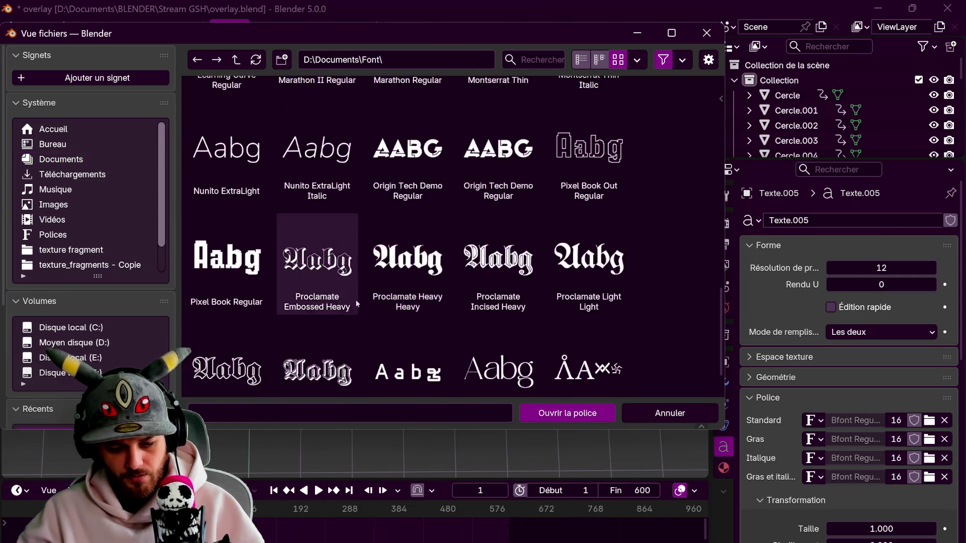
pyautogui.scroll(-1, 396, 339)
pyautogui.click(397, 338)
pyautogui.click(539, 414)
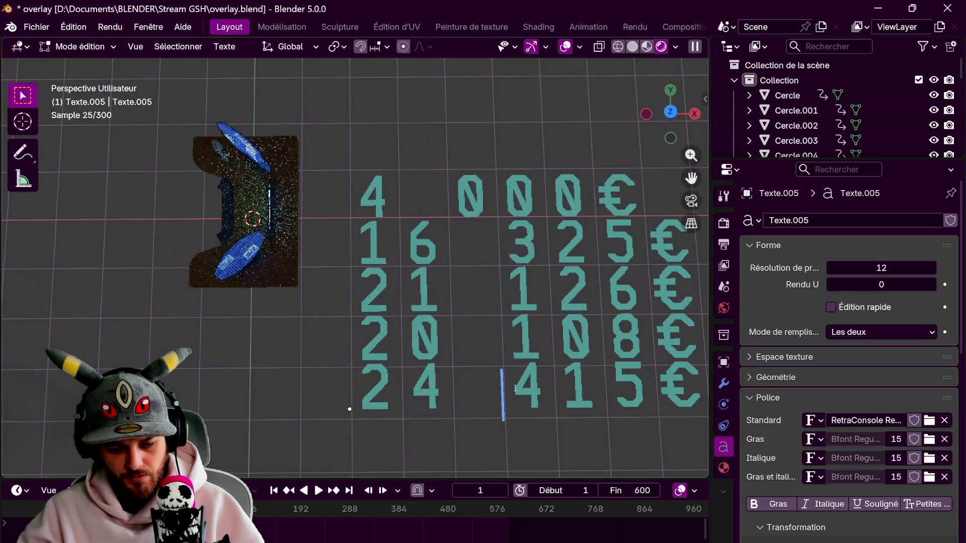
pyautogui.scroll(-2, 516, 390)
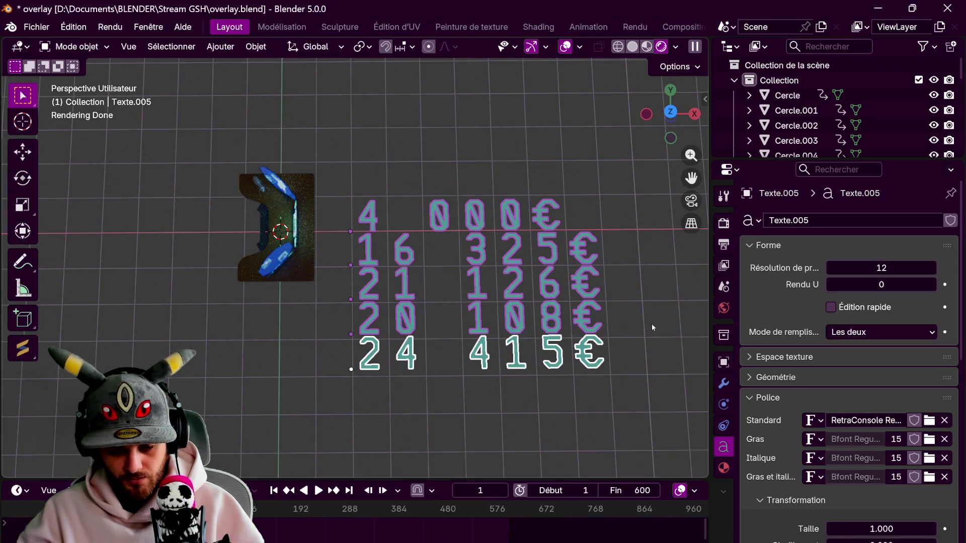
# Shrink the euro-amount text, place it on the image plane and lower it about half a metre
pyautogui.press('s')
pyautogui.click(427, 302)
pyautogui.press('g')
pyautogui.click(361, 222)
pyautogui.moveTo(360, 222)
pyautogui.mouseDown(button='middle')
pyautogui.moveTo(471, 278)
pyautogui.moveTo(483, 302)
pyautogui.mouseUp(button='middle')
pyautogui.press('g')
pyautogui.press('z')
pyautogui.press('Return')
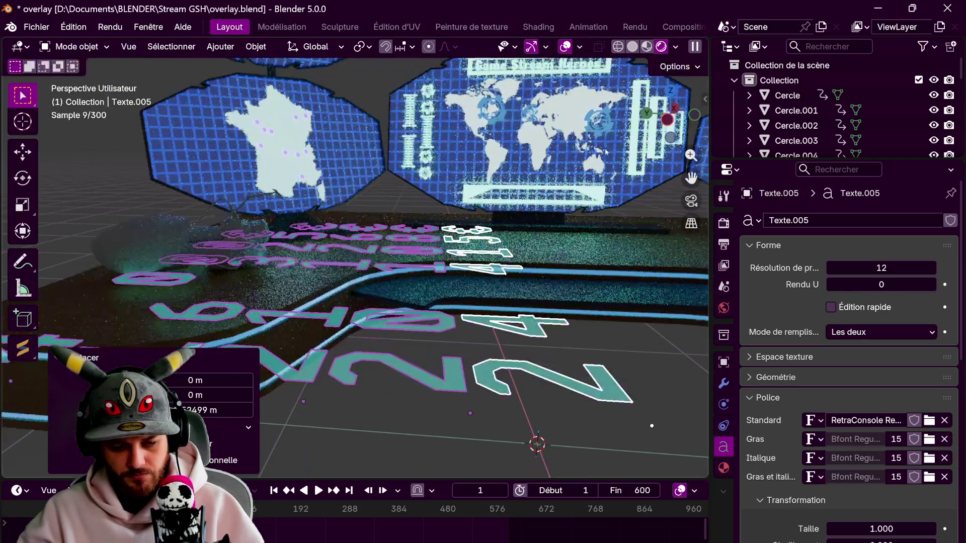
# Shrink the text further and reposition it near the France map panels
pyautogui.press('s')
pyautogui.click(458, 417)
pyautogui.press('g')
pyautogui.click(459, 123)
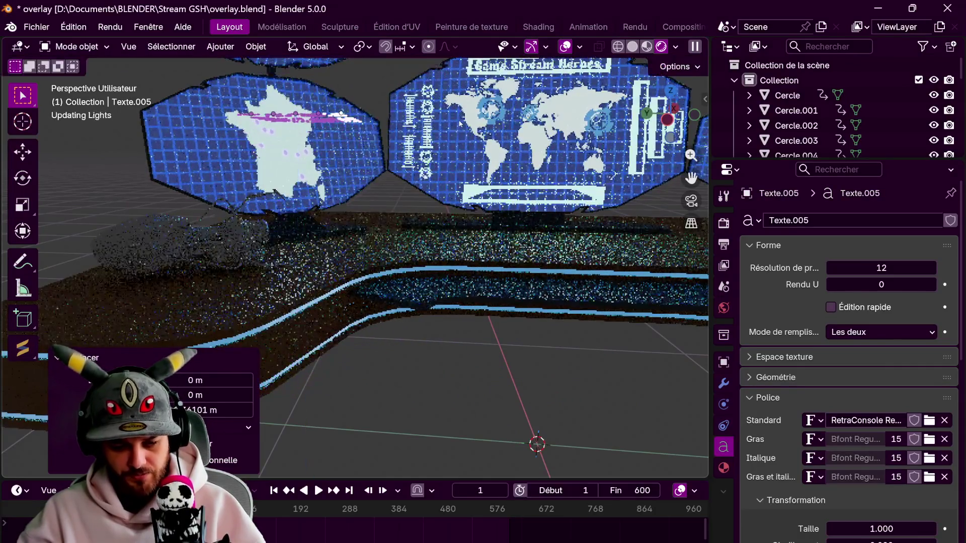
pyautogui.moveTo(459, 123); pyautogui.dragTo(452, 271, button='middle')
pyautogui.scroll(-3, 452, 271)
pyautogui.press('g')
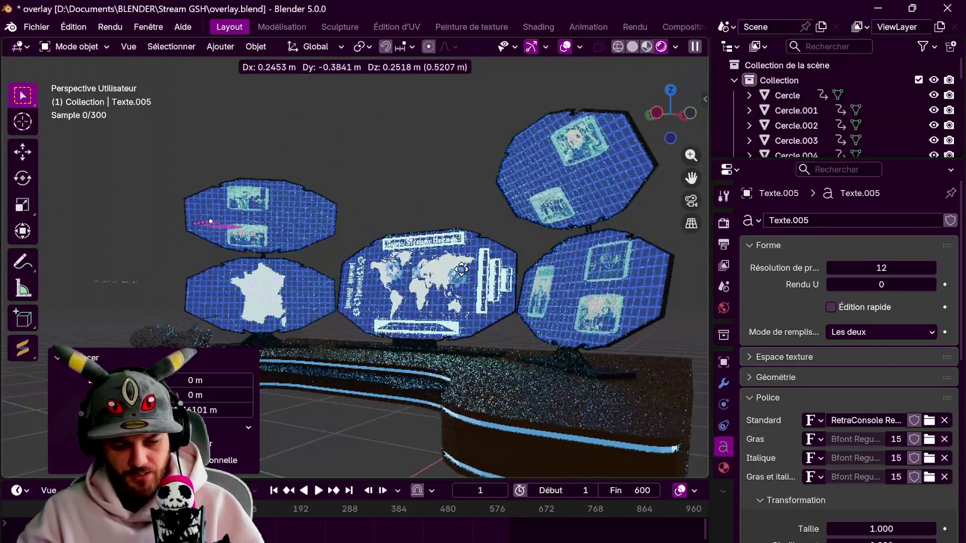
pyautogui.click(404, 262)
# In the top-down view, move the purple text beside the upper screen
pyautogui.press('KP_7')
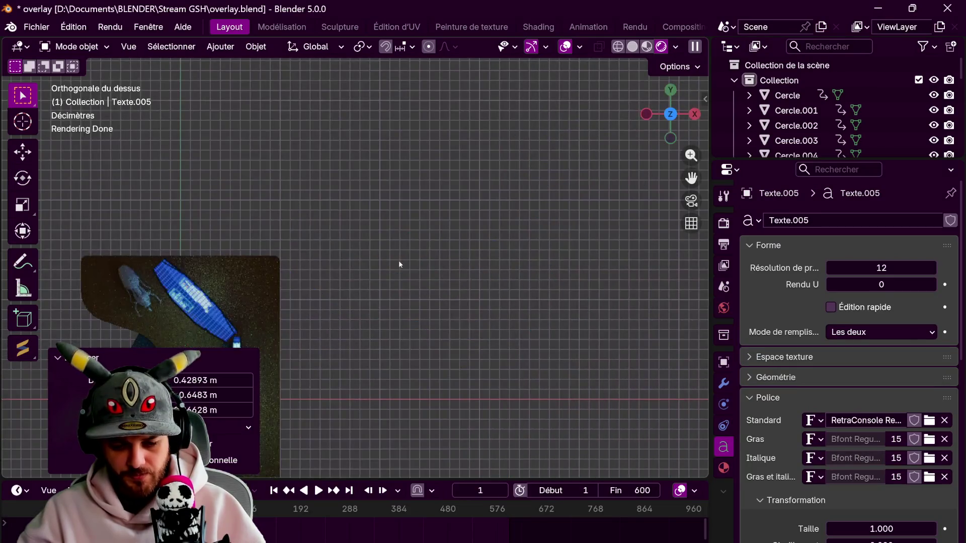
pyautogui.keyDown('shift'); pyautogui.moveTo(403, 259); pyautogui.dragTo(518, 149, button='middle'); pyautogui.keyUp('shift')
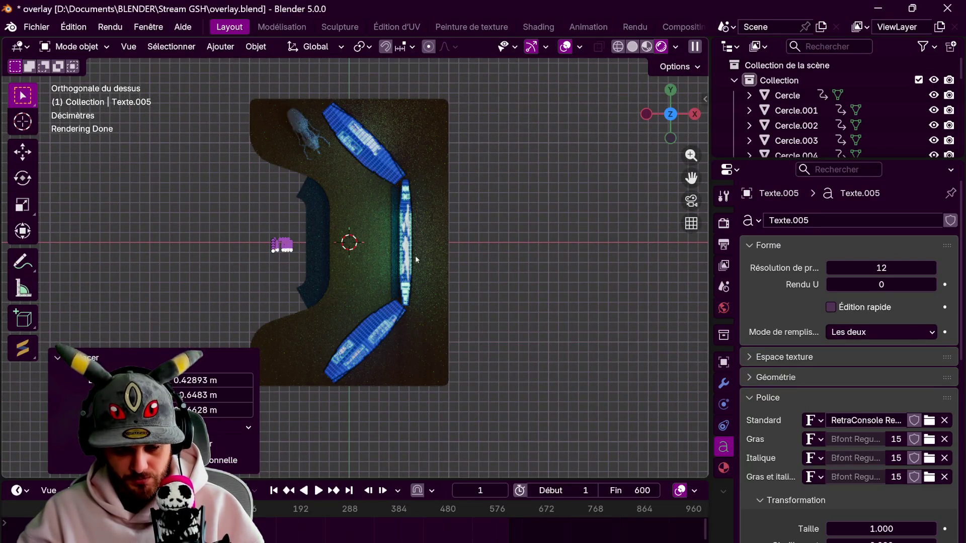
pyautogui.moveTo(415, 259); pyautogui.dragTo(627, 67, button='middle')
pyautogui.press('KP_7')
pyautogui.press('g')
pyautogui.click(524, 167)
pyautogui.scroll(3, 525, 167)
pyautogui.scroll(3, 455, 376)
pyautogui.scroll(2, 404, 196)
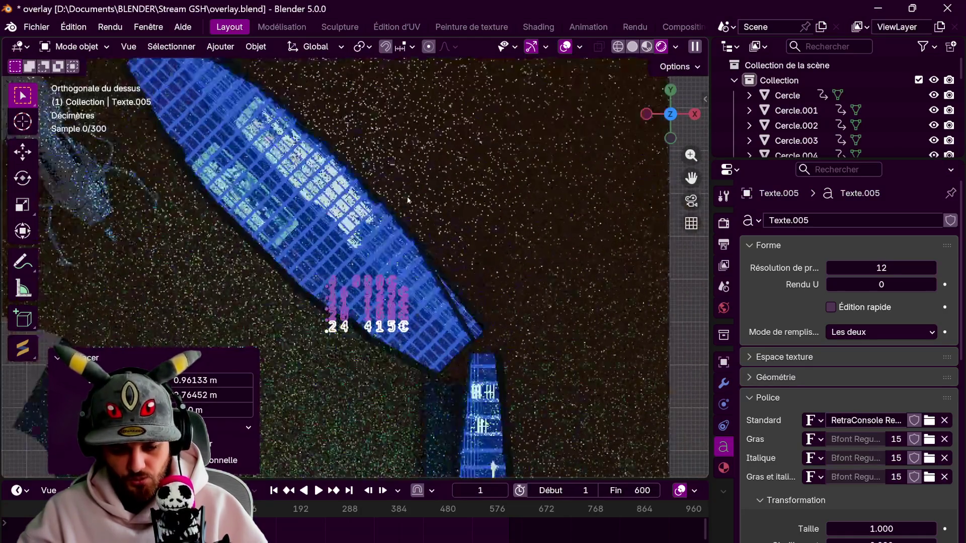
# Turn the text about -45°, set it on the upper screen and stand it up about 125° around X
pyautogui.press('r')
pyautogui.click(477, 354)
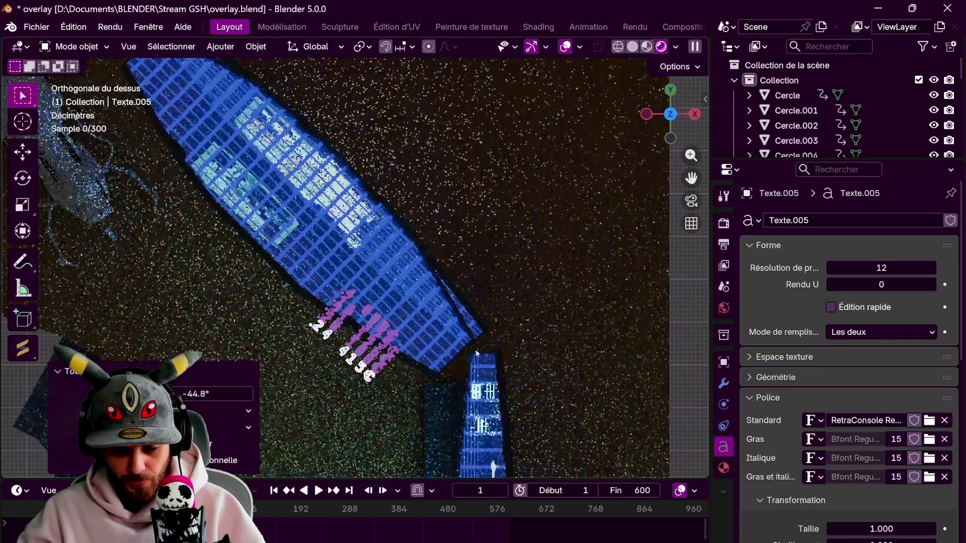
pyautogui.press('g')
pyautogui.click(511, 316)
pyautogui.press('r')
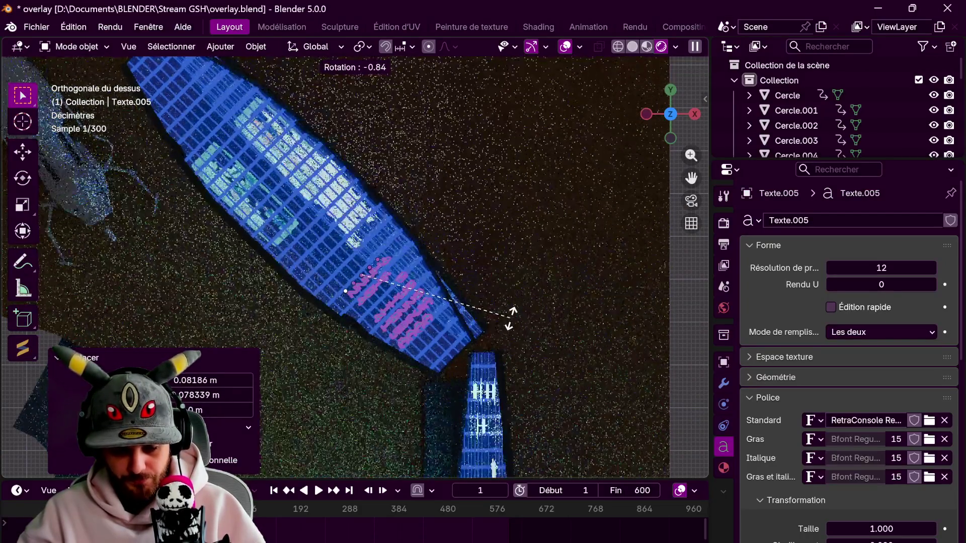
pyautogui.moveTo(511, 316); pyautogui.dragTo(482, 282, button='middle')
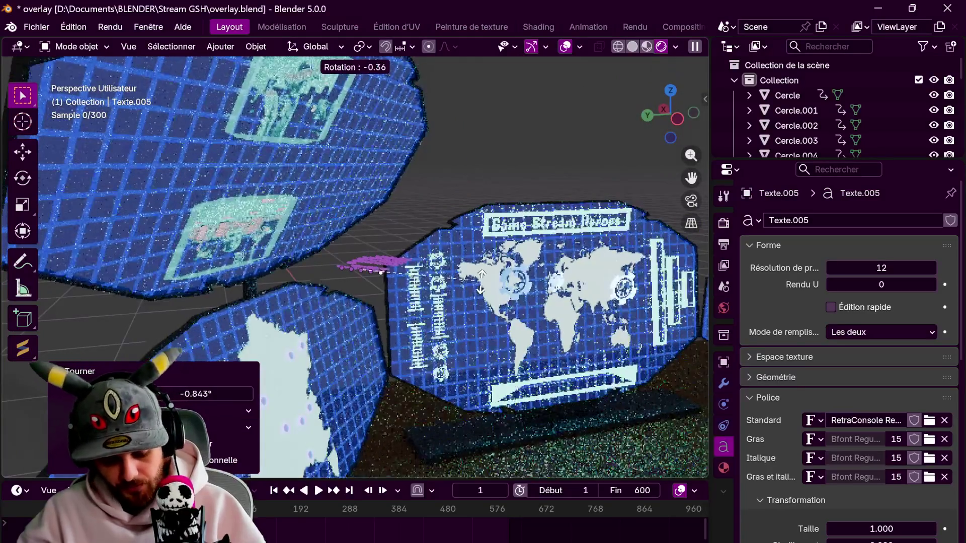
pyautogui.press('x')
pyautogui.press('x')
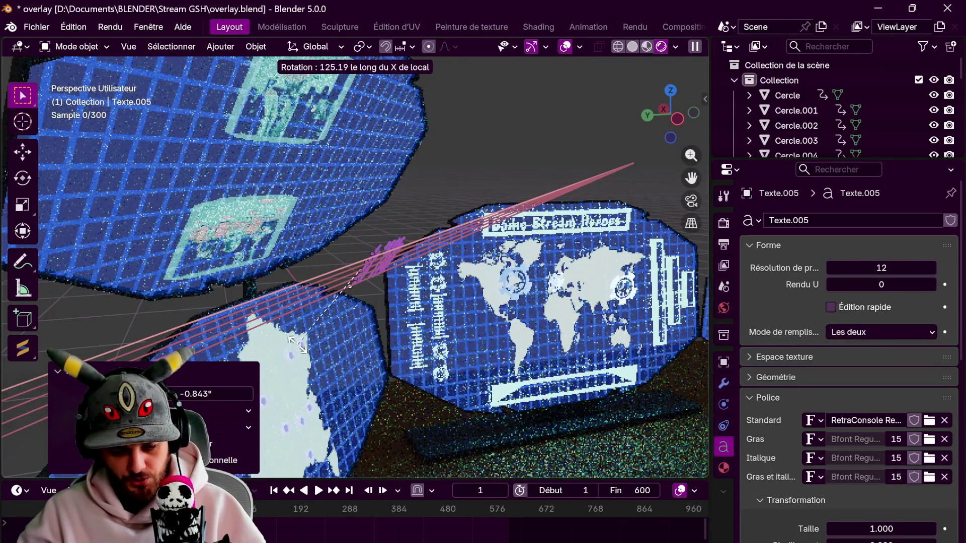
pyautogui.click(297, 346)
# Enlarge the 24 415€ text to a scale of 1.892
pyautogui.moveTo(458, 325); pyautogui.dragTo(494, 343, button='middle')
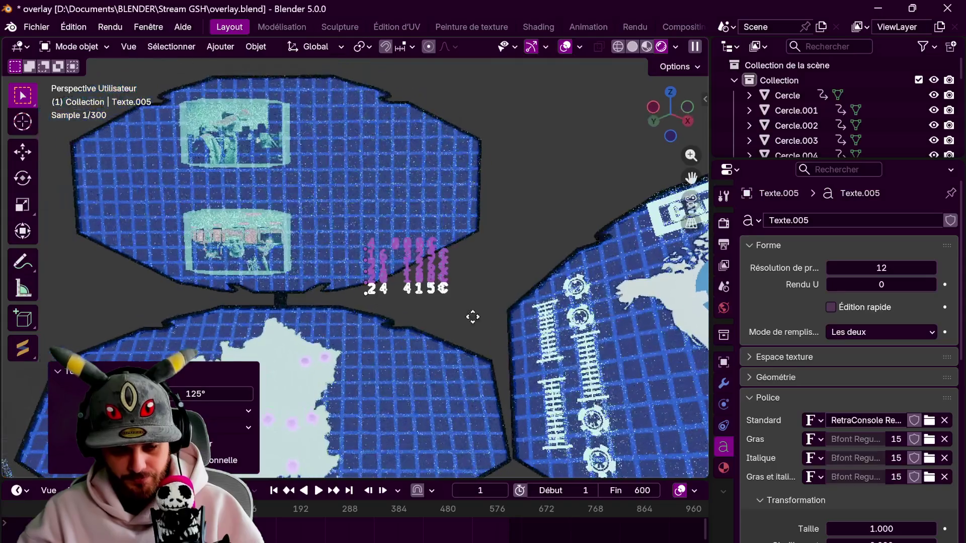
pyautogui.press('g')
pyautogui.press('z')
pyautogui.press('s')
pyautogui.click(554, 257)
# Move 24 415€ along its local X and Y axes to sit under 20 108€
pyautogui.press('g')
pyautogui.press('y')
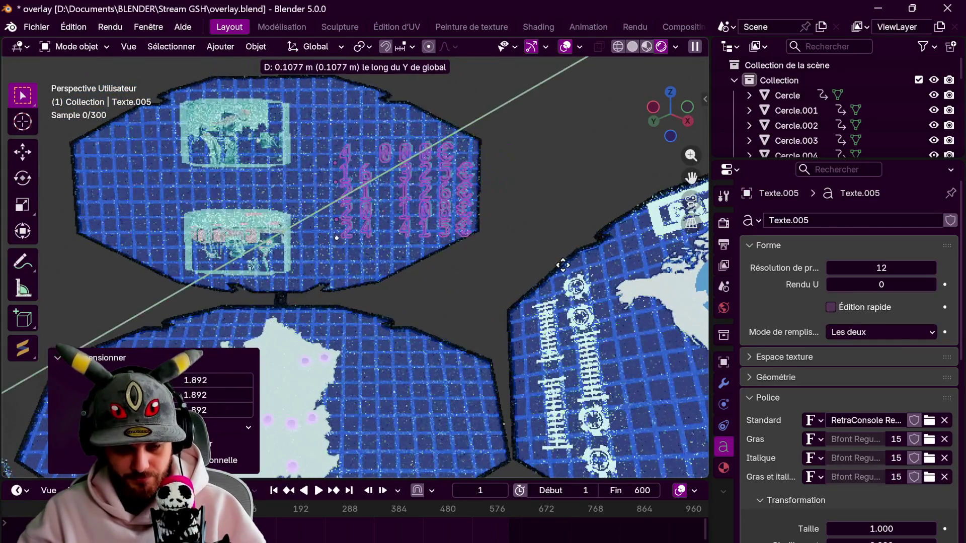
pyautogui.press('x')
pyautogui.press('x')
pyautogui.click(543, 267)
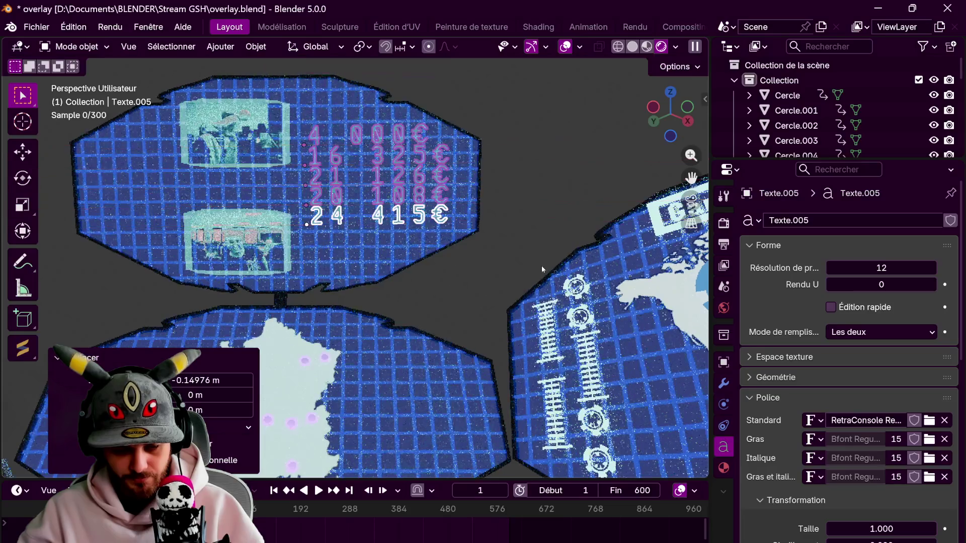
pyautogui.press('g')
pyautogui.press('y')
pyautogui.press('y')
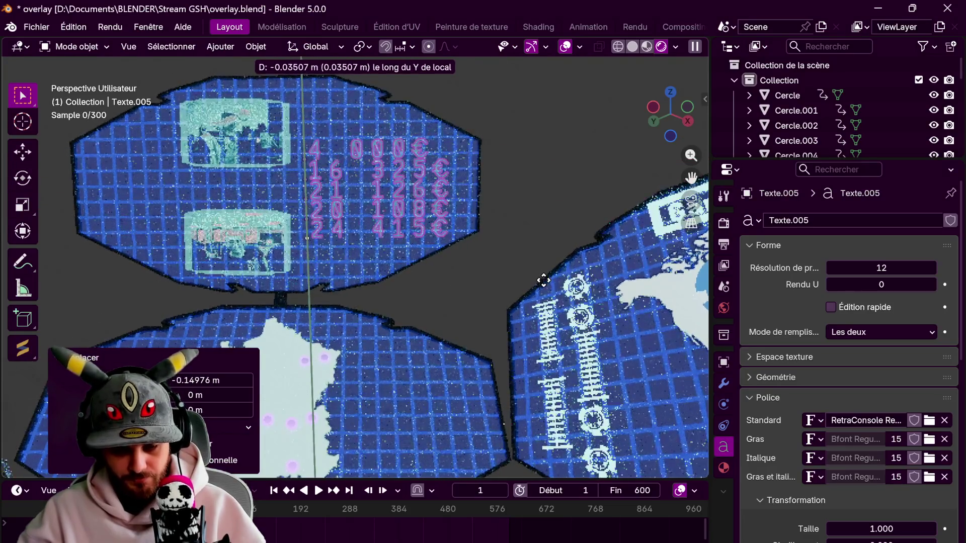
pyautogui.click(544, 281)
# Zoom in on the euro-amount screen and select the 4 000€ row
pyautogui.click(545, 282)
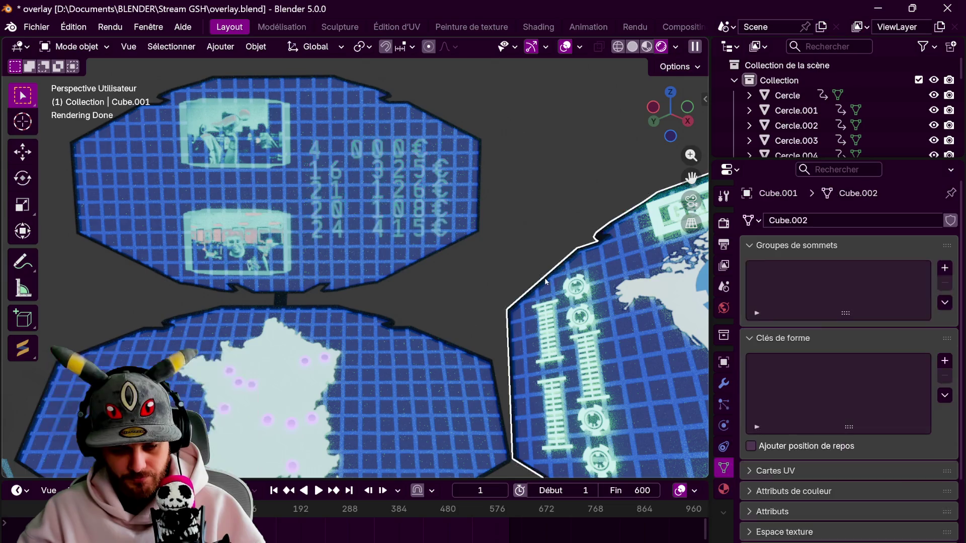
pyautogui.moveTo(502, 213); pyautogui.dragTo(548, 229, button='middle')
pyautogui.scroll(4, 547, 228)
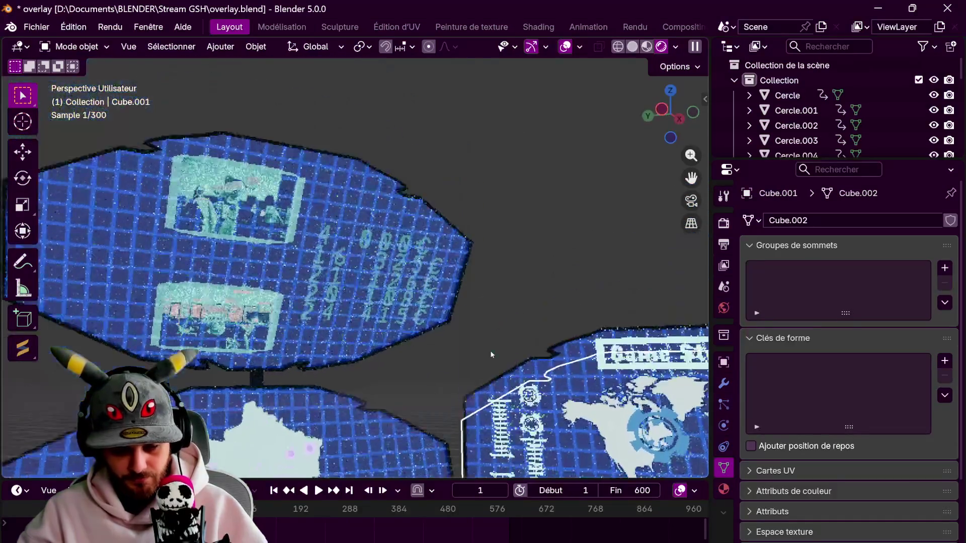
pyautogui.click(453, 308)
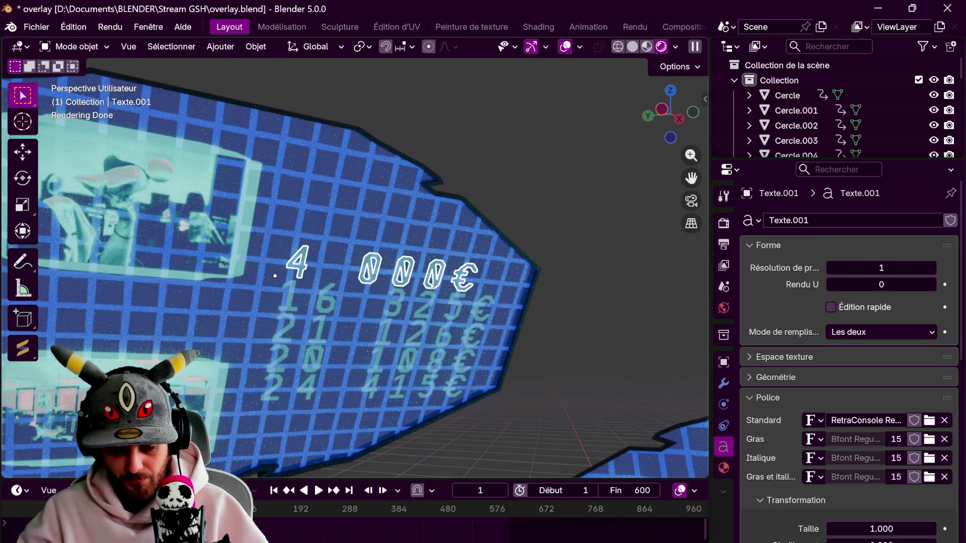
# Assign lumière to 4 000€ and link the material to the 16 325€ and 21 126€ rows
pyautogui.hotkey('ctrl', 'Tab')
pyautogui.click(749, 285)
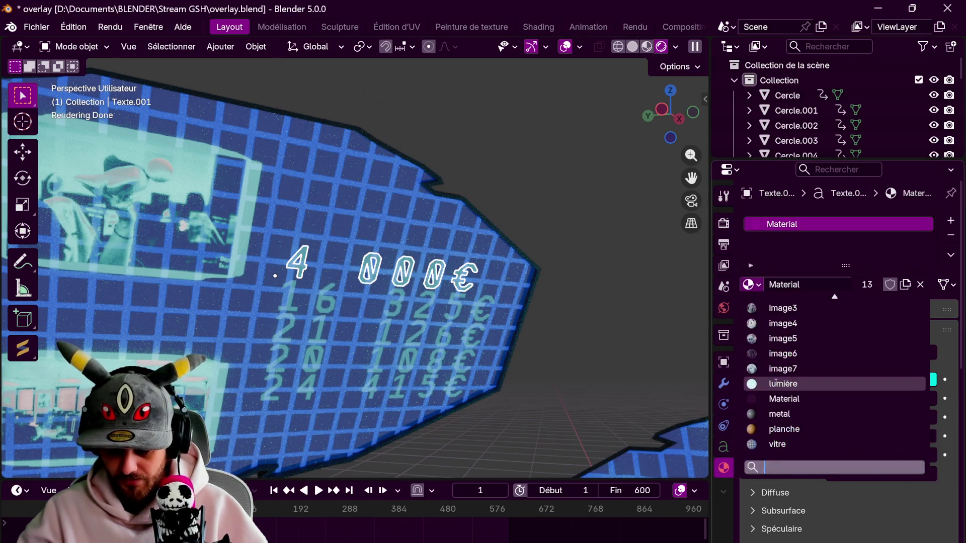
pyautogui.click(777, 383)
pyautogui.keyDown('shift'); pyautogui.click(401, 305); pyautogui.keyUp('shift')
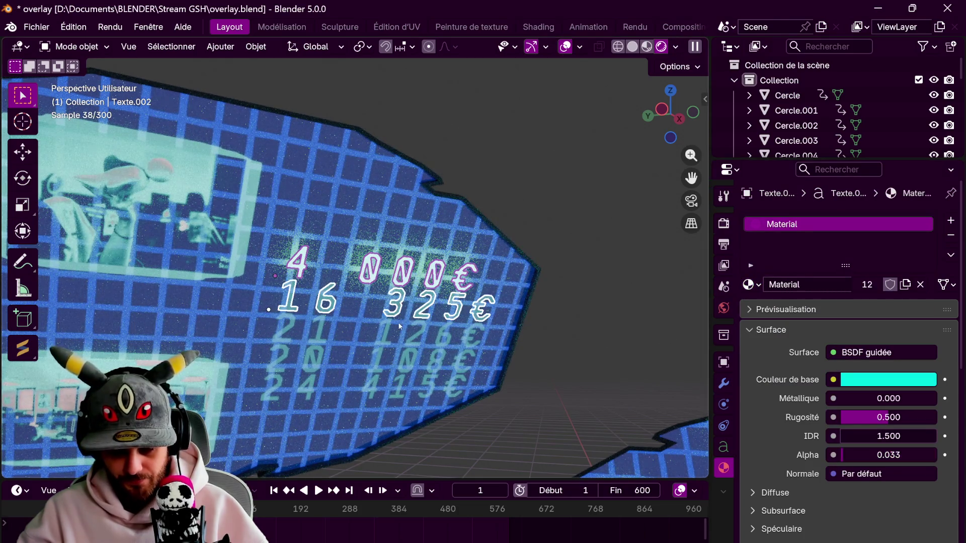
pyautogui.keyDown('shift'); pyautogui.click(384, 355); pyautogui.keyUp('shift')
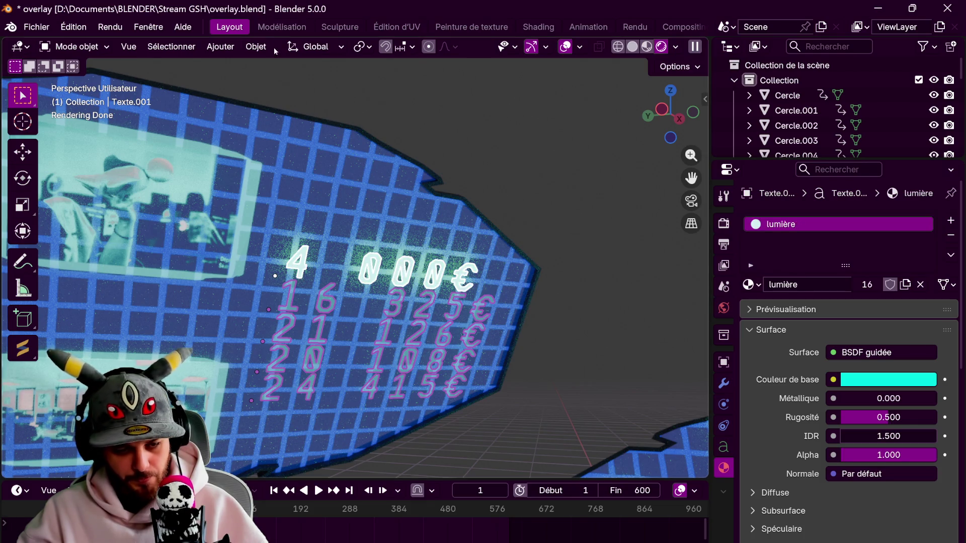
pyautogui.click(256, 47)
pyautogui.moveTo(306, 371)
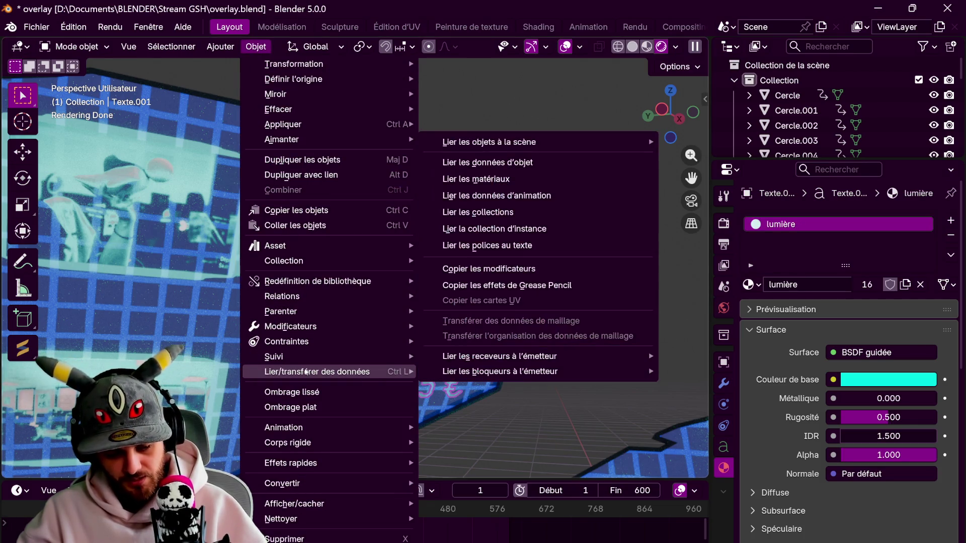
pyautogui.click(497, 181)
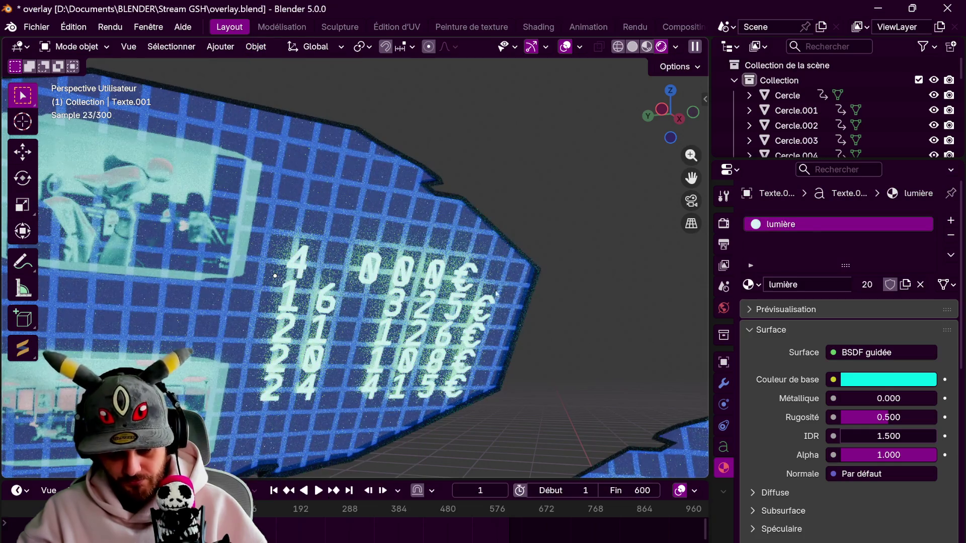
# Raise 4 000€ along its local Y above the other rows, then start moving 16 325€
pyautogui.moveTo(436, 273)
pyautogui.mouseDown(button='middle')
pyautogui.moveTo(392, 242)
pyautogui.moveTo(402, 194)
pyautogui.mouseUp(button='middle')
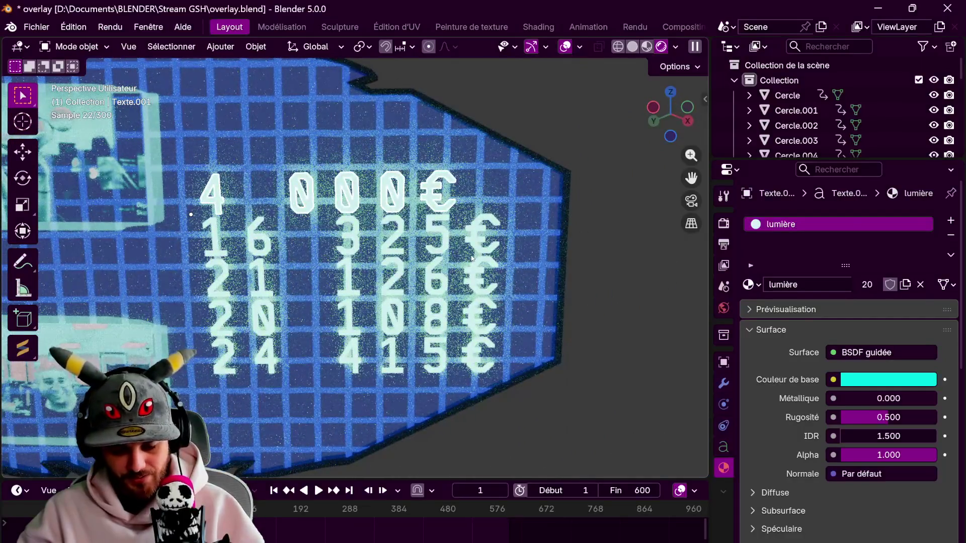
pyautogui.press('y')
pyautogui.press('y')
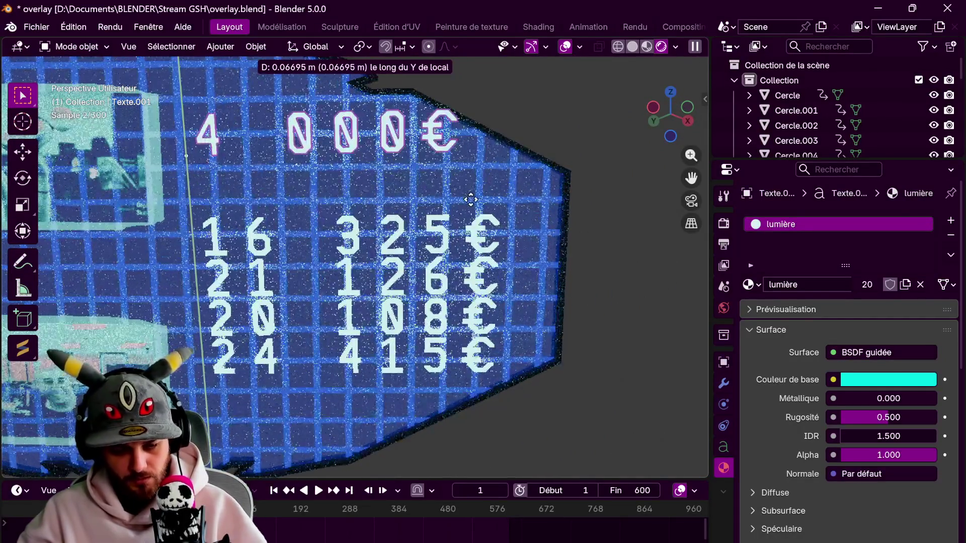
pyautogui.click(469, 212)
pyautogui.press('g')
pyautogui.press('y')
pyautogui.press('y')
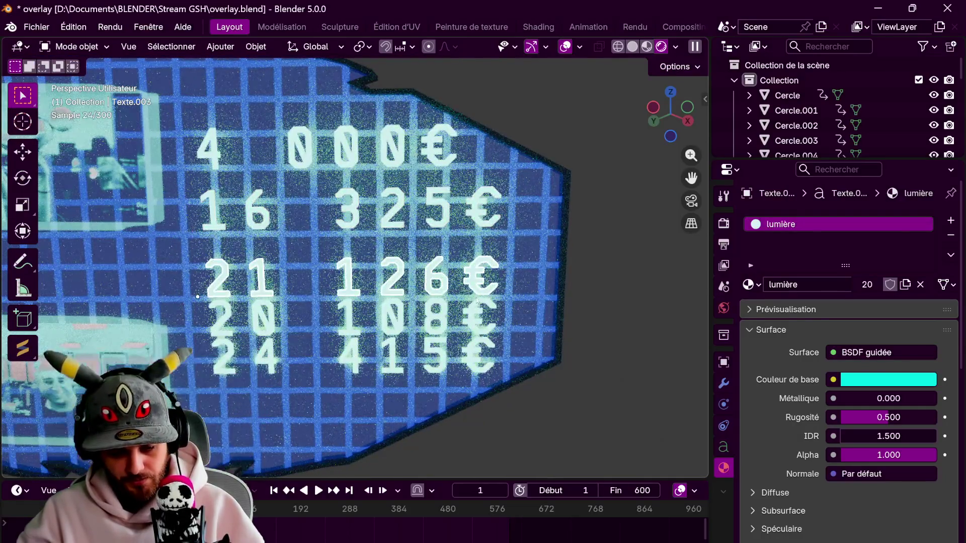
# Respace the 21 126€, 24 415€ and 20 108€ rows along local Y, with 24 415€ at the bottom
pyautogui.press('g')
pyautogui.press('y')
pyautogui.press('y')
pyautogui.click(442, 349)
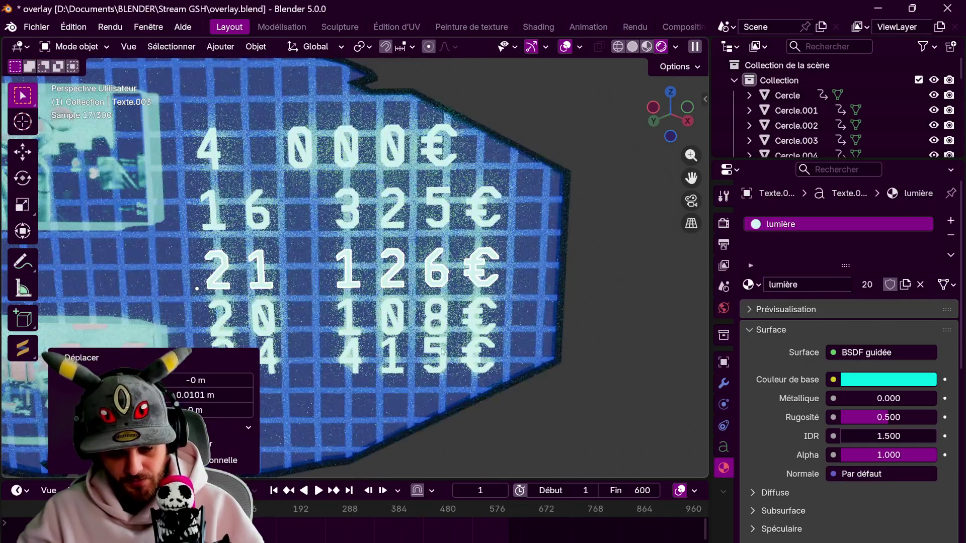
pyautogui.press('g')
pyautogui.press('y')
pyautogui.press('y')
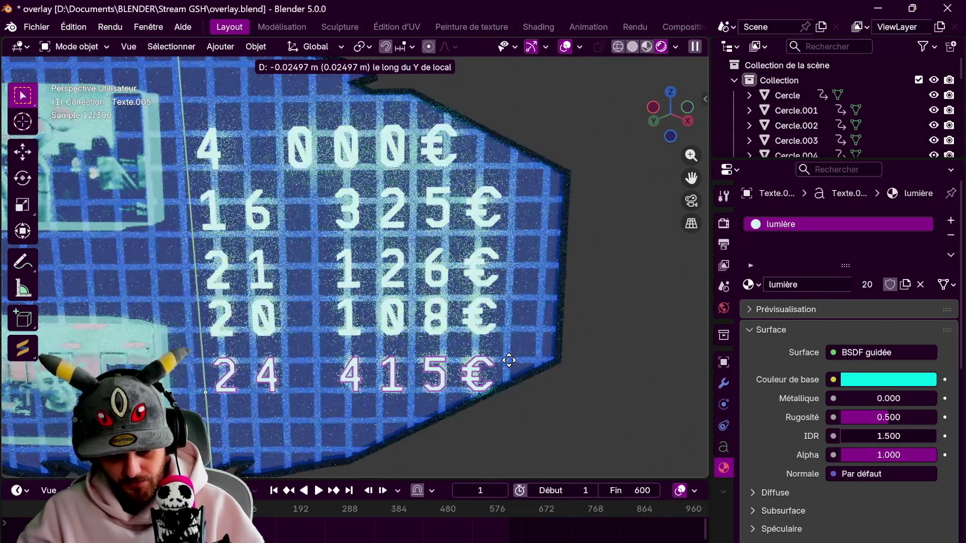
pyautogui.click(500, 359)
pyautogui.click(479, 317)
pyautogui.press('g')
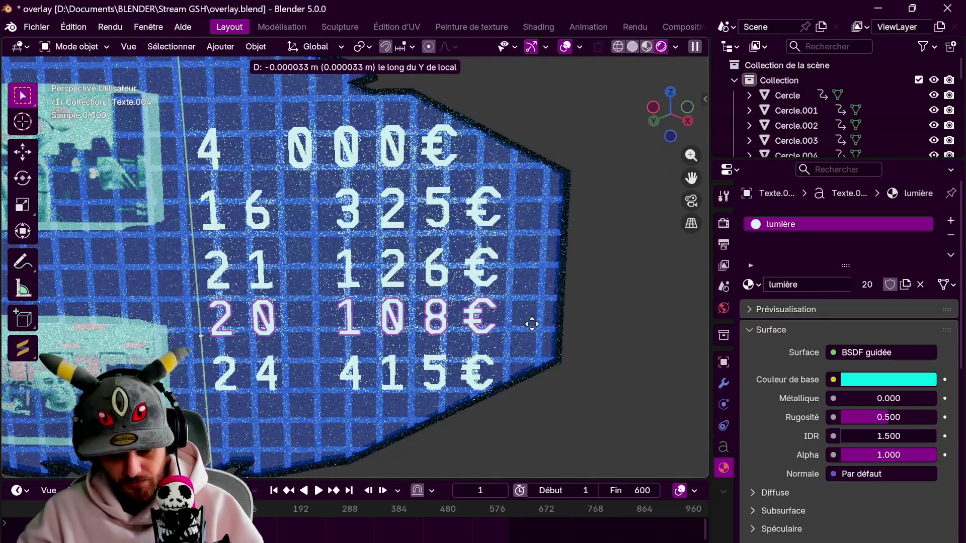
pyautogui.click(564, 260)
# Select all five euro rows and shift the column slightly left along local X
pyautogui.scroll(-2, 563, 261)
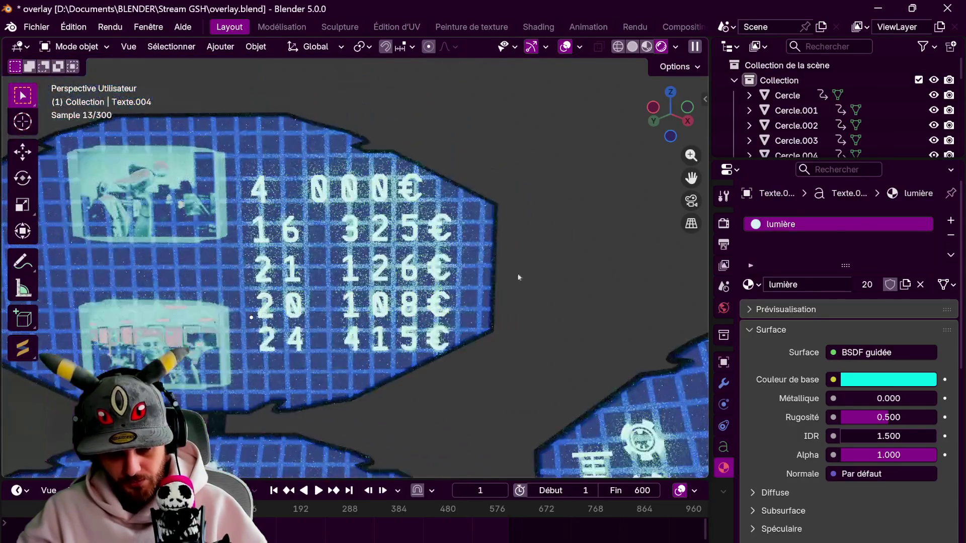
pyautogui.moveTo(544, 263); pyautogui.dragTo(524, 272, button='middle')
pyautogui.click(271, 179)
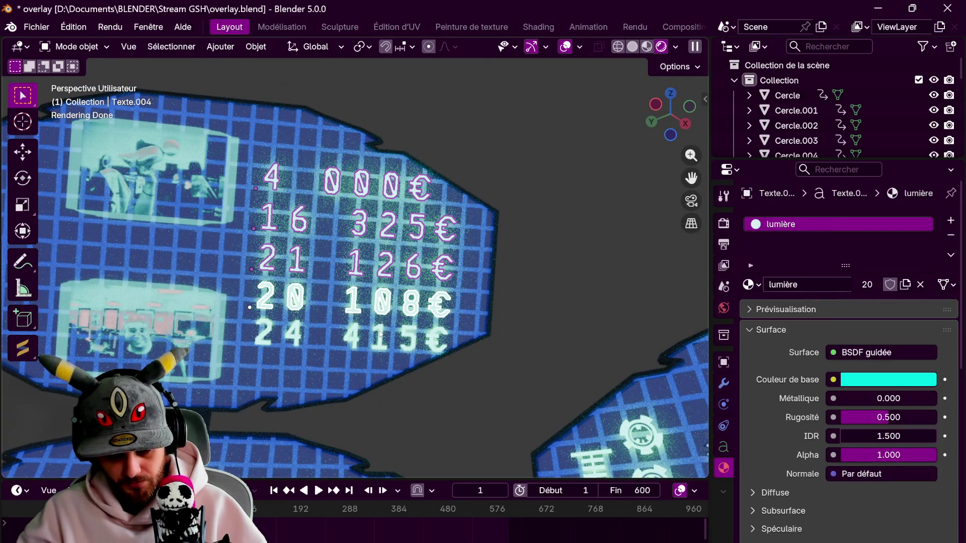
pyautogui.press('g')
pyautogui.press('y')
pyautogui.press('y')
pyautogui.press('x')
pyautogui.press('x')
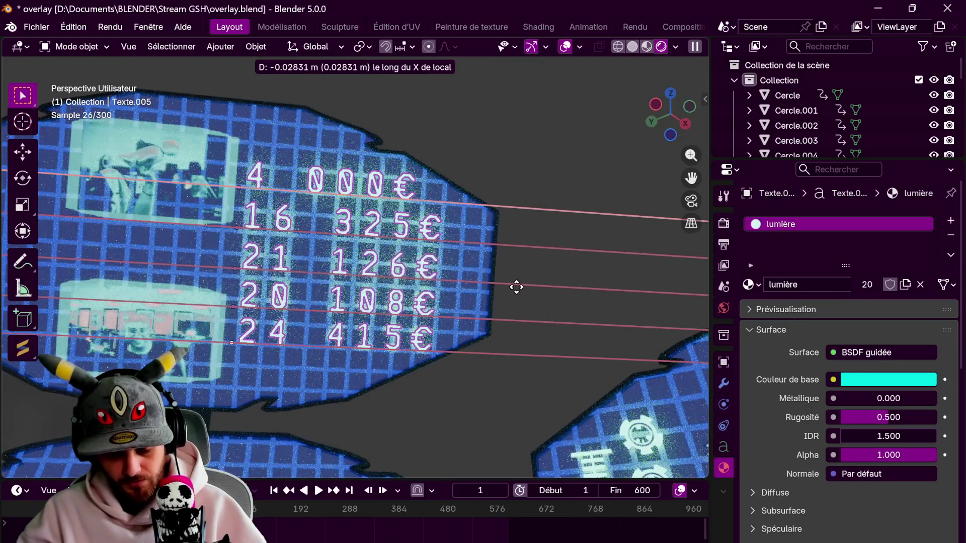
pyautogui.click(518, 287)
# Tilt the five rows about -1.79° around local X to match the screen's angle
pyautogui.moveTo(517, 287)
pyautogui.mouseDown(button='middle')
pyautogui.moveTo(541, 312)
pyautogui.moveTo(535, 323)
pyautogui.mouseUp(button='middle')
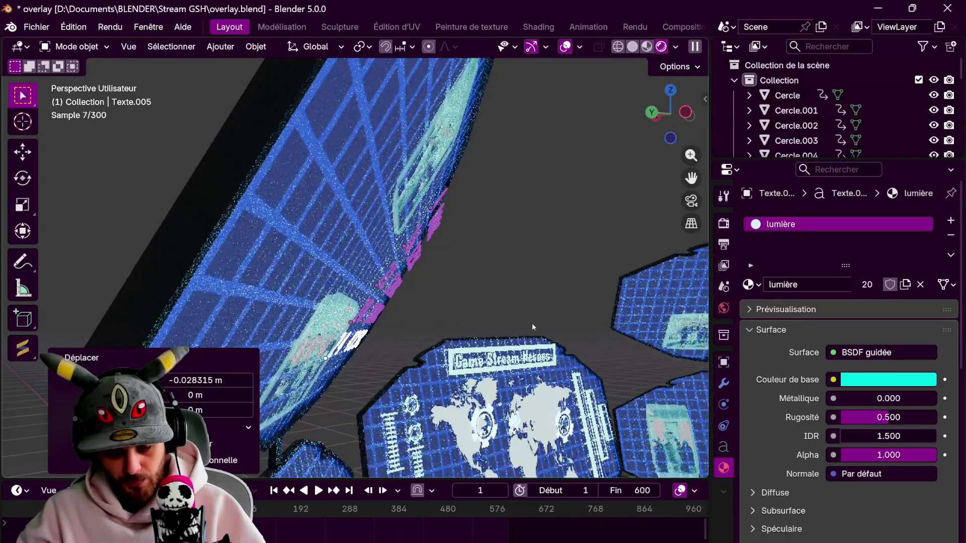
pyautogui.press('r')
pyautogui.press('x')
pyautogui.press('x')
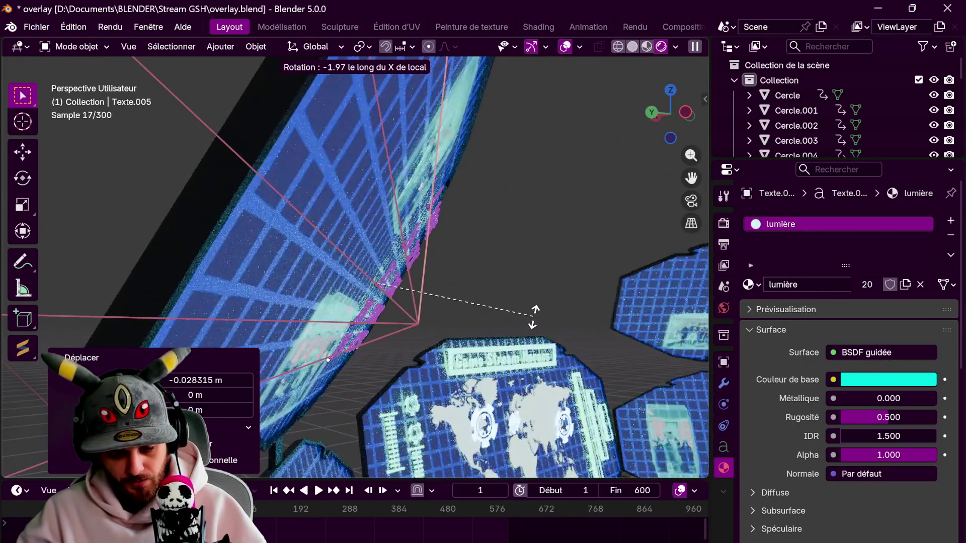
pyautogui.click(534, 317)
pyautogui.moveTo(535, 317)
pyautogui.mouseDown(button='middle')
pyautogui.moveTo(243, 366)
pyautogui.moveTo(503, 260)
pyautogui.moveTo(173, 185)
pyautogui.mouseUp(button='middle')
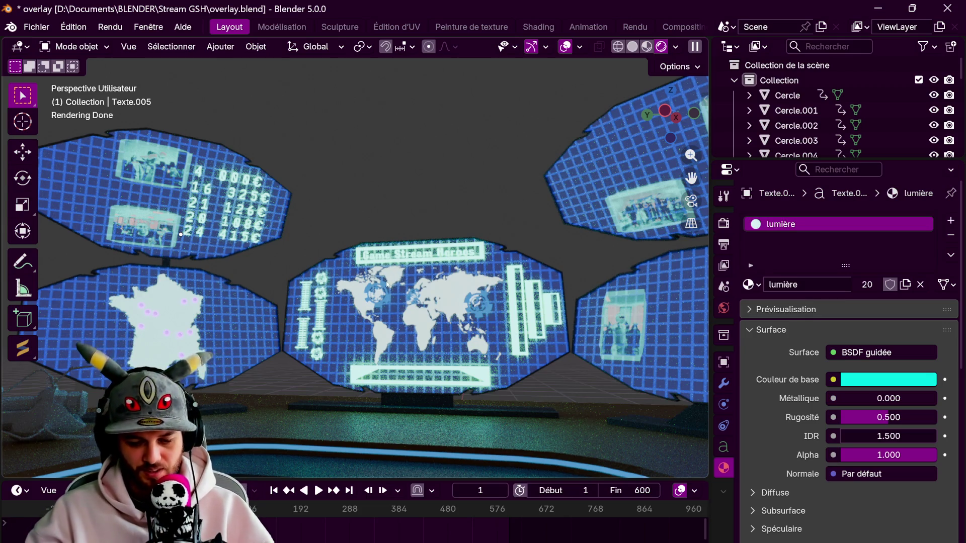
pyautogui.moveTo(387, 284); pyautogui.dragTo(519, 231, button='middle')
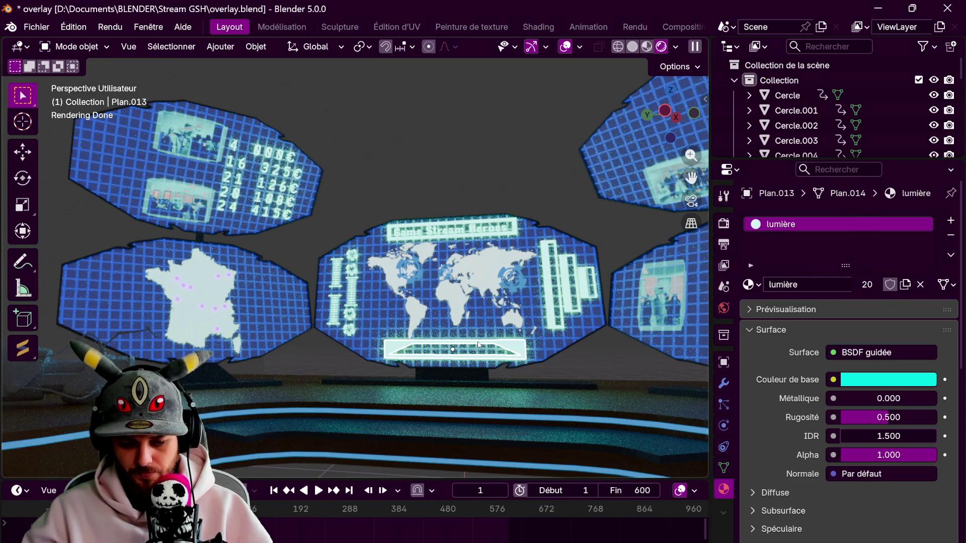
# In top view, duplicate the bar panel, turn it about 44° and move it upward
pyautogui.click(672, 91)
pyautogui.hotkey('shift', 'd')
pyautogui.click(429, 257)
pyautogui.press('r')
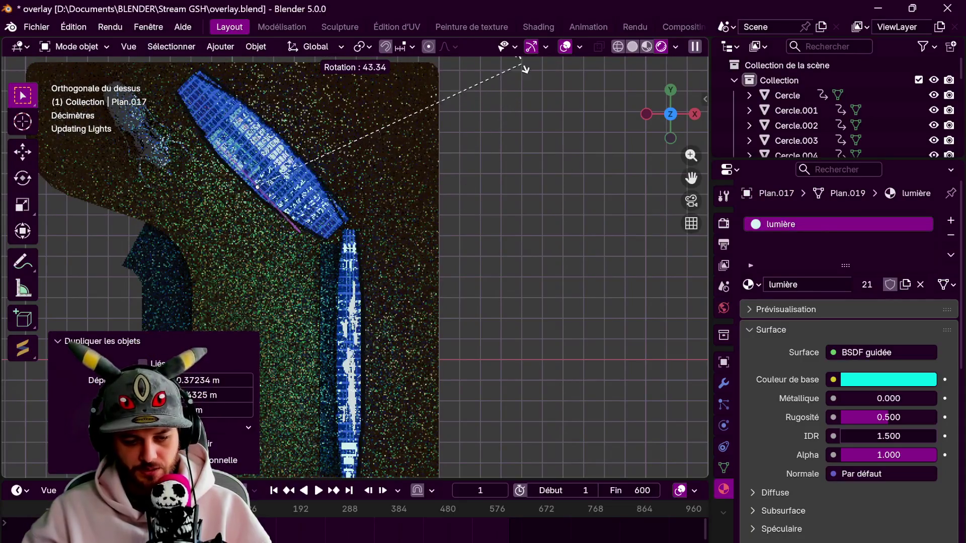
pyautogui.click(524, 70)
pyautogui.press('g')
pyautogui.click(379, 302)
pyautogui.moveTo(380, 302)
pyautogui.mouseDown(button='middle')
pyautogui.moveTo(439, 327)
pyautogui.moveTo(402, 252)
pyautogui.mouseUp(button='middle')
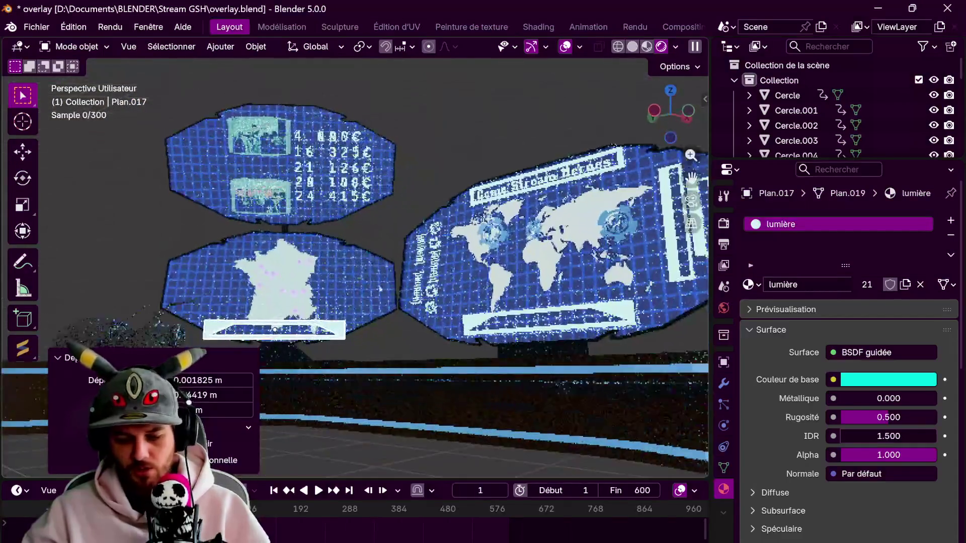
# Raise the duplicated bar along Z and shrink it to 0.847
pyautogui.press('g')
pyautogui.press('z')
pyautogui.click(393, 143)
pyautogui.moveTo(393, 143)
pyautogui.mouseDown(button='middle')
pyautogui.moveTo(409, 272)
pyautogui.moveTo(419, 263)
pyautogui.mouseUp(button='middle')
pyautogui.scroll(3, 409, 272)
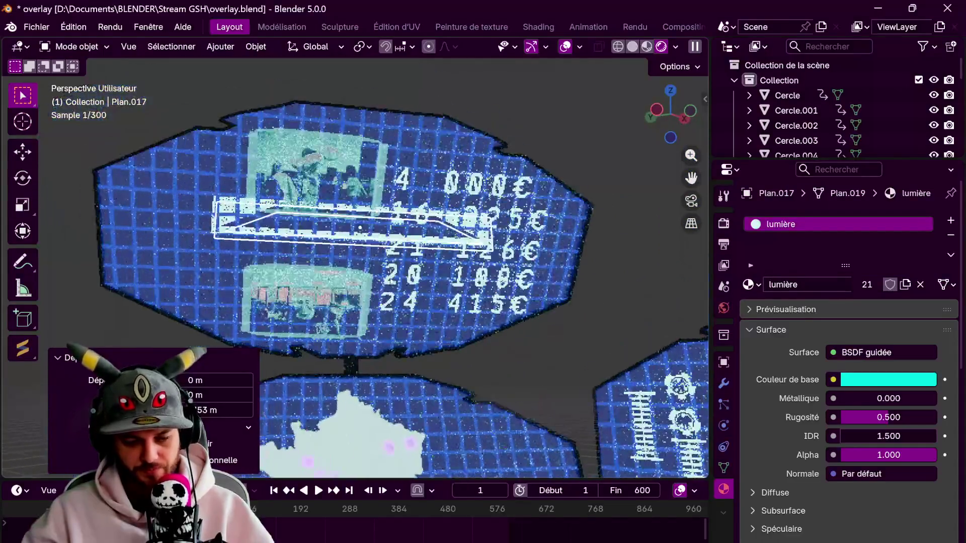
pyautogui.press('s')
pyautogui.click(475, 241)
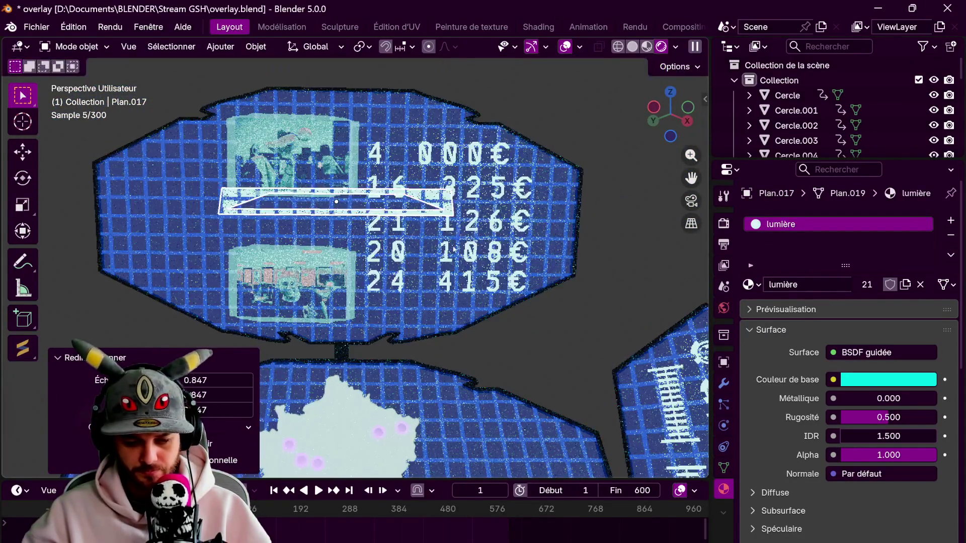
pyautogui.moveTo(475, 241)
pyautogui.mouseDown(button='middle')
pyautogui.moveTo(453, 282)
pyautogui.moveTo(503, 241)
pyautogui.mouseUp(button='middle')
# Tilt the bar about -31.5° to match the screen's slope
pyautogui.press('g')
pyautogui.press('z')
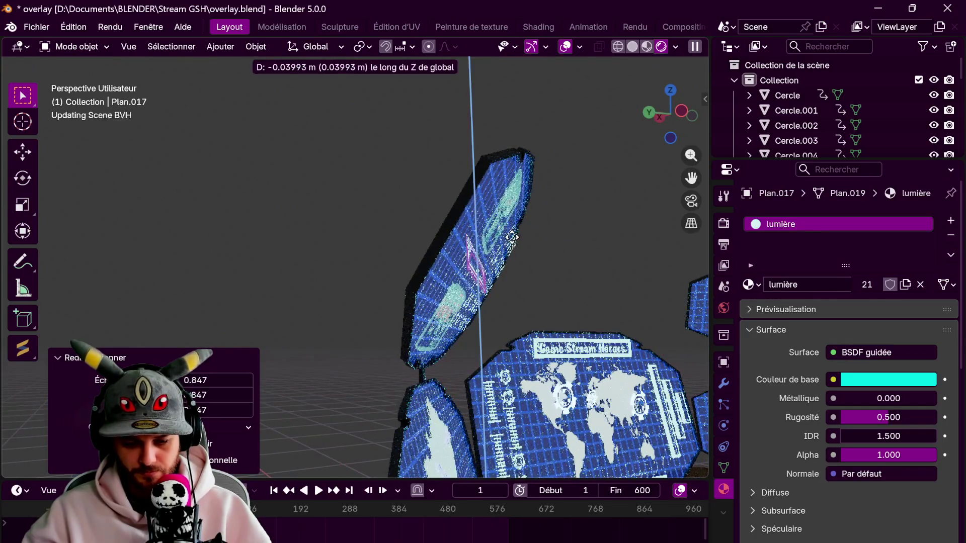
pyautogui.press('r')
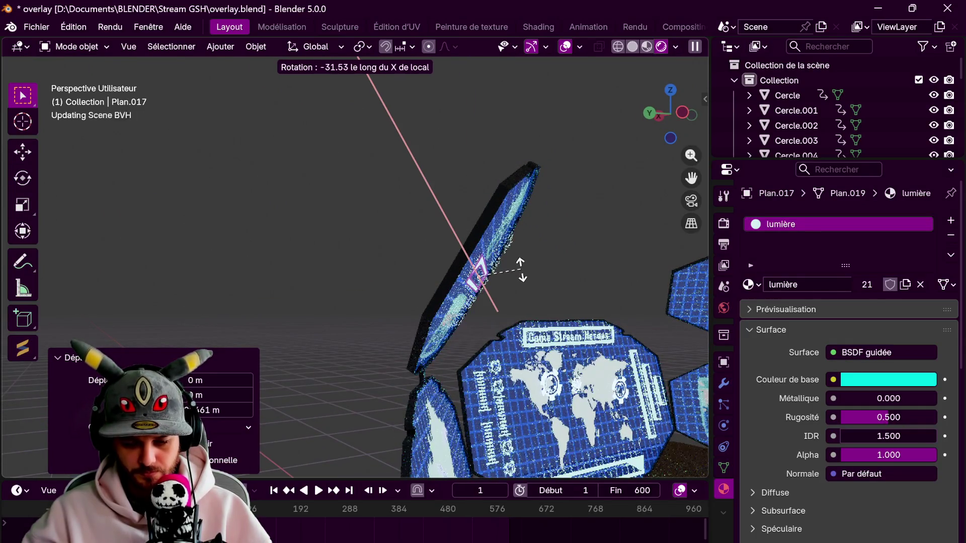
pyautogui.click(522, 271)
pyautogui.moveTo(521, 270); pyautogui.dragTo(453, 268, button='middle')
pyautogui.scroll(3, 453, 269)
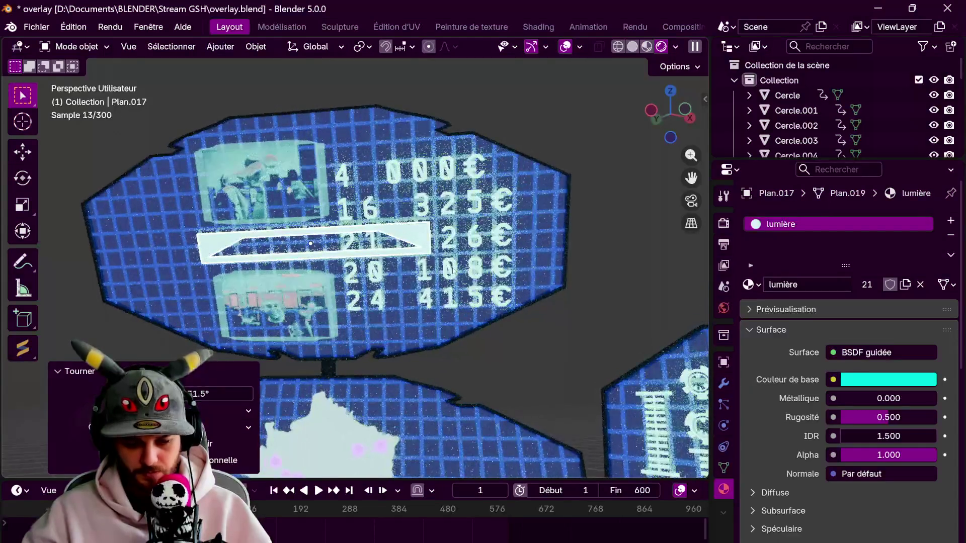
# Slide the white bar about 0.21 m along its local X beside the euro-amount column
pyautogui.press('g')
pyautogui.press('y')
pyautogui.press('x')
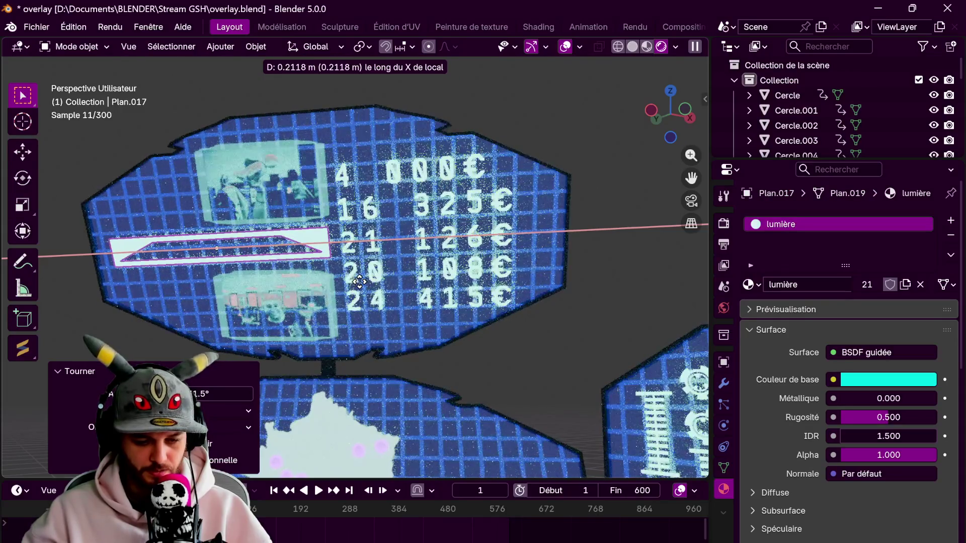
pyautogui.click(367, 281)
pyautogui.moveTo(367, 281)
pyautogui.mouseDown(button='middle')
pyautogui.moveTo(496, 287)
pyautogui.moveTo(390, 325)
pyautogui.moveTo(391, 297)
pyautogui.mouseUp(button='middle')
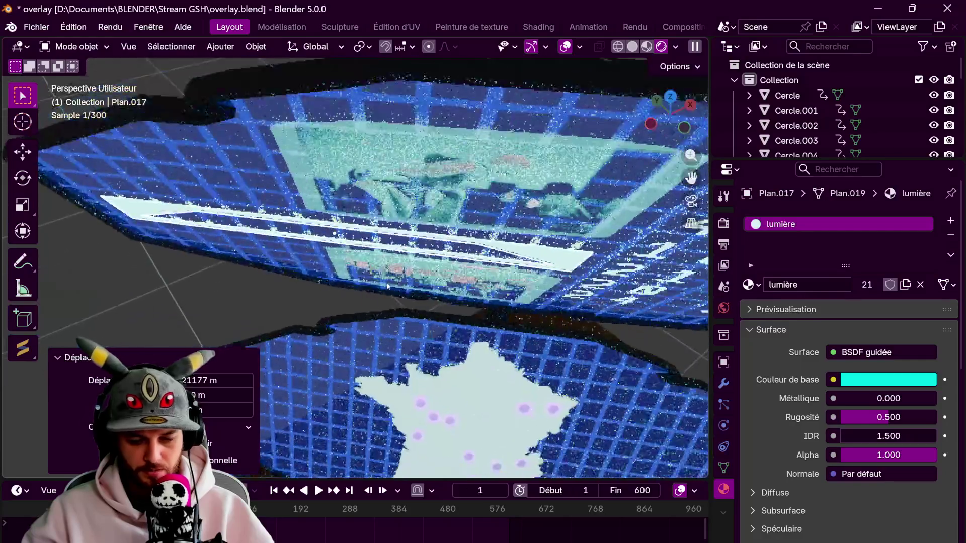
# Tilt the bar 0.389° around its local Y so it lies flush with the screen
pyautogui.press('s')
pyautogui.press('r')
pyautogui.press('y')
pyautogui.press('y')
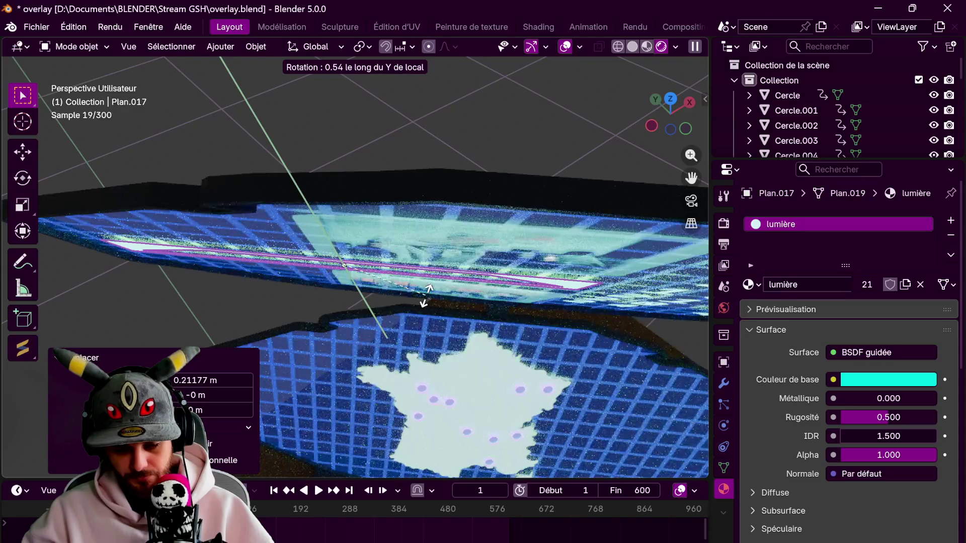
pyautogui.click(422, 302)
pyautogui.moveTo(421, 301)
pyautogui.mouseDown(button='middle')
pyautogui.moveTo(425, 238)
pyautogui.moveTo(446, 254)
pyautogui.mouseUp(button='middle')
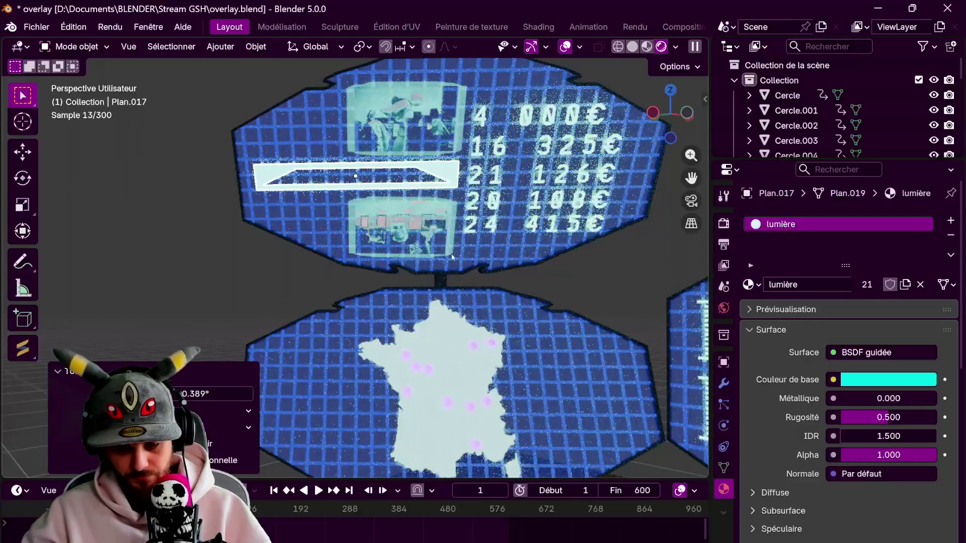
pyautogui.scroll(-3, 583, 289)
pyautogui.click(583, 289)
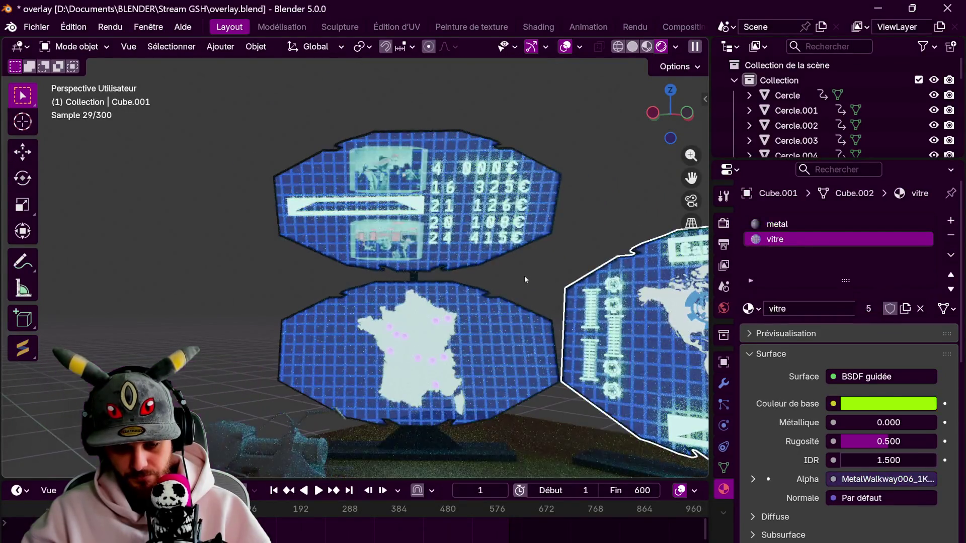
# Switch the first gear marker on the world map from Blue Light to the Ghost material
pyautogui.scroll(-3, 540, 273)
pyautogui.moveTo(541, 273)
pyautogui.mouseDown(button='middle')
pyautogui.moveTo(451, 288)
pyautogui.moveTo(382, 284)
pyautogui.mouseUp(button='middle')
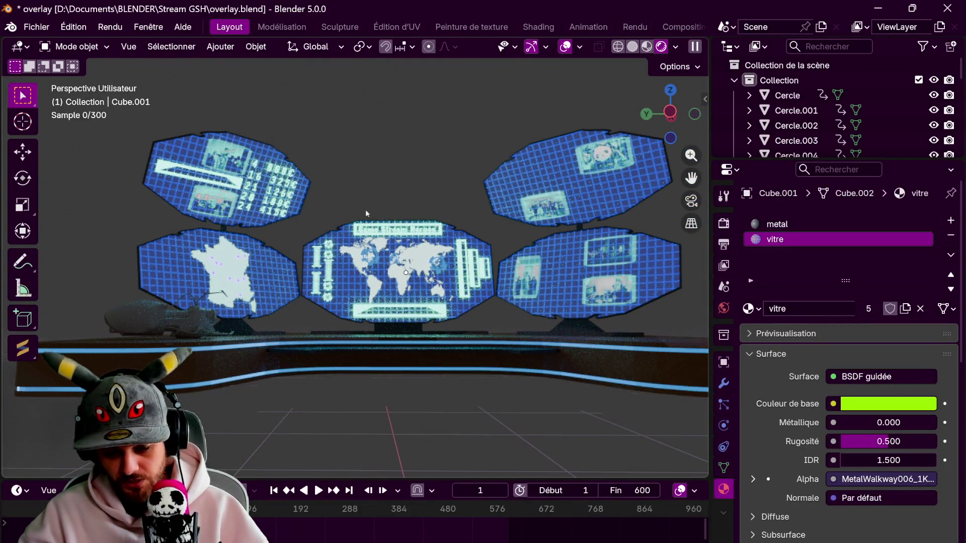
pyautogui.scroll(2, 365, 209)
pyautogui.scroll(-3, 392, 250)
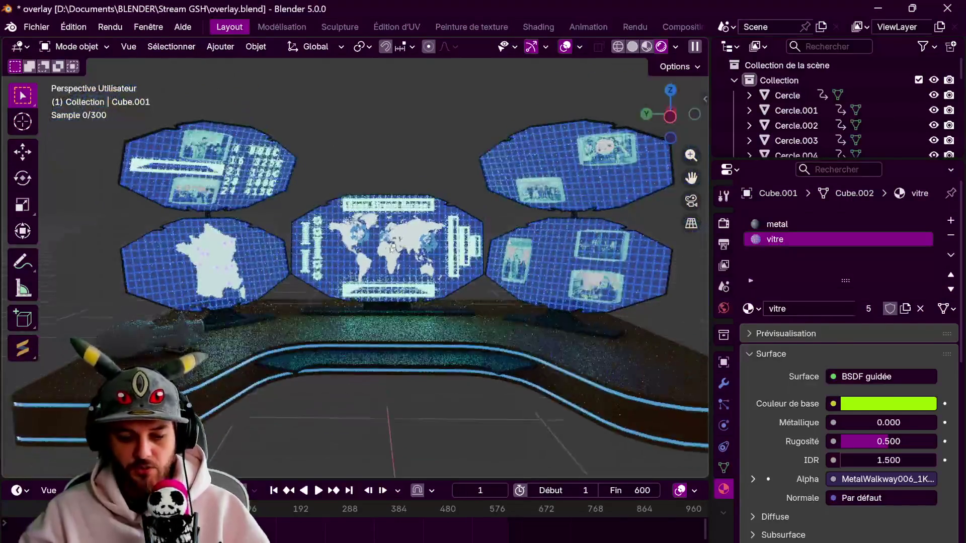
pyautogui.scroll(5, 392, 250)
pyautogui.click(363, 207)
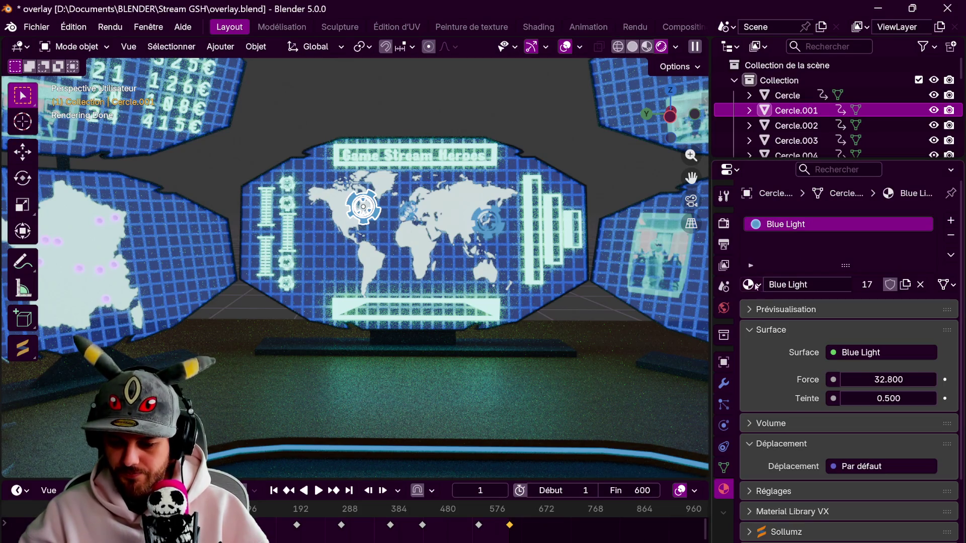
pyautogui.scroll(-2, 796, 393)
pyautogui.scroll(2, 796, 393)
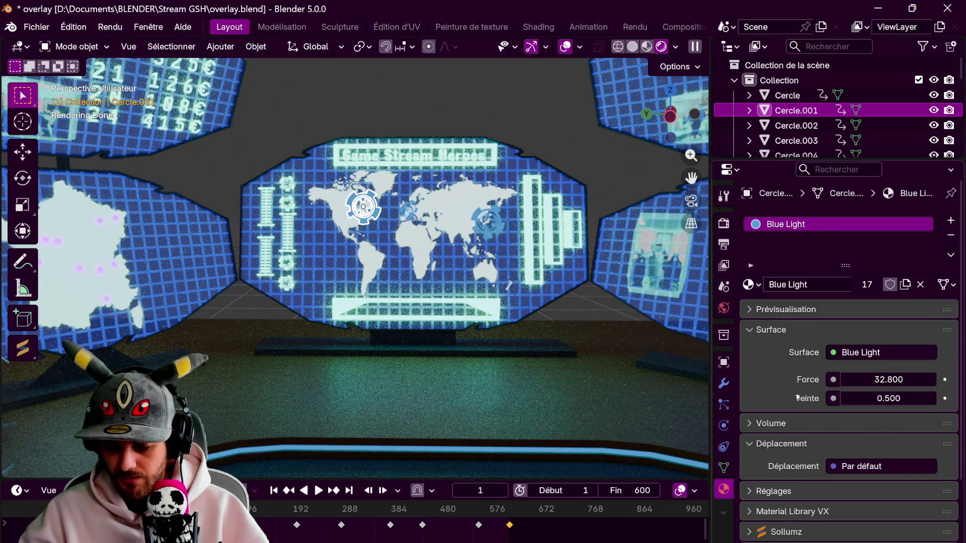
pyautogui.click(755, 284)
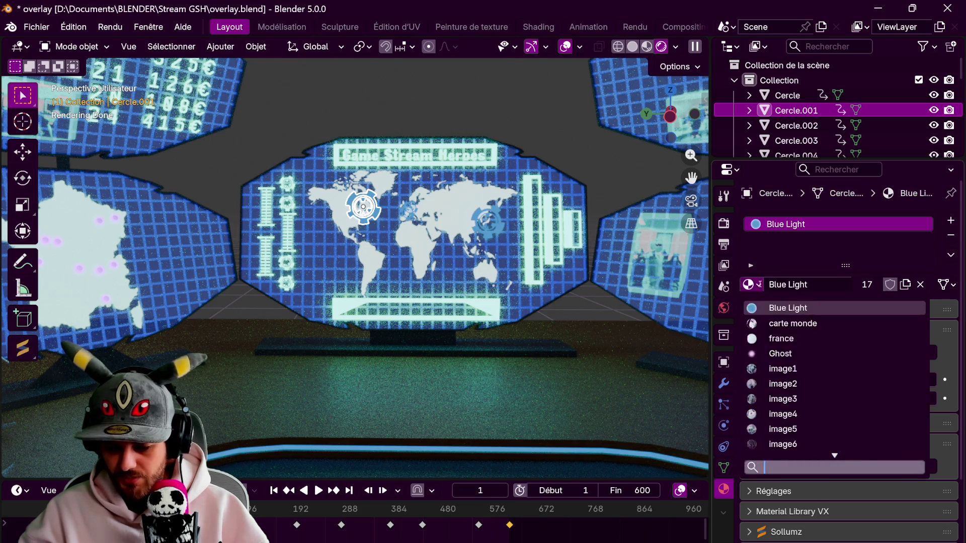
pyautogui.scroll(-1, 815, 378)
pyautogui.click(781, 339)
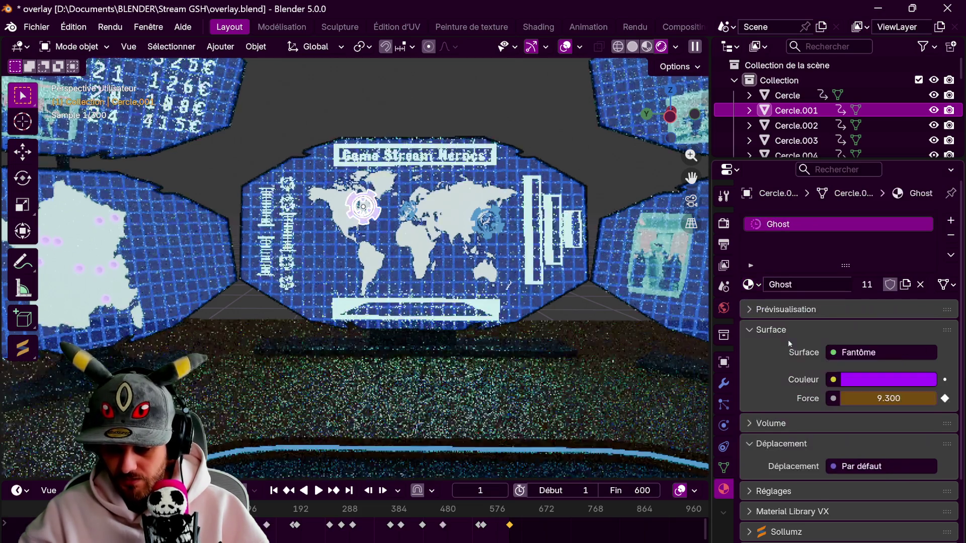
# Assign Ghost to the second gear marker and to the circle marker Cercle
pyautogui.click(409, 208)
pyautogui.click(748, 284)
pyautogui.click(770, 354)
pyautogui.click(787, 95)
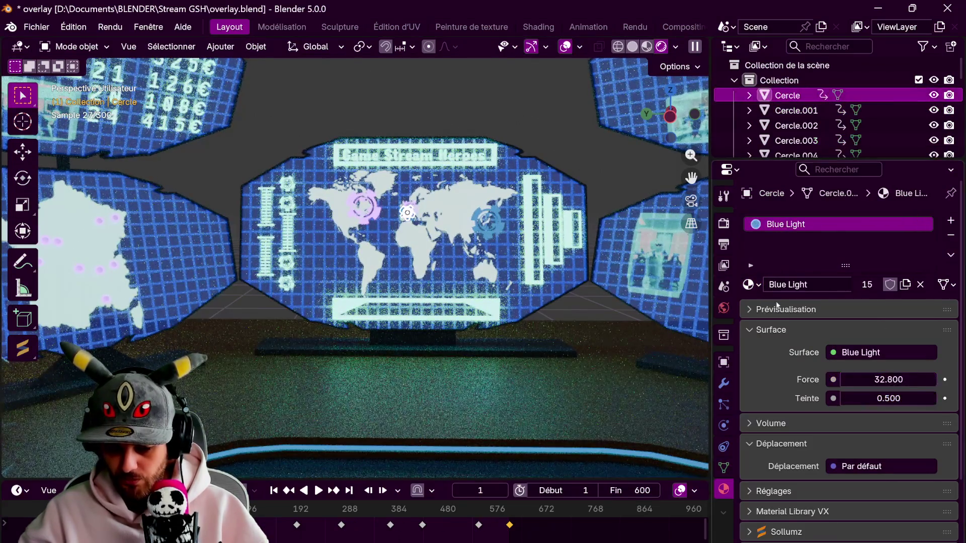
pyautogui.click(749, 284)
pyautogui.click(780, 354)
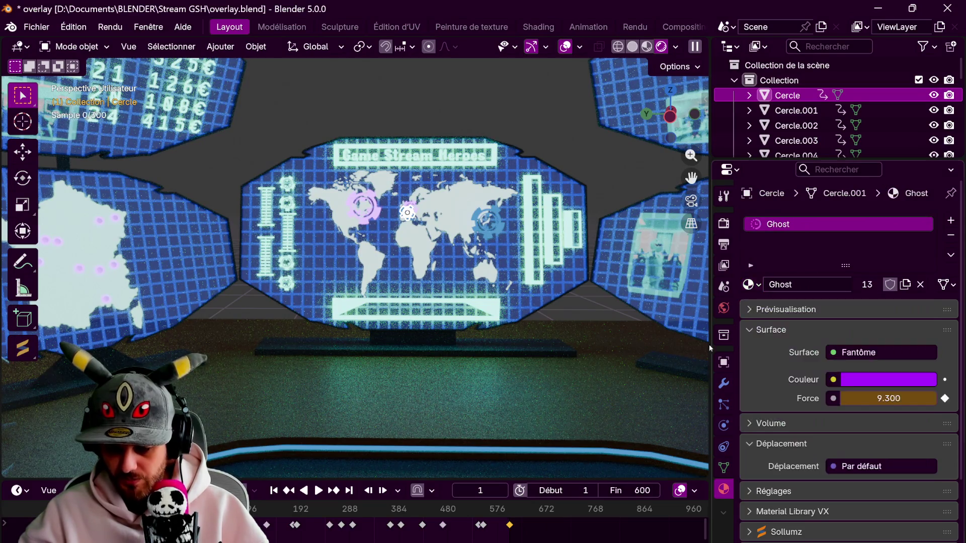
# Give the last blue gear marker, Cercle.002, the Ghost material
pyautogui.click(483, 224)
pyautogui.click(491, 217)
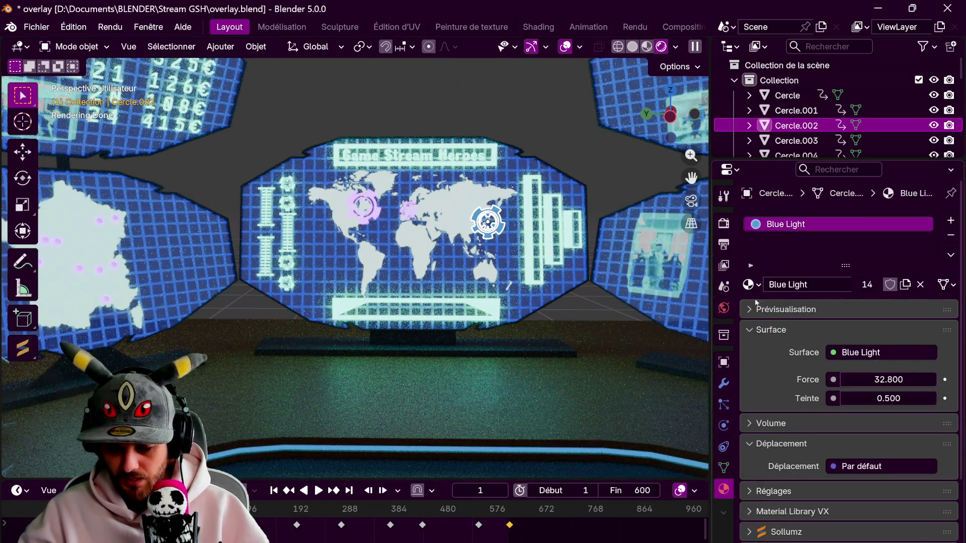
pyautogui.click(750, 285)
pyautogui.click(782, 354)
pyautogui.scroll(-5, 412, 128)
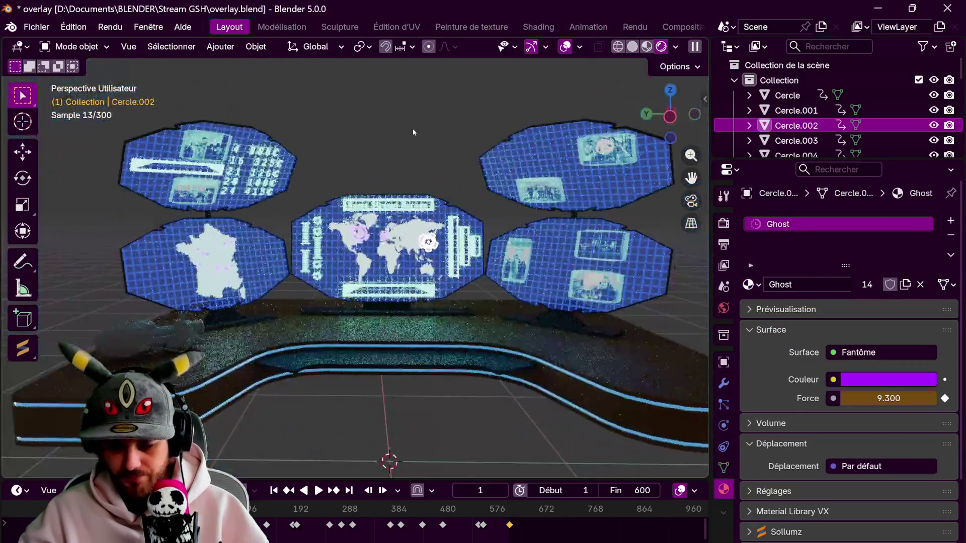
pyautogui.scroll(-1, 425, 138)
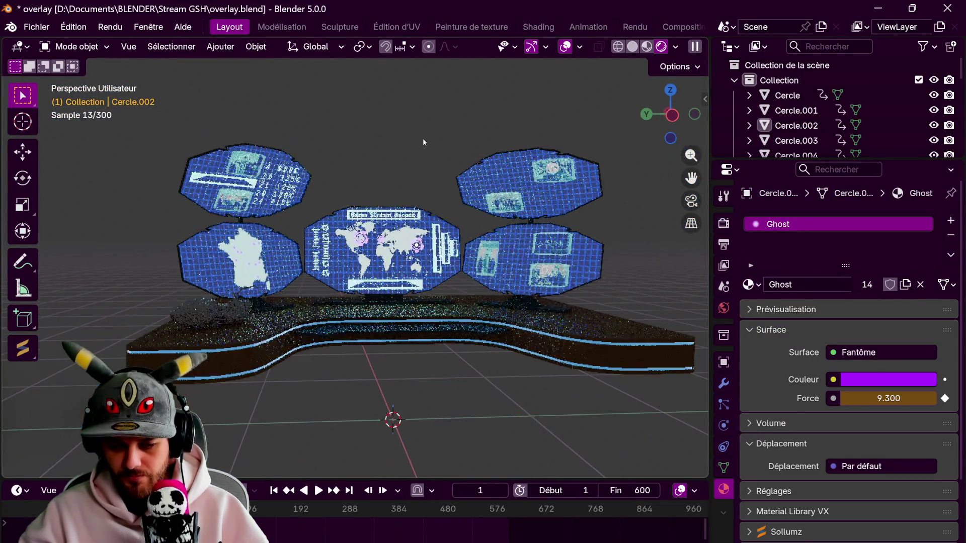
pyautogui.scroll(3, 415, 166)
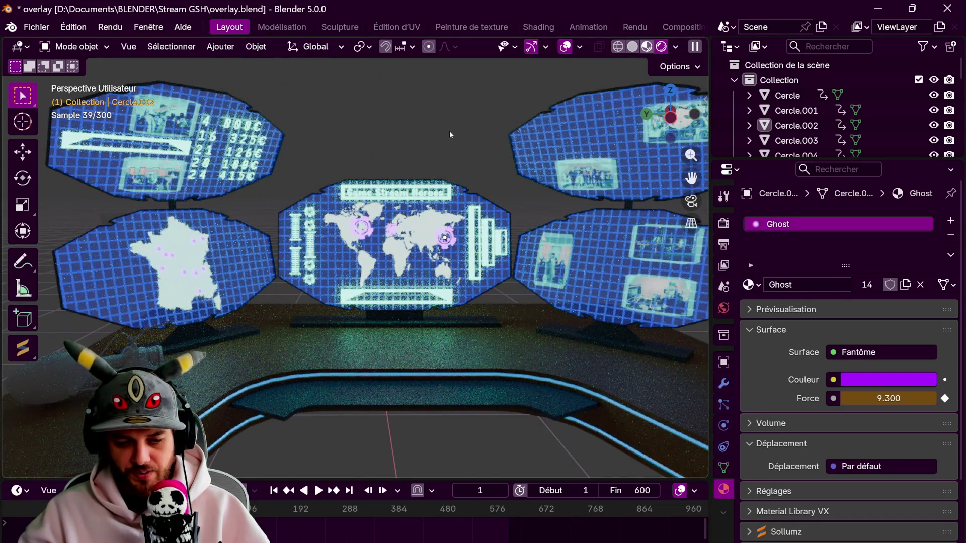
# Save the scene with Fichier > Enregistrer and show the Render Properties sampling settings
pyautogui.press('z')
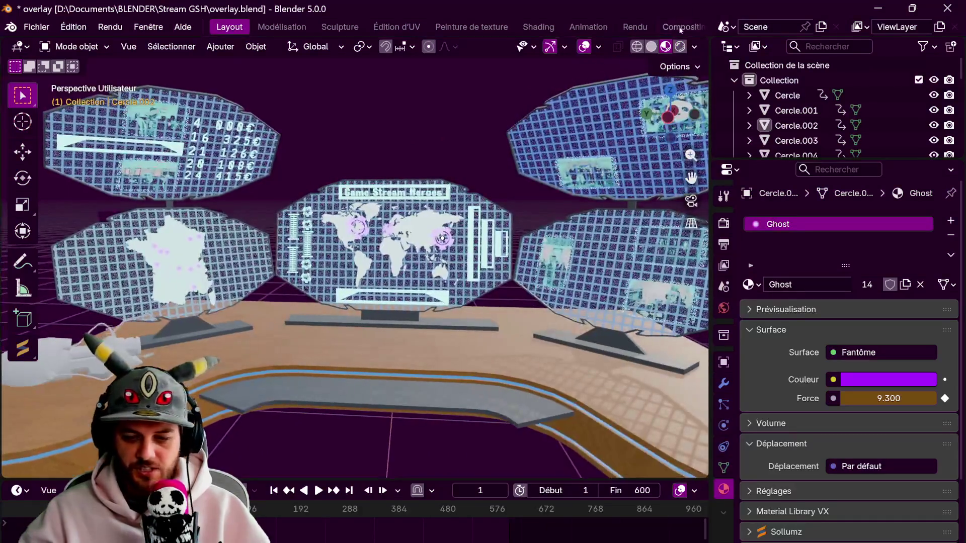
pyautogui.press('z')
pyautogui.click(36, 27)
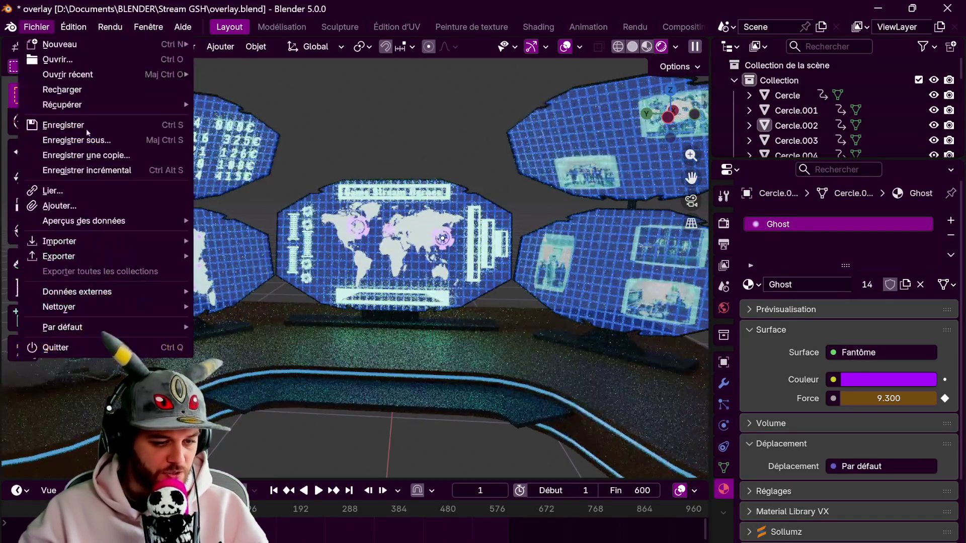
pyautogui.click(85, 128)
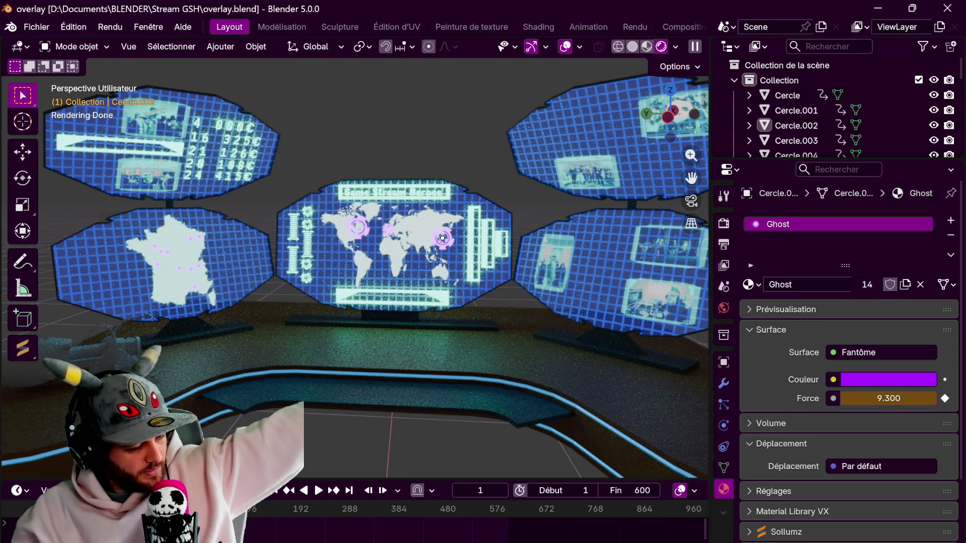
pyautogui.moveTo(511, 325); pyautogui.dragTo(518, 327, button='middle')
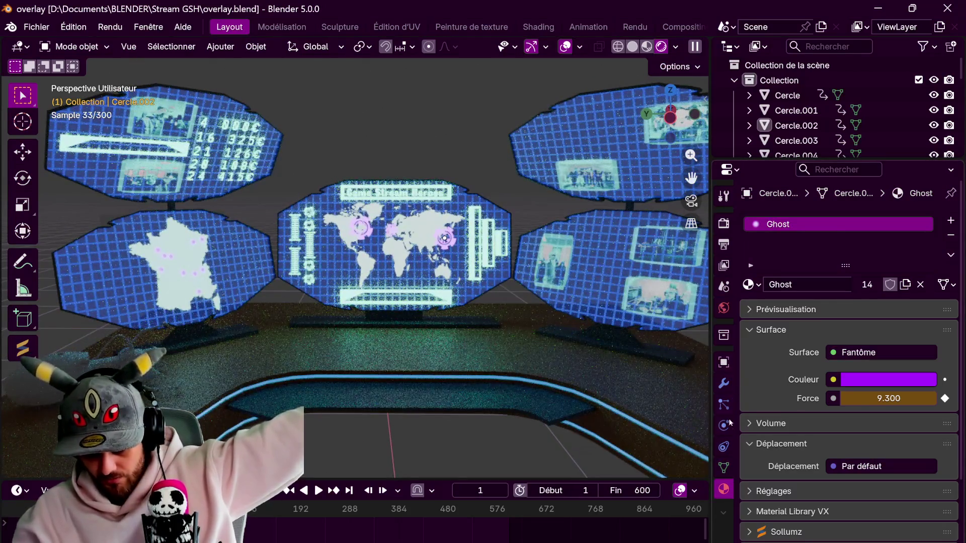
pyautogui.click(725, 227)
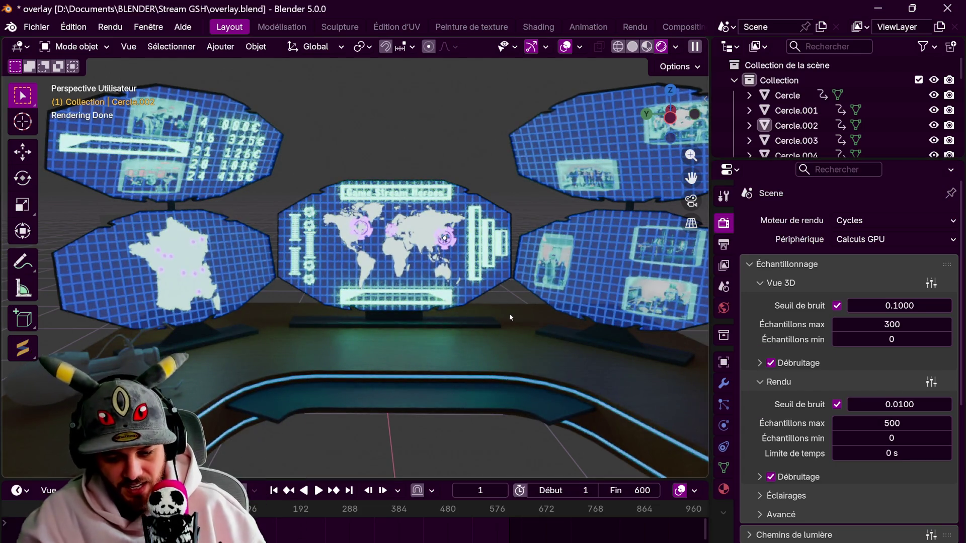
# Enable proportional editing with the O key in the news-desk viewport
pyautogui.moveTo(510, 313); pyautogui.dragTo(478, 330, button='middle')
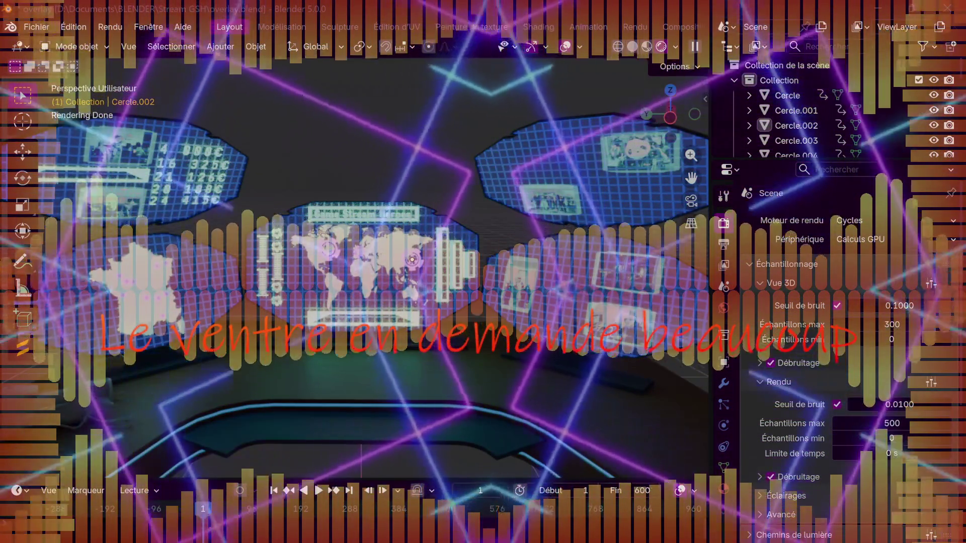
pyautogui.press('o')
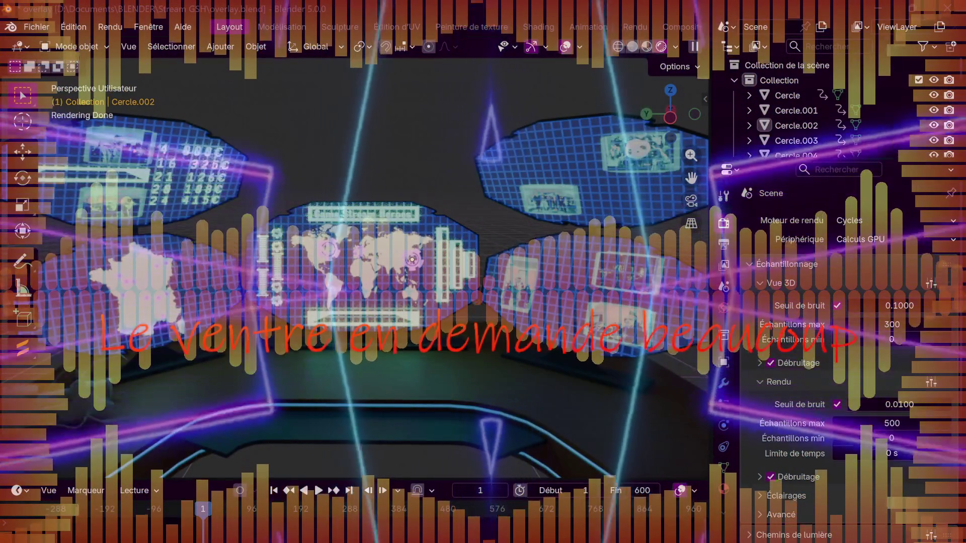
pyautogui.press('o')
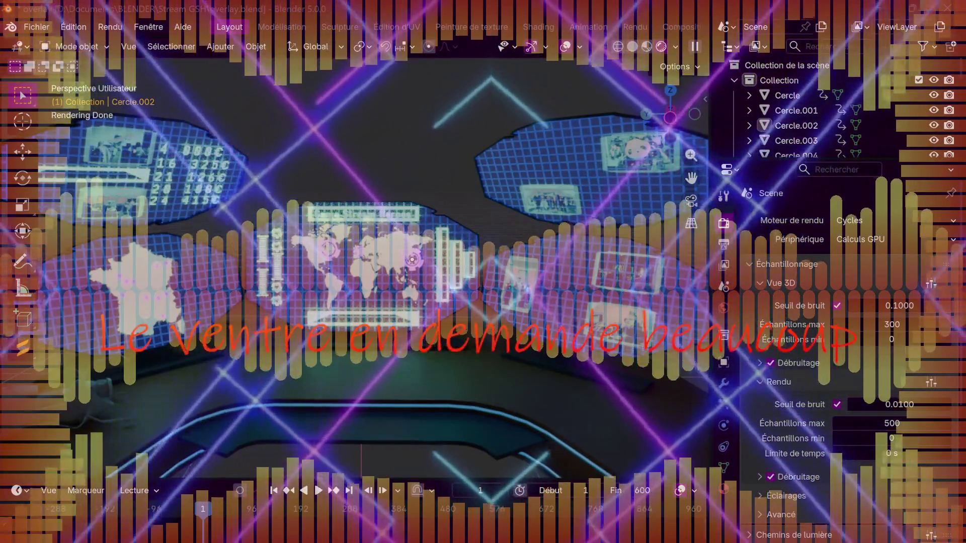